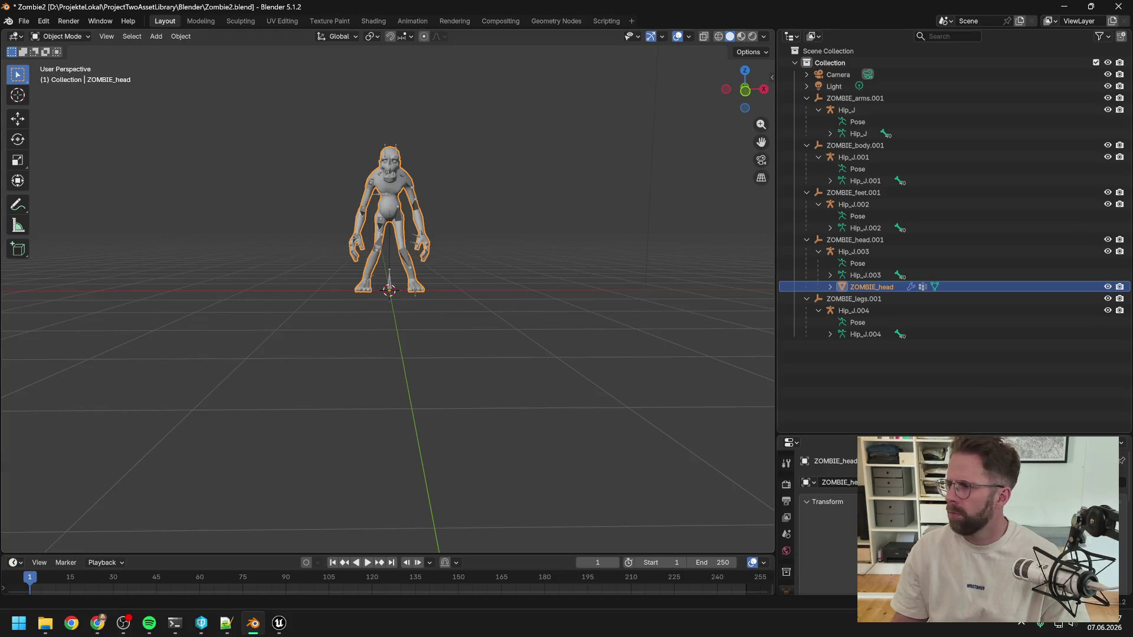
Enlarge the Properties editor by dragging its top border upward
{"action": "key", "text": "alt+Tab"}
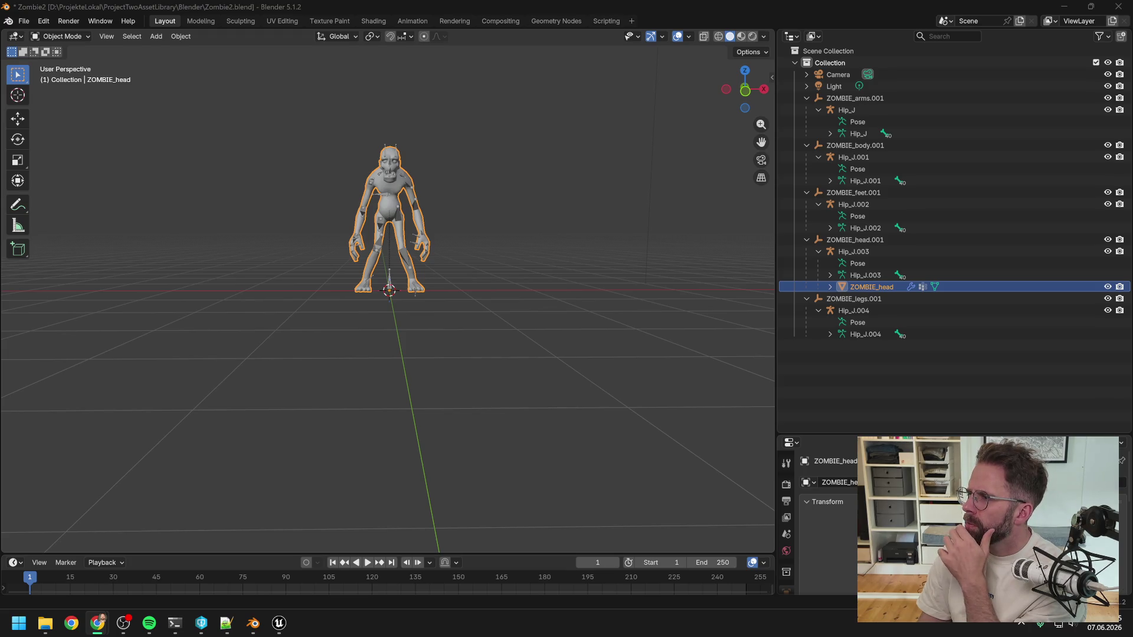
{"action": "left_click", "coordinate": [876, 275]}
{"action": "left_click", "coordinate": [876, 286]}
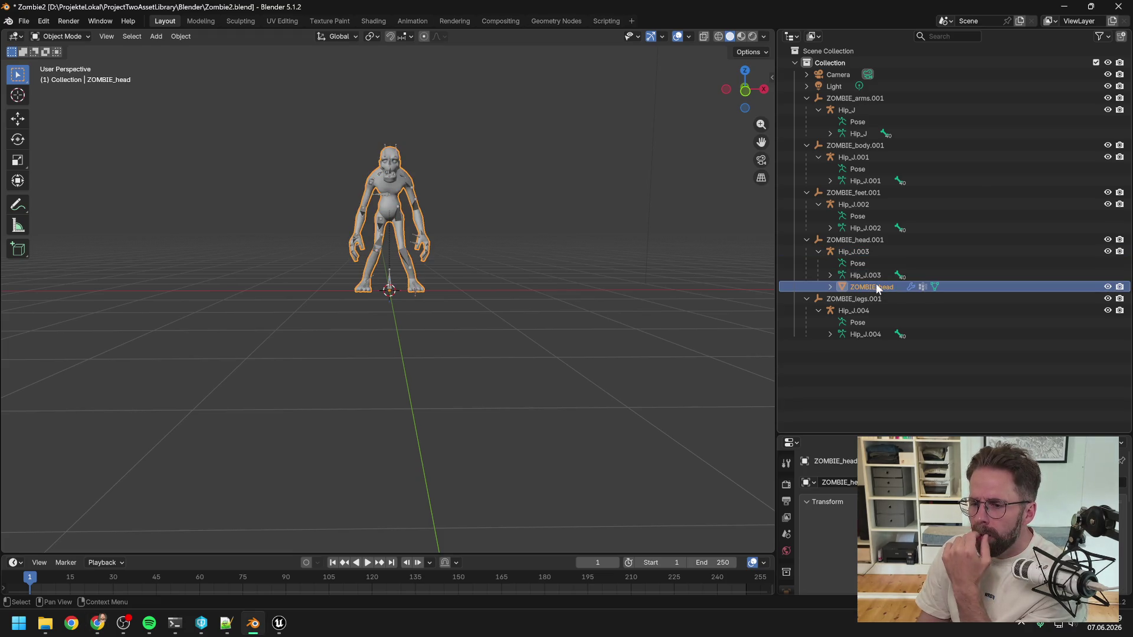
{"action": "left_click_drag", "start_coordinate": [871, 436], "coordinate": [870, 357]}
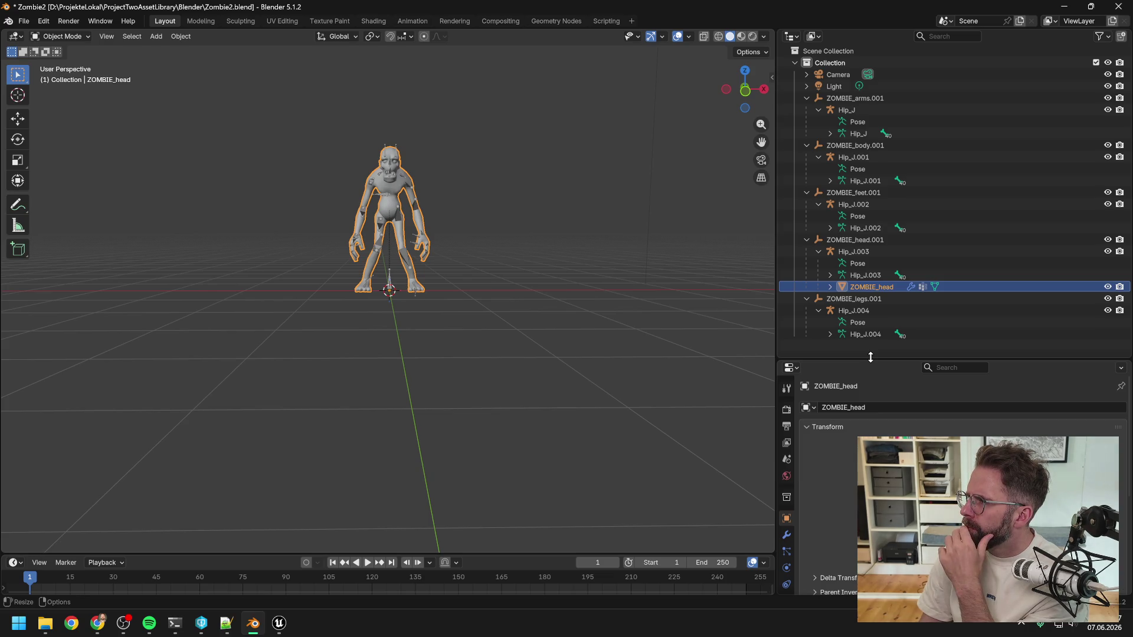
Expand ZOMBIE_head in the Outliner to list its mesh data, vertex groups and modifiers
{"action": "left_click", "coordinate": [830, 287]}
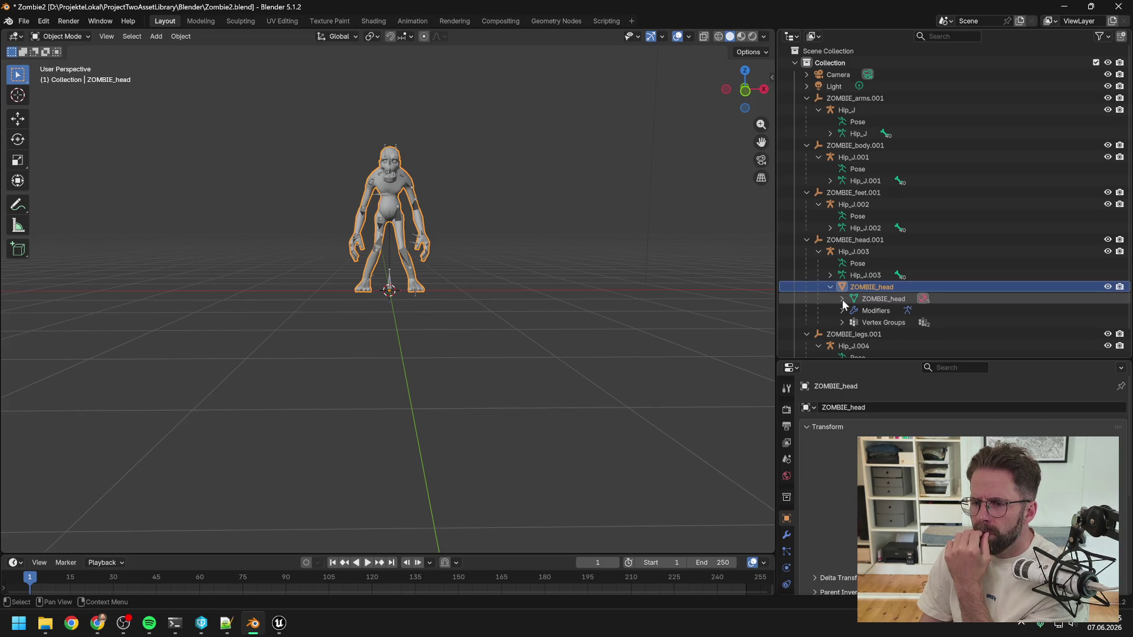
{"action": "left_click", "coordinate": [829, 286]}
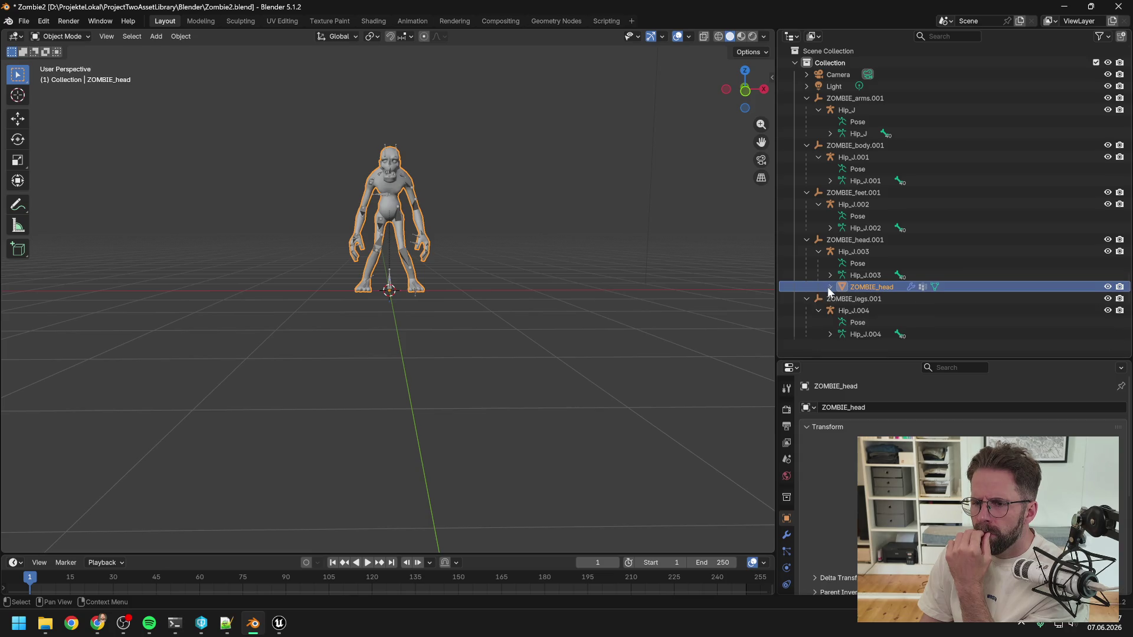
{"action": "scroll", "coordinate": [962, 425], "scroll_direction": "down", "scroll_amount": 5}
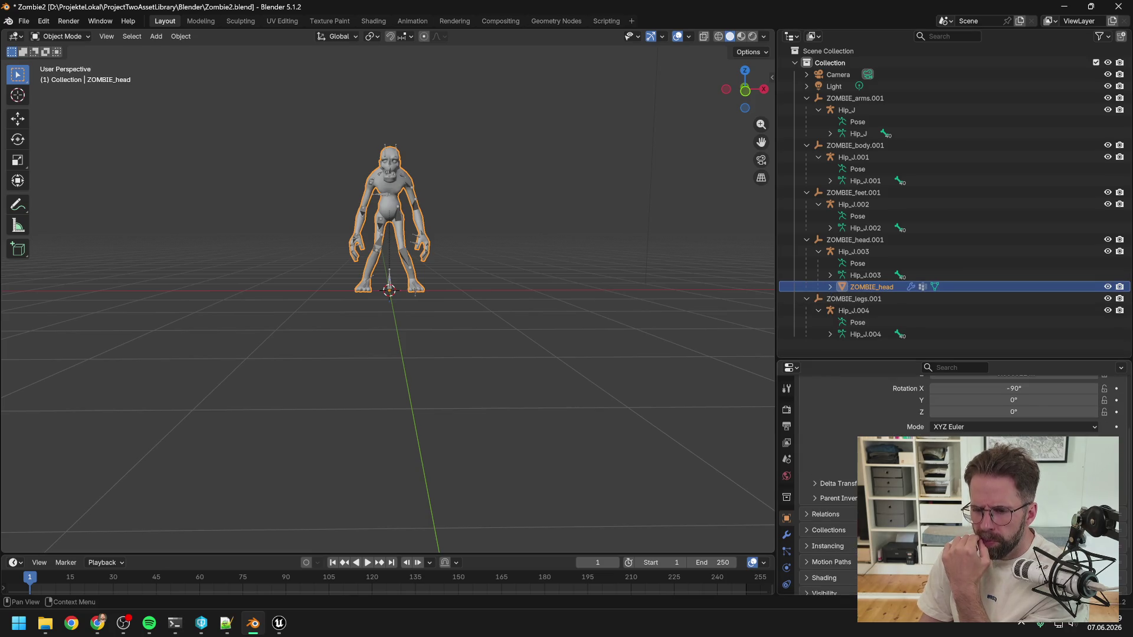
{"action": "scroll", "coordinate": [962, 425], "scroll_direction": "down", "scroll_amount": 3}
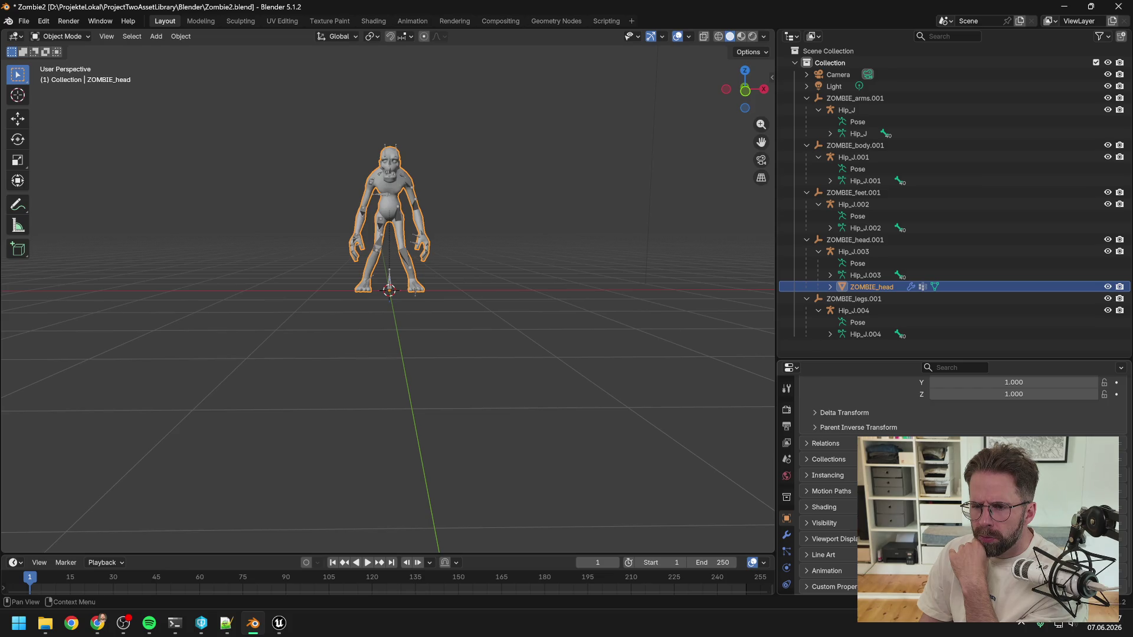
{"action": "scroll", "coordinate": [956, 407], "scroll_direction": "up", "scroll_amount": 5}
{"action": "left_click", "coordinate": [830, 286]}
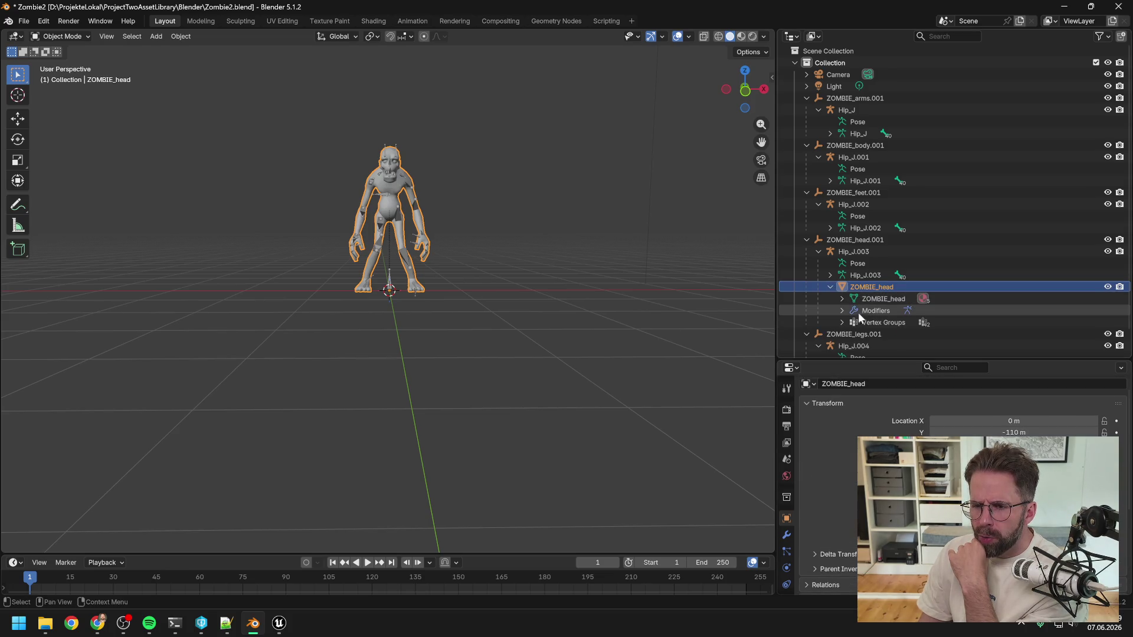
{"action": "left_click", "coordinate": [843, 310]}
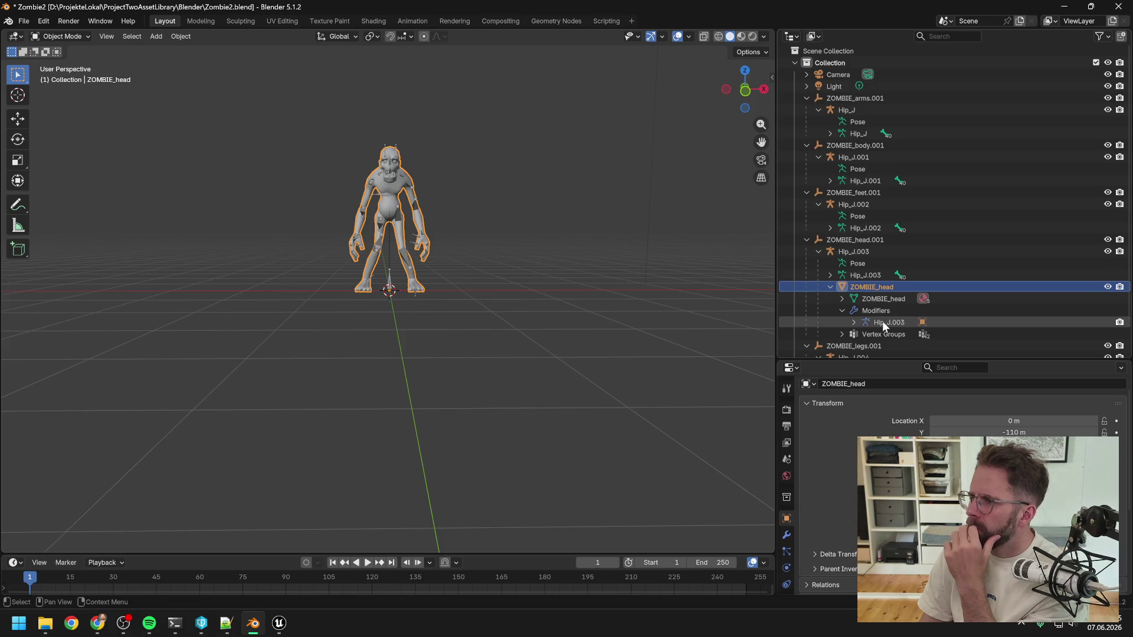
Expand the Hip_J.003 armature modifier to confirm it targets the Hip_J.003 rig
{"action": "left_click", "coordinate": [852, 322]}
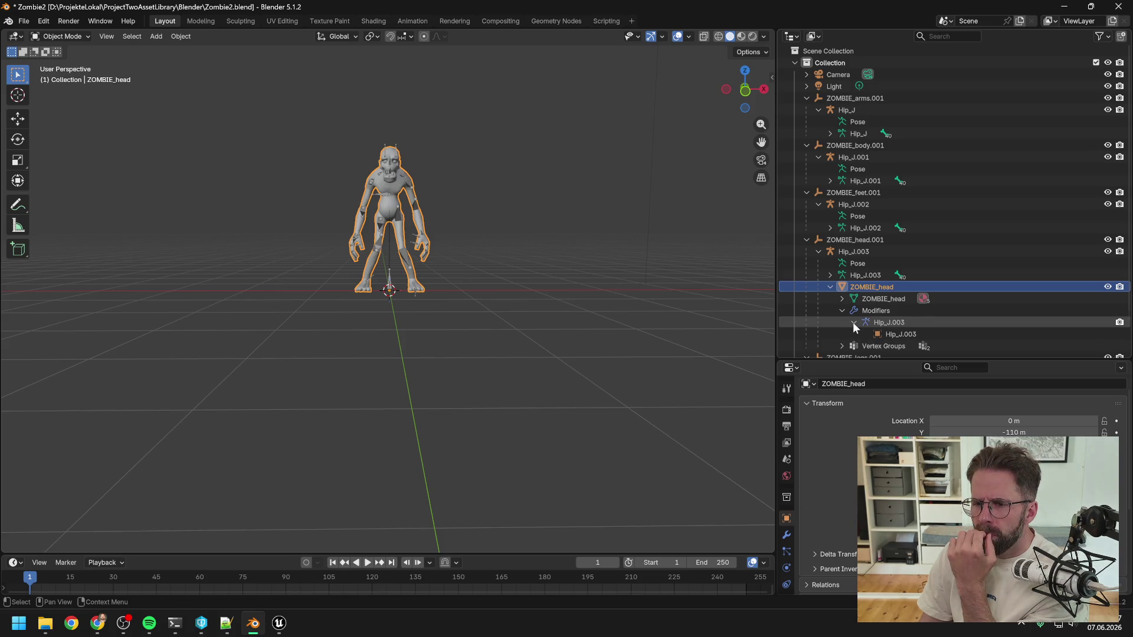
{"action": "scroll", "coordinate": [875, 306], "scroll_direction": "down", "scroll_amount": 1}
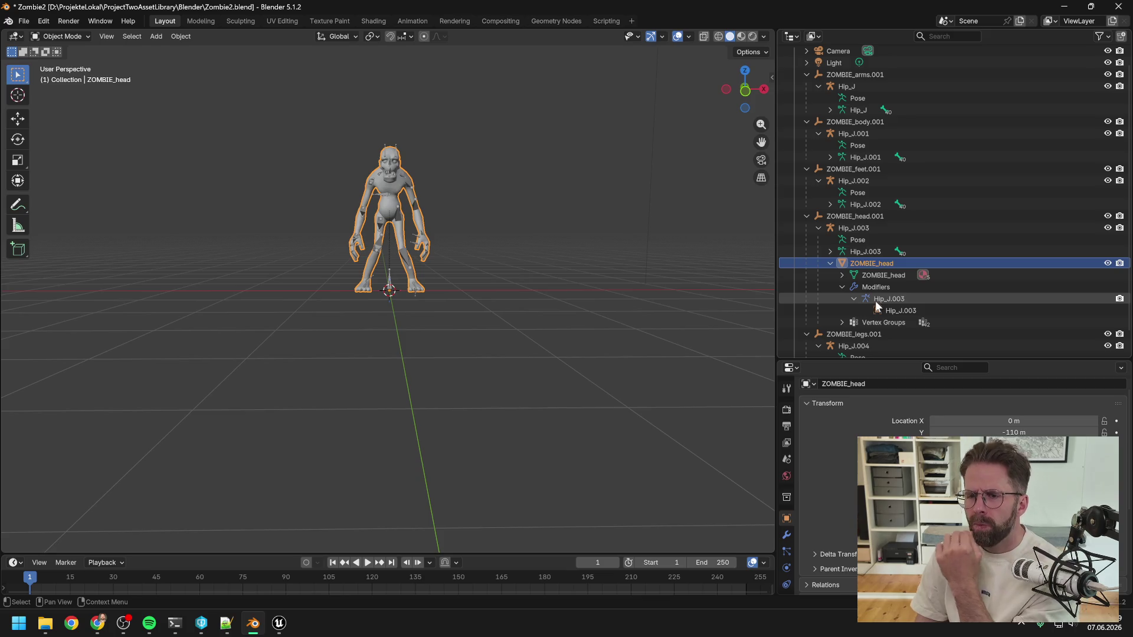
{"action": "scroll", "coordinate": [876, 298], "scroll_direction": "down", "scroll_amount": 1}
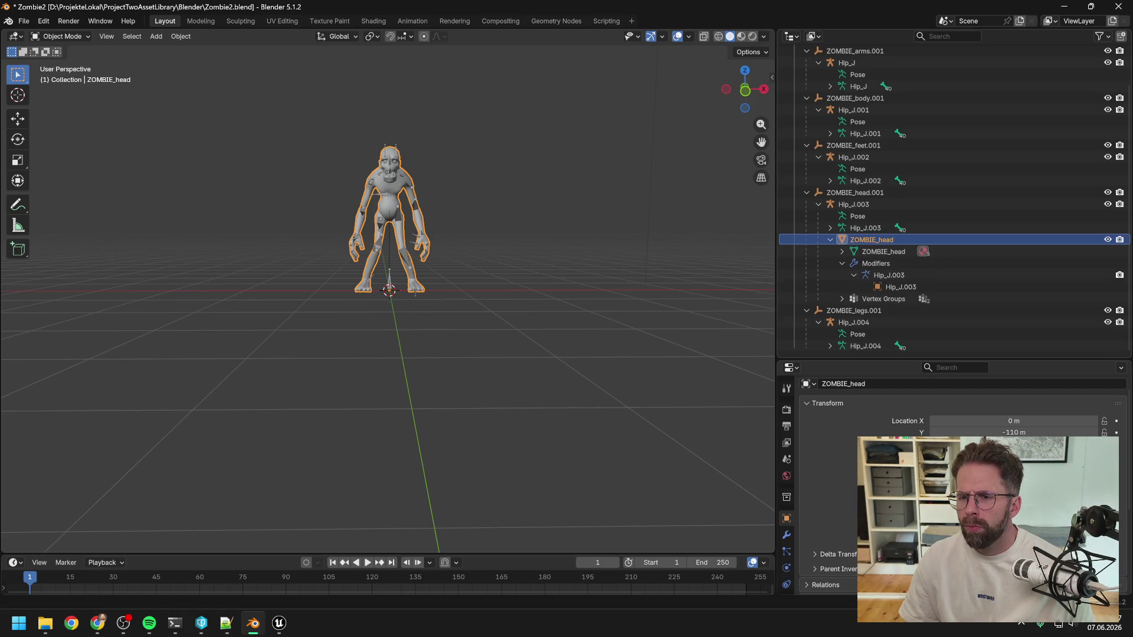
{"action": "key", "text": "alt+Tab"}
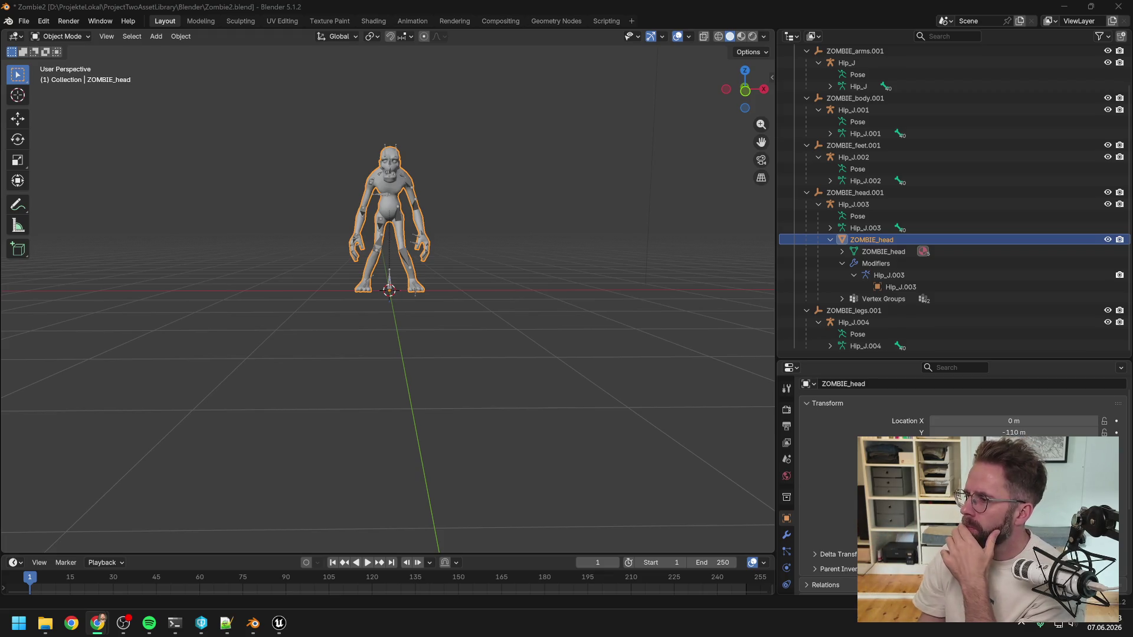
{"action": "left_click", "coordinate": [175, 623]}
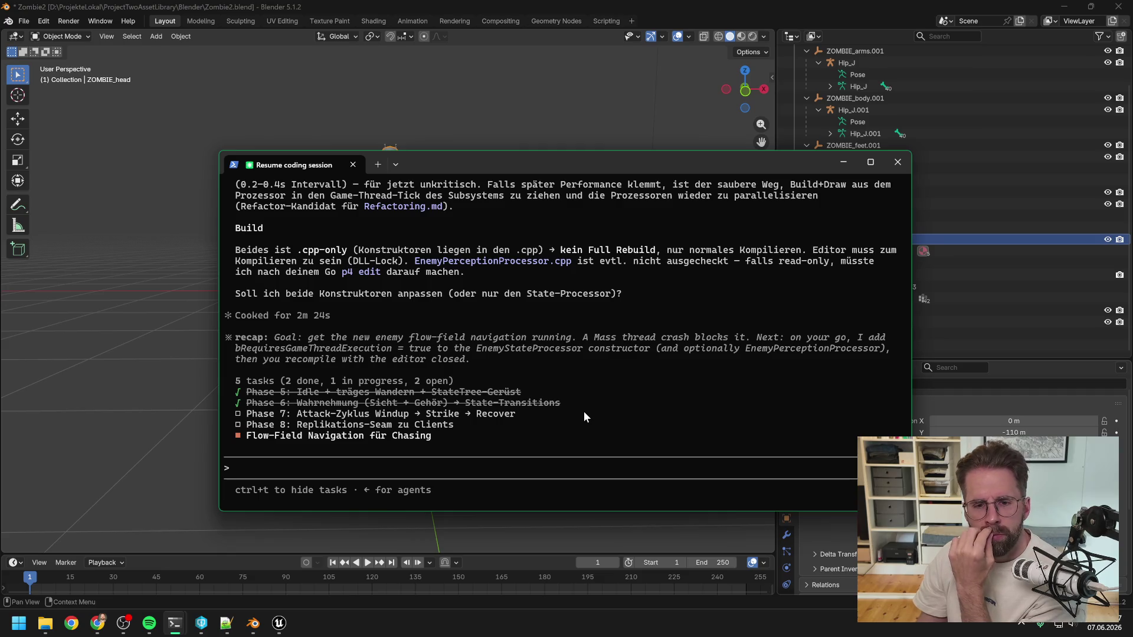
Read back through the agent's flow-field navigation proposal in the terminal
{"action": "scroll", "coordinate": [575, 384], "scroll_direction": "up", "scroll_amount": 3}
{"action": "scroll", "coordinate": [575, 383], "scroll_direction": "up", "scroll_amount": 8}
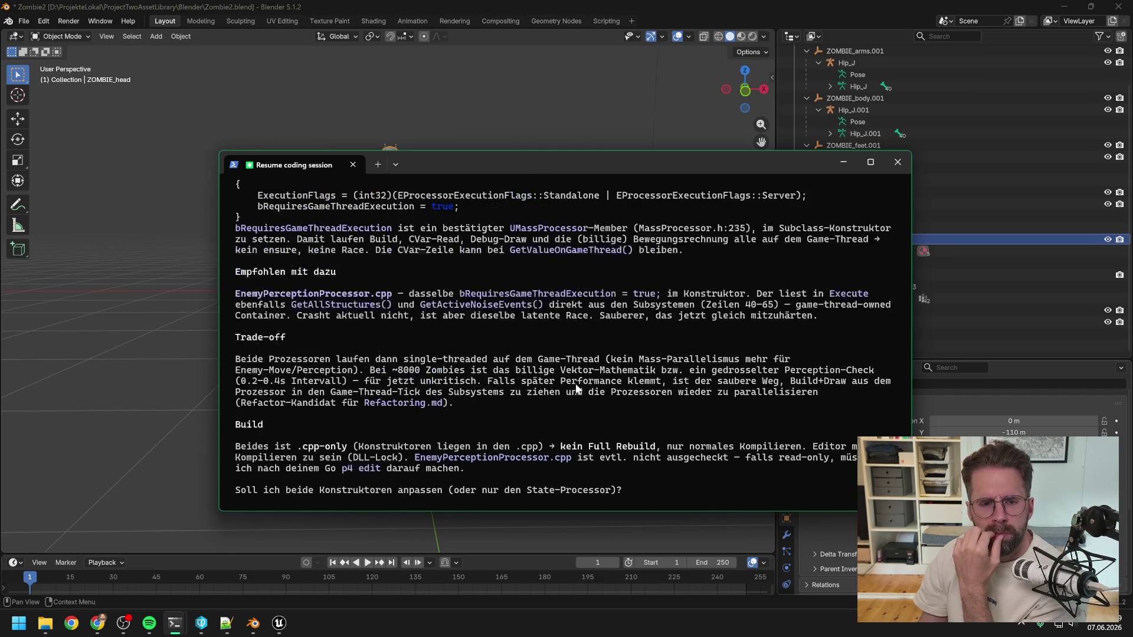
{"action": "scroll", "coordinate": [573, 384], "scroll_direction": "up", "scroll_amount": 3}
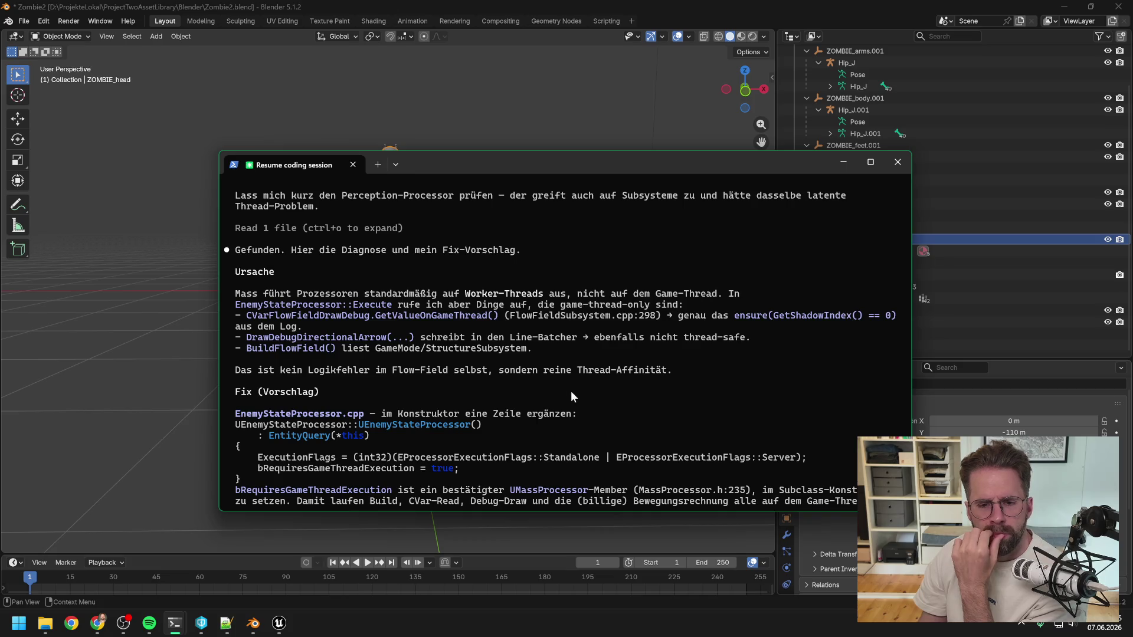
{"action": "scroll", "coordinate": [590, 370], "scroll_direction": "down", "scroll_amount": 3}
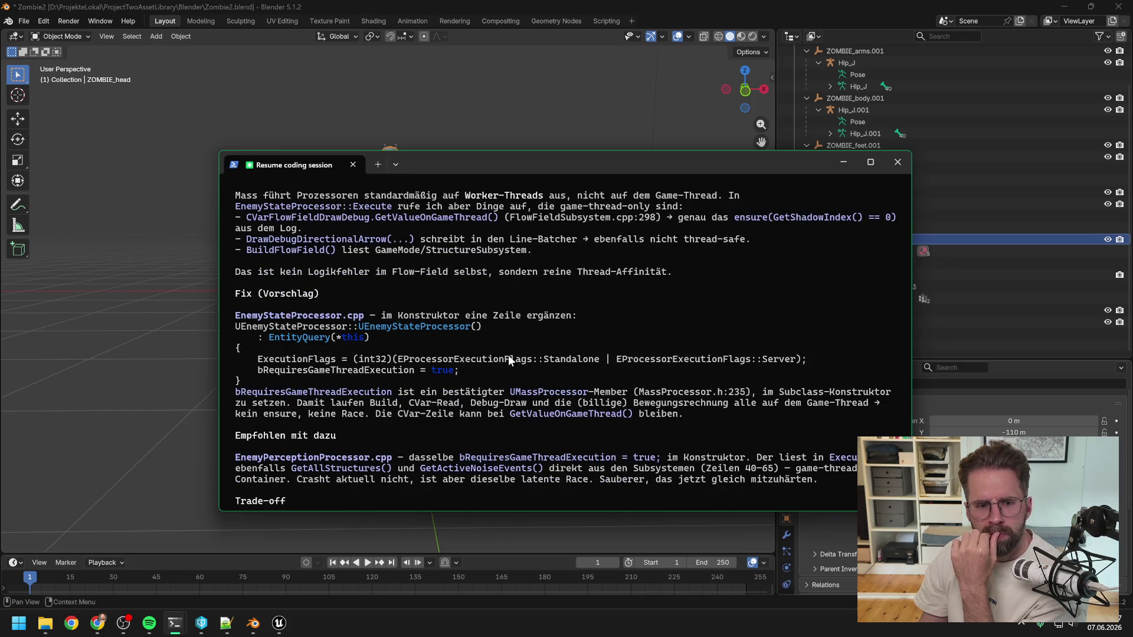
{"action": "scroll", "coordinate": [509, 356], "scroll_direction": "down", "scroll_amount": 2}
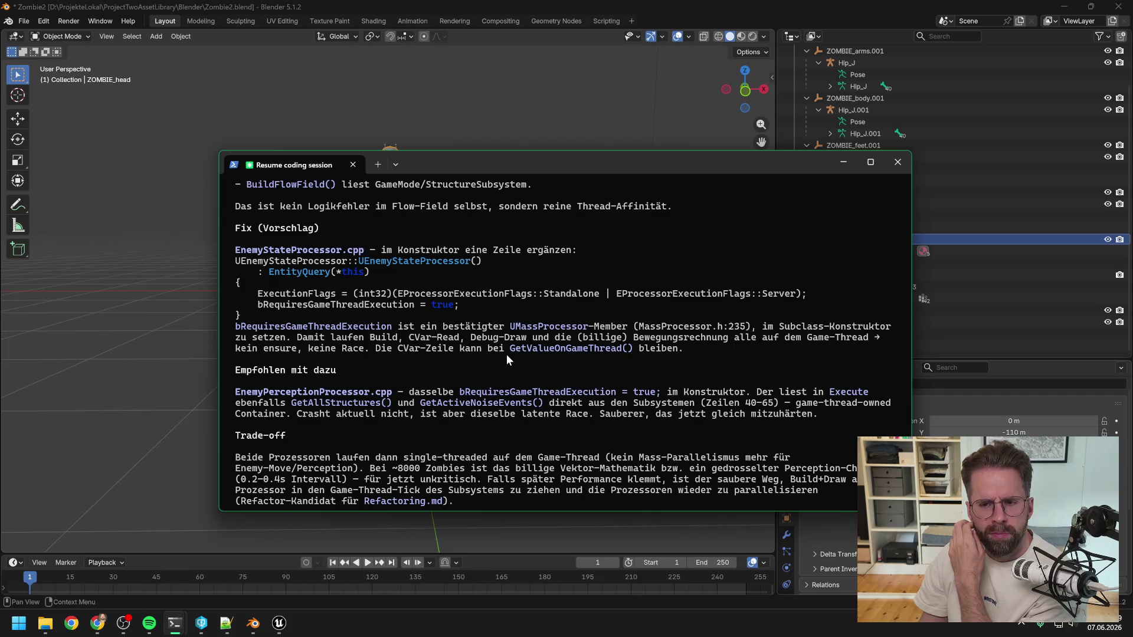
{"action": "scroll", "coordinate": [508, 356], "scroll_direction": "down", "scroll_amount": 2}
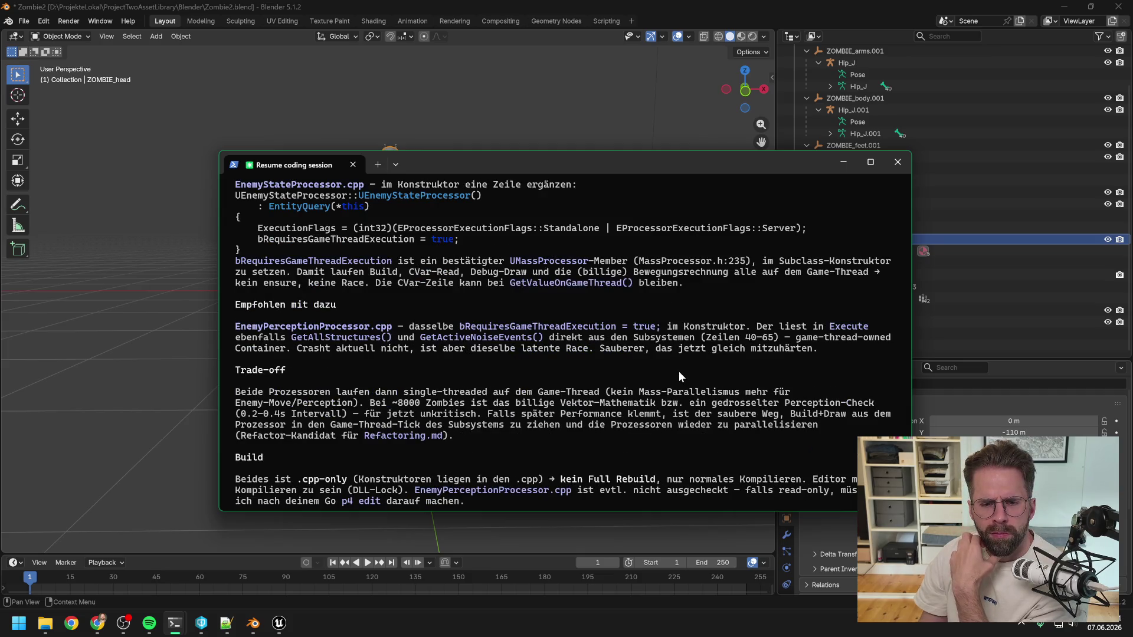
{"action": "scroll", "coordinate": [689, 360], "scroll_direction": "down", "scroll_amount": 2}
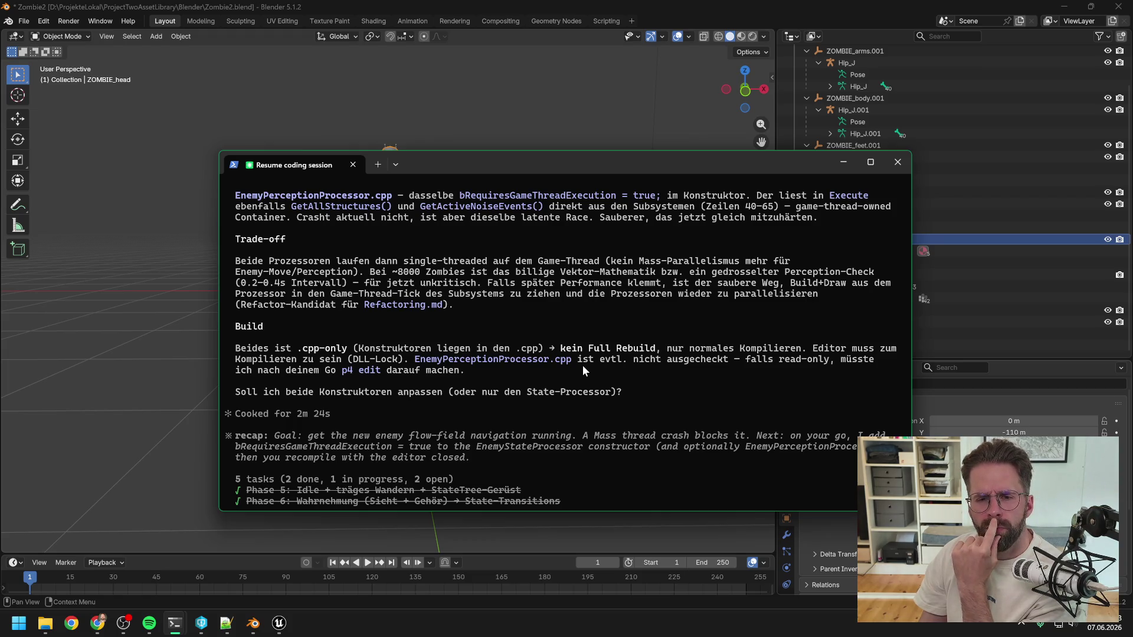
{"action": "scroll", "coordinate": [589, 372], "scroll_direction": "up", "scroll_amount": 1}
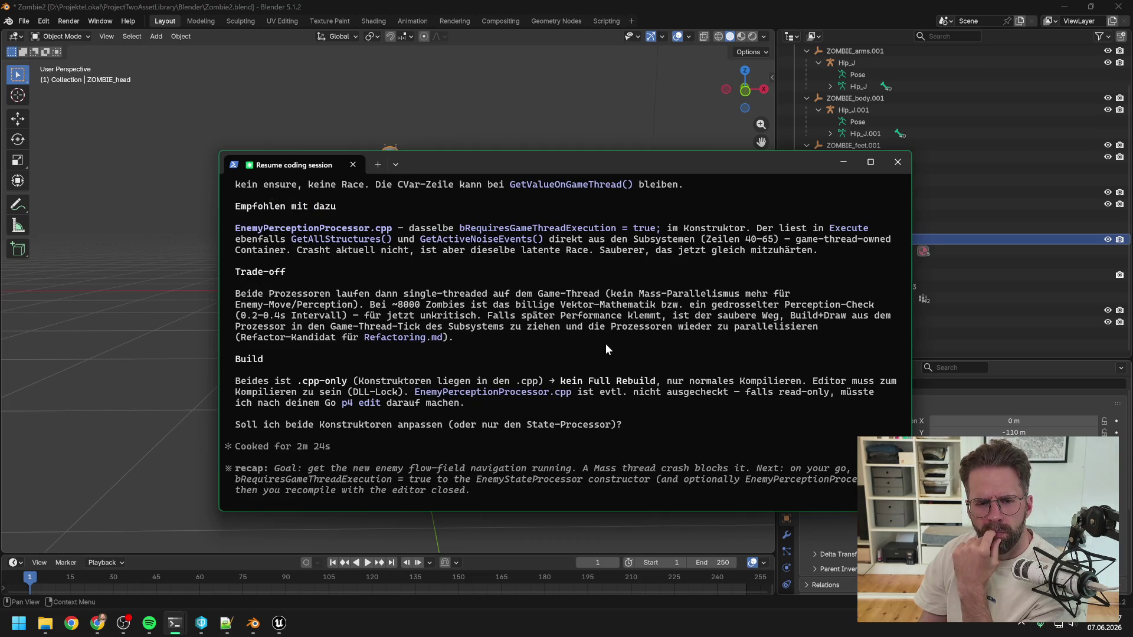
{"action": "scroll", "coordinate": [605, 343], "scroll_direction": "down", "scroll_amount": 4}
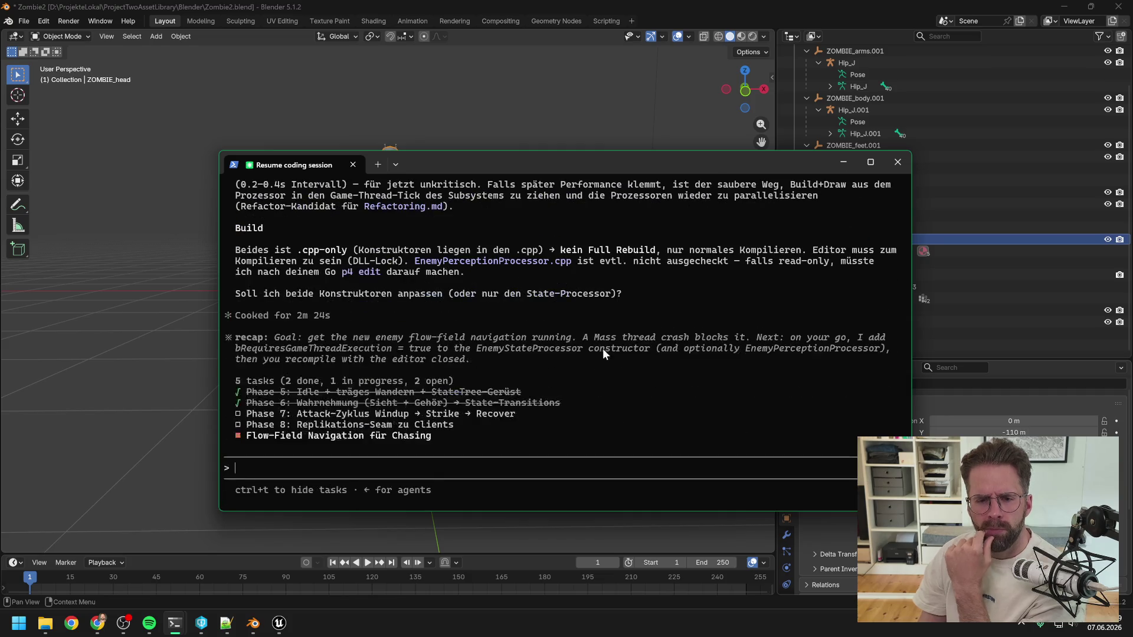
Reply 'wäre schon gut den multi thread direkt beim testen auszunutzen' and return to Blender
{"action": "type", "text": "wäre "}
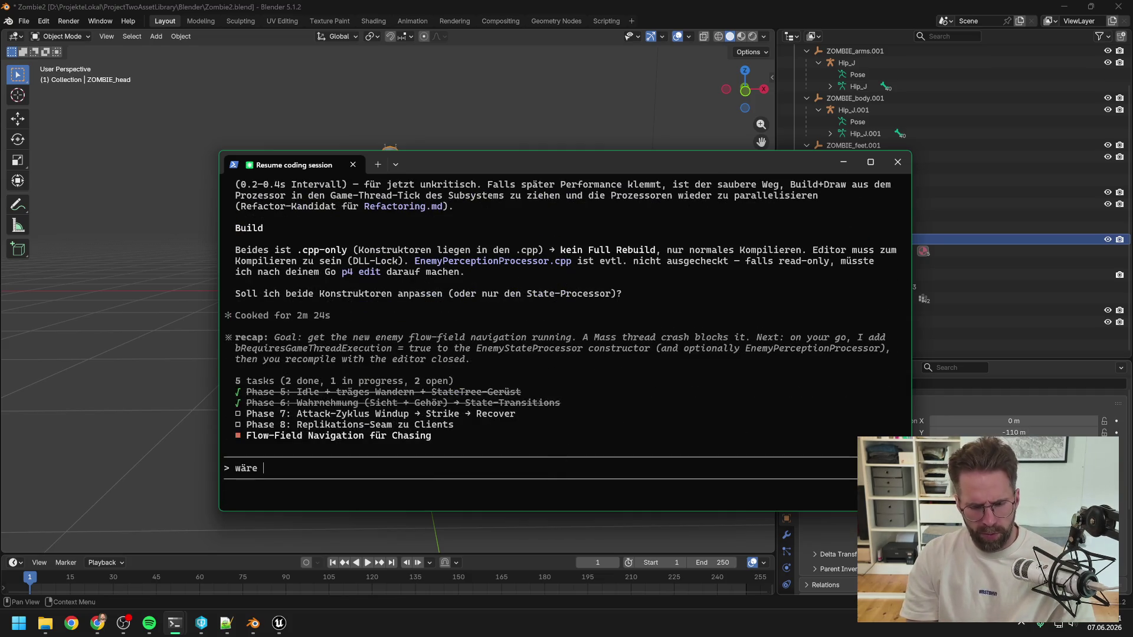
{"action": "type", "text": "schon gut d"}
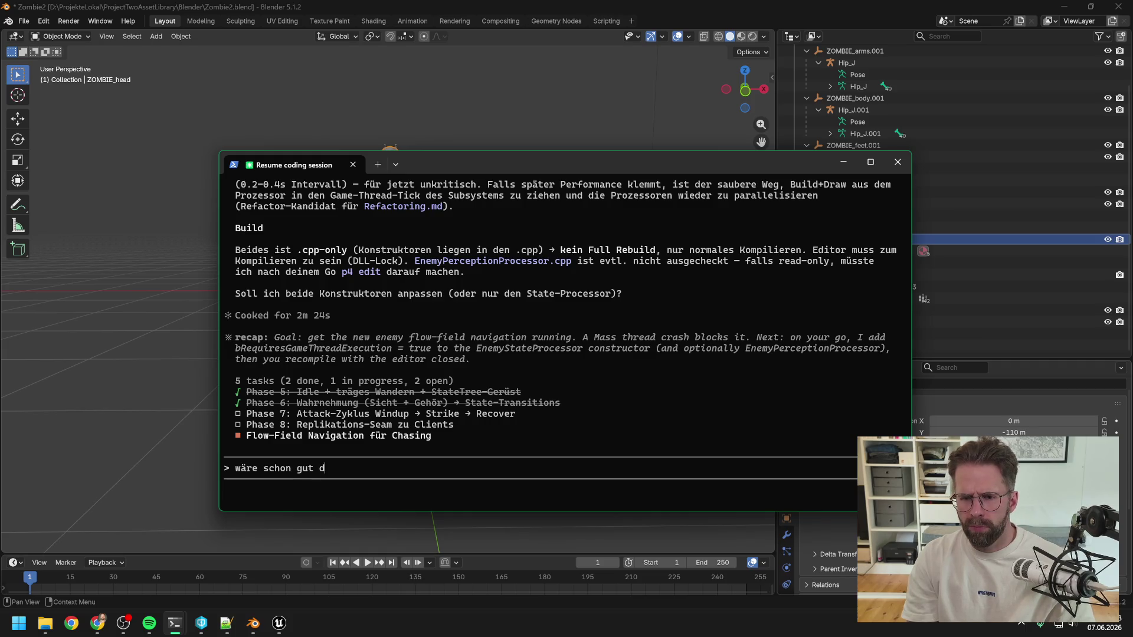
{"action": "type", "text": "en multi thre"}
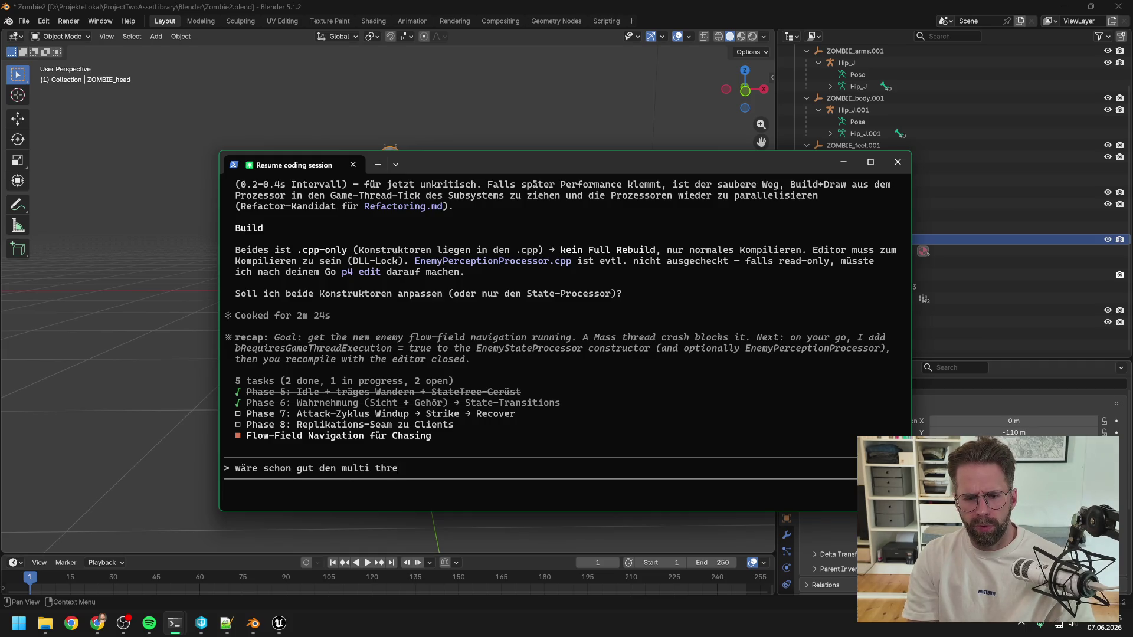
{"action": "type", "text": "ad direkt beim tes"}
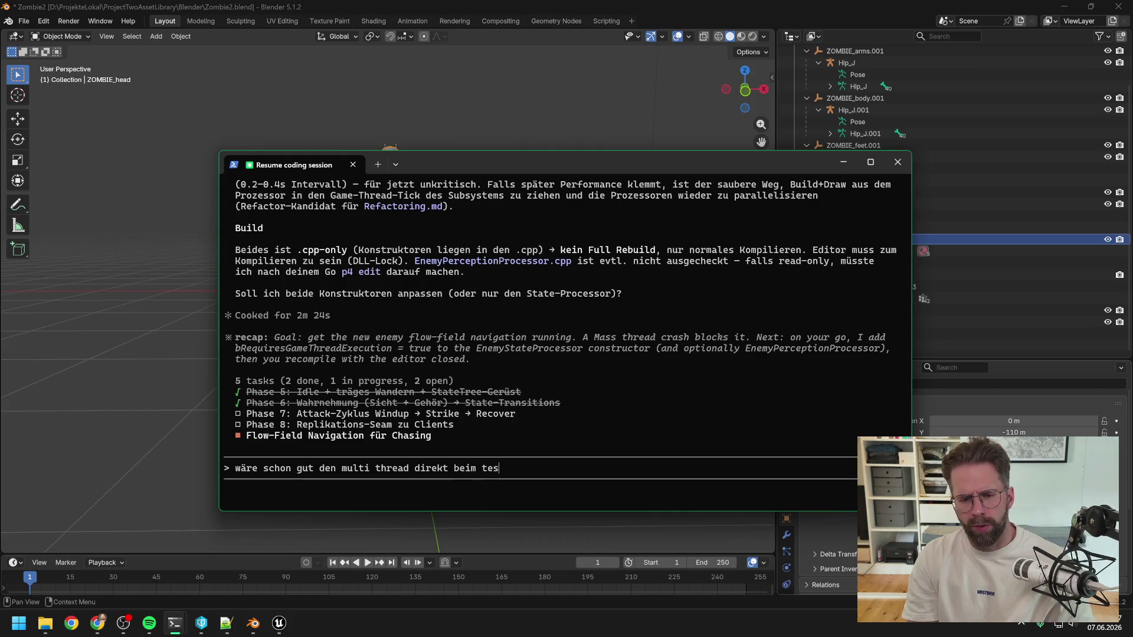
{"action": "type", "text": "ten auszunutzen"}
{"action": "key", "text": "Return"}
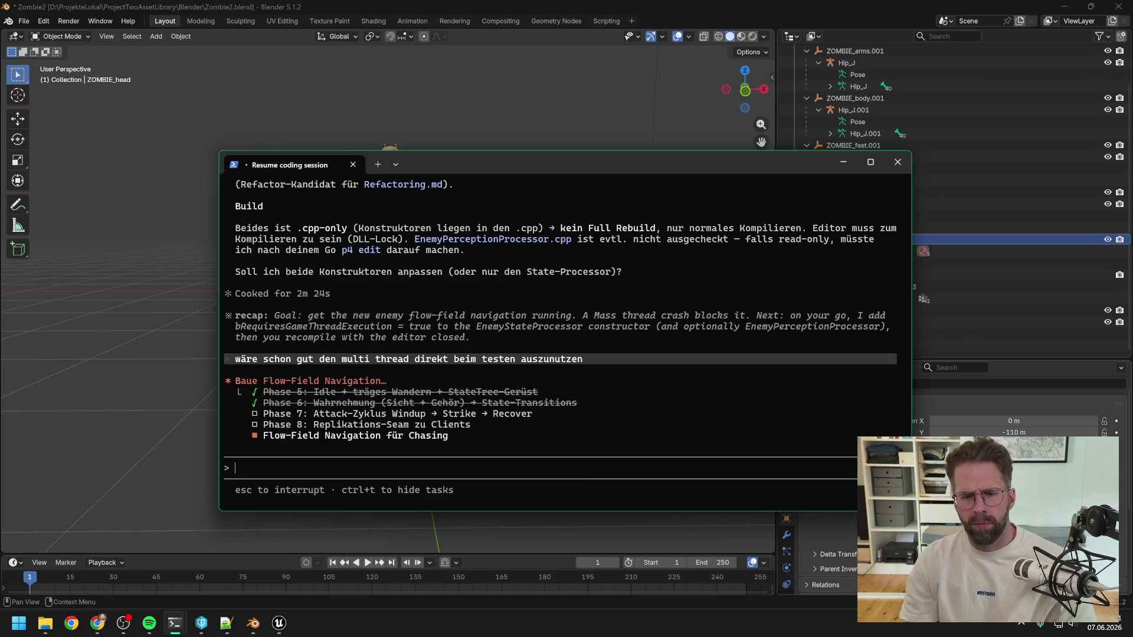
{"action": "left_click", "coordinate": [844, 161]}
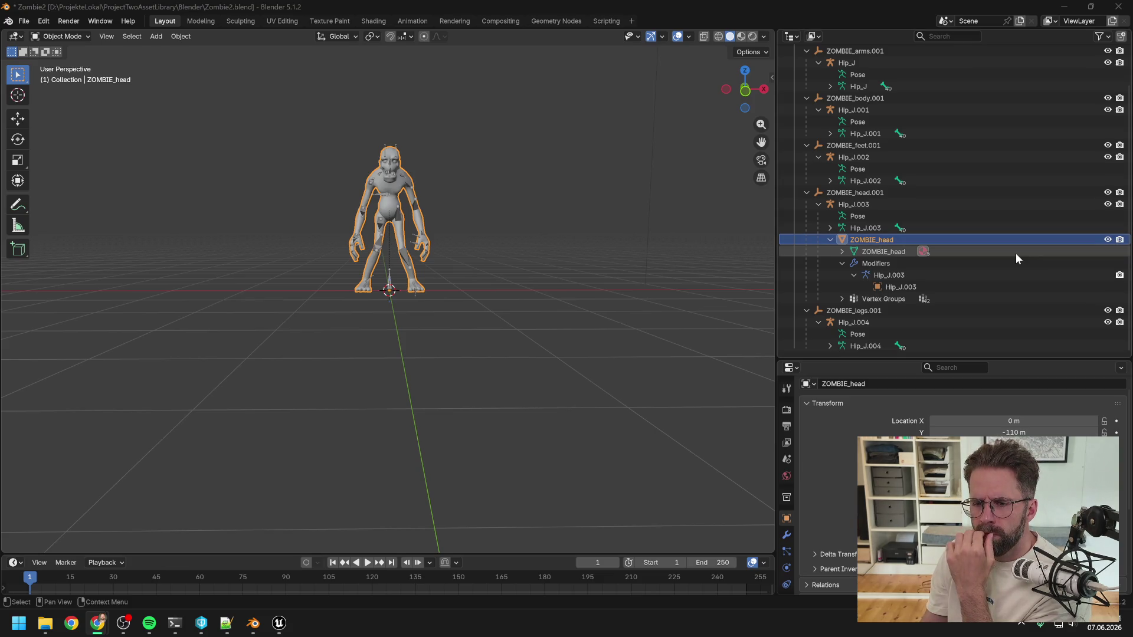
Show ZOMBIE_head's Modifier Properties with its Hip_J.003 armature modifier
{"action": "left_click", "coordinate": [787, 535]}
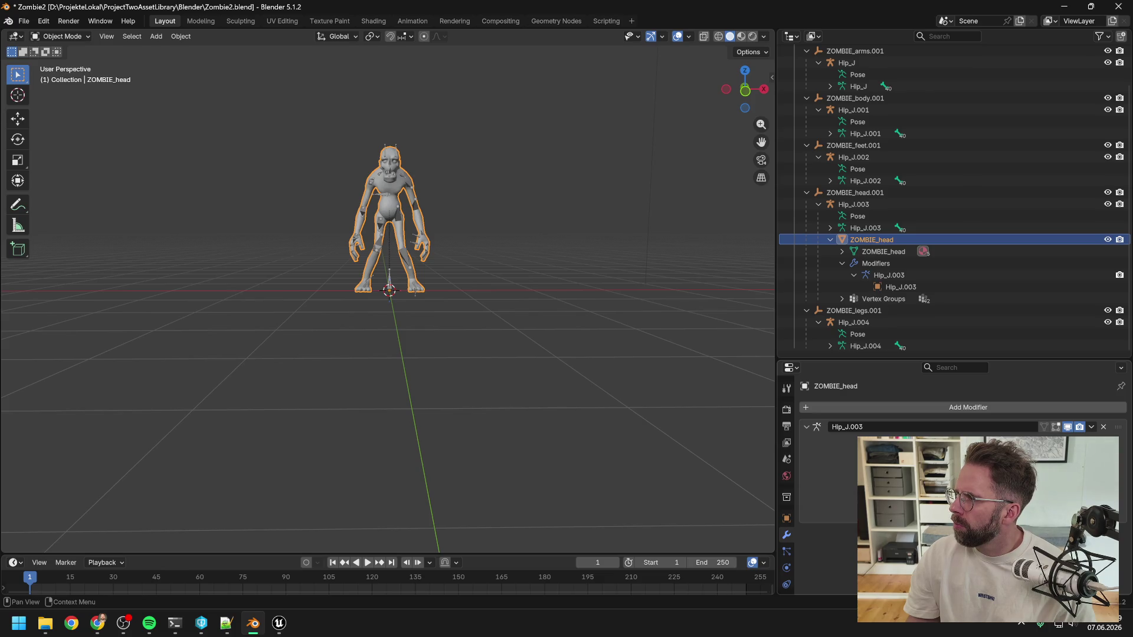
{"action": "key", "text": "alt+Tab"}
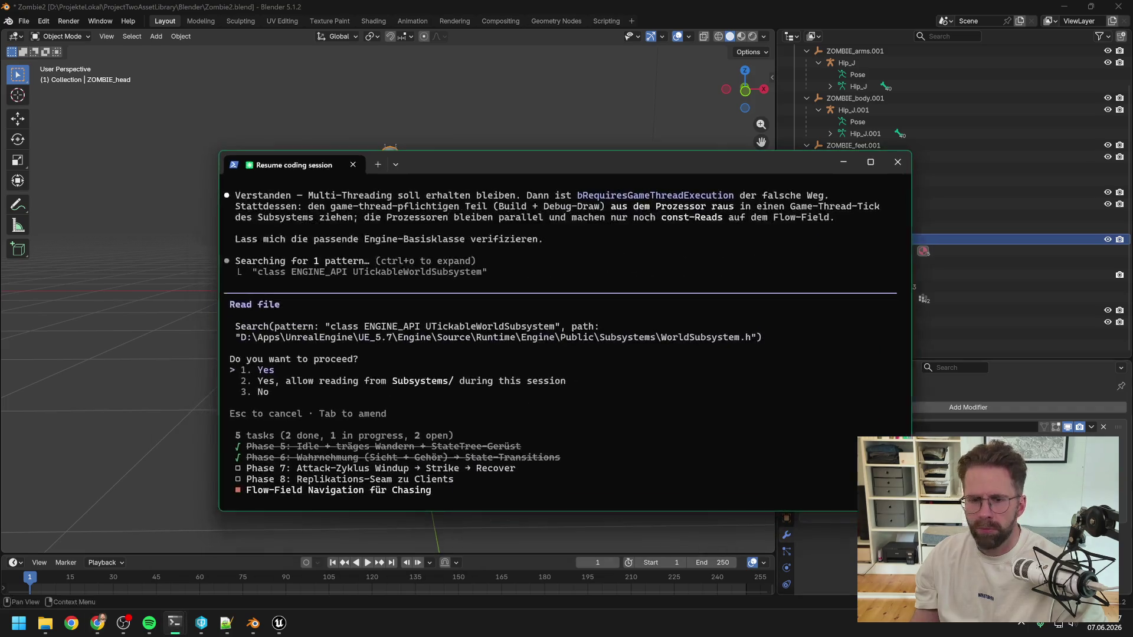
Approve the agent's requests to read the Subsystems header and WorldSubsystem source files
{"action": "left_click", "coordinate": [175, 623]}
{"action": "key", "text": "Return"}
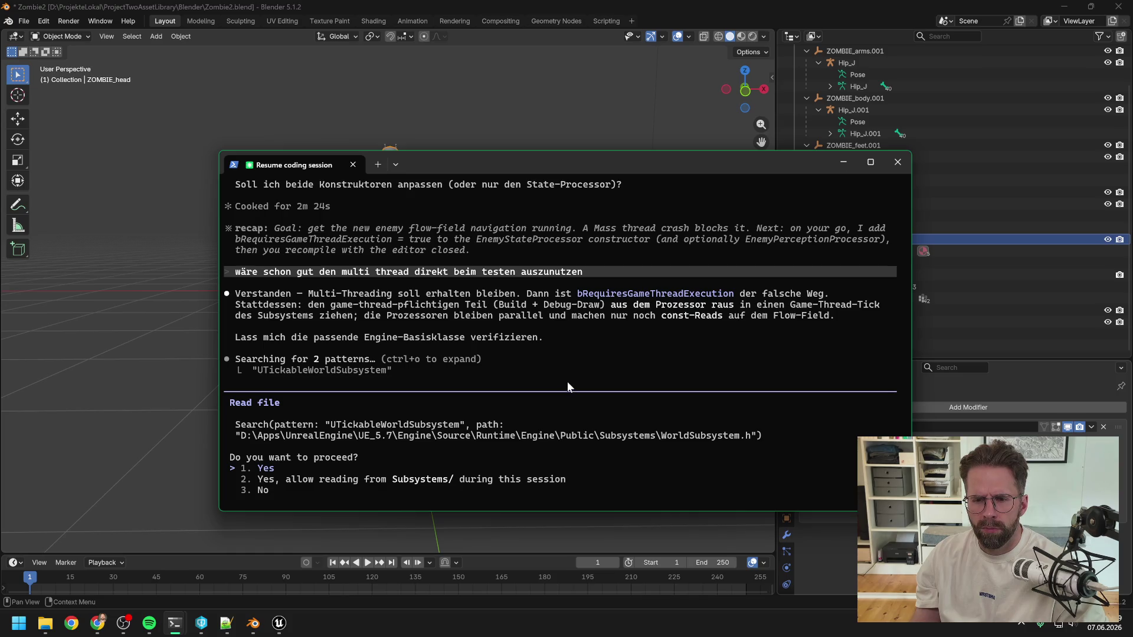
{"action": "key", "text": "Return"}
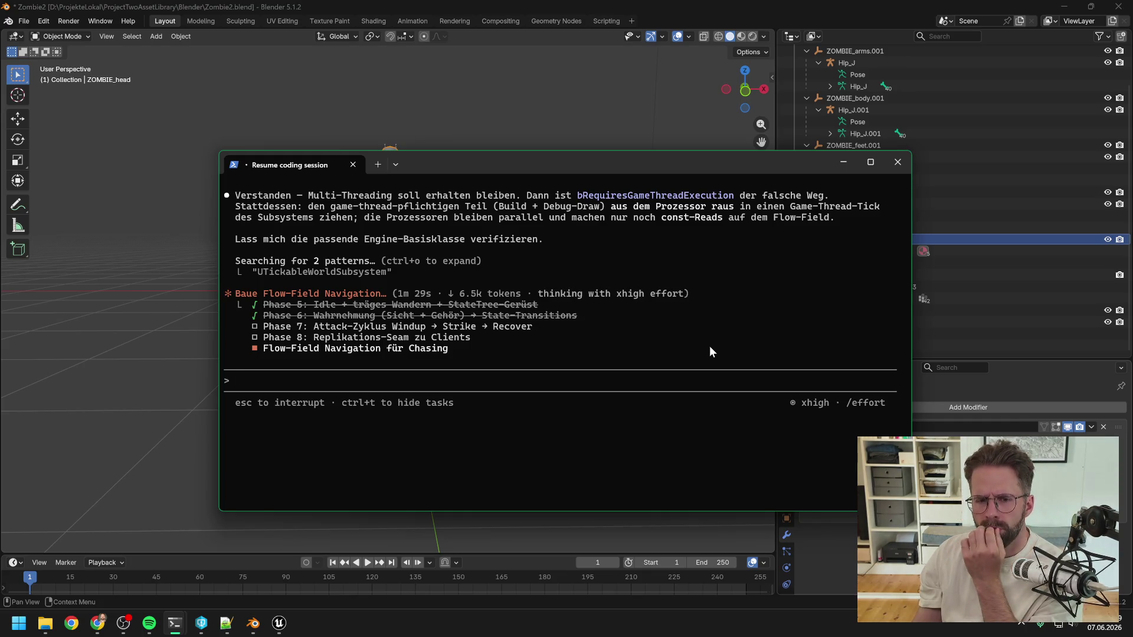
{"action": "scroll", "coordinate": [717, 343], "scroll_direction": "up", "scroll_amount": 4}
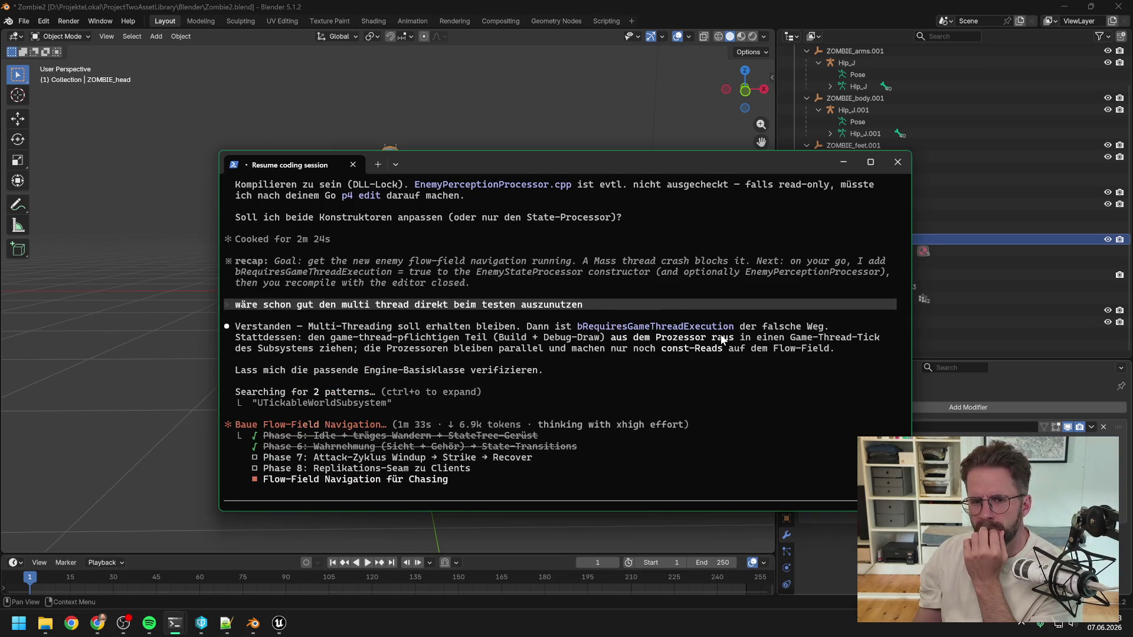
{"action": "scroll", "coordinate": [722, 340], "scroll_direction": "down", "scroll_amount": 4}
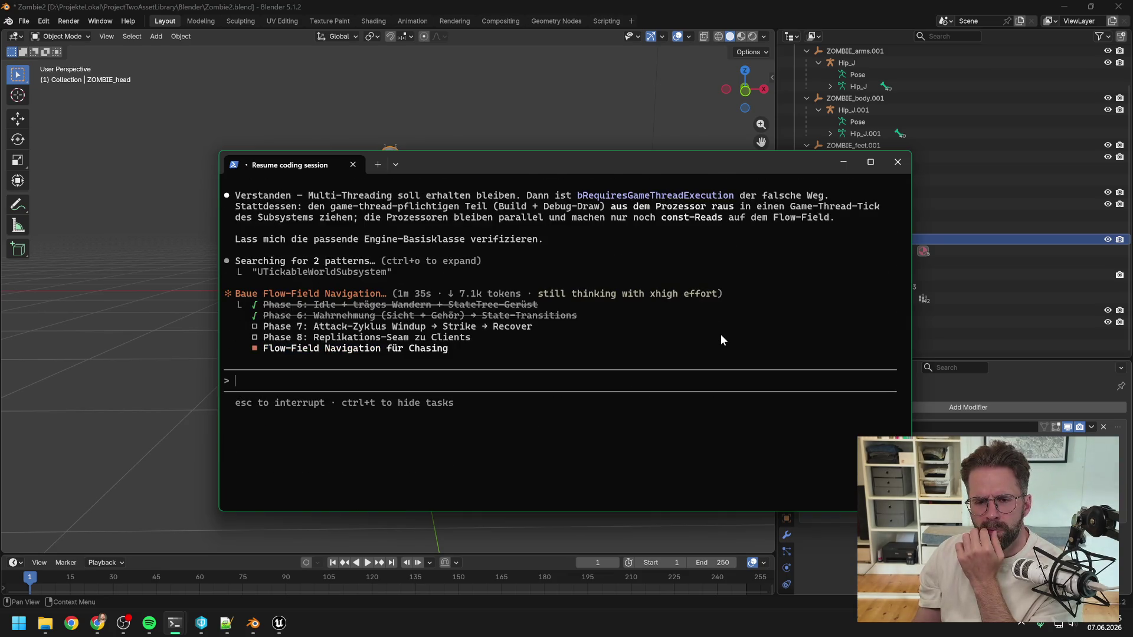
{"action": "key", "text": "alt+Tab"}
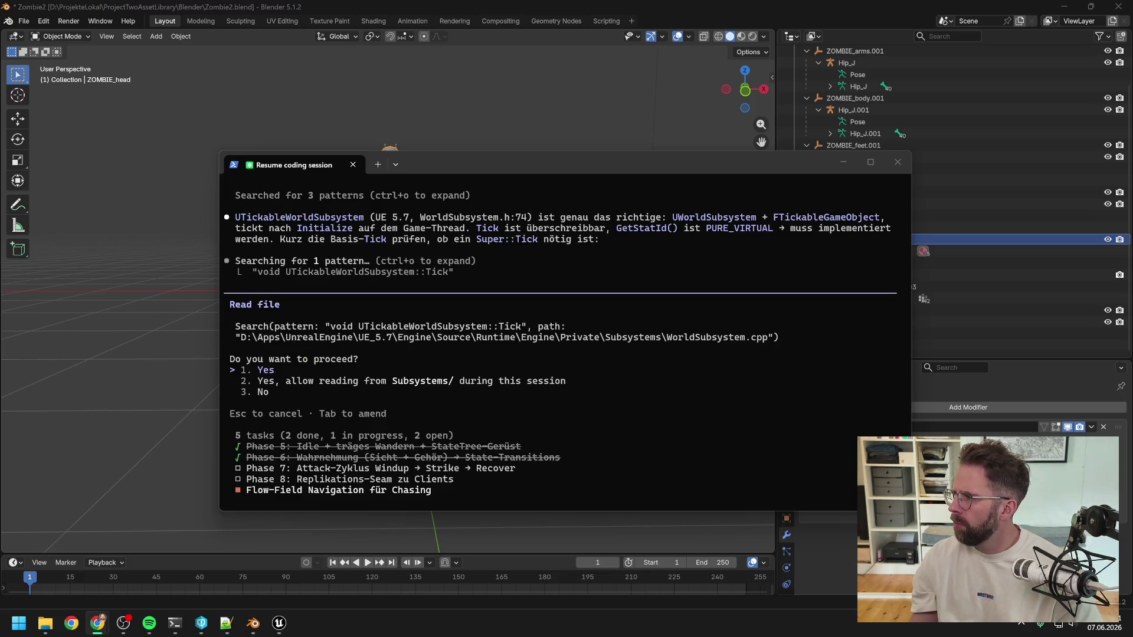
{"action": "left_click", "coordinate": [425, 375]}
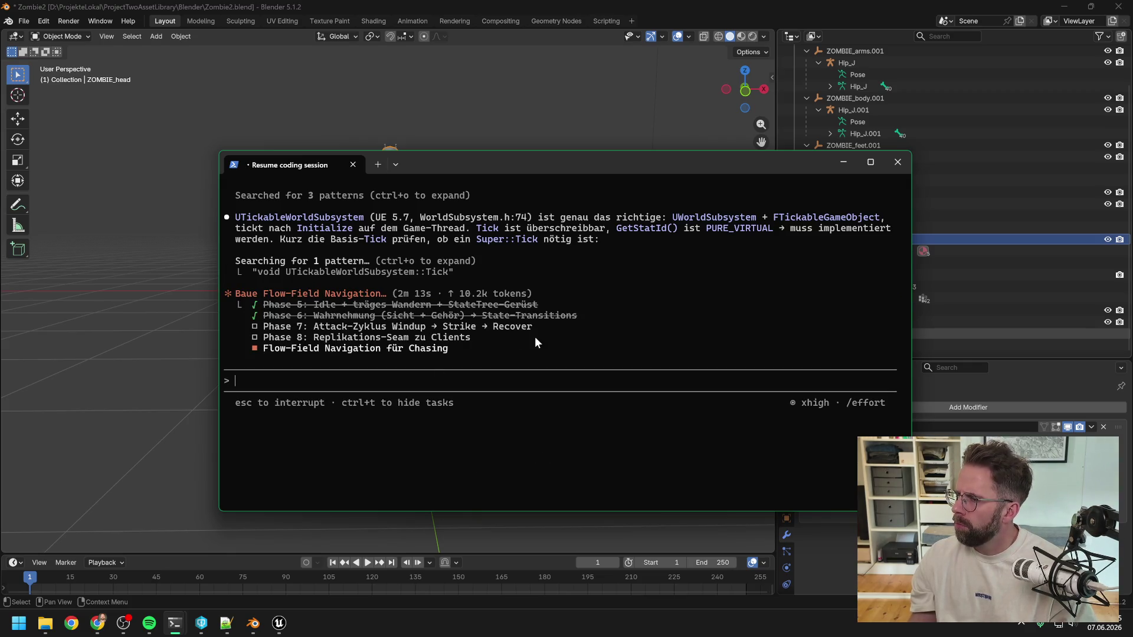
Quit the PTwoAssetLibrary Unreal editor with its window close button
{"action": "left_click", "coordinate": [279, 623]}
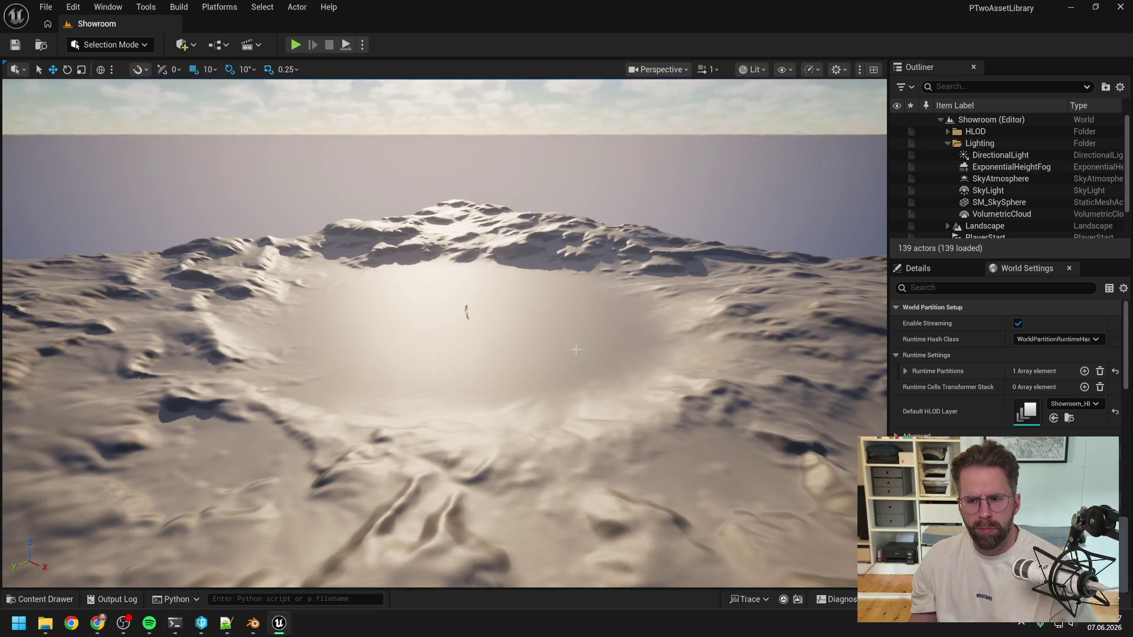
{"action": "left_click", "coordinate": [1120, 7]}
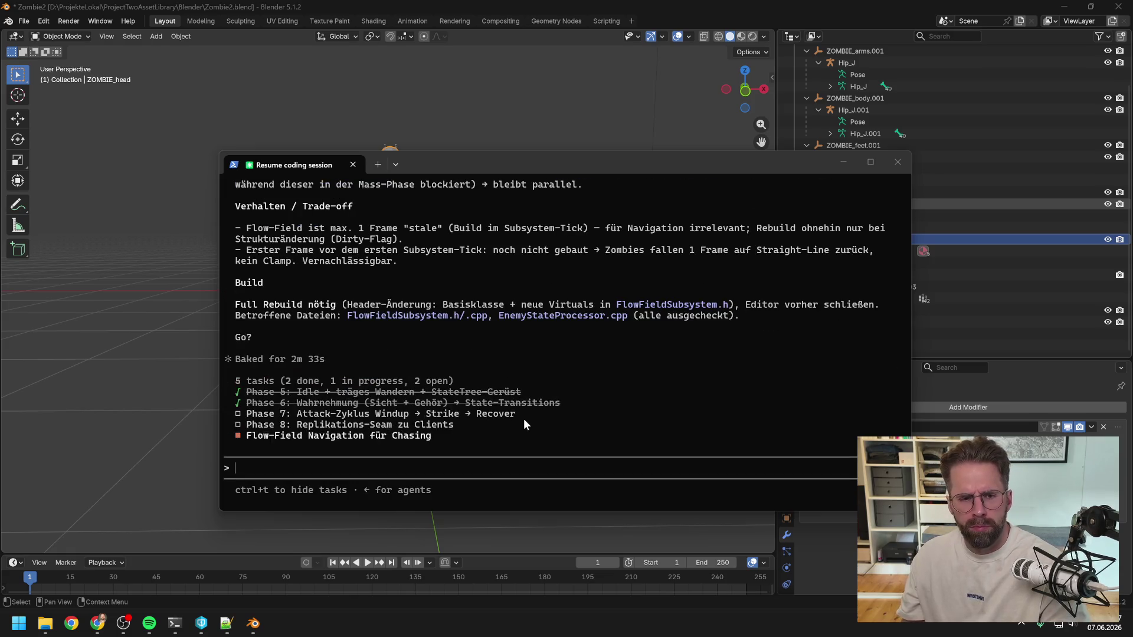
Review the proposed FlowFieldSubsystem.h/.cpp and EnemyStateProcessor.cpp changes
{"action": "scroll", "coordinate": [562, 378], "scroll_direction": "up", "scroll_amount": 10}
{"action": "scroll", "coordinate": [561, 383], "scroll_direction": "up", "scroll_amount": 8}
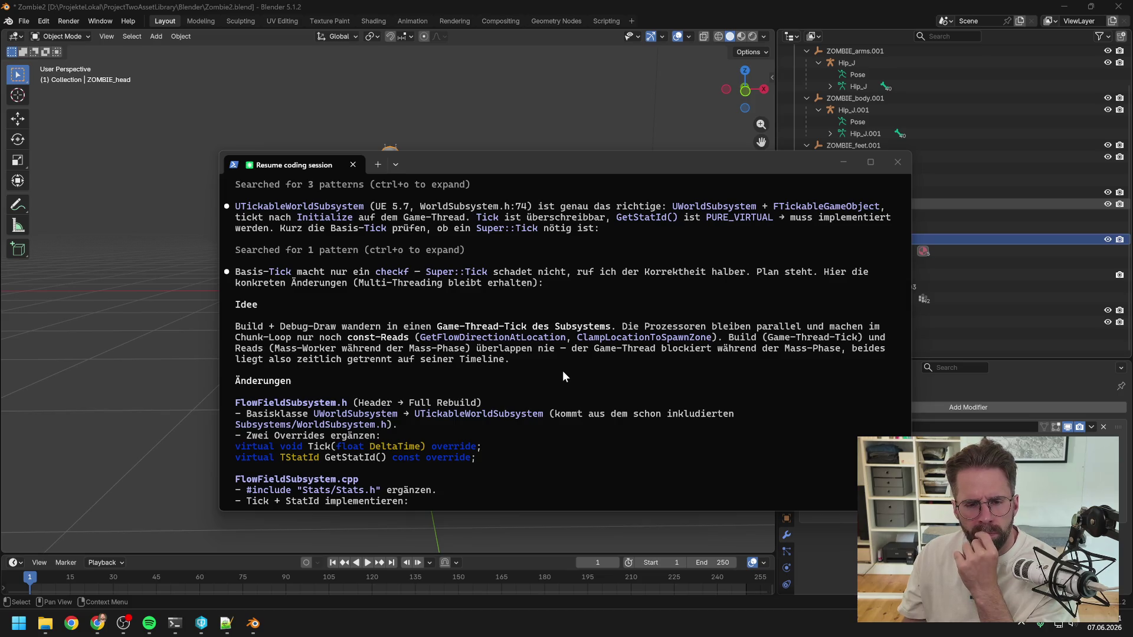
{"action": "scroll", "coordinate": [560, 367], "scroll_direction": "down", "scroll_amount": 8}
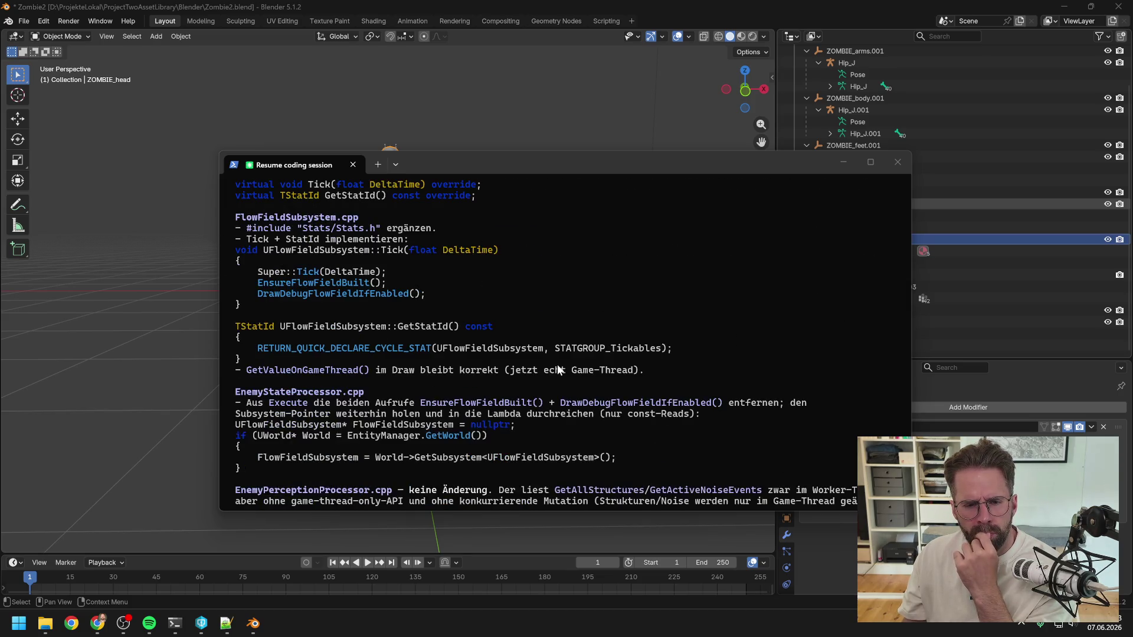
{"action": "scroll", "coordinate": [559, 357], "scroll_direction": "down", "scroll_amount": 6}
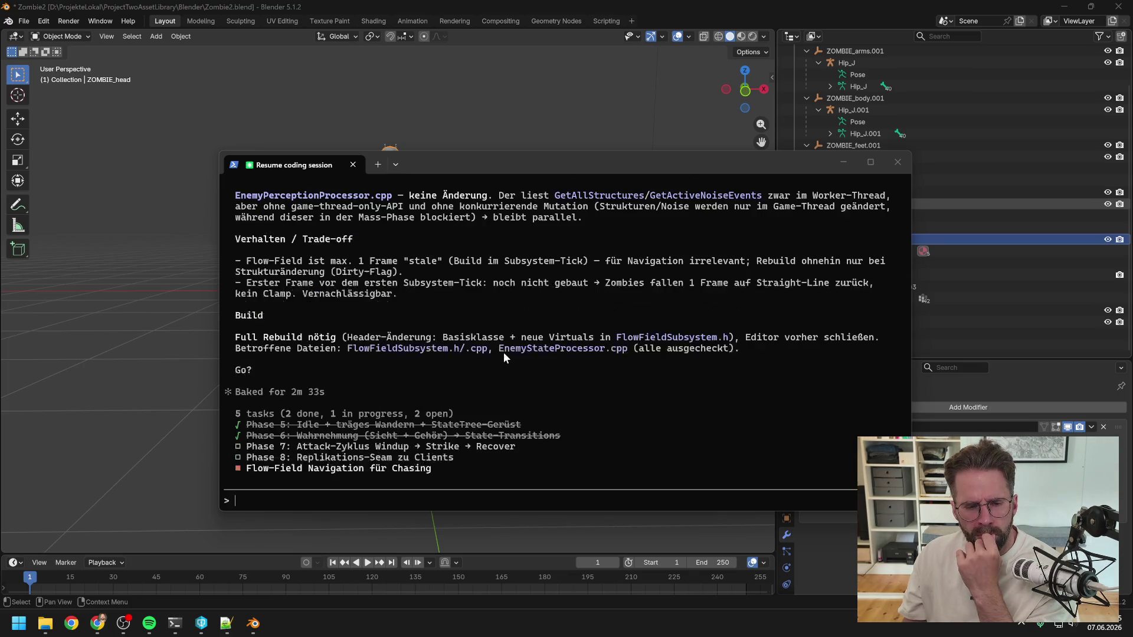
Reply 'ok los' to start the flow-field build, then return to Blender
{"action": "left_click", "coordinate": [611, 384]}
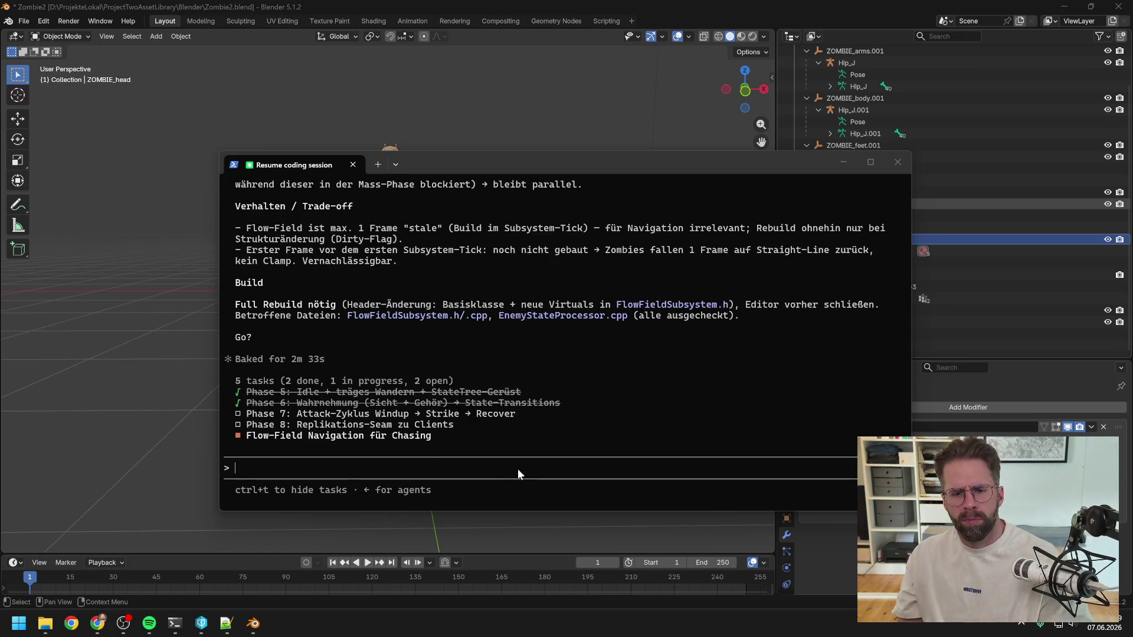
{"action": "type", "text": "ok los"}
{"action": "key", "text": "Return"}
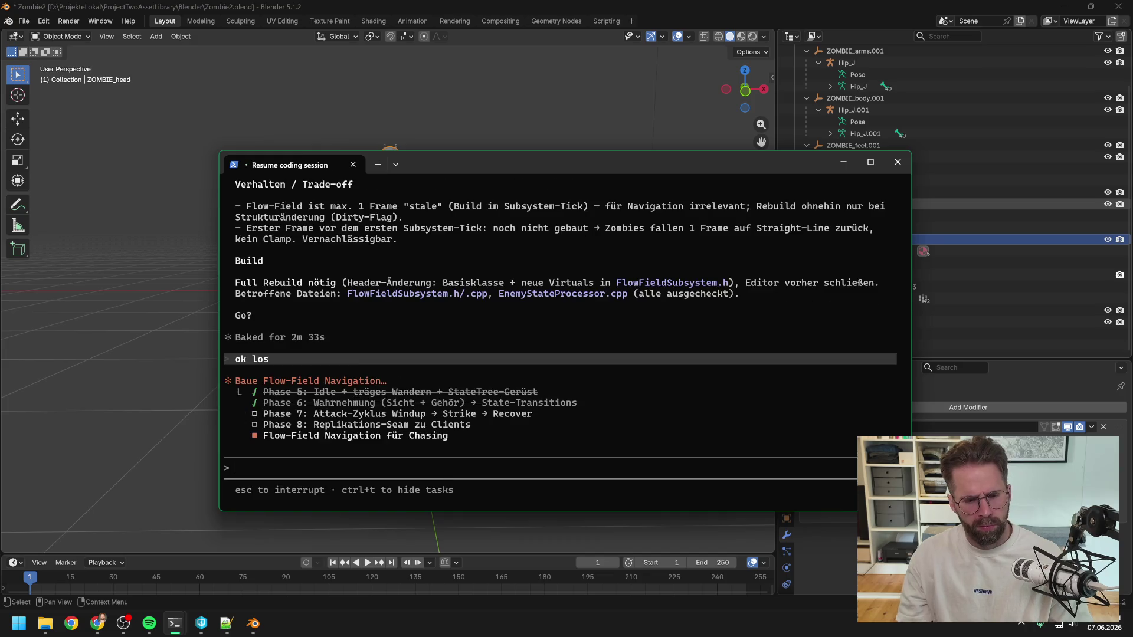
{"action": "key", "text": "alt+Tab"}
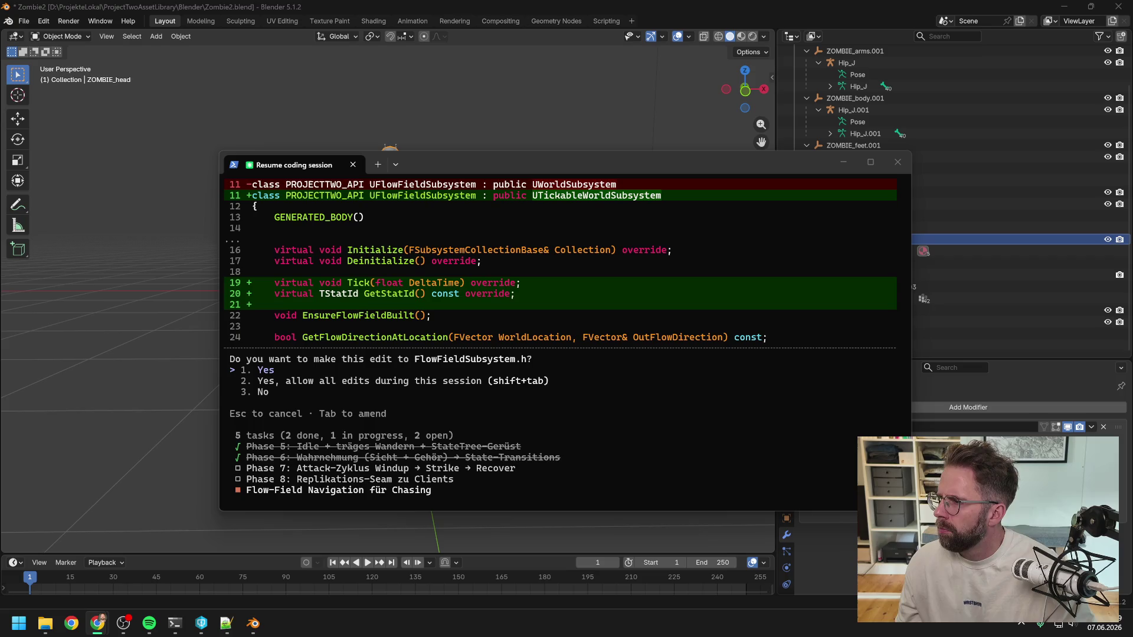
{"action": "left_click", "coordinate": [876, 9]}
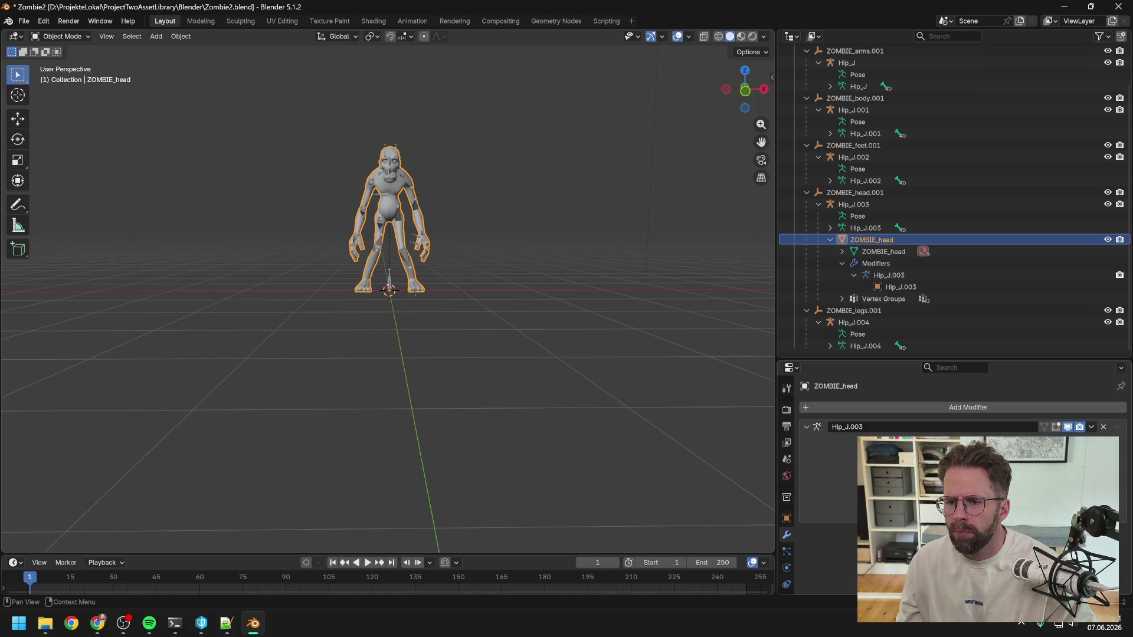
Accept both proposed edits, to FlowFieldSubsystem.h and FlowFieldSubsystem.cpp, then go back to Blender
{"action": "mouse_move", "coordinate": [253, 623]}
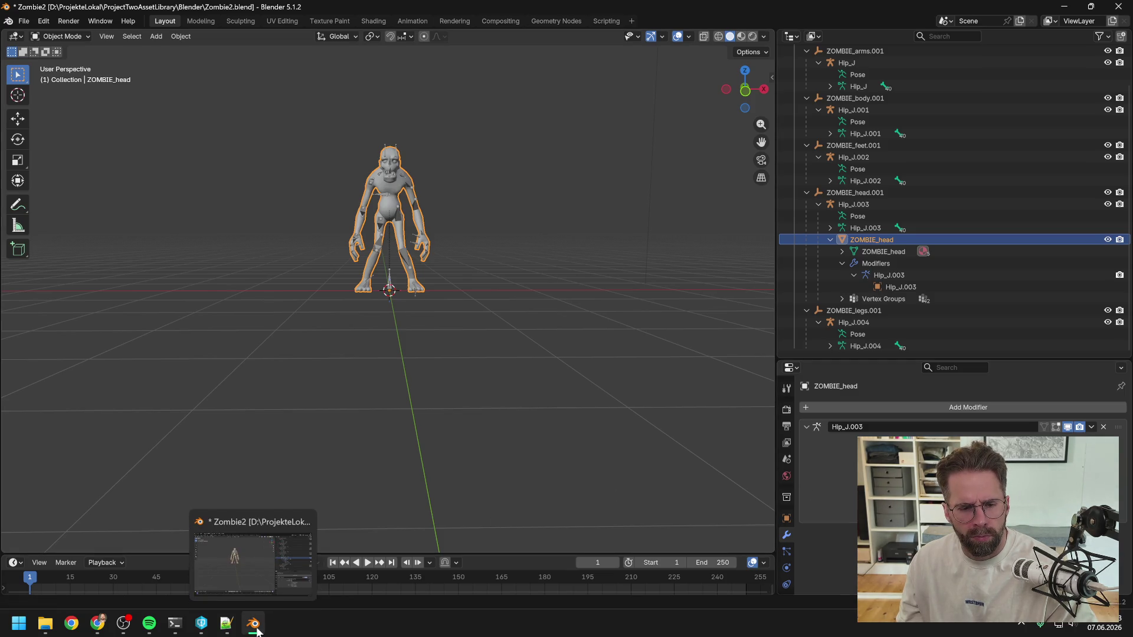
{"action": "mouse_move", "coordinate": [174, 623]}
{"action": "left_click", "coordinate": [136, 566]}
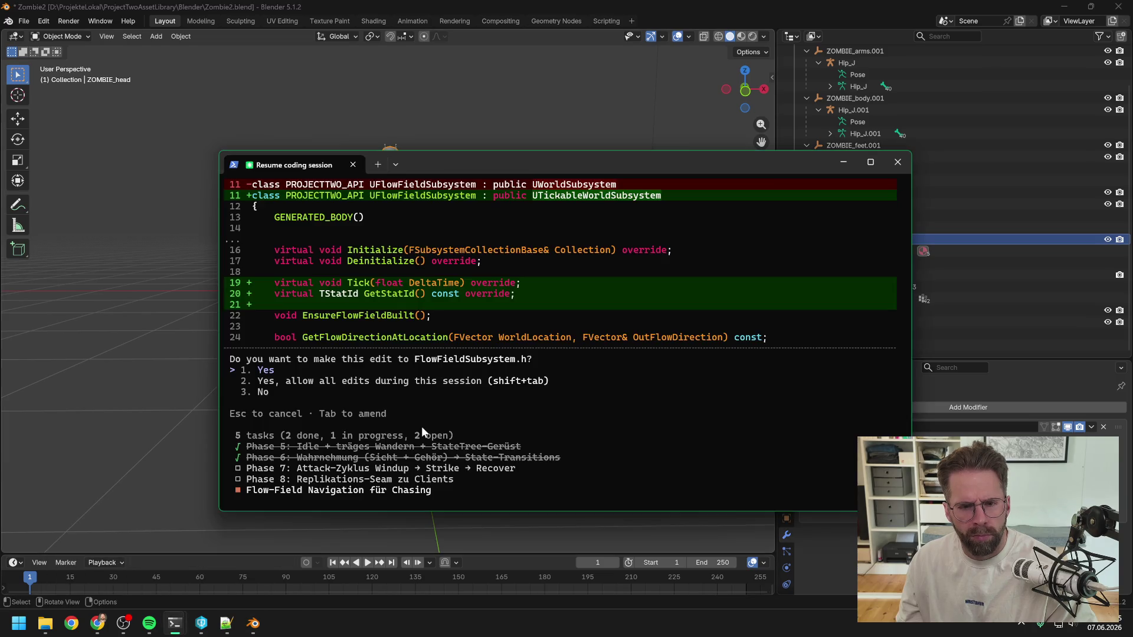
{"action": "key", "text": "Return"}
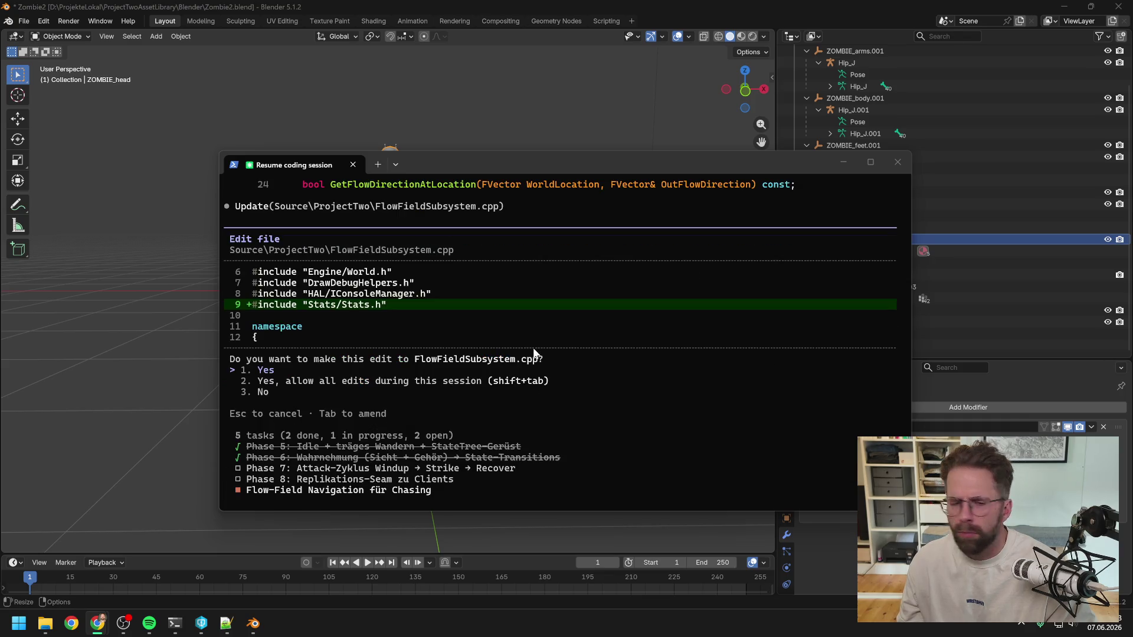
{"action": "left_click", "coordinate": [334, 370]}
{"action": "key", "text": "Return"}
{"action": "key", "text": "alt+Tab"}
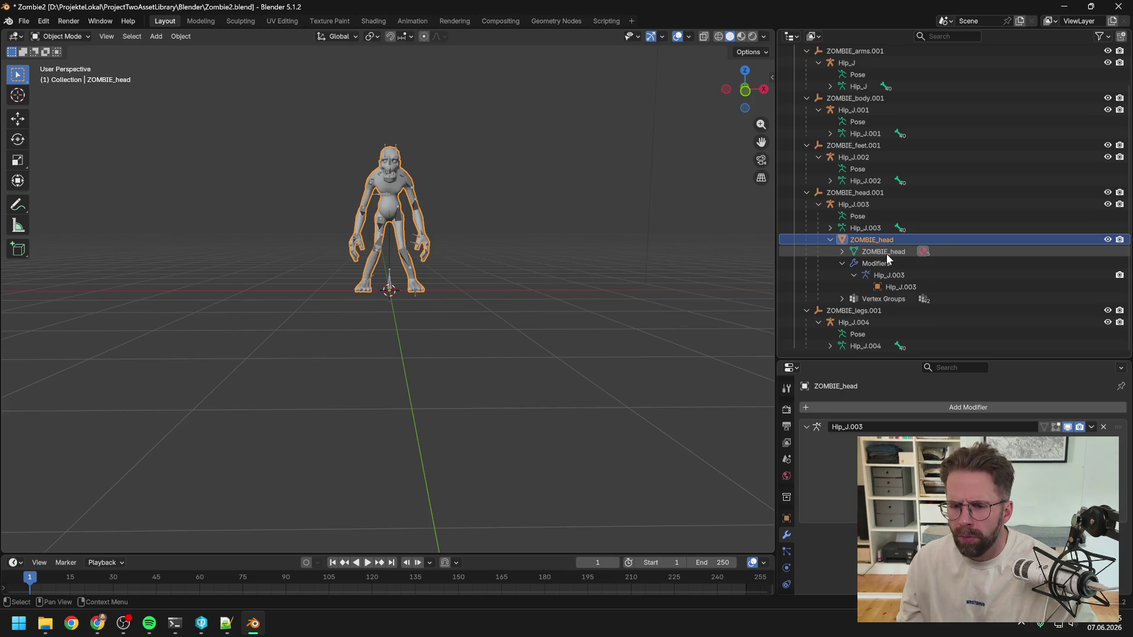
Inspect ZOMBIE_head's materials, then delete ZOMBIE_feet.001 and undo the deletion
{"action": "left_click", "coordinate": [886, 254]}
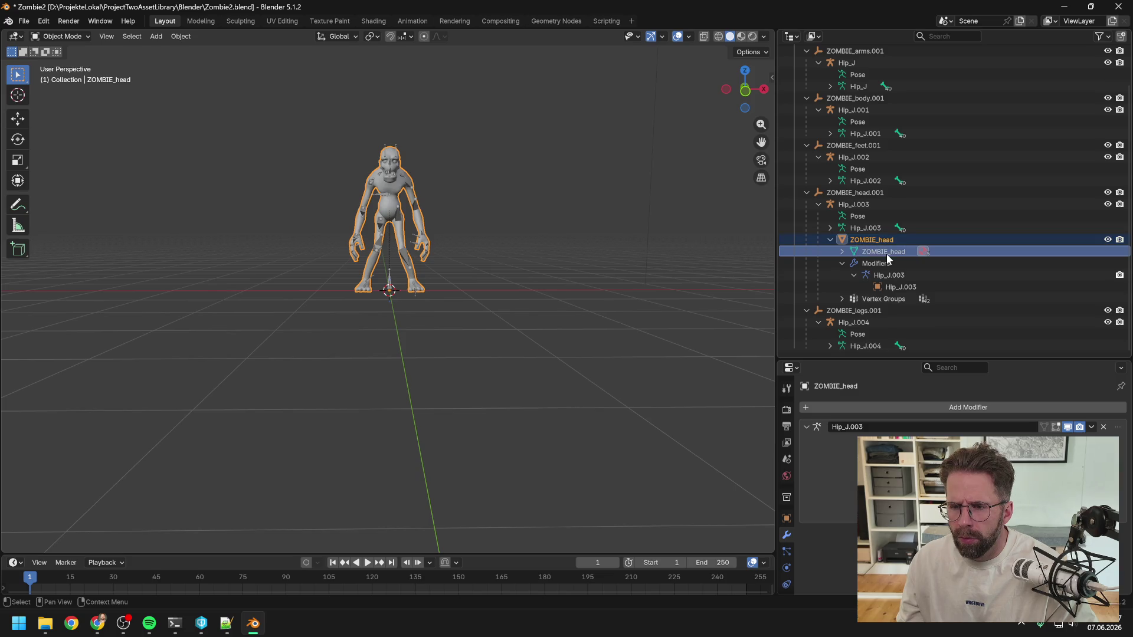
{"action": "left_click", "coordinate": [842, 251]}
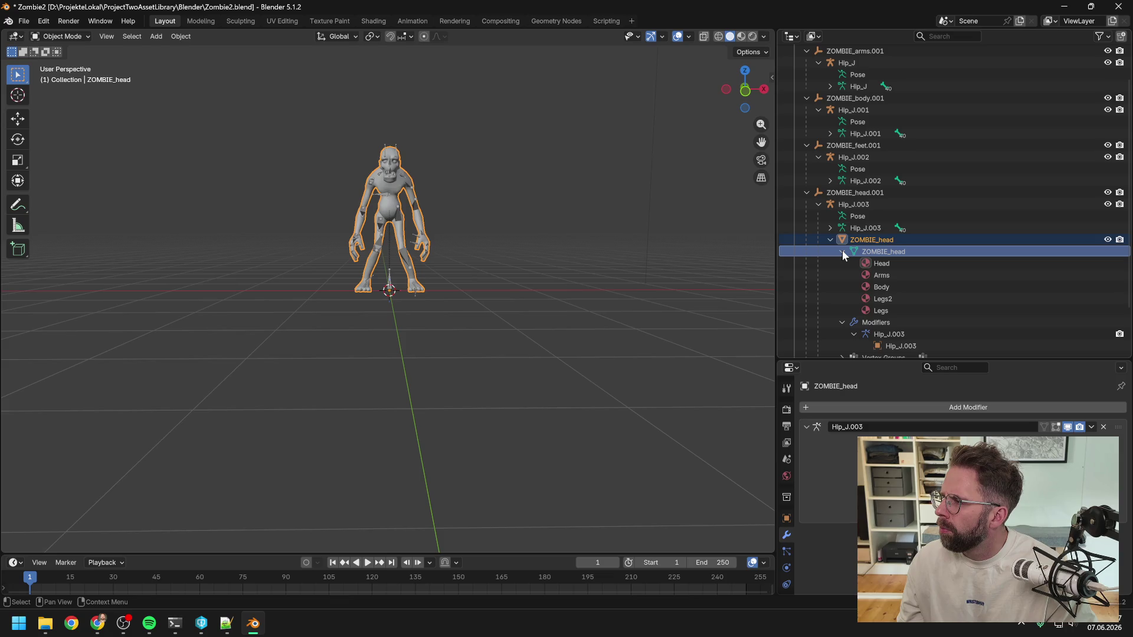
{"action": "left_click", "coordinate": [841, 251]}
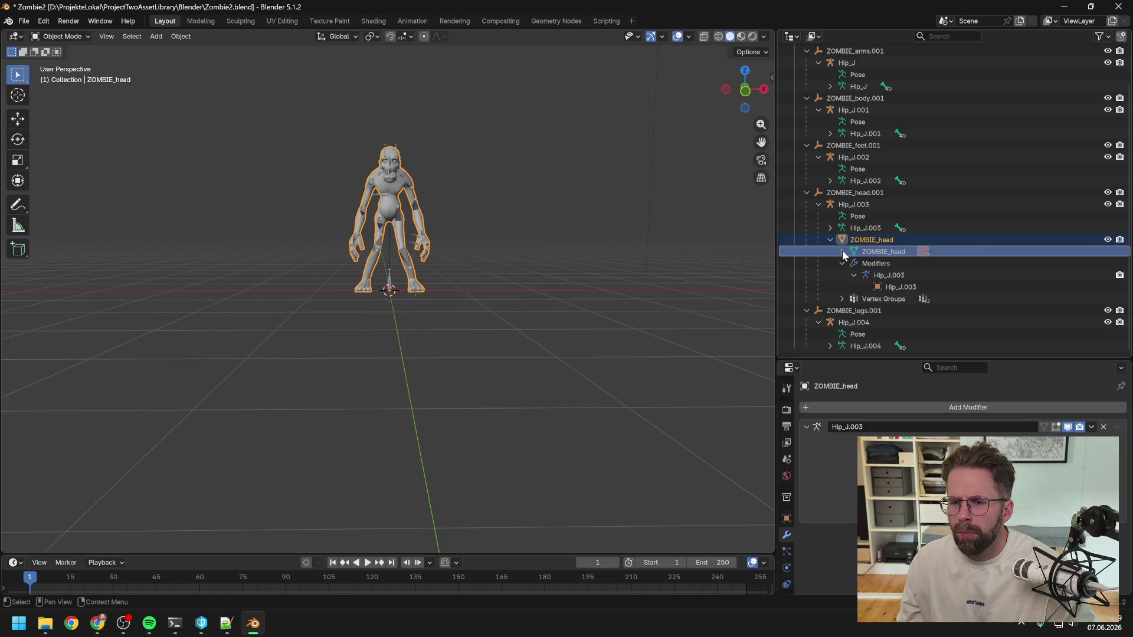
{"action": "left_click", "coordinate": [849, 146]}
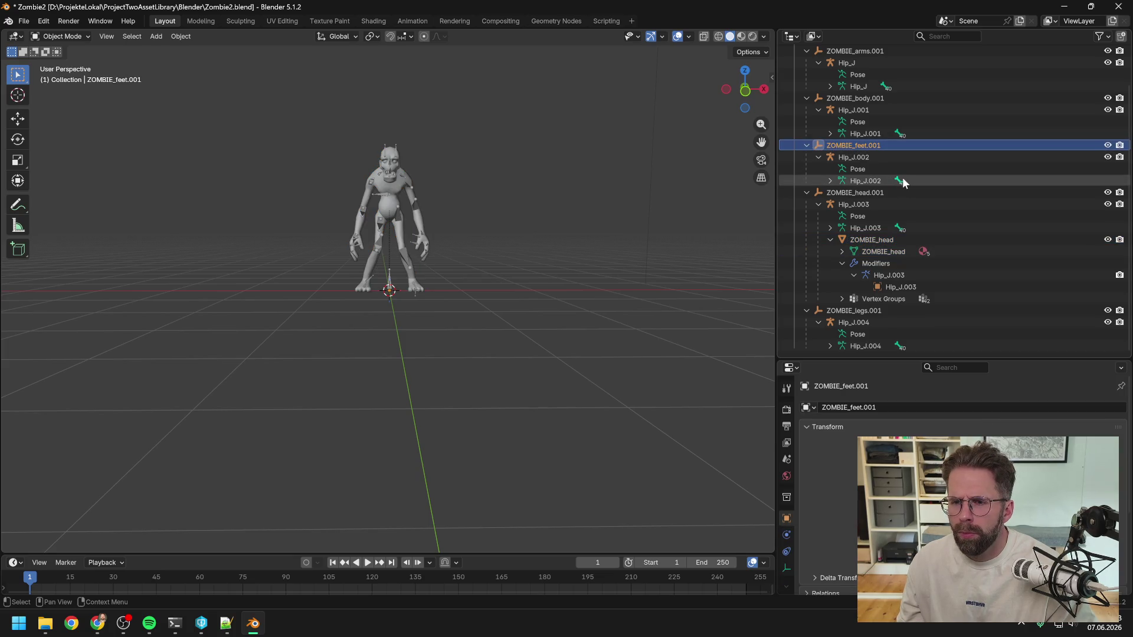
{"action": "key", "text": "Delete"}
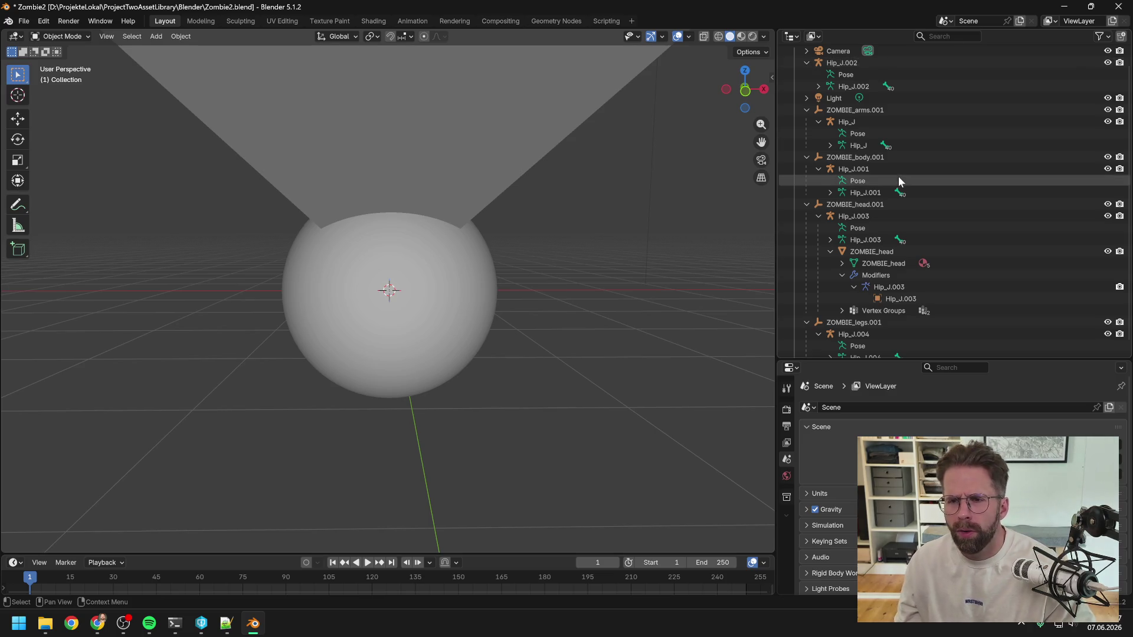
{"action": "scroll", "coordinate": [898, 175], "scroll_direction": "up", "scroll_amount": 2}
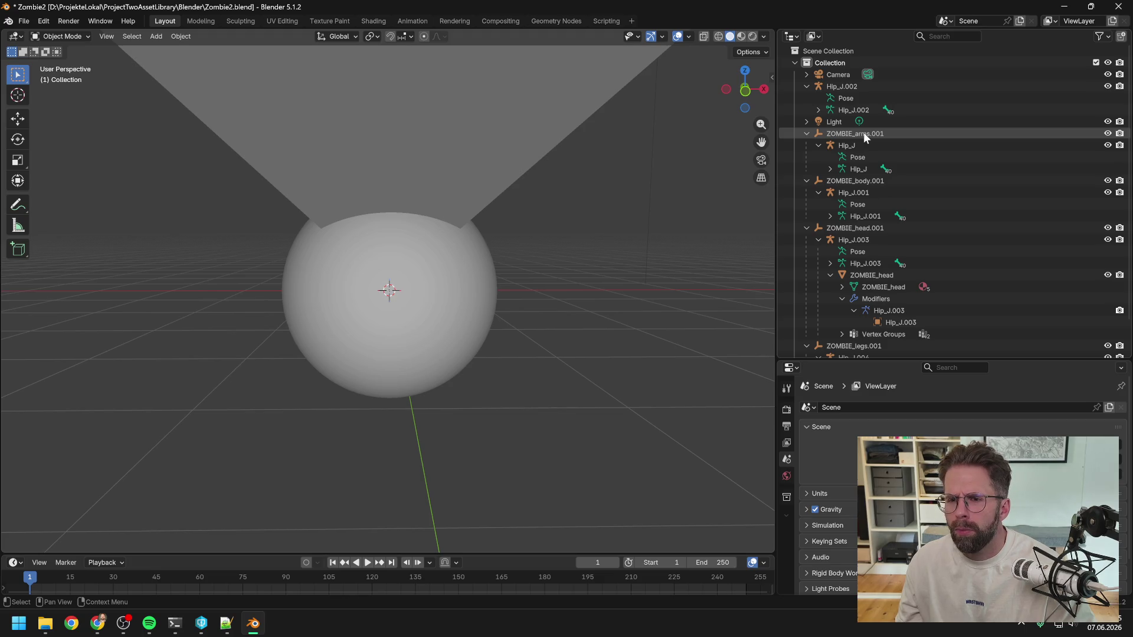
{"action": "key", "text": "ctrl+z"}
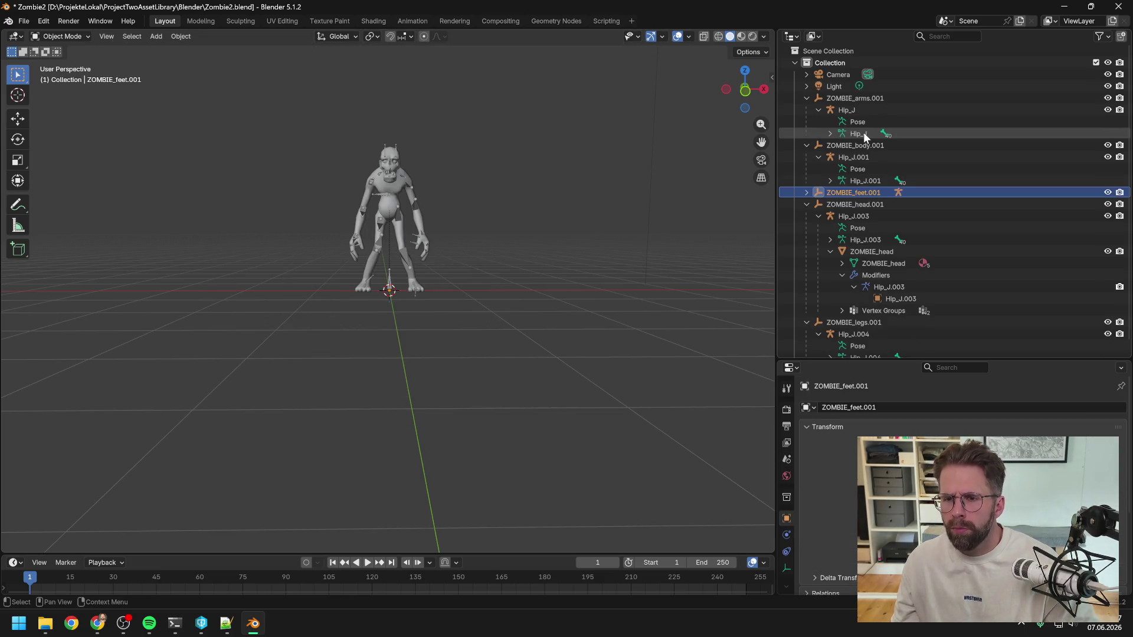
Delete the ZOMBIE_arms.001, body.001, feet.001 and legs.001 objects
{"action": "left_click", "coordinate": [806, 205]}
{"action": "left_click", "coordinate": [806, 216]}
{"action": "left_click", "coordinate": [807, 145]}
{"action": "left_click", "coordinate": [806, 98]}
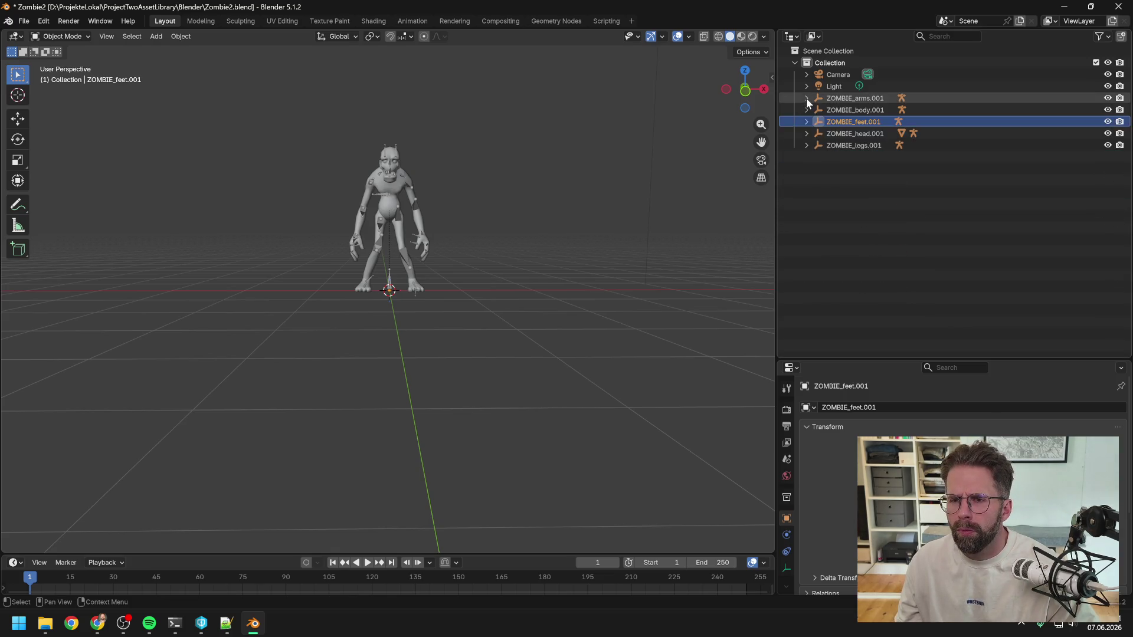
{"action": "left_click", "coordinate": [851, 111], "text": "ctrl"}
{"action": "left_click", "coordinate": [850, 100], "text": "ctrl"}
{"action": "left_click", "coordinate": [858, 147], "text": "ctrl"}
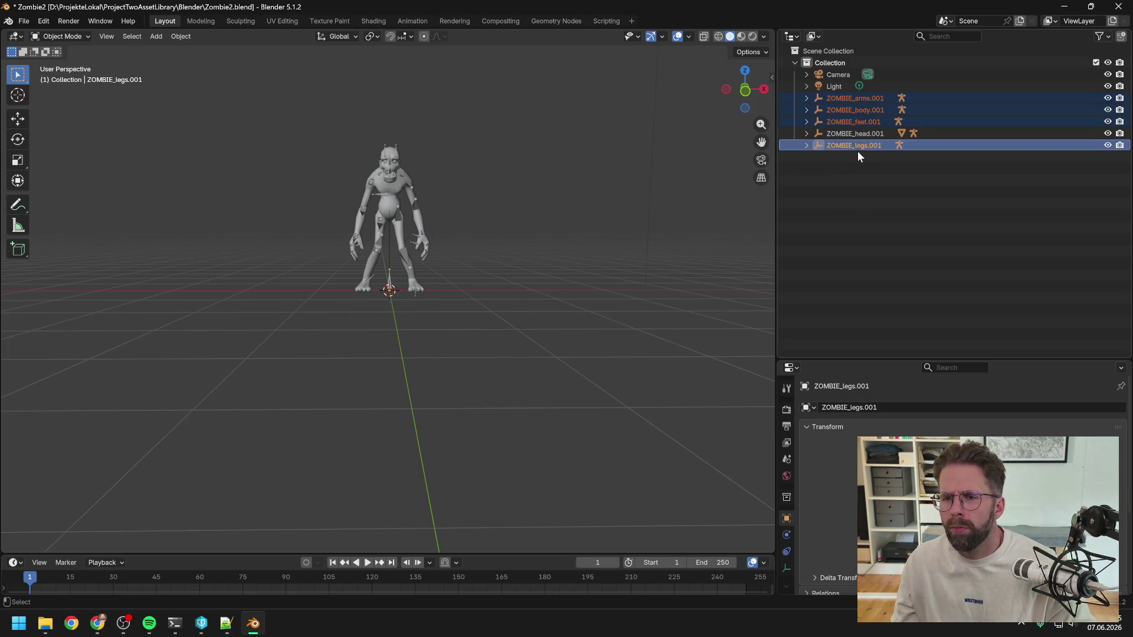
{"action": "key", "text": "Delete"}
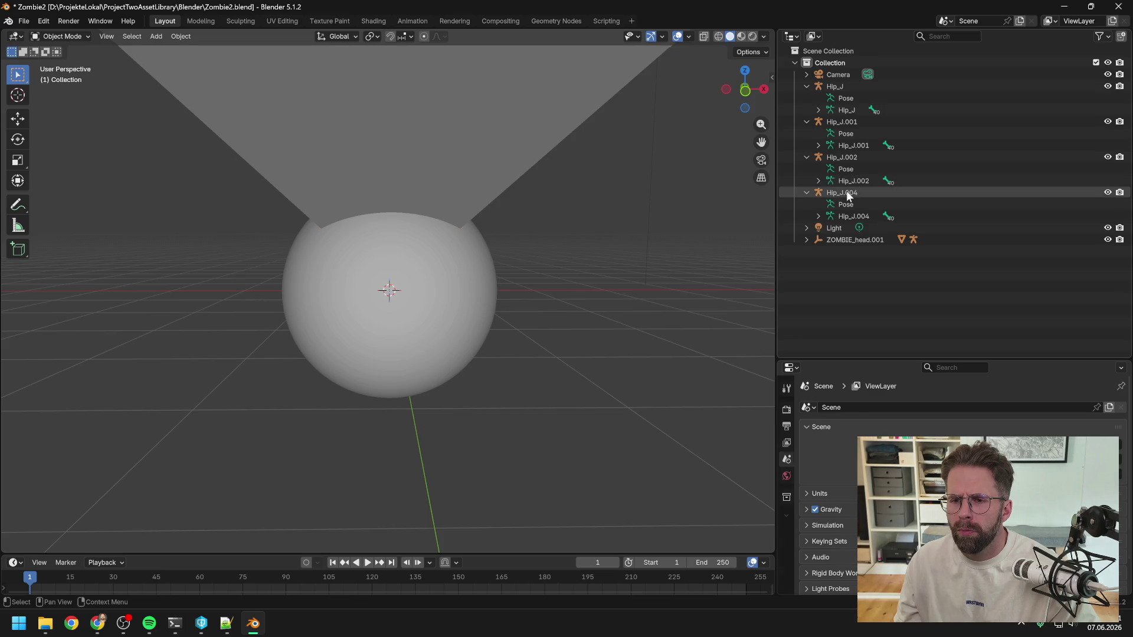
Delete the Hip_J, Hip_J.001, Hip_J.002 and Hip_J.004 armatures
{"action": "left_click", "coordinate": [847, 195]}
{"action": "left_click", "coordinate": [845, 158], "text": "ctrl"}
{"action": "left_click", "coordinate": [842, 122], "text": "ctrl"}
{"action": "left_click", "coordinate": [835, 87], "text": "ctrl"}
{"action": "key", "text": "Delete"}
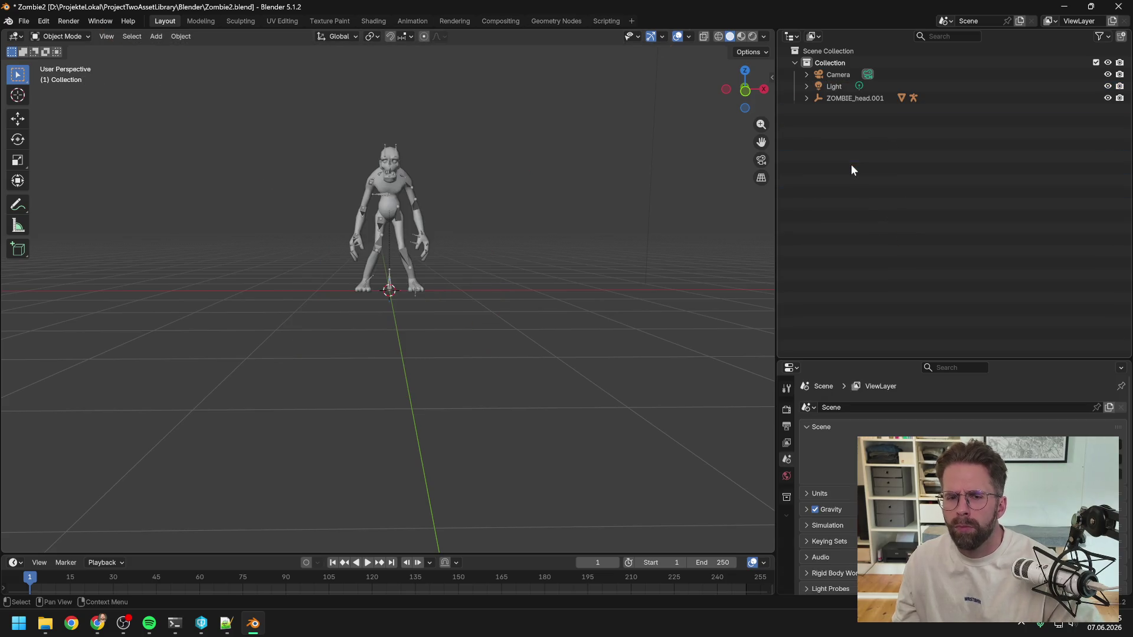
{"action": "left_click", "coordinate": [806, 98]}
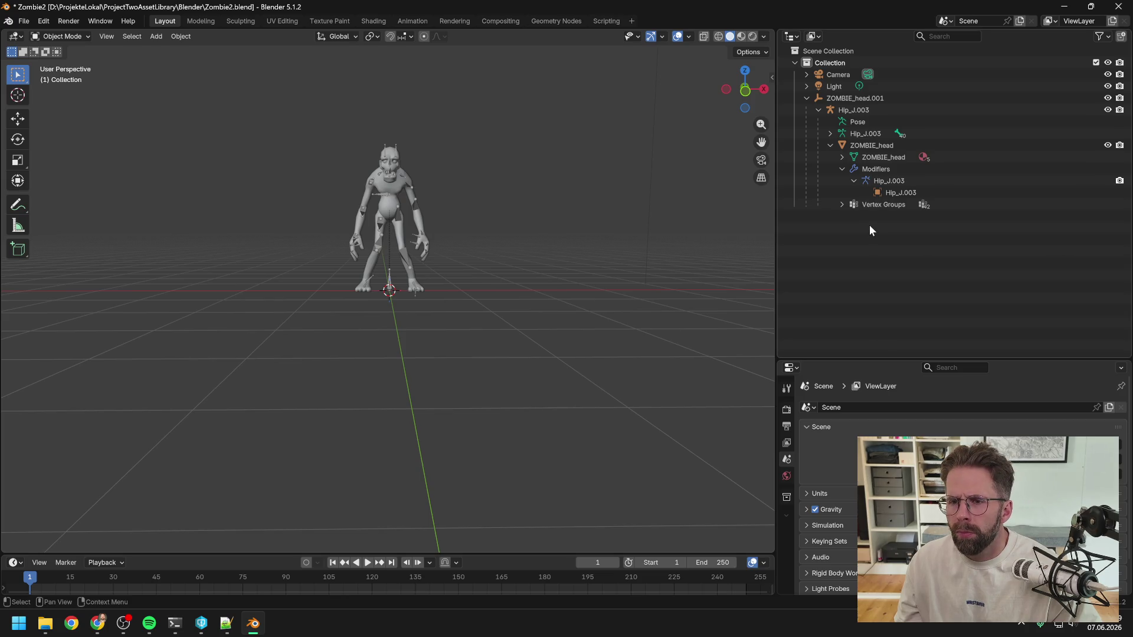
Inspect the ZOMBIE_head mesh and its data, revealing the Head, Arms, Body, Legs2 and Legs materials
{"action": "left_click", "coordinate": [862, 148]}
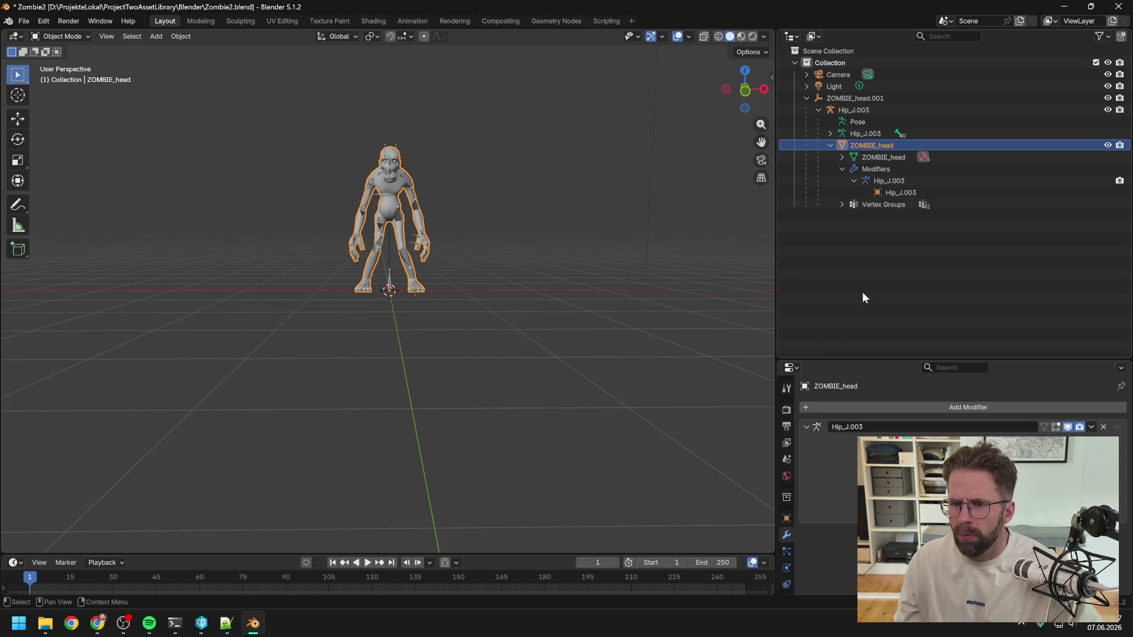
{"action": "left_click", "coordinate": [877, 156]}
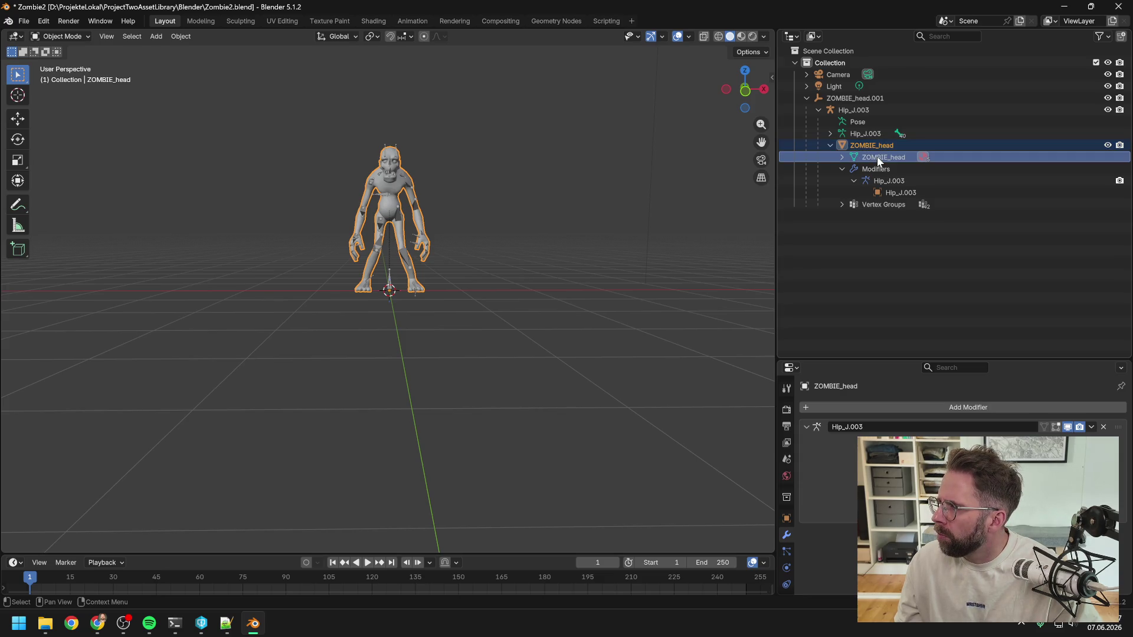
{"action": "left_click", "coordinate": [841, 157]}
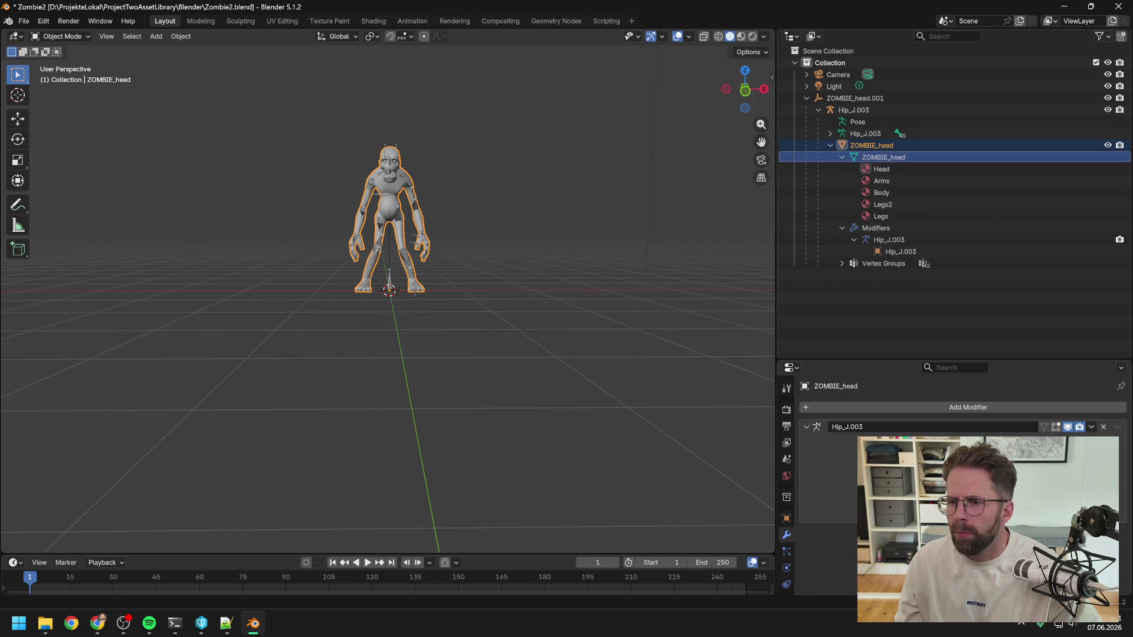
{"action": "key", "text": "alt+Tab"}
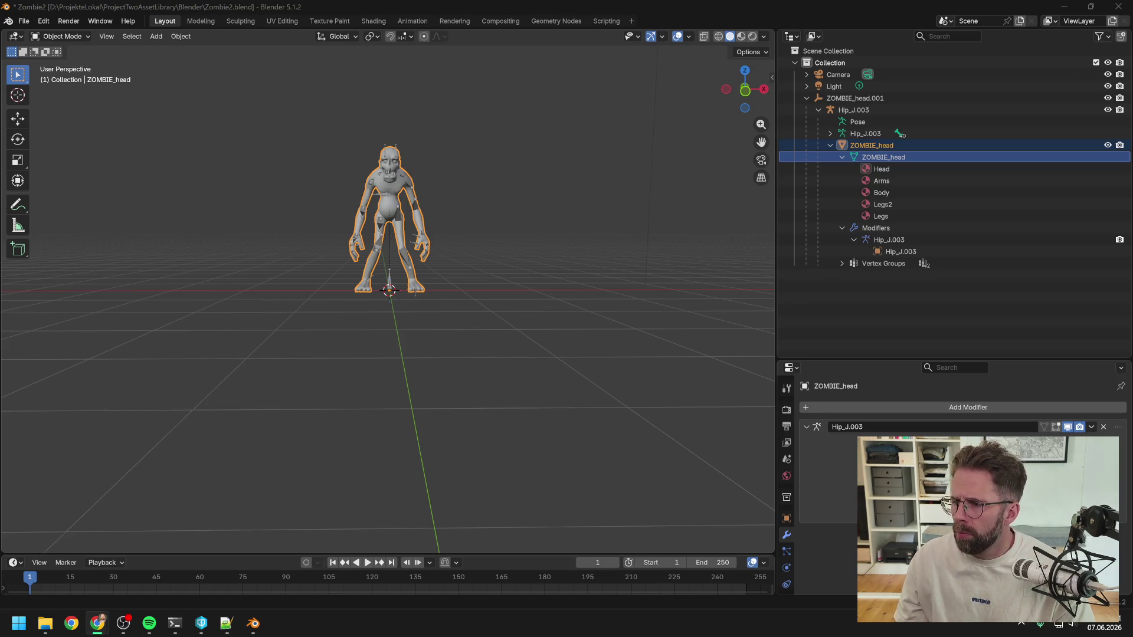
{"action": "mouse_move", "coordinate": [459, 249]}
{"action": "left_mouse_down"}
{"action": "mouse_move", "coordinate": [610, 239]}
{"action": "mouse_move", "coordinate": [363, 262]}
{"action": "mouse_move", "coordinate": [453, 248]}
{"action": "mouse_move", "coordinate": [310, 251]}
{"action": "mouse_move", "coordinate": [586, 248]}
{"action": "mouse_move", "coordinate": [509, 253]}
{"action": "mouse_move", "coordinate": [547, 235]}
{"action": "mouse_move", "coordinate": [476, 224]}
{"action": "left_mouse_up"}
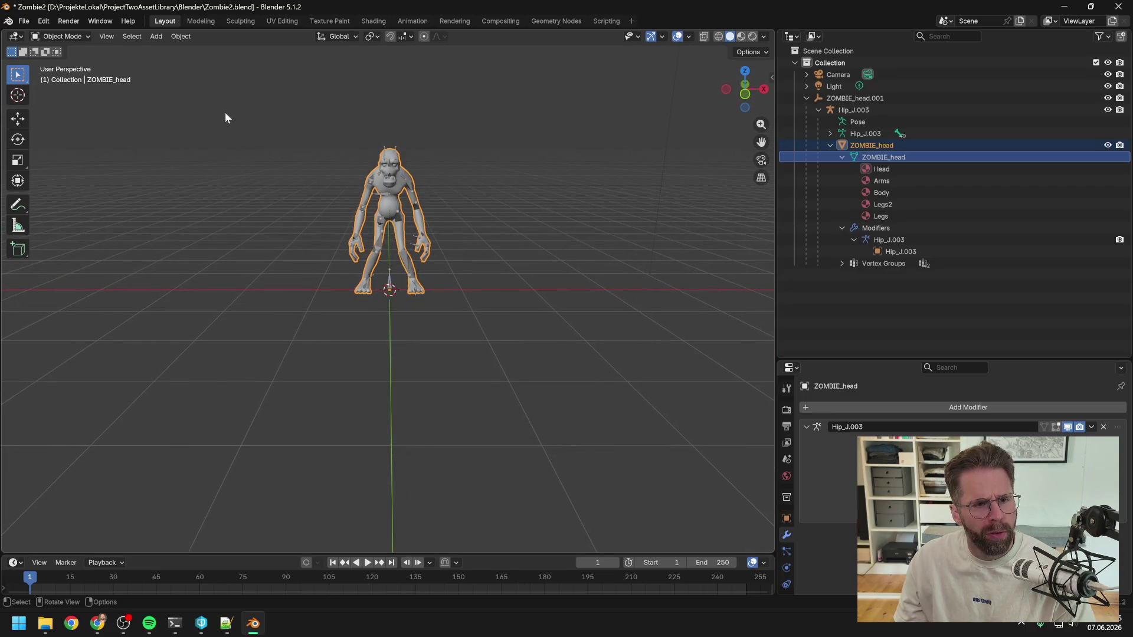
Try lifting the zombie mesh with the Move tool, then undo it
{"action": "left_click", "coordinate": [22, 121]}
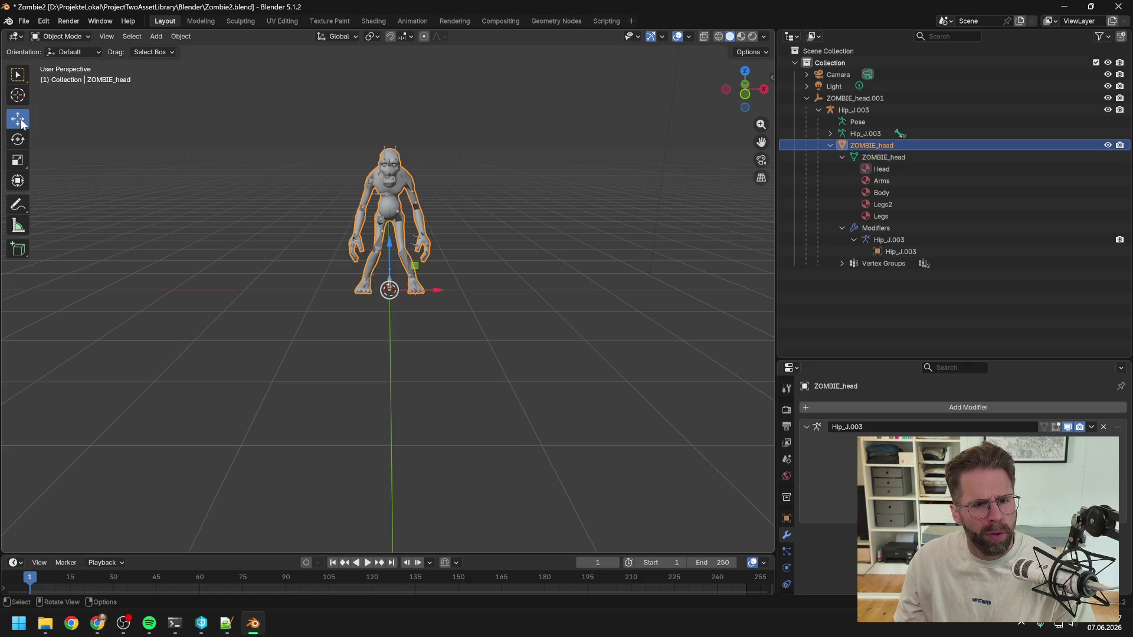
{"action": "scroll", "coordinate": [392, 267], "scroll_direction": "up", "scroll_amount": 5}
{"action": "scroll", "coordinate": [392, 267], "scroll_direction": "down", "scroll_amount": 5}
{"action": "mouse_move", "coordinate": [388, 241]}
{"action": "left_mouse_down"}
{"action": "mouse_move", "coordinate": [388, 183]}
{"action": "mouse_move", "coordinate": [387, 198]}
{"action": "left_mouse_up"}
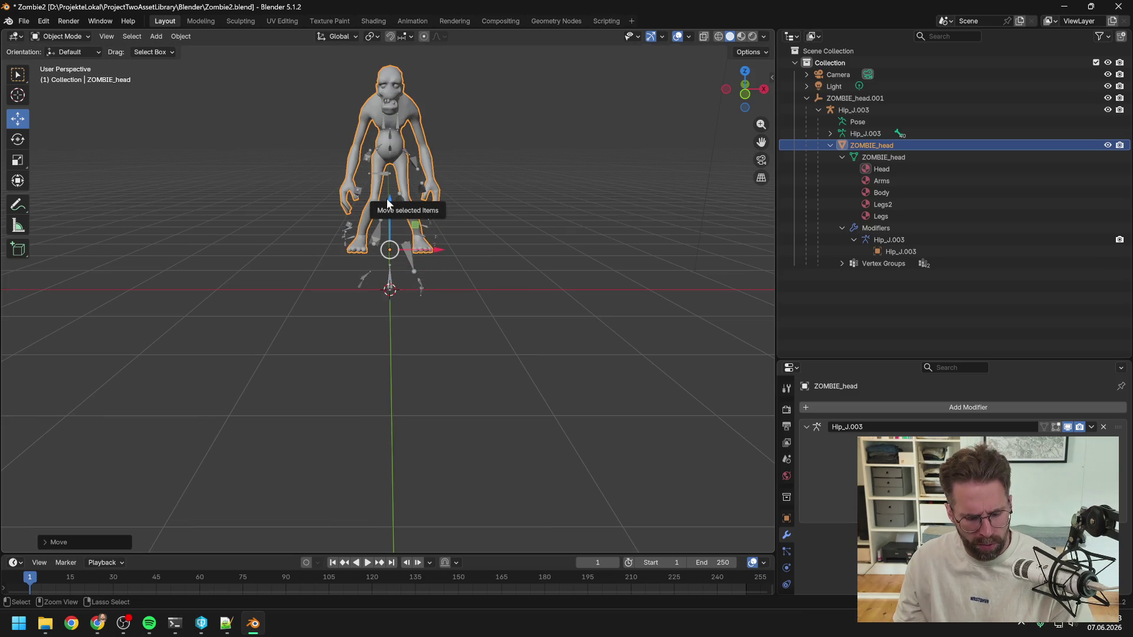
{"action": "key", "text": "ctrl+z"}
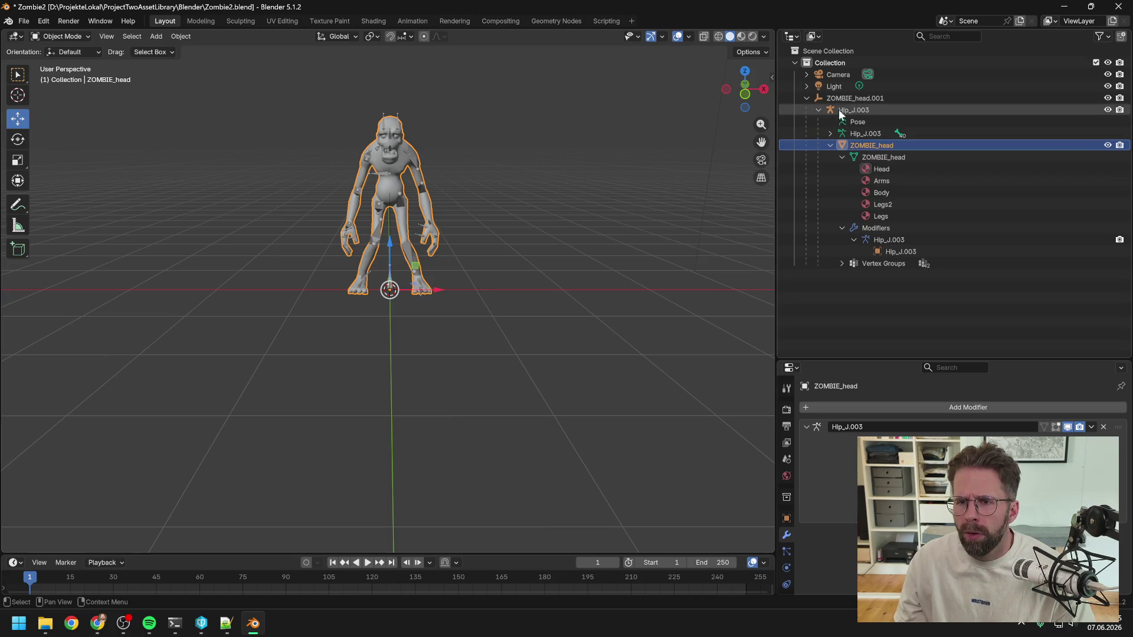
Select the collapsed ZOMBIE_head.001 rig with the Rotate tool active in camera view
{"action": "left_click", "coordinate": [836, 99]}
{"action": "left_click", "coordinate": [807, 98]}
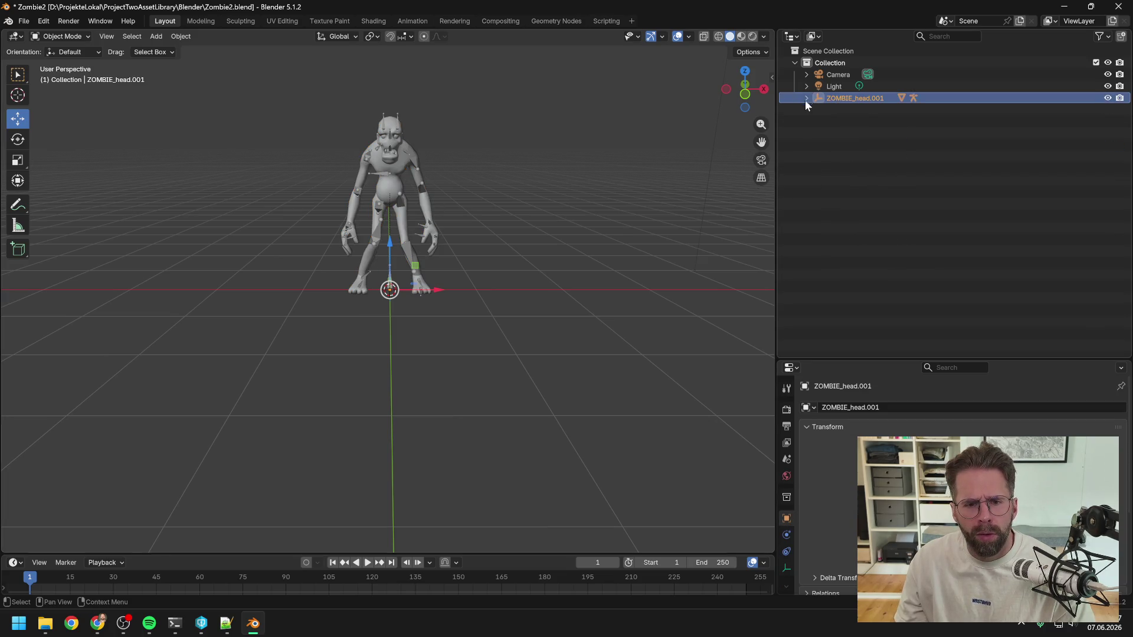
{"action": "mouse_move", "coordinate": [484, 214]}
{"action": "left_mouse_down"}
{"action": "mouse_move", "coordinate": [561, 218]}
{"action": "mouse_move", "coordinate": [613, 236]}
{"action": "left_mouse_up"}
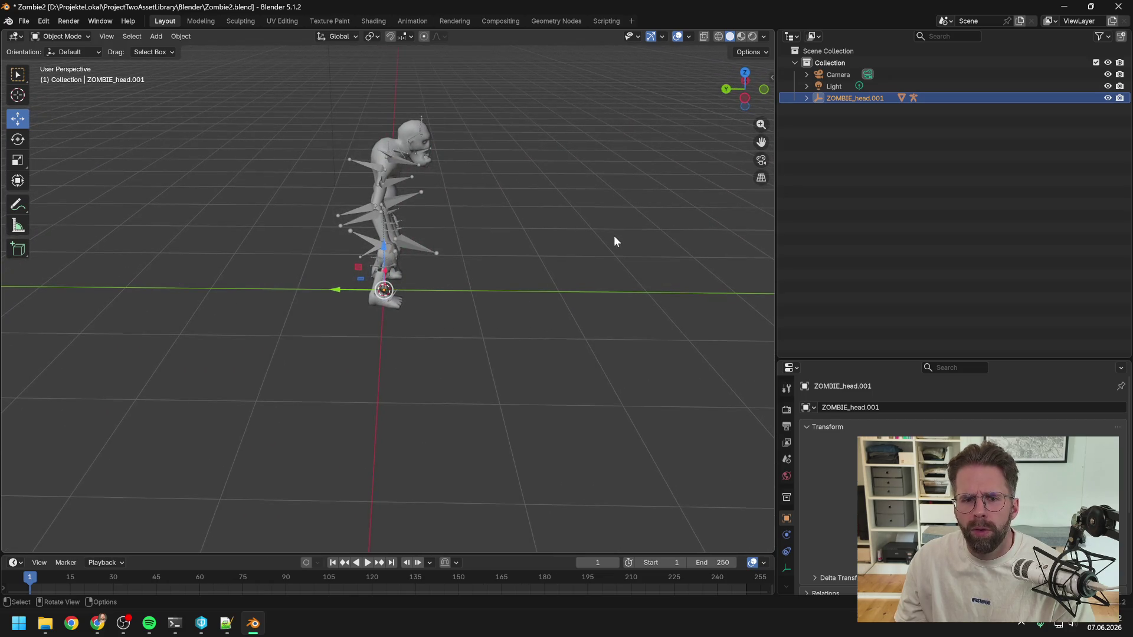
{"action": "left_click", "coordinate": [19, 140]}
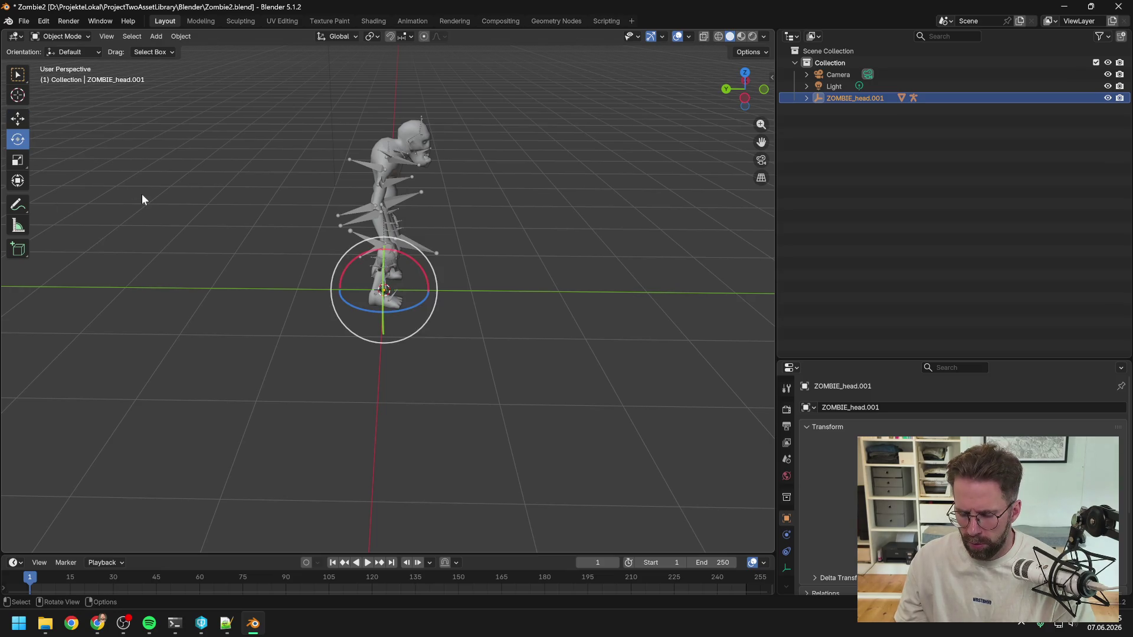
{"action": "key", "text": "KP_0"}
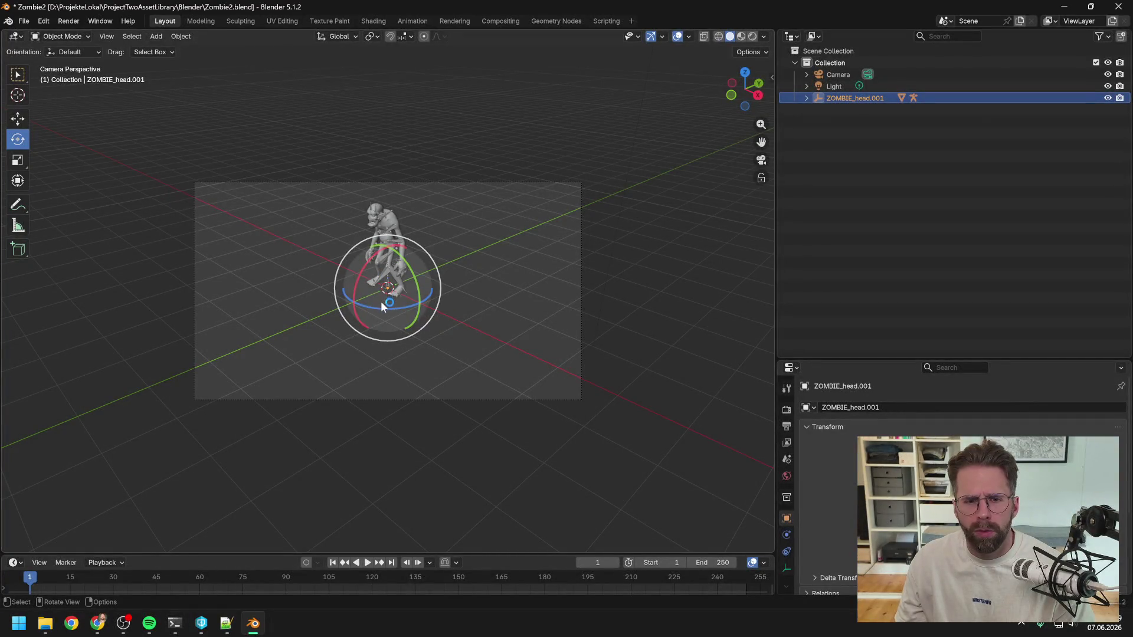
{"action": "scroll", "coordinate": [390, 306], "scroll_direction": "up", "scroll_amount": 3}
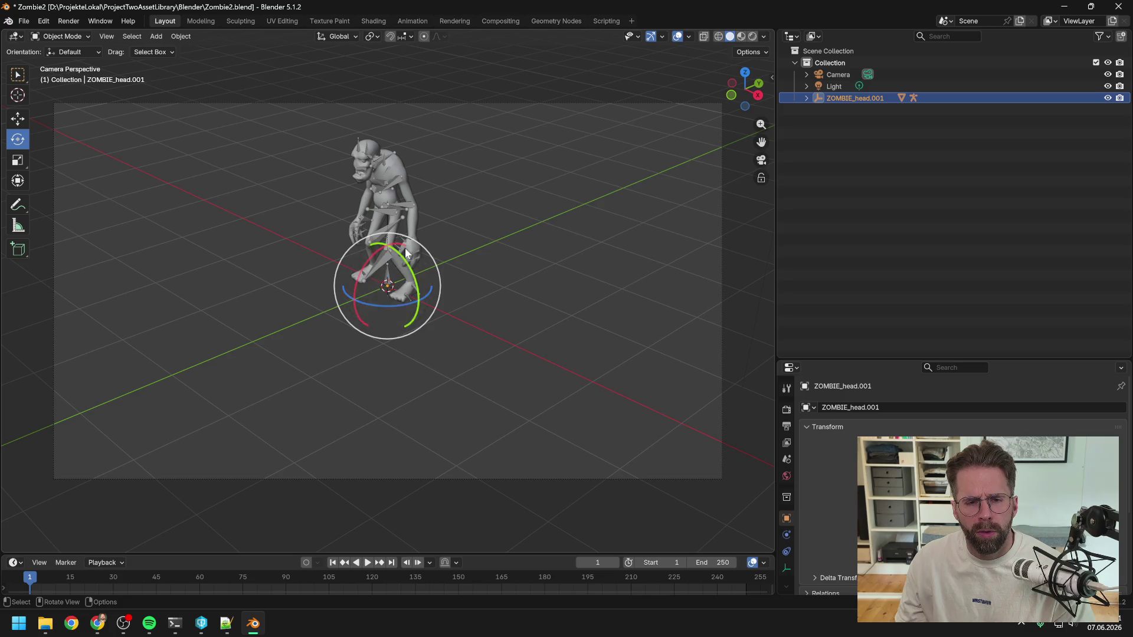
{"action": "left_click", "coordinate": [477, 222]}
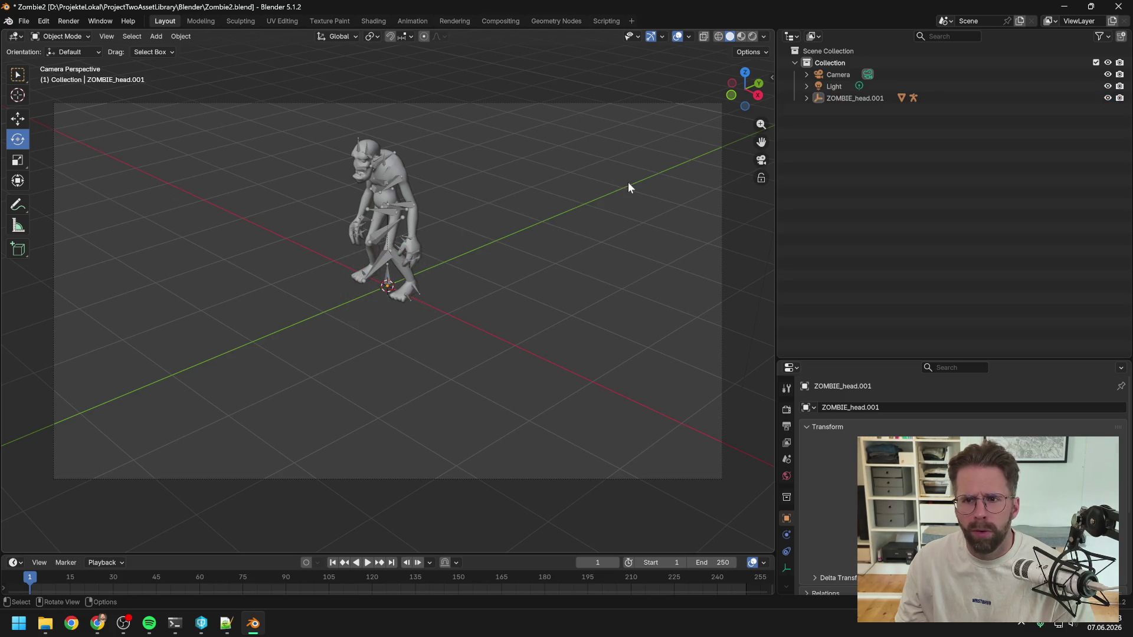
{"action": "left_click", "coordinate": [835, 98]}
Rotate the ZOMBIE_head.001 rig 90° around the vertical axis, redoing it once
{"action": "mouse_move", "coordinate": [397, 303]}
{"action": "left_mouse_down"}
{"action": "mouse_move", "coordinate": [444, 298]}
{"action": "mouse_move", "coordinate": [407, 299]}
{"action": "mouse_move", "coordinate": [430, 300]}
{"action": "left_mouse_up"}
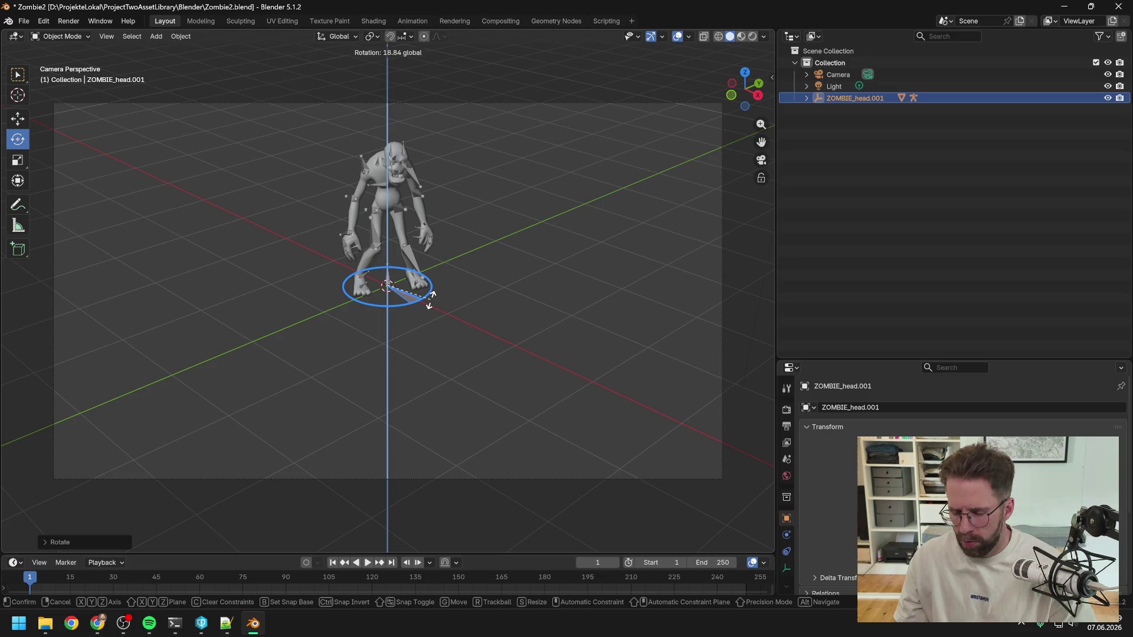
{"action": "type", "text": "90"}
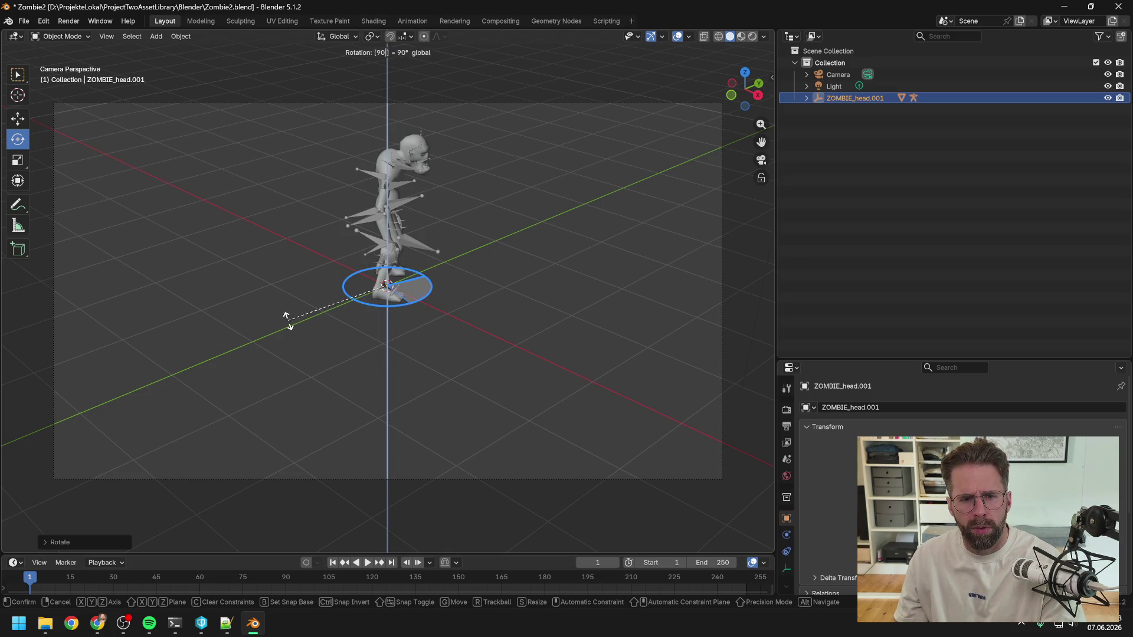
{"action": "left_click", "coordinate": [374, 331]}
{"action": "key", "text": "ctrl+z"}
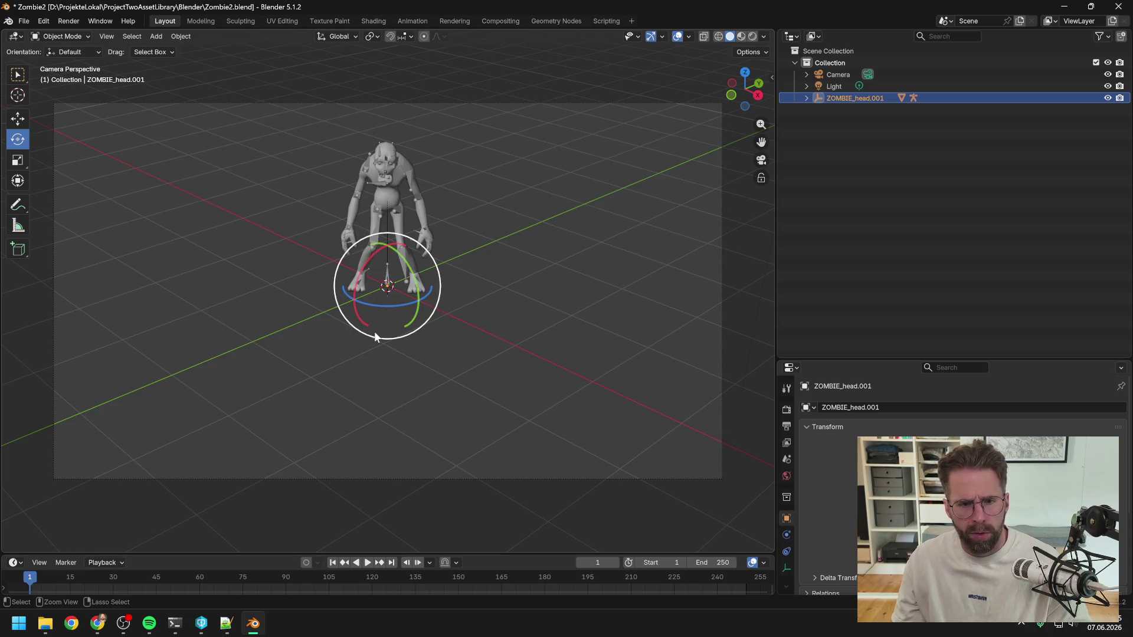
{"action": "left_click_drag", "start_coordinate": [378, 305], "coordinate": [405, 303]}
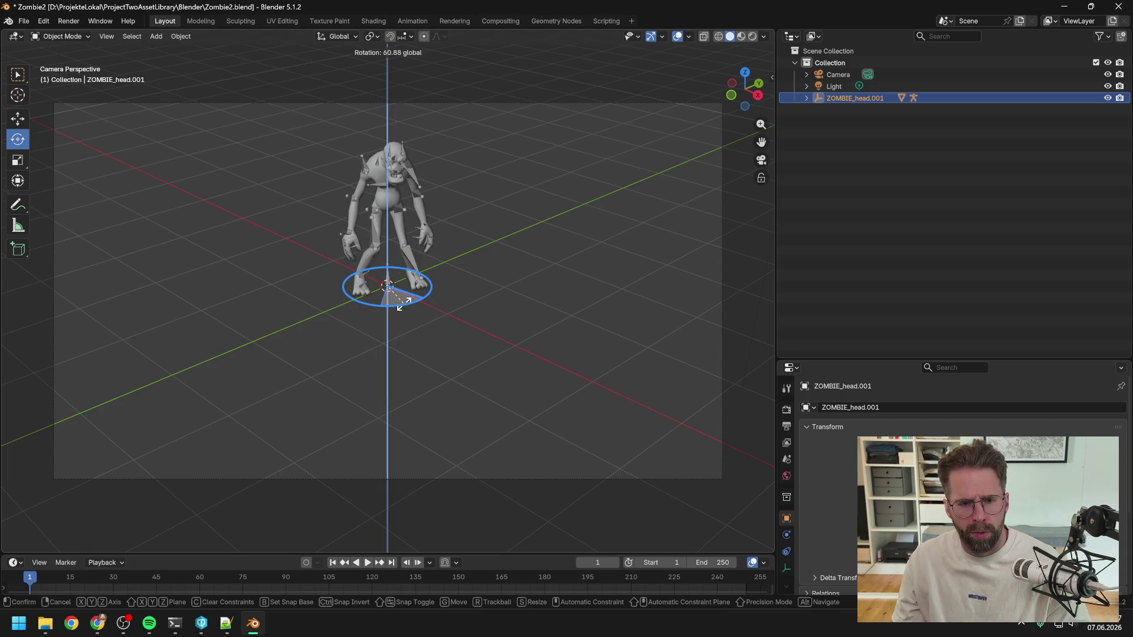
{"action": "type", "text": "90"}
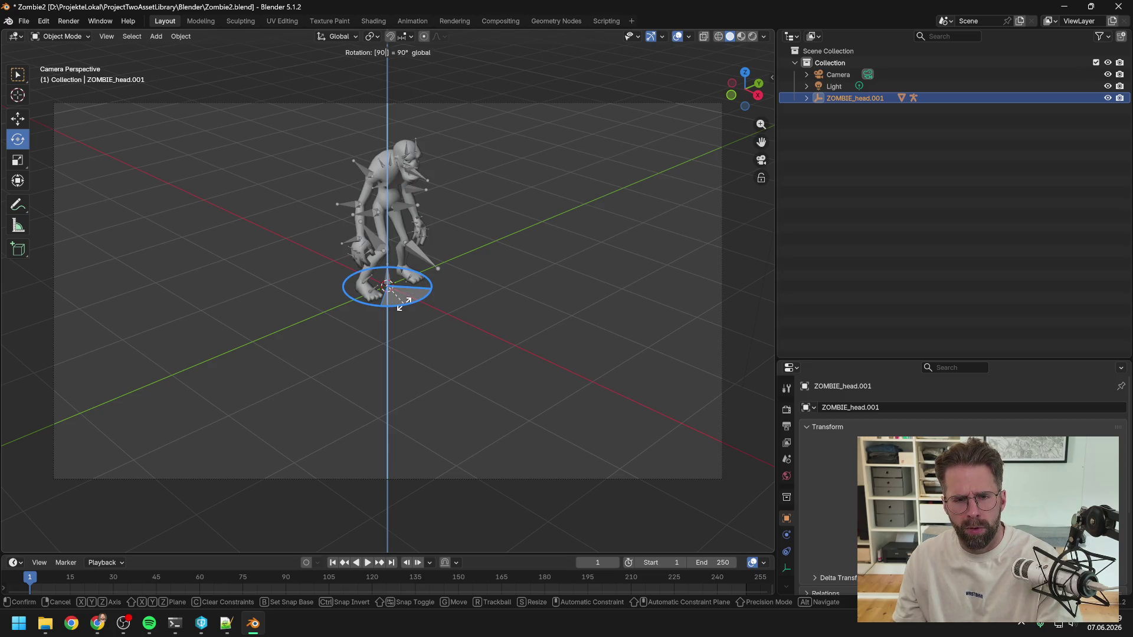
{"action": "key", "text": "Return"}
{"action": "mouse_move", "coordinate": [469, 302]}
{"action": "left_mouse_down"}
{"action": "mouse_move", "coordinate": [582, 281]}
{"action": "mouse_move", "coordinate": [629, 295]}
{"action": "mouse_move", "coordinate": [564, 269]}
{"action": "mouse_move", "coordinate": [582, 252]}
{"action": "mouse_move", "coordinate": [569, 273]}
{"action": "mouse_move", "coordinate": [311, 278]}
{"action": "mouse_move", "coordinate": [567, 276]}
{"action": "left_mouse_up"}
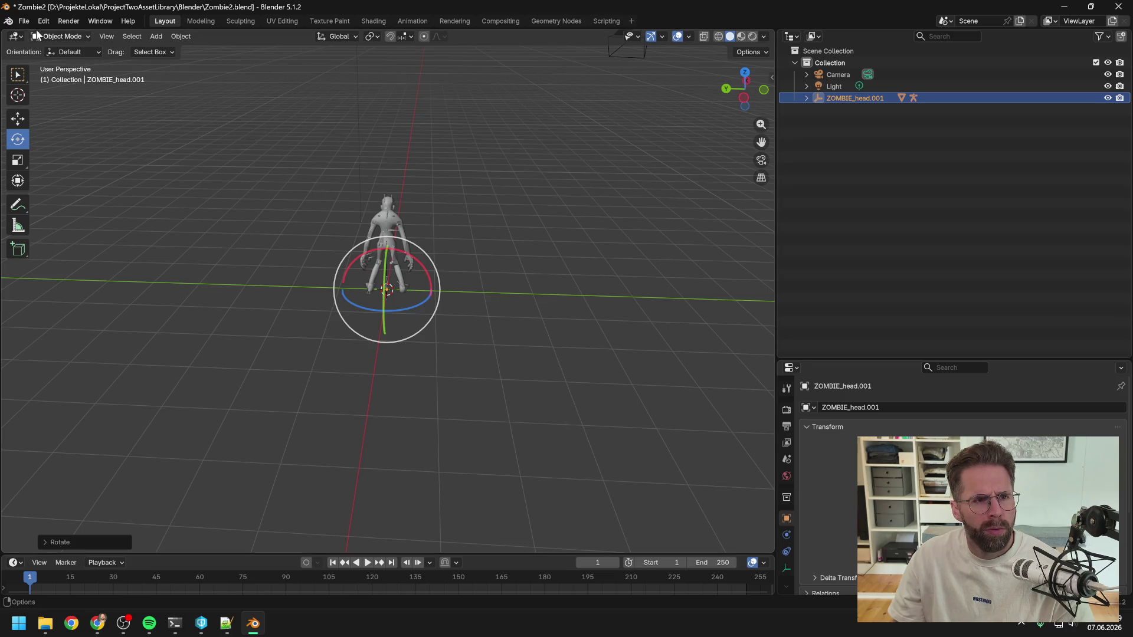
Open Blender's FBX export dialog for Zombie2.fbx and switch to the zombie merge terminal session
{"action": "left_click", "coordinate": [24, 21]}
{"action": "mouse_move", "coordinate": [95, 201]}
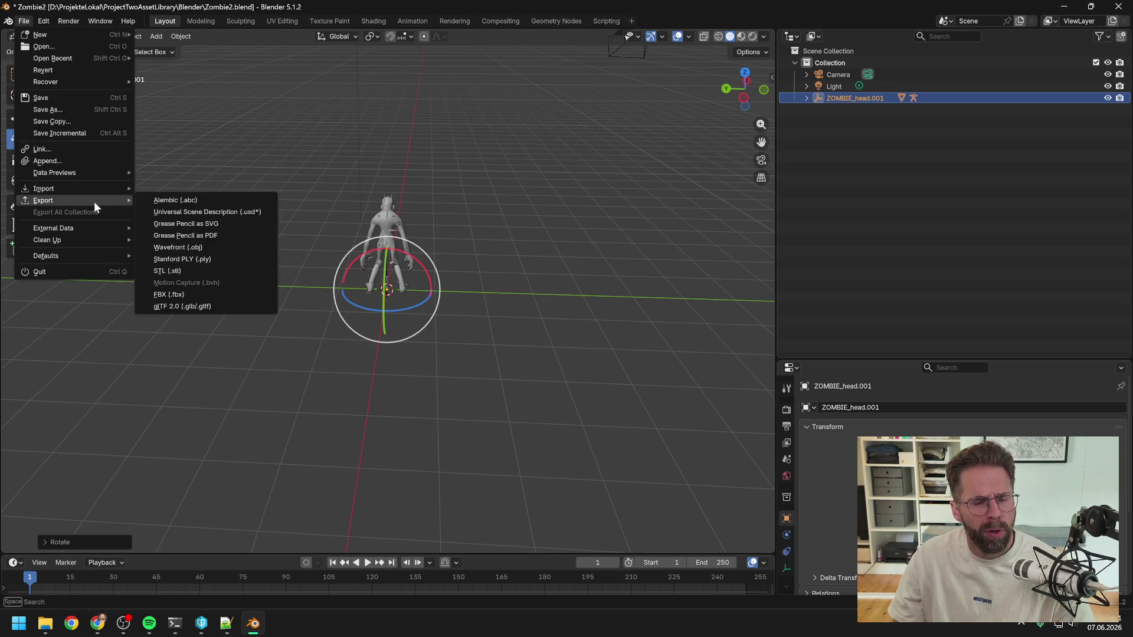
{"action": "left_click", "coordinate": [192, 295]}
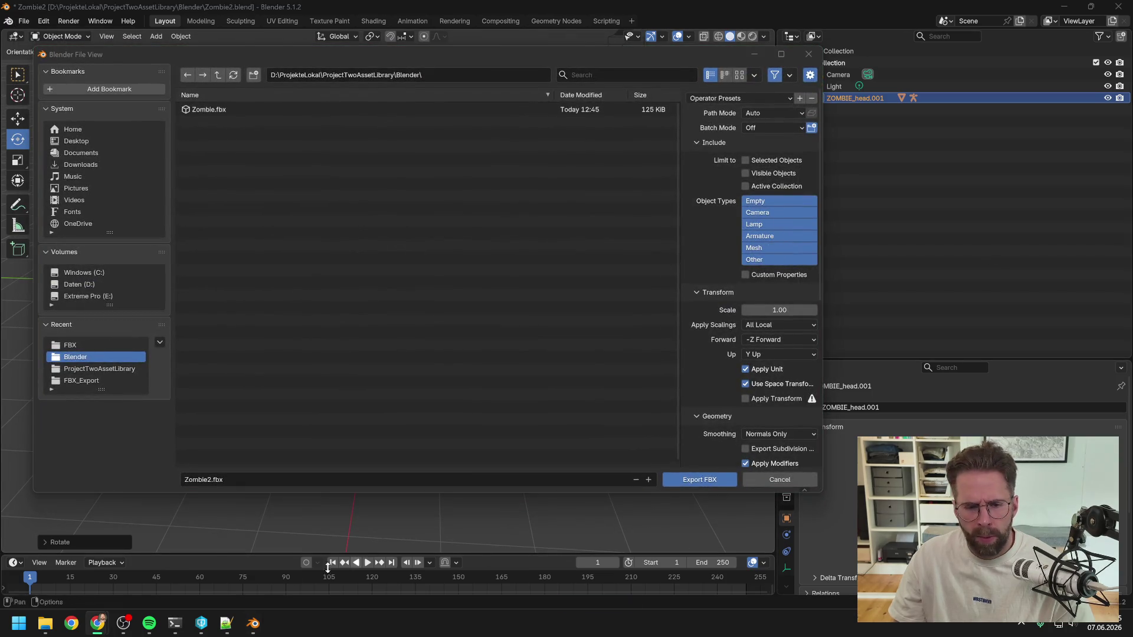
{"action": "mouse_move", "coordinate": [174, 623]}
{"action": "left_click", "coordinate": [236, 581]}
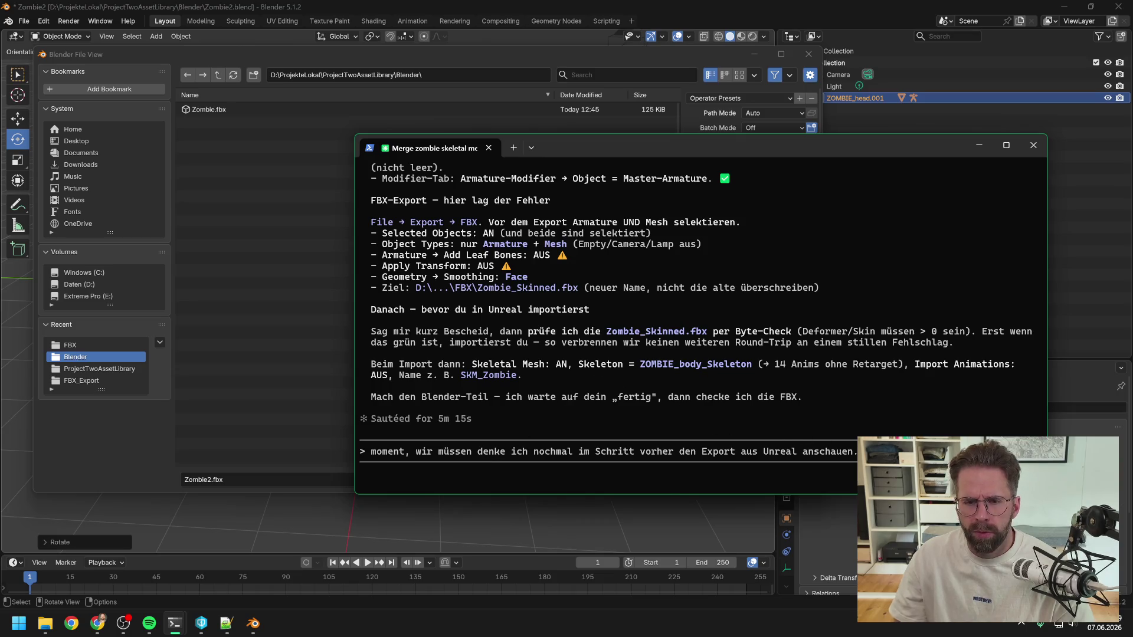
Clear the drafted Claude Code message unsent and return to the FBX export dialog
{"action": "key", "text": "BackSpace"}
{"action": "key", "text": "BackSpace"}
{"action": "key", "text": "BackSpace"}
{"action": "key", "text": "BackSpace"}
{"action": "key", "text": "BackSpace"}
{"action": "key", "text": "BackSpace"}
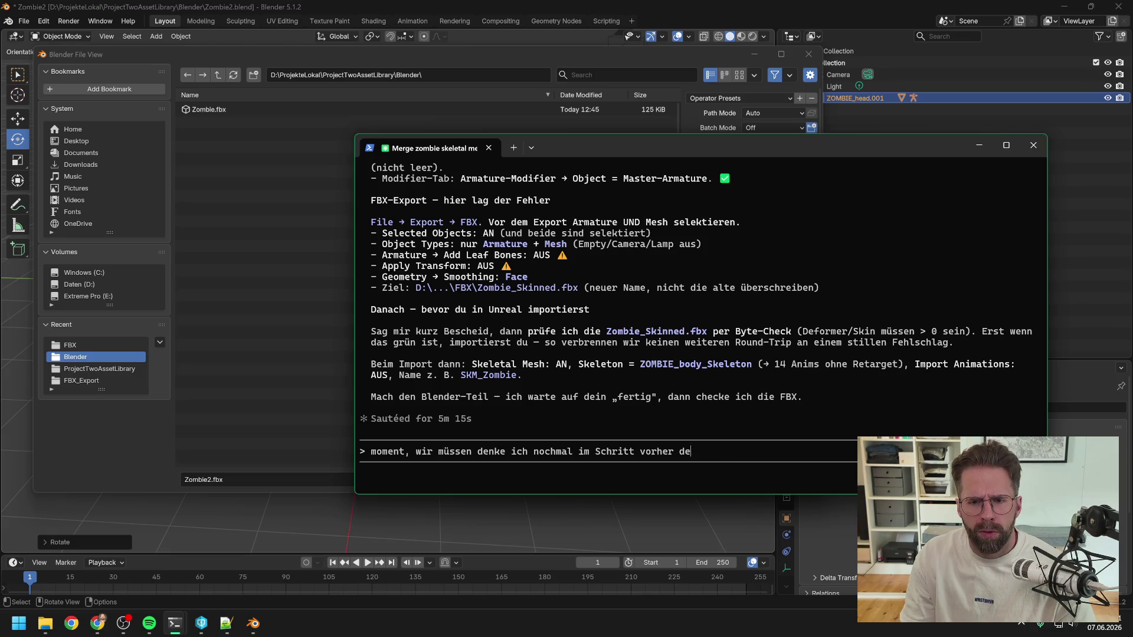
{"action": "key", "text": "BackSpace"}
{"action": "key", "text": "BackSpace"}
{"action": "key", "text": "BackSpace"}
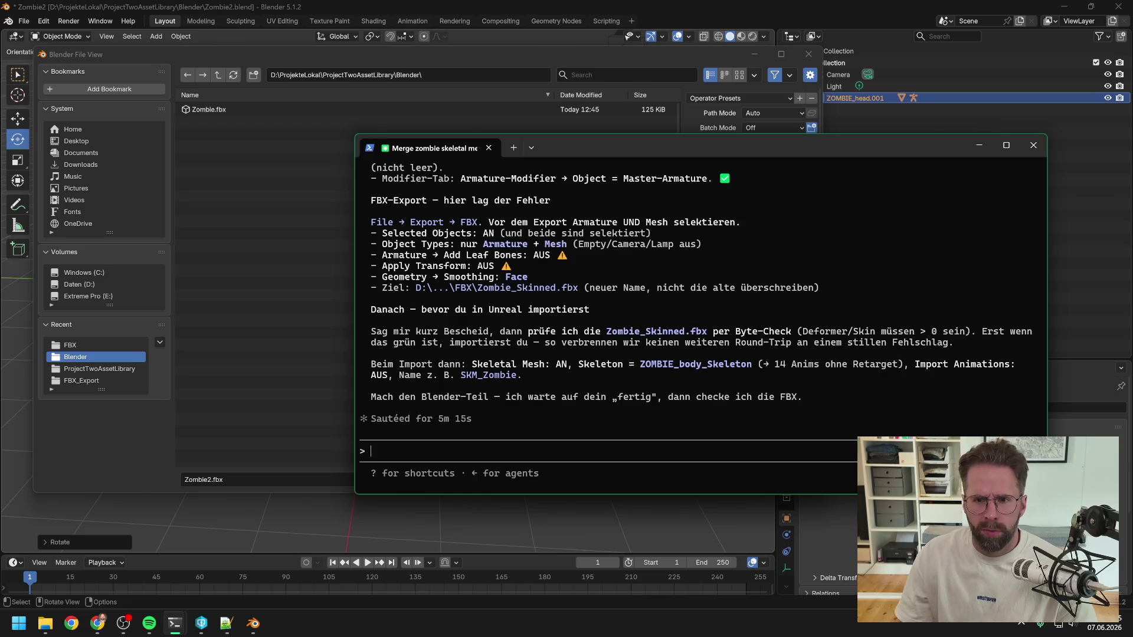
{"action": "left_click", "coordinate": [565, 57]}
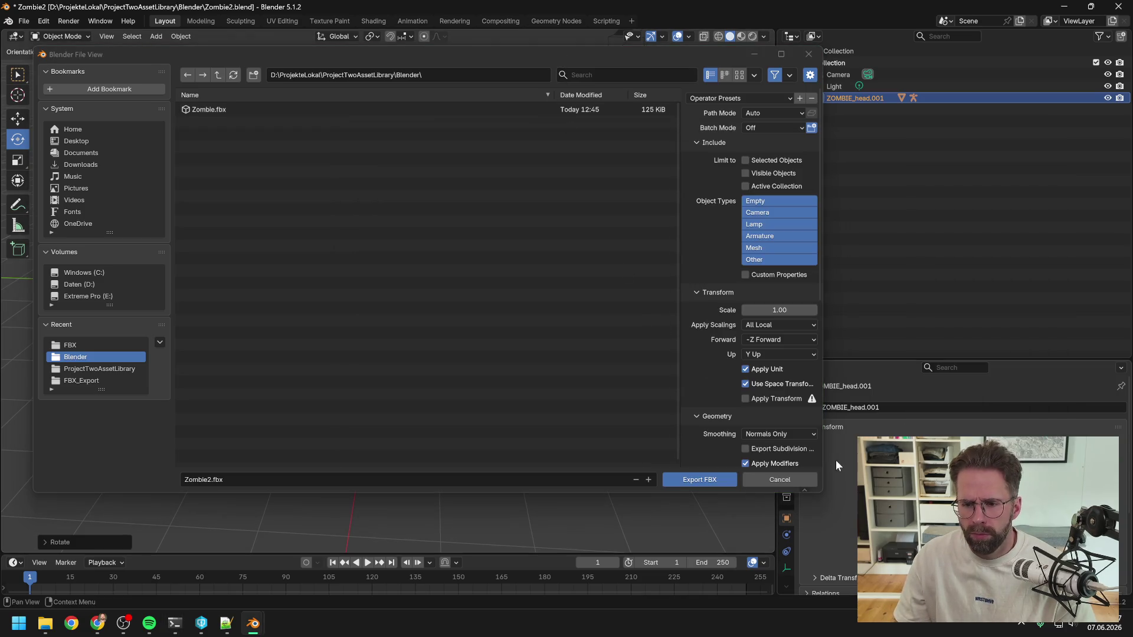
Resize the export window and limit the export to selected Armature and Mesh objects
{"action": "left_click_drag", "start_coordinate": [820, 493], "coordinate": [964, 542]}
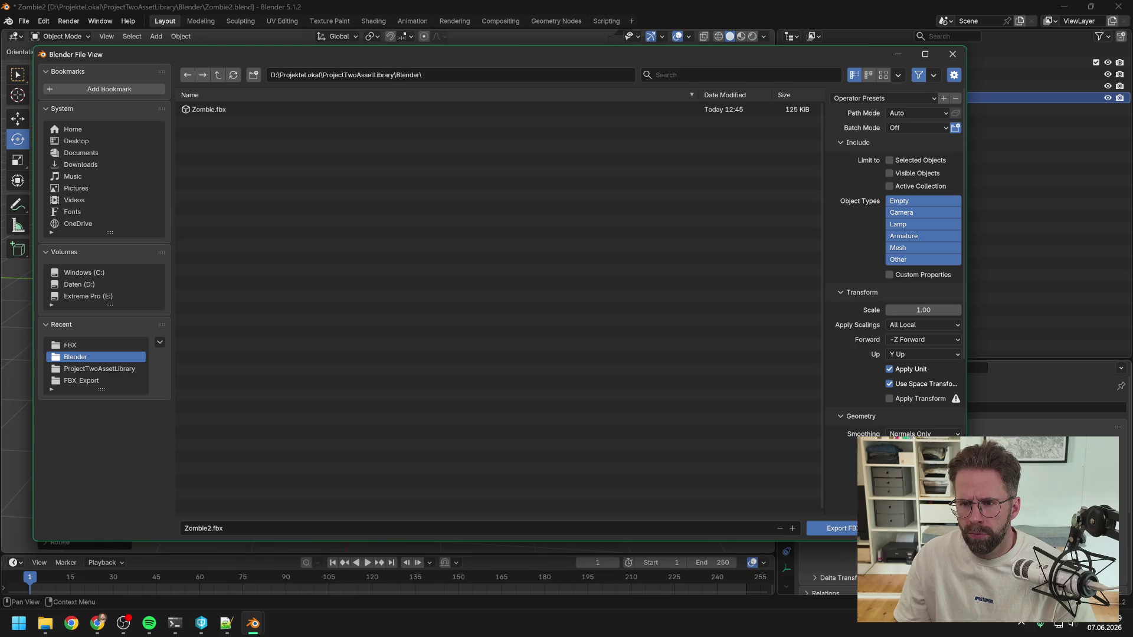
{"action": "mouse_move", "coordinate": [793, 55]}
{"action": "left_mouse_down"}
{"action": "mouse_move", "coordinate": [634, 58]}
{"action": "mouse_move", "coordinate": [821, 51]}
{"action": "left_mouse_up"}
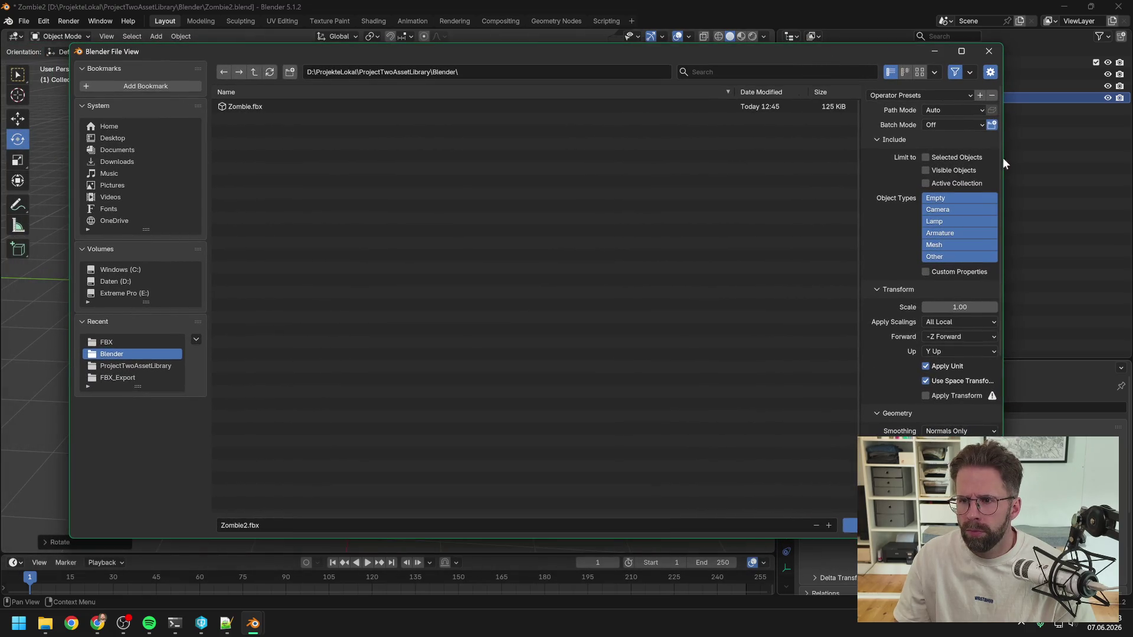
{"action": "left_click_drag", "start_coordinate": [1003, 157], "coordinate": [791, 162]}
{"action": "left_click_drag", "start_coordinate": [646, 57], "coordinate": [633, 55]}
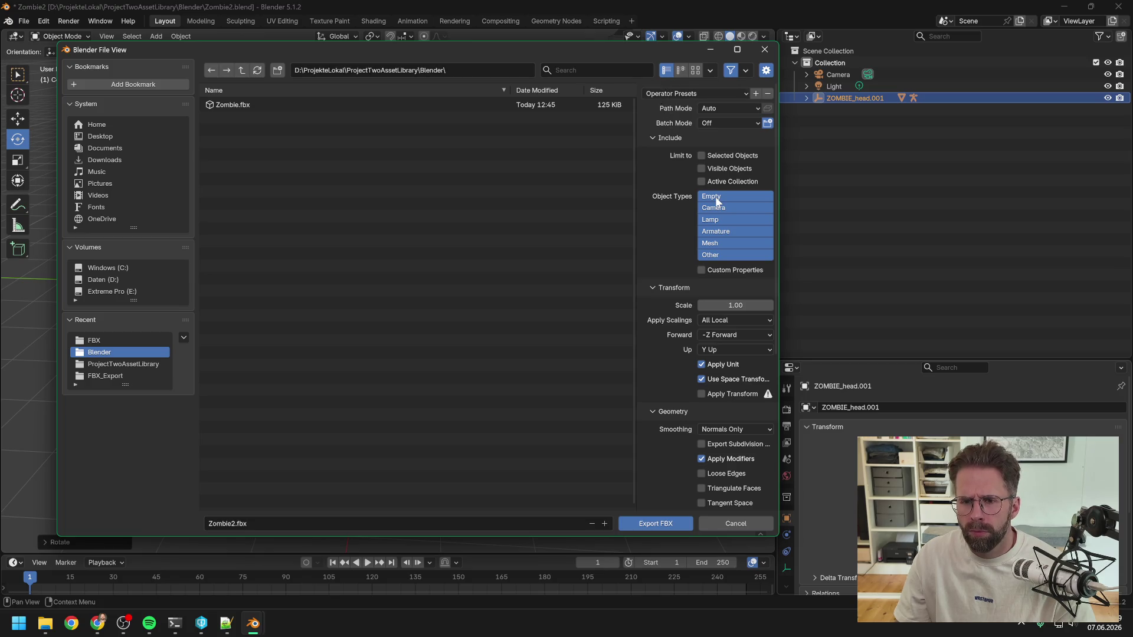
{"action": "left_click", "coordinate": [702, 156]}
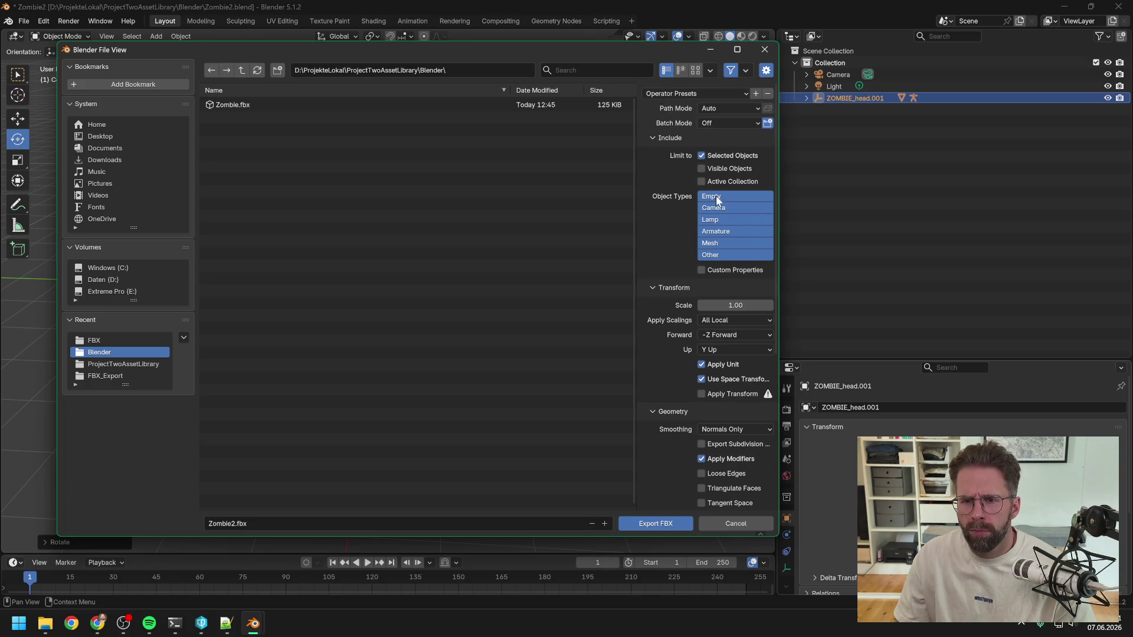
{"action": "left_click", "coordinate": [717, 251]}
{"action": "left_click", "coordinate": [720, 230]}
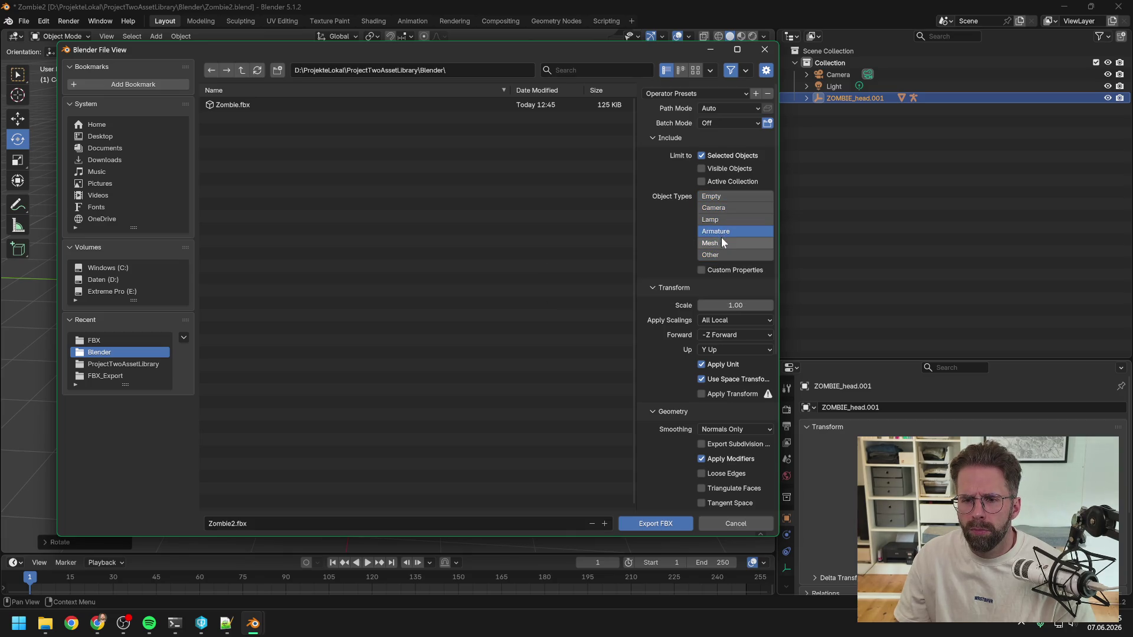
{"action": "left_click", "coordinate": [721, 240], "text": "shift"}
Set X Forward, Z Up and Apply Transform, collapse Animation, and turn off Add Leaf Bones
{"action": "left_click", "coordinate": [734, 334]}
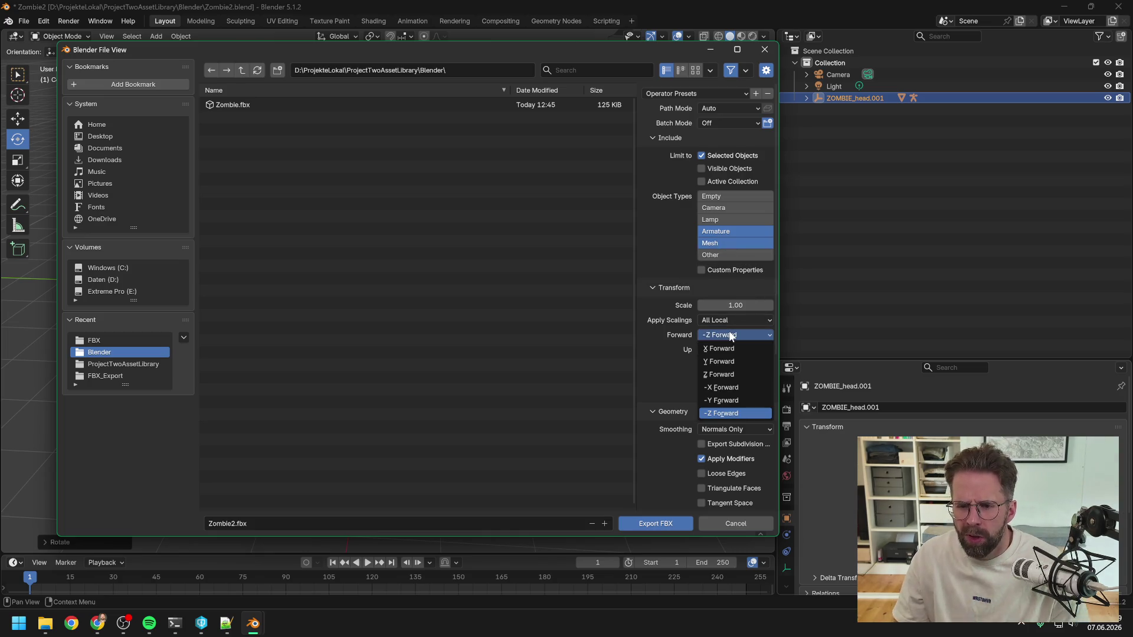
{"action": "left_click", "coordinate": [727, 348]}
{"action": "left_click", "coordinate": [728, 351]}
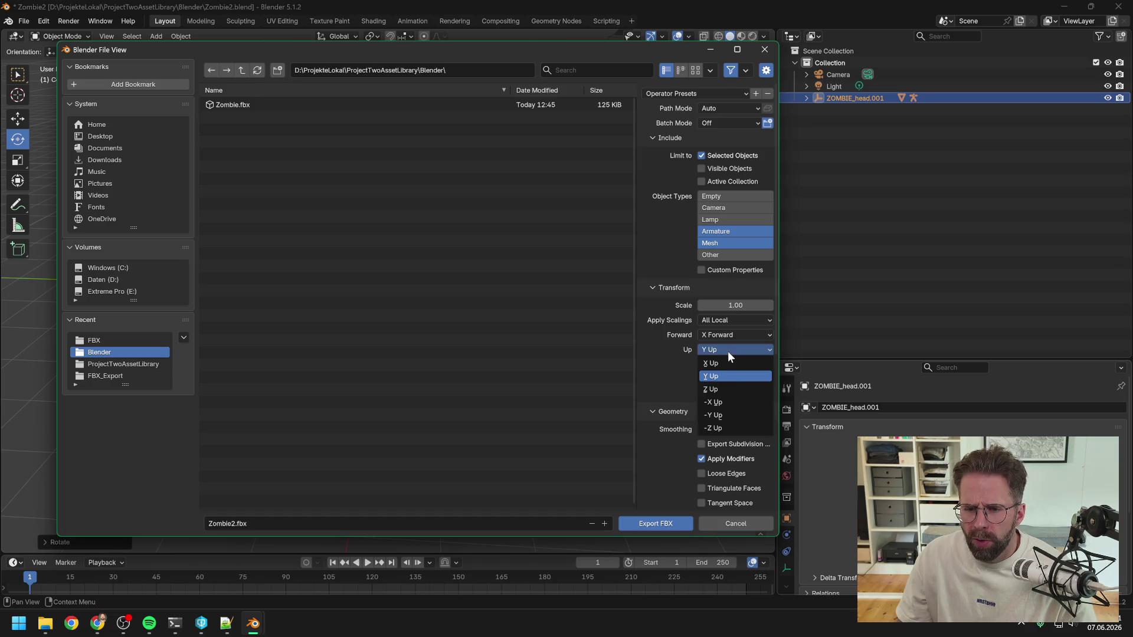
{"action": "left_click", "coordinate": [719, 387]}
{"action": "left_click", "coordinate": [707, 394]}
{"action": "scroll", "coordinate": [749, 397], "scroll_direction": "down", "scroll_amount": 4}
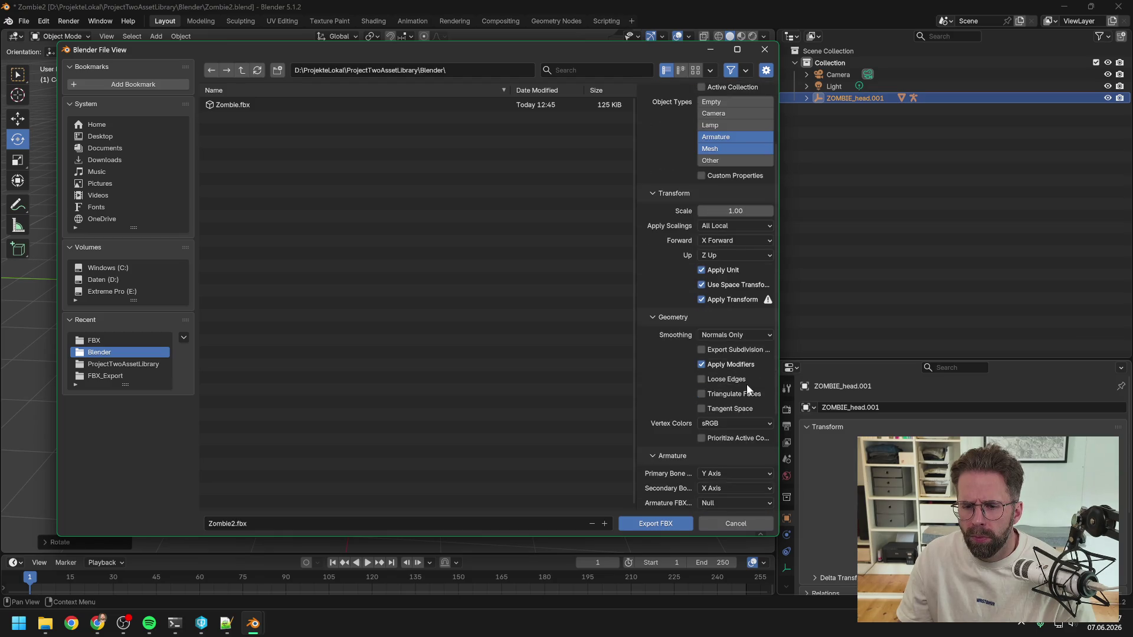
{"action": "left_click_drag", "start_coordinate": [656, 41], "coordinate": [654, 8]}
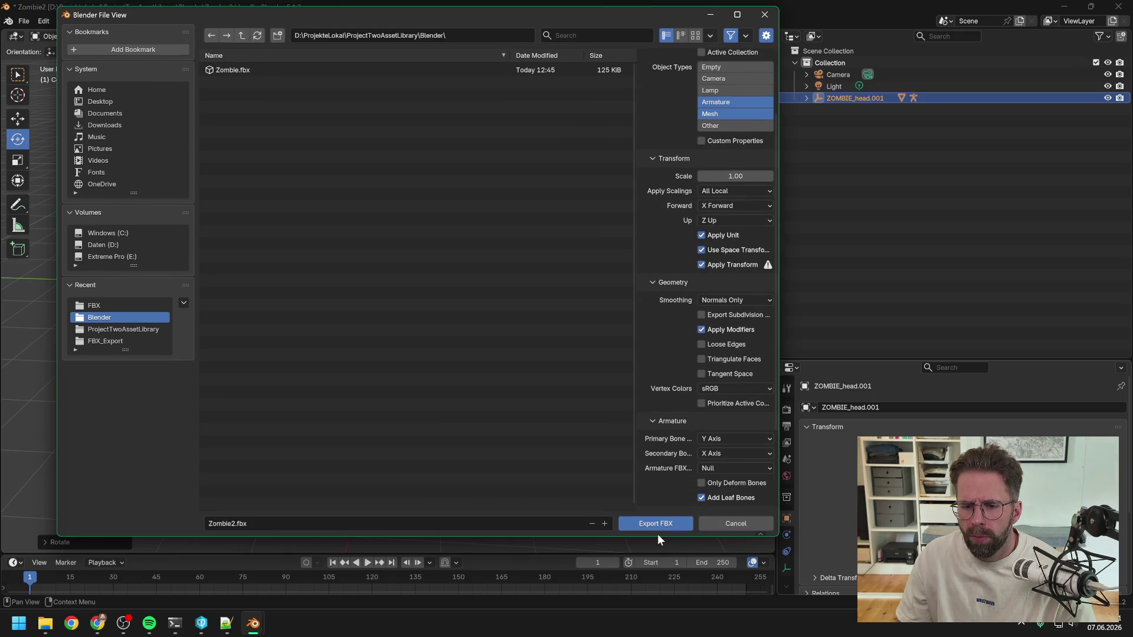
{"action": "left_click_drag", "start_coordinate": [657, 536], "coordinate": [656, 607]}
{"action": "left_click", "coordinate": [656, 517]}
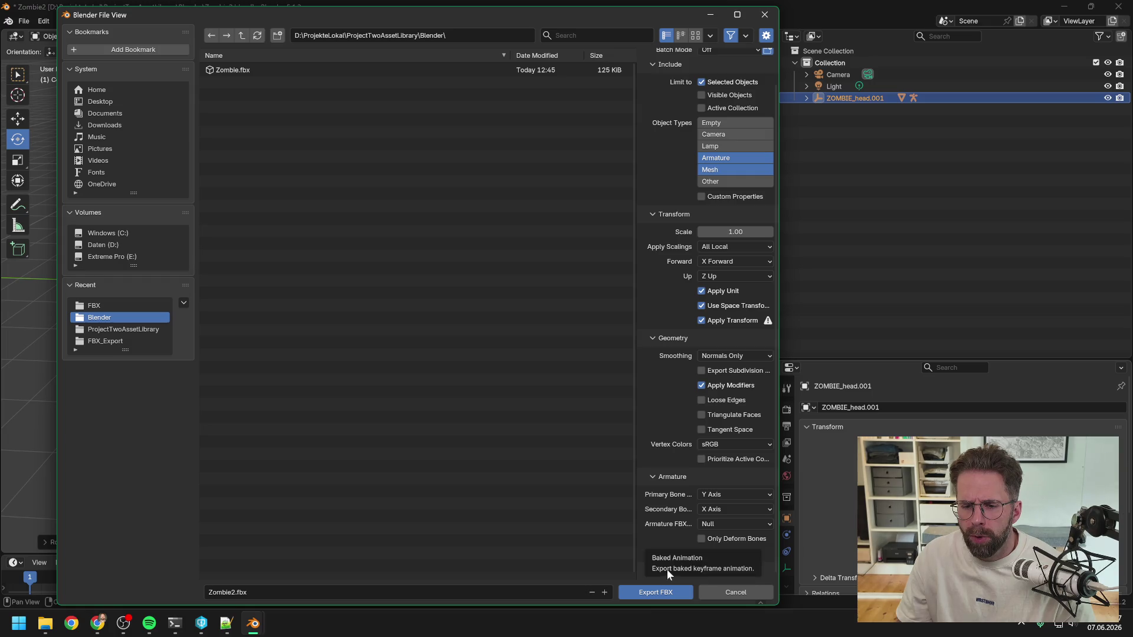
{"action": "left_click", "coordinate": [704, 553]}
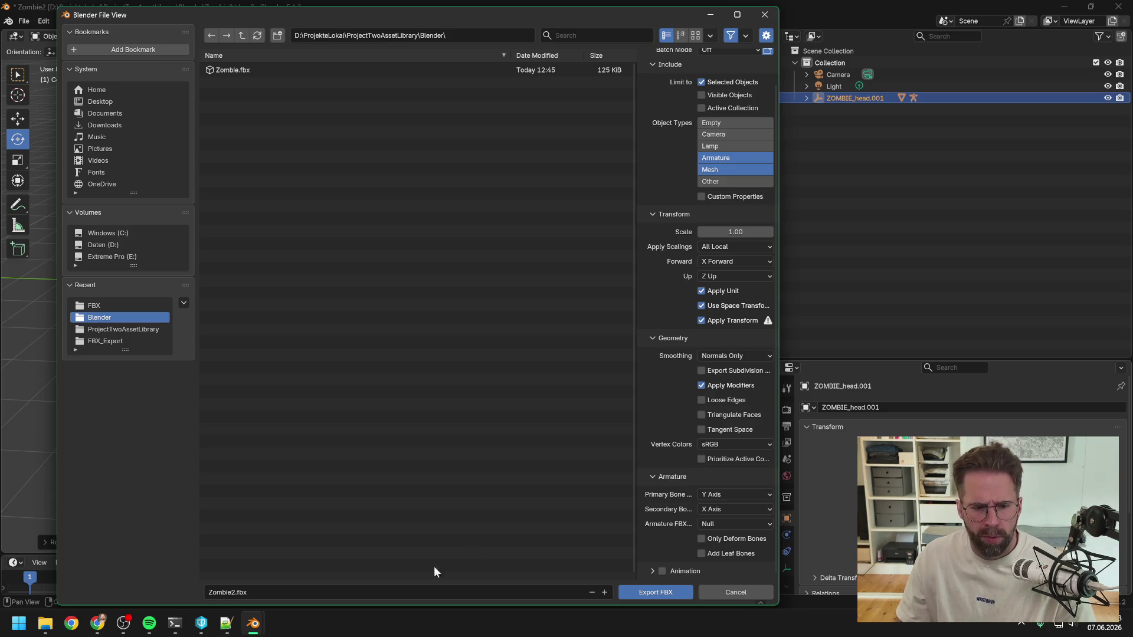
Ask Claude Code 'gib mir bitte nochmal die blender export settings' with the export screenshot attached
{"action": "mouse_move", "coordinate": [171, 629]}
{"action": "left_click", "coordinate": [253, 580]}
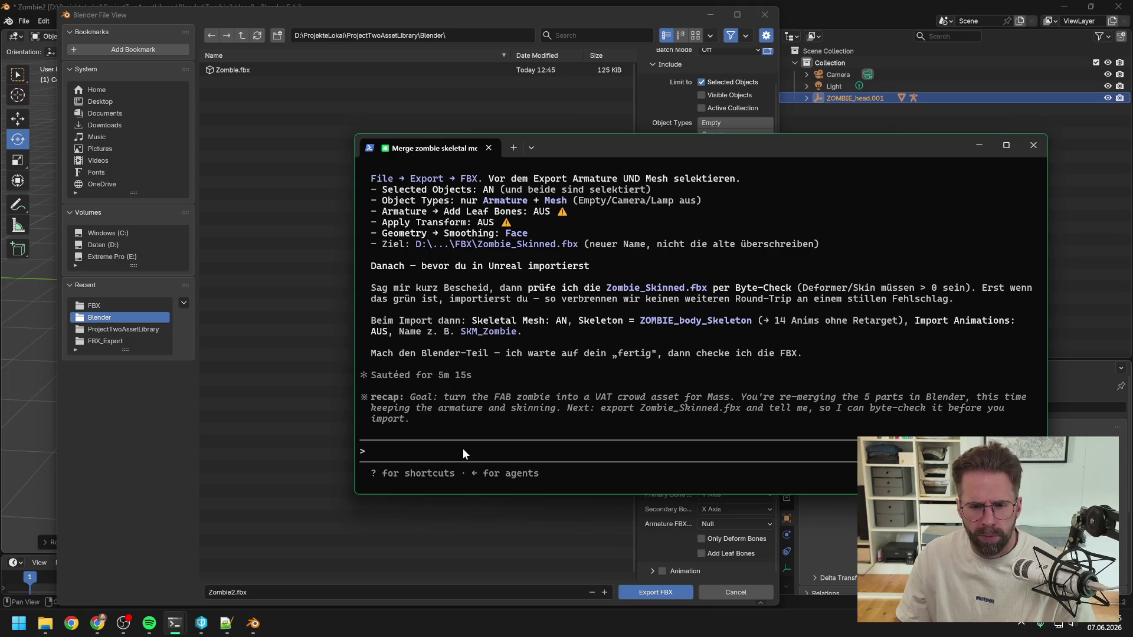
{"action": "type", "text": "gib mir bitte no"}
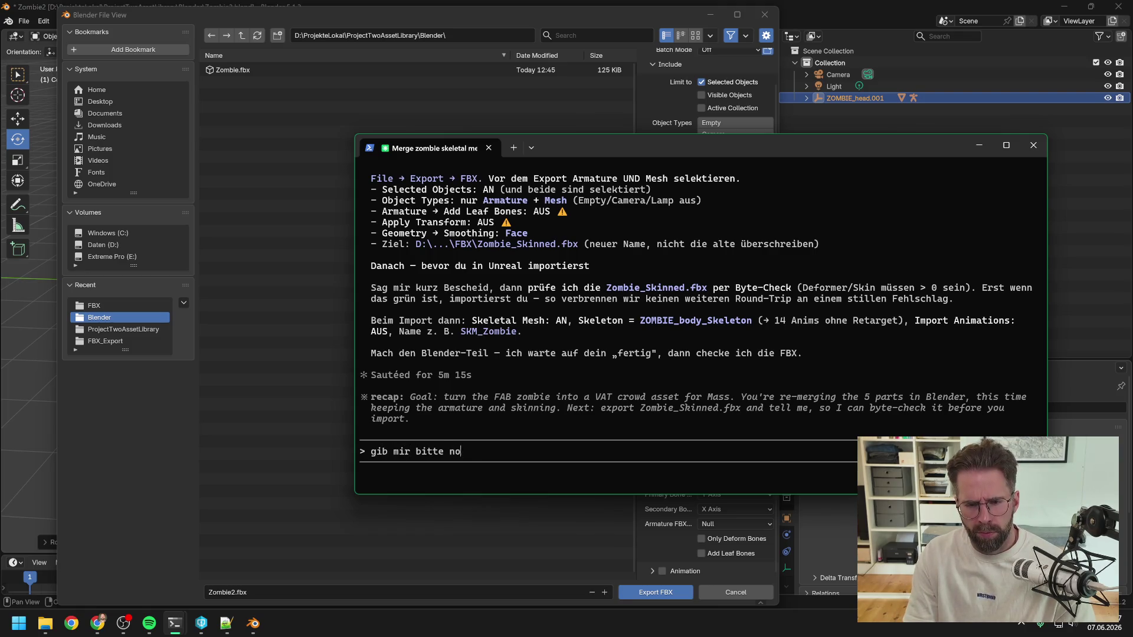
{"action": "type", "text": "chmal die blende"}
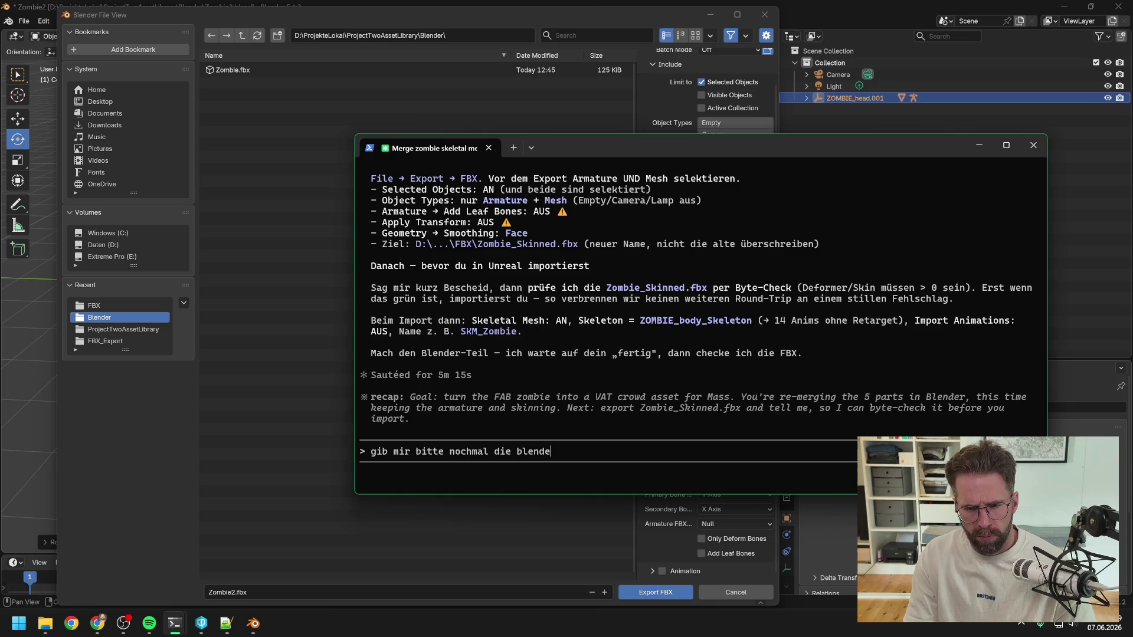
{"action": "type", "text": "r export settings"}
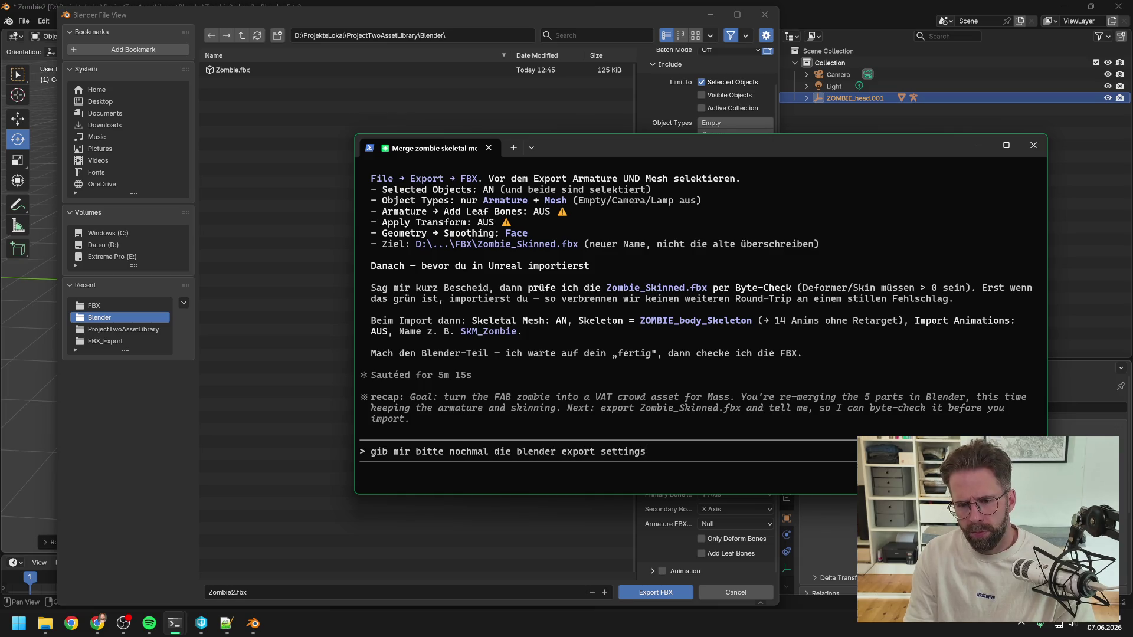
{"action": "key", "text": "ctrl+v"}
{"action": "key", "text": "Return"}
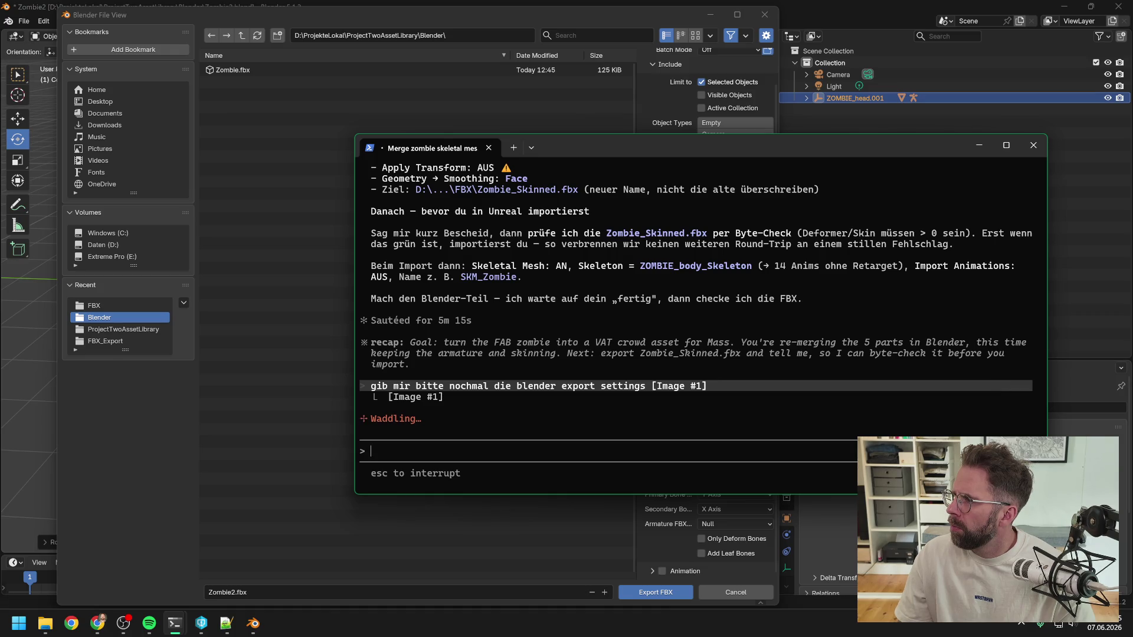
{"action": "key", "text": "alt+Tab"}
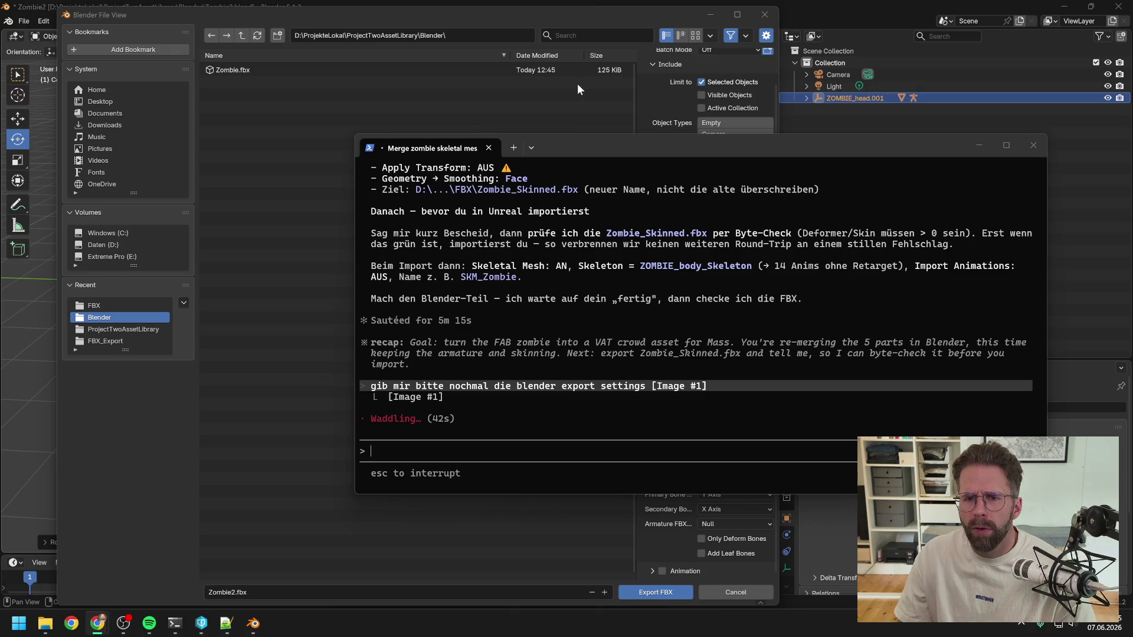
{"action": "left_click", "coordinate": [639, 10]}
Cancel the export, select the Hip_J.003 armature under ZOMBIE_head.001 and switch it to Pose Mode
{"action": "left_click", "coordinate": [764, 15]}
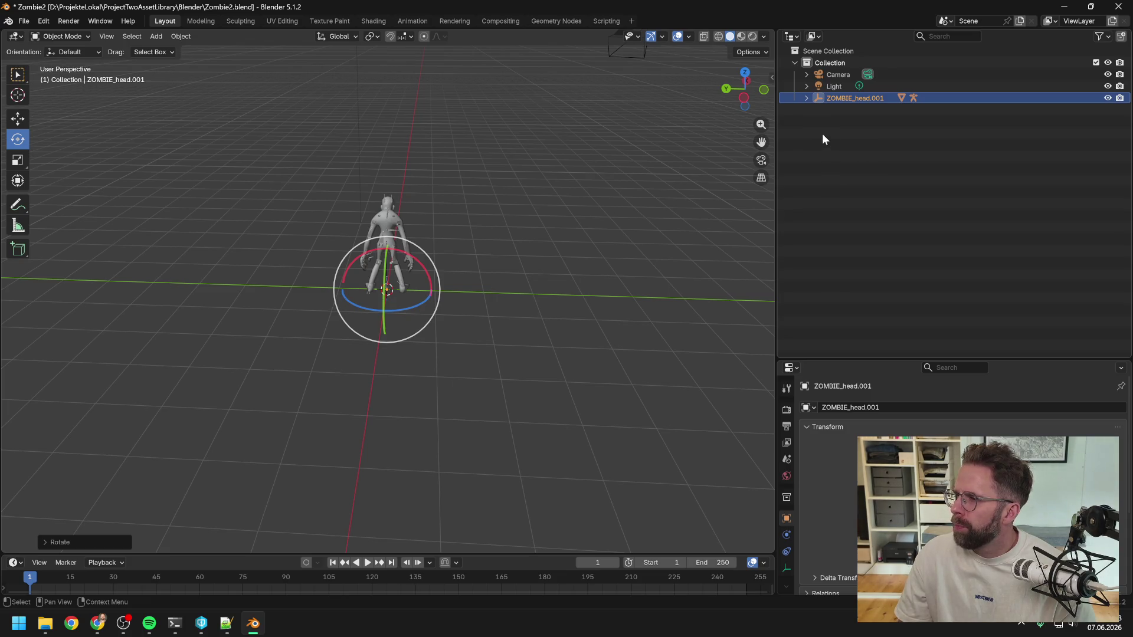
{"action": "left_click", "coordinate": [806, 97]}
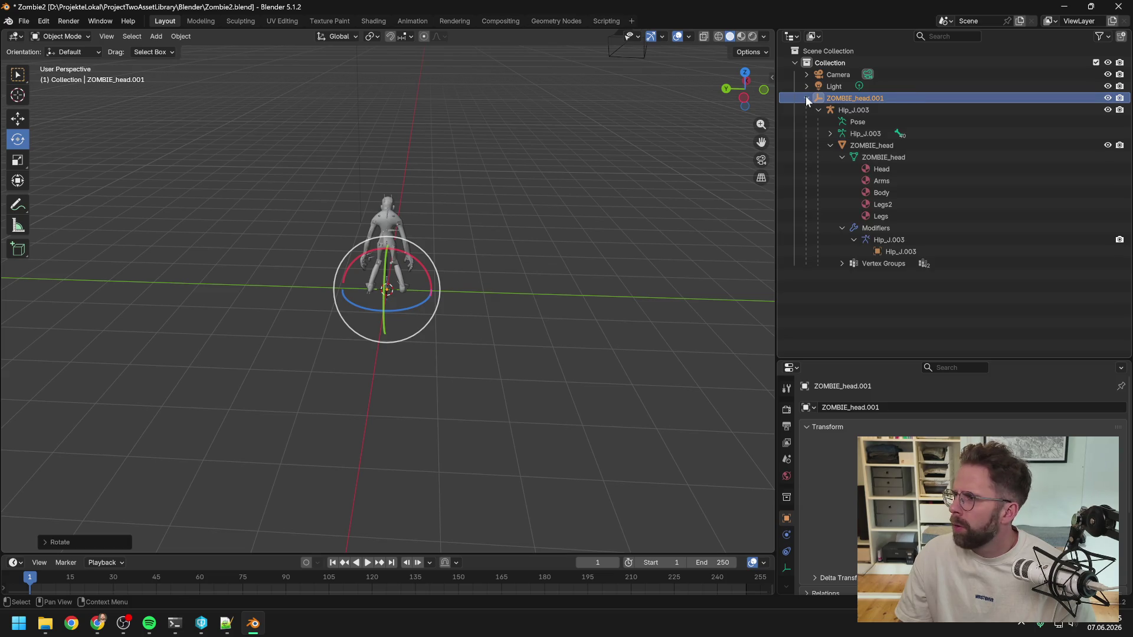
{"action": "left_click", "coordinate": [848, 111]}
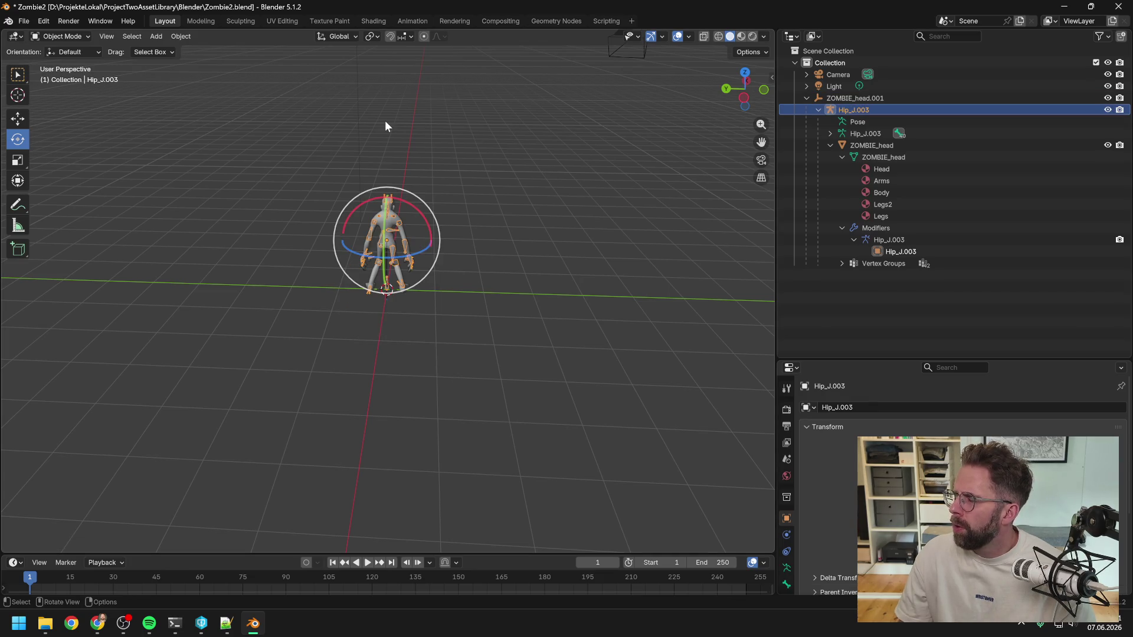
{"action": "left_click", "coordinate": [84, 52]}
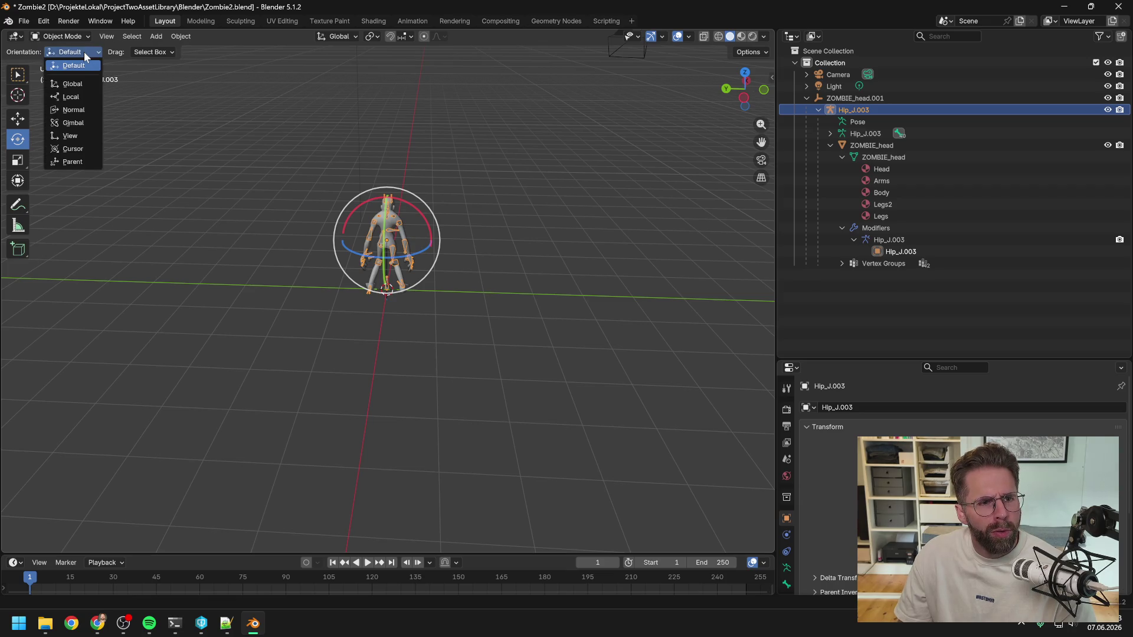
{"action": "left_click", "coordinate": [83, 51]}
{"action": "left_click", "coordinate": [69, 37]}
{"action": "left_click", "coordinate": [70, 76]}
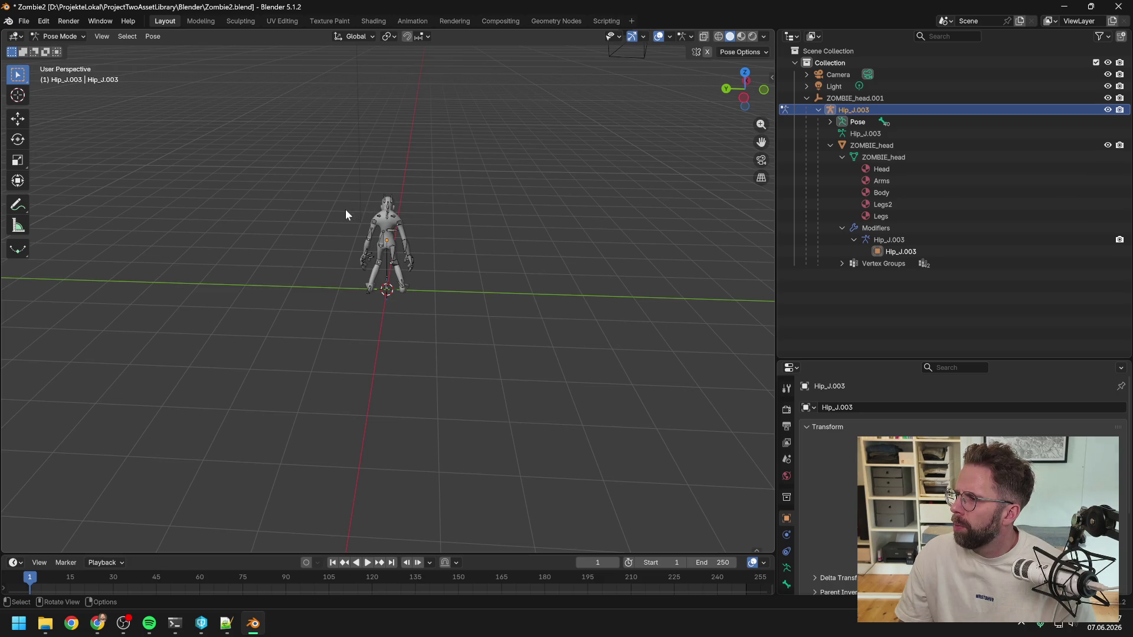
Test-rotate the R_Thumb01_J thumb bone, then undo the rotation
{"action": "scroll", "coordinate": [346, 210], "scroll_direction": "up", "scroll_amount": 6}
{"action": "left_click_drag", "start_coordinate": [438, 187], "coordinate": [203, 201]}
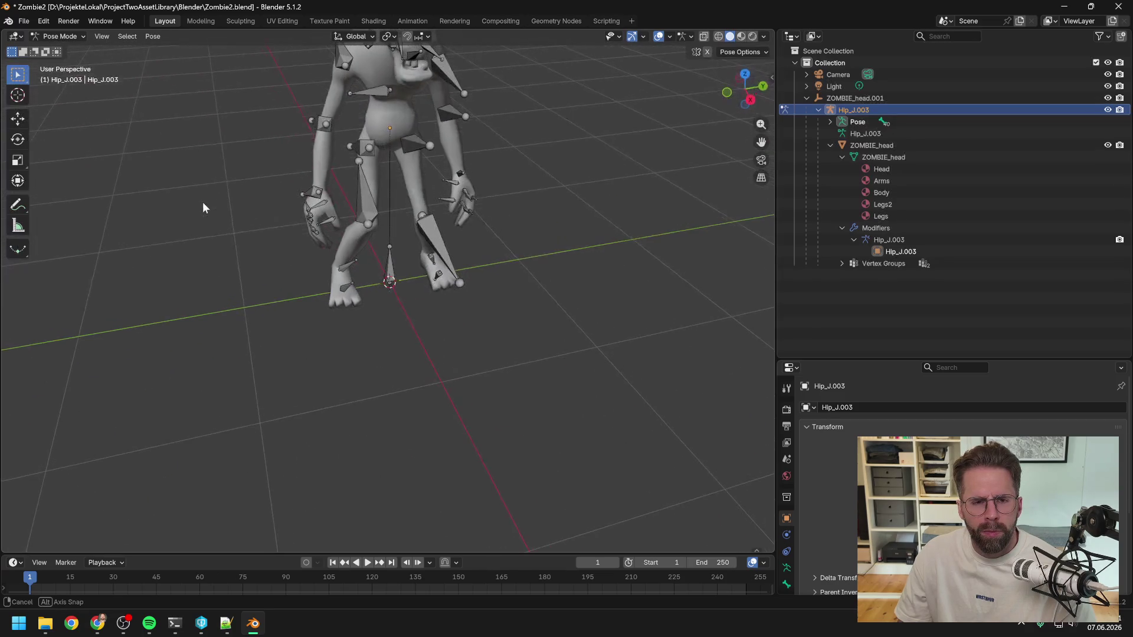
{"action": "left_click", "coordinate": [319, 208]}
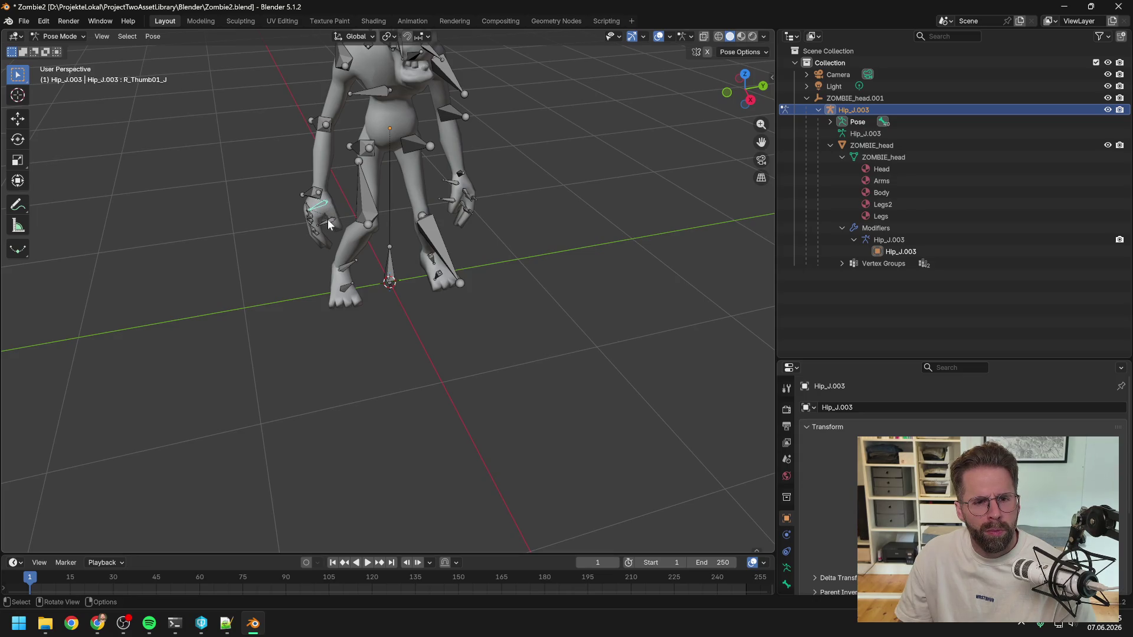
{"action": "left_click", "coordinate": [324, 211]}
{"action": "left_click", "coordinate": [321, 204]}
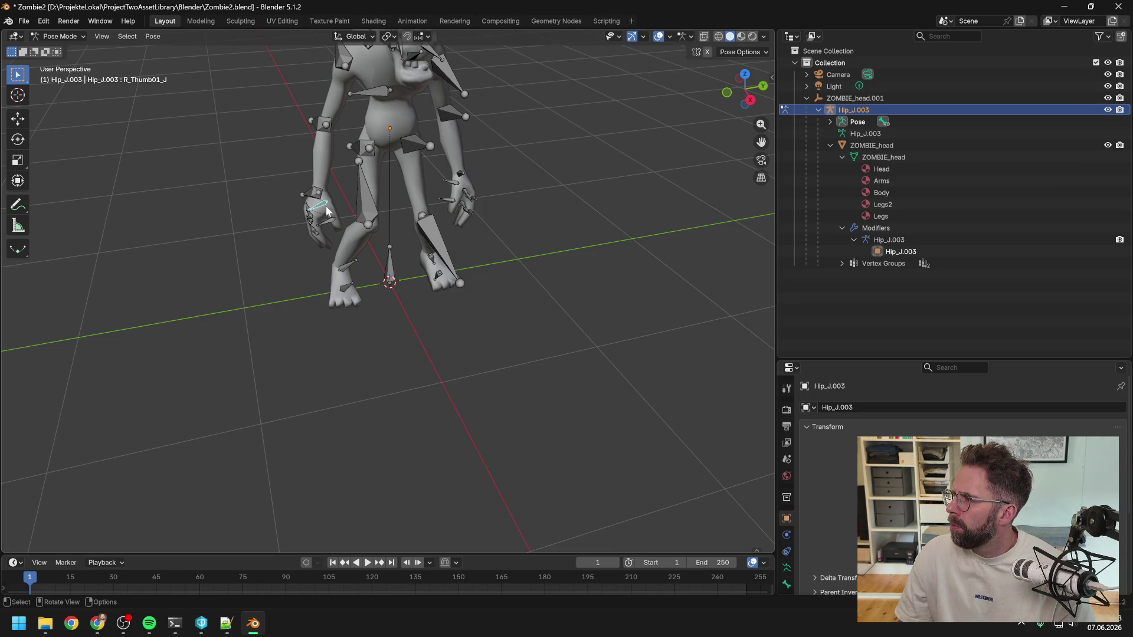
{"action": "key", "text": "r"}
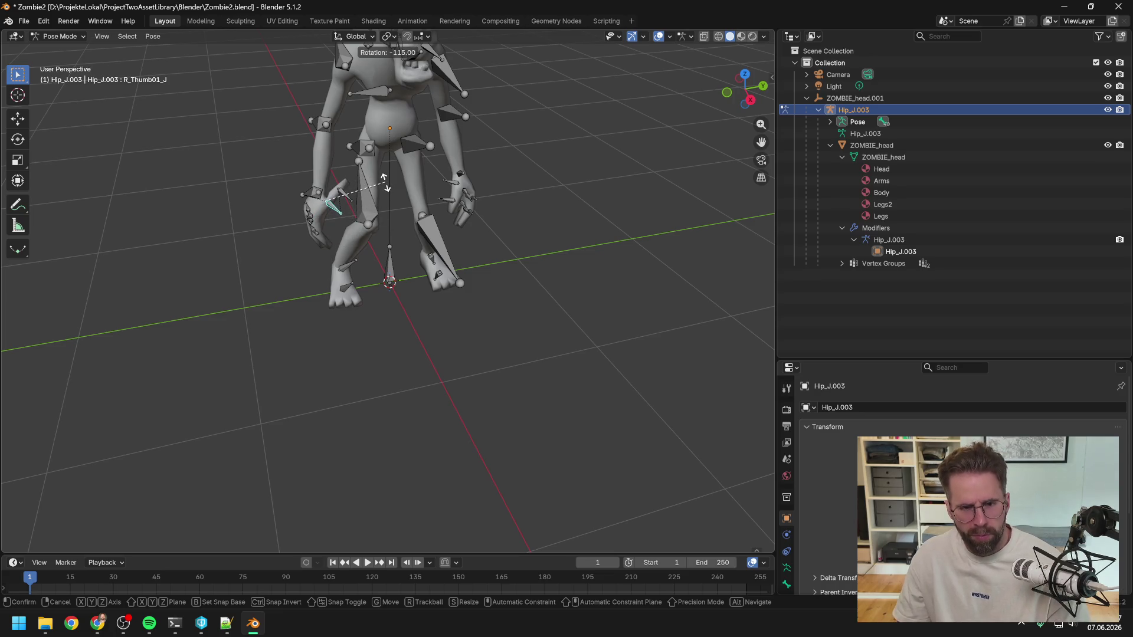
{"action": "left_click", "coordinate": [438, 204]}
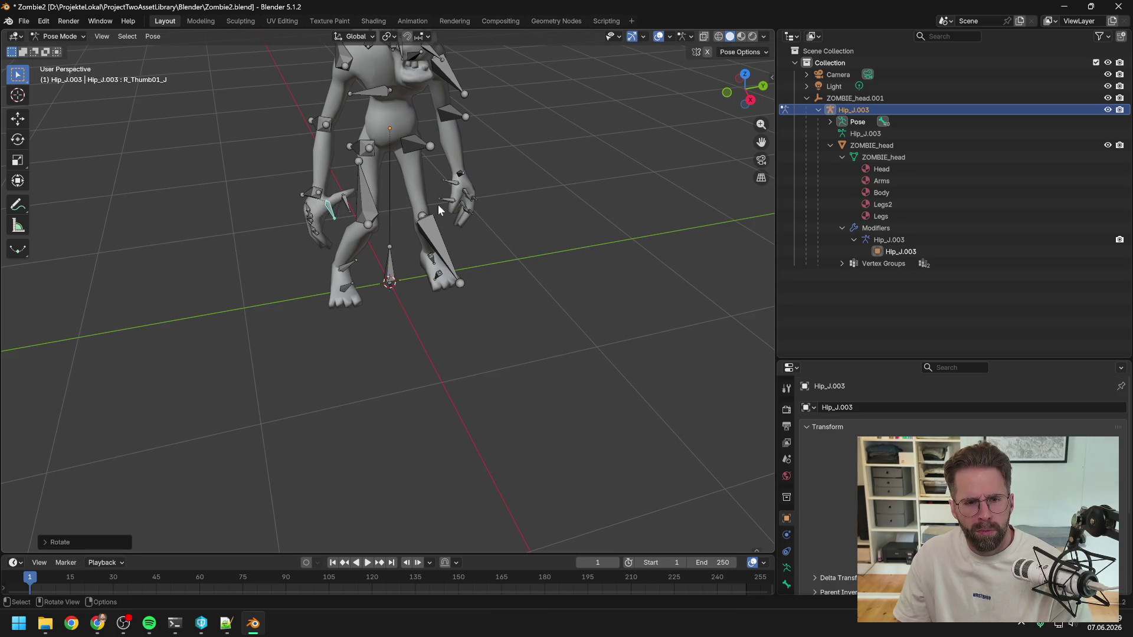
{"action": "key", "text": "ctrl+z"}
Test-rotate the L_Knee_J shin bone, then undo back to the rest pose
{"action": "mouse_move", "coordinate": [430, 193]}
{"action": "left_mouse_down"}
{"action": "mouse_move", "coordinate": [424, 177]}
{"action": "mouse_move", "coordinate": [423, 244]}
{"action": "mouse_move", "coordinate": [412, 132]}
{"action": "mouse_move", "coordinate": [441, 290]}
{"action": "left_mouse_up"}
{"action": "left_click", "coordinate": [447, 319]}
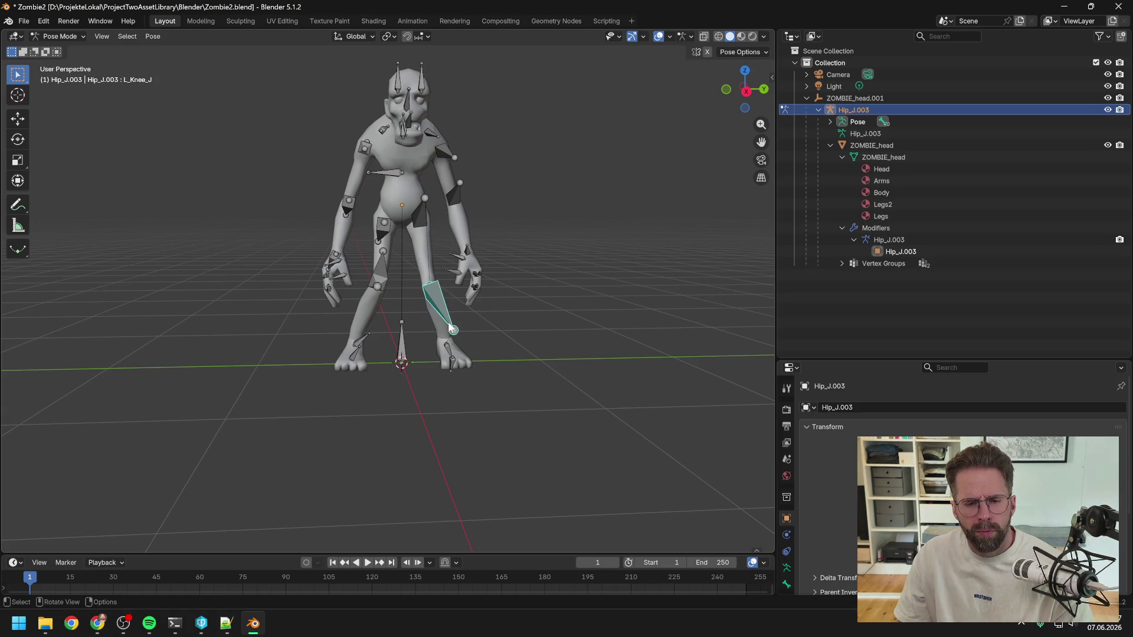
{"action": "key", "text": "r"}
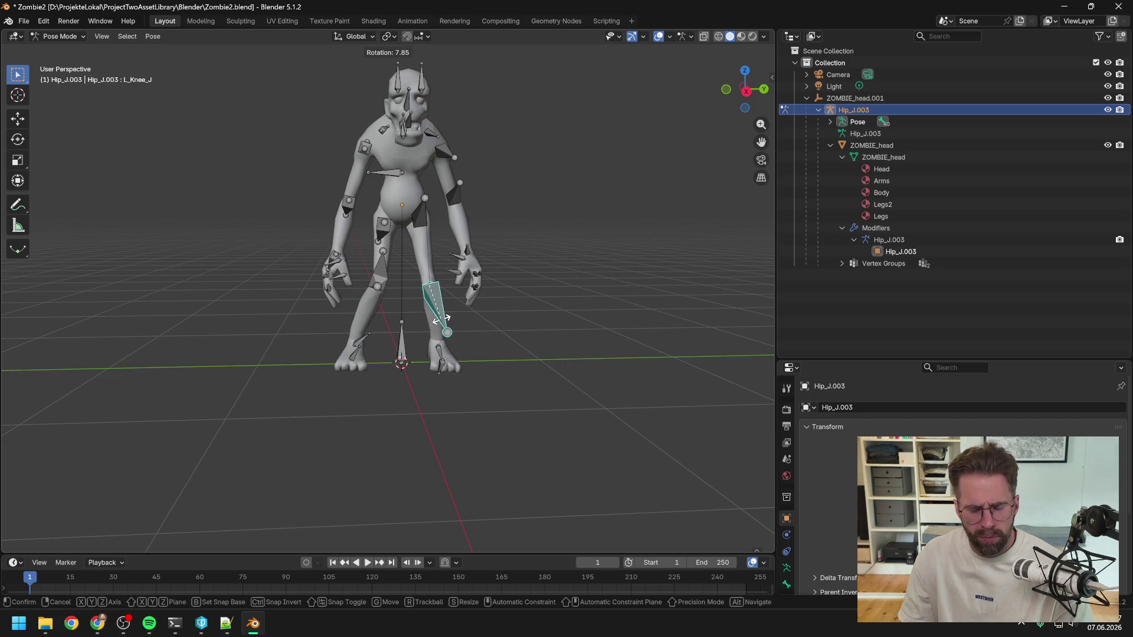
{"action": "left_click", "coordinate": [446, 319]}
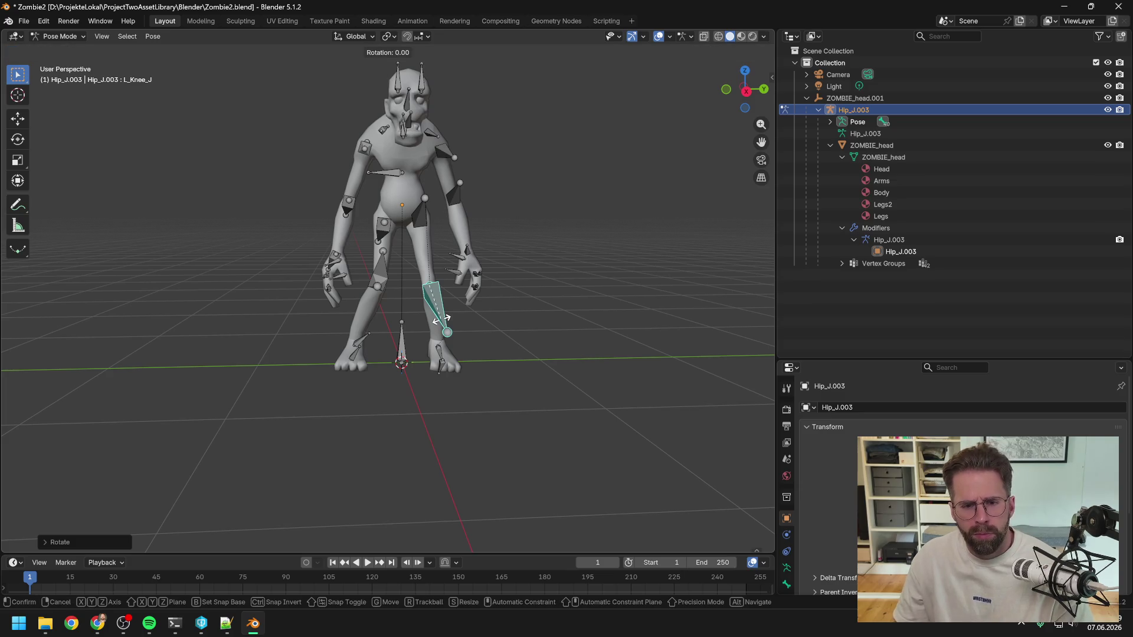
{"action": "key", "text": "ctrl+z"}
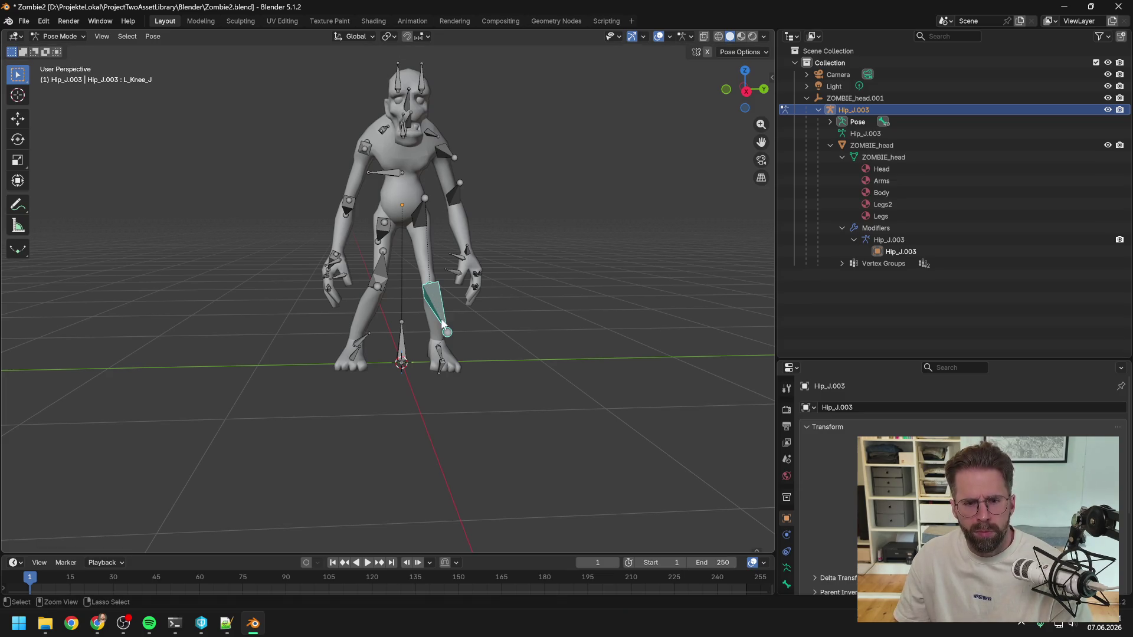
{"action": "key", "text": "ctrl+z"}
{"action": "key", "text": "ctrl+z"}
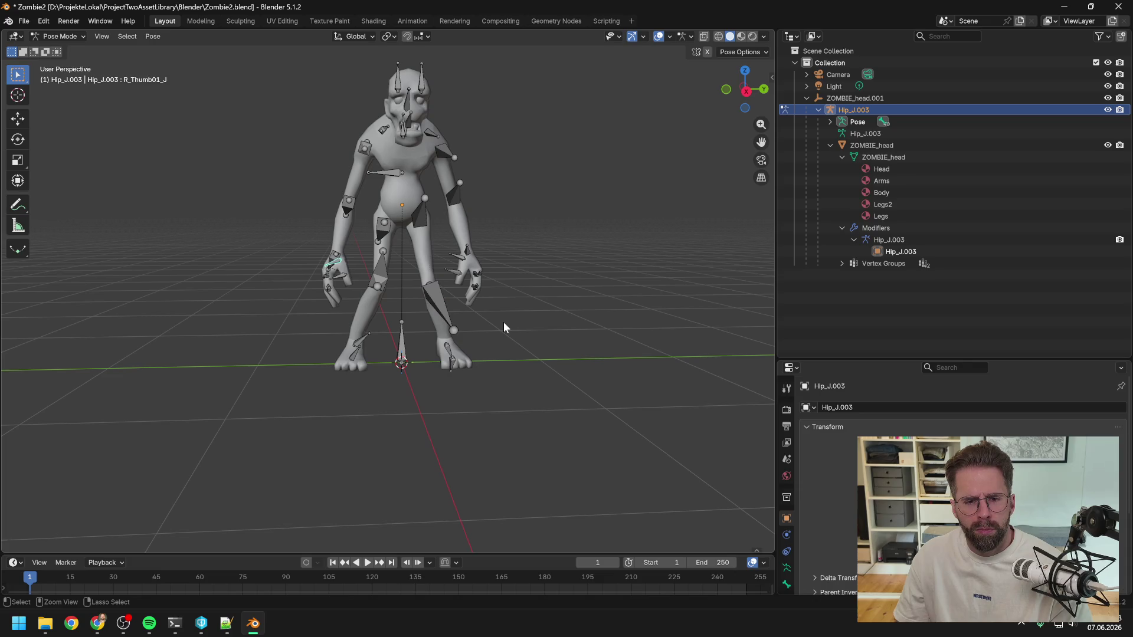
{"action": "key", "text": "ctrl+z"}
{"action": "key", "text": "ctrl+z"}
{"action": "key", "text": "ctrl+z"}
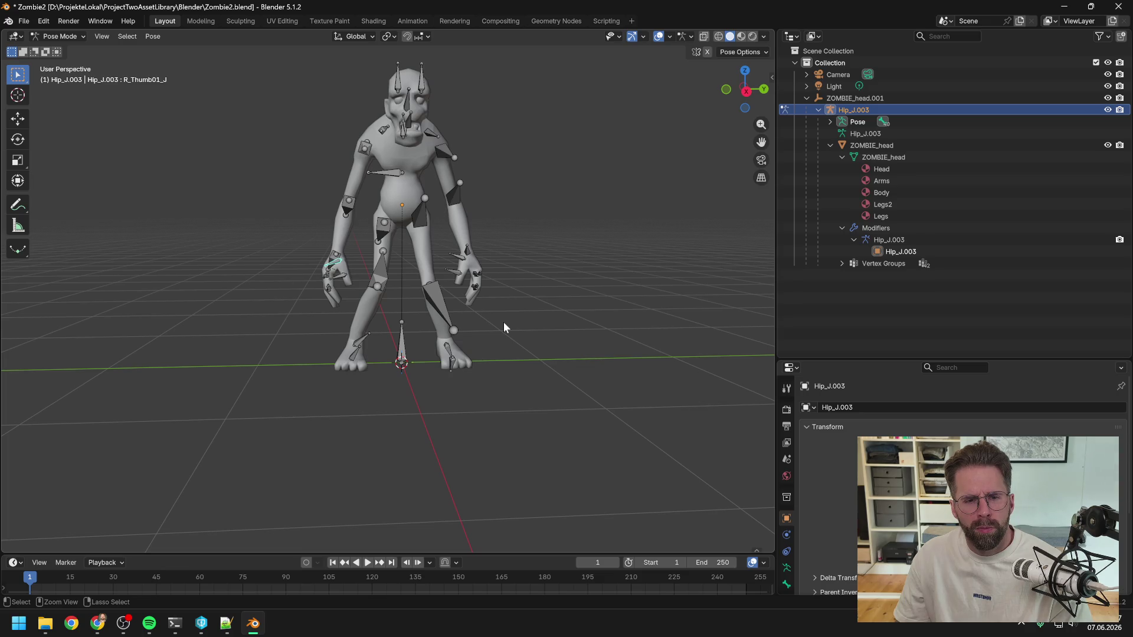
{"action": "mouse_move", "coordinate": [423, 126]}
{"action": "left_mouse_down"}
{"action": "mouse_move", "coordinate": [502, 150]}
{"action": "mouse_move", "coordinate": [508, 137]}
{"action": "mouse_move", "coordinate": [487, 115]}
{"action": "left_mouse_up"}
{"action": "left_click", "coordinate": [407, 137]}
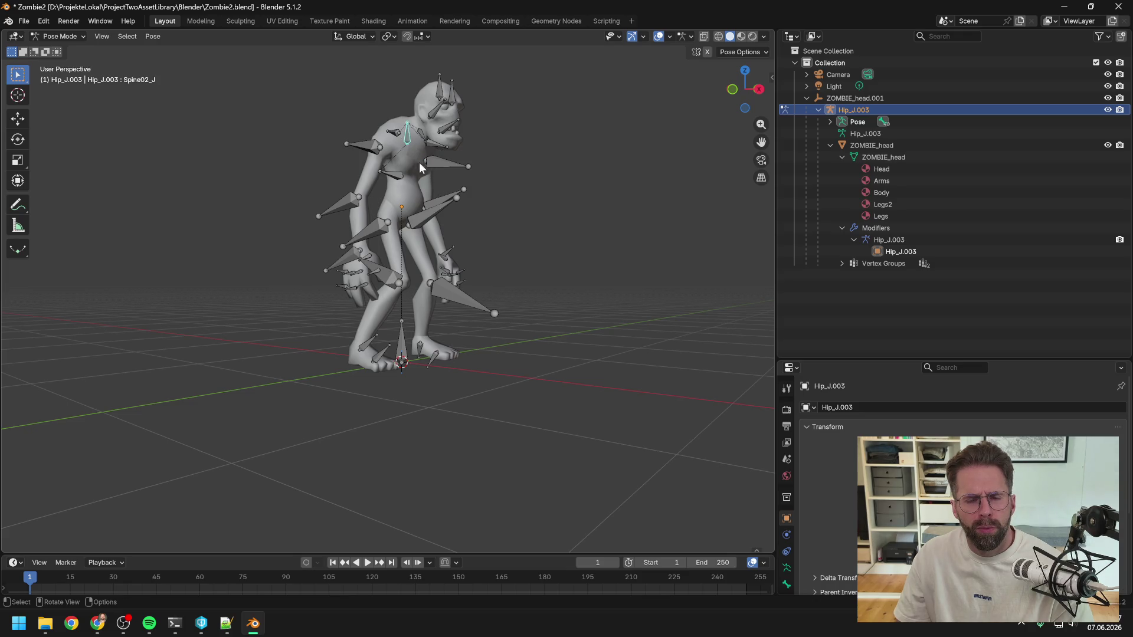
{"action": "key", "text": "r"}
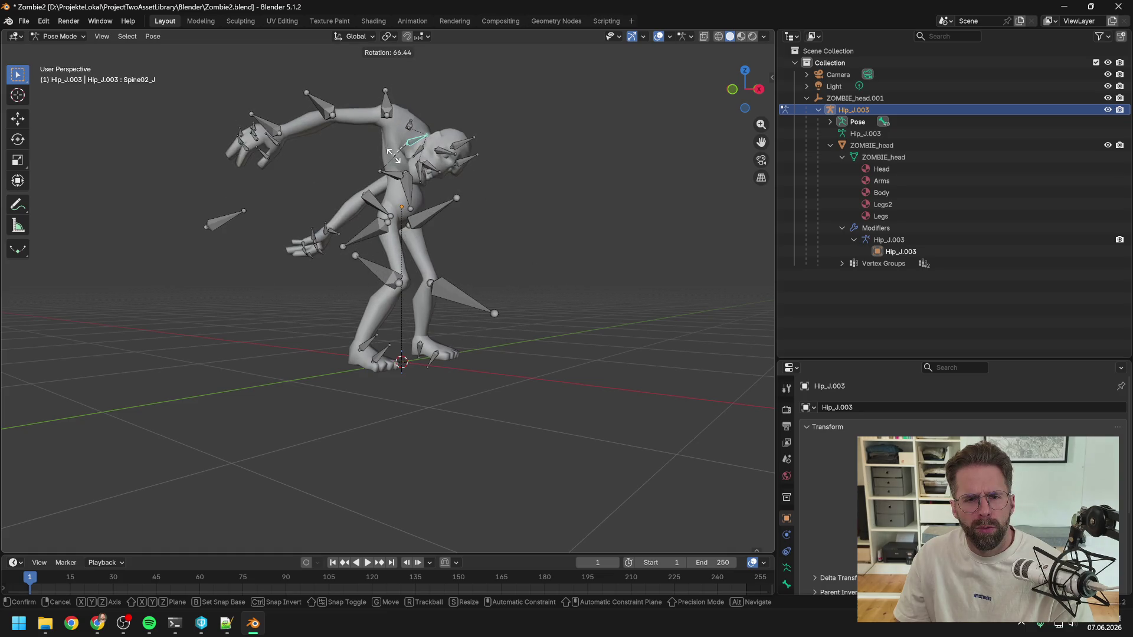
{"action": "left_click", "coordinate": [394, 154]}
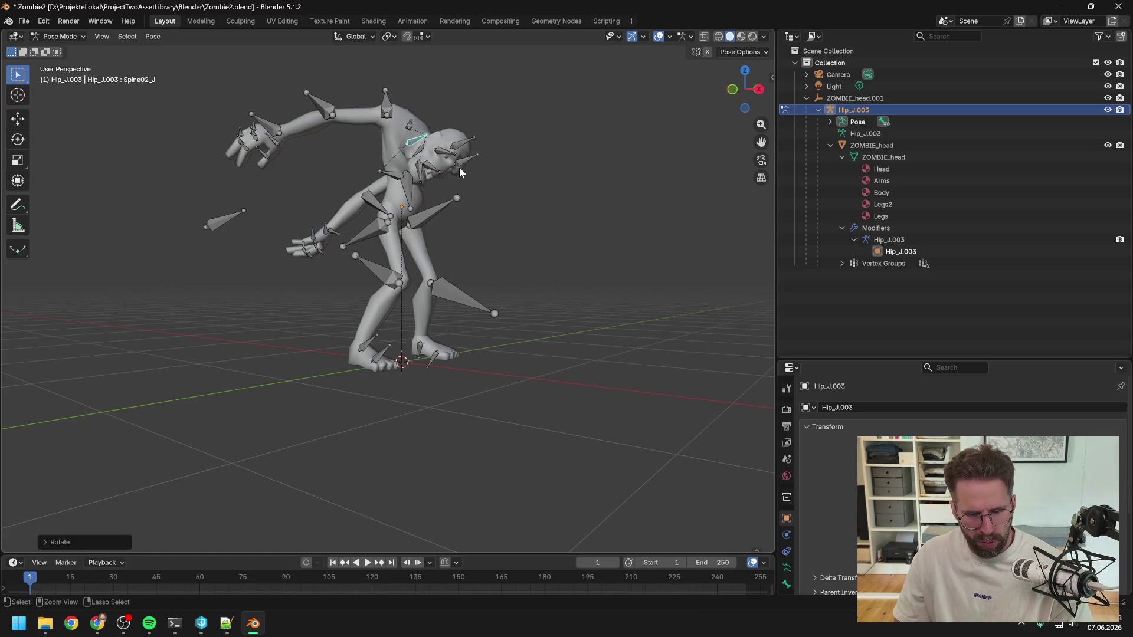
{"action": "key", "text": "ctrl+z"}
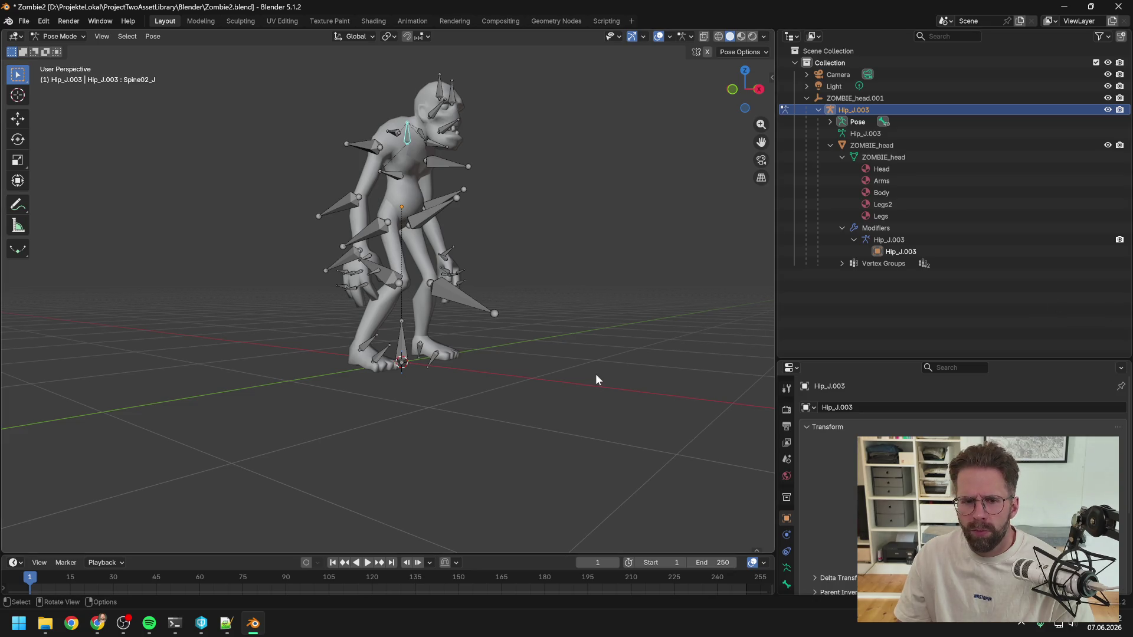
{"action": "mouse_move", "coordinate": [256, 625]}
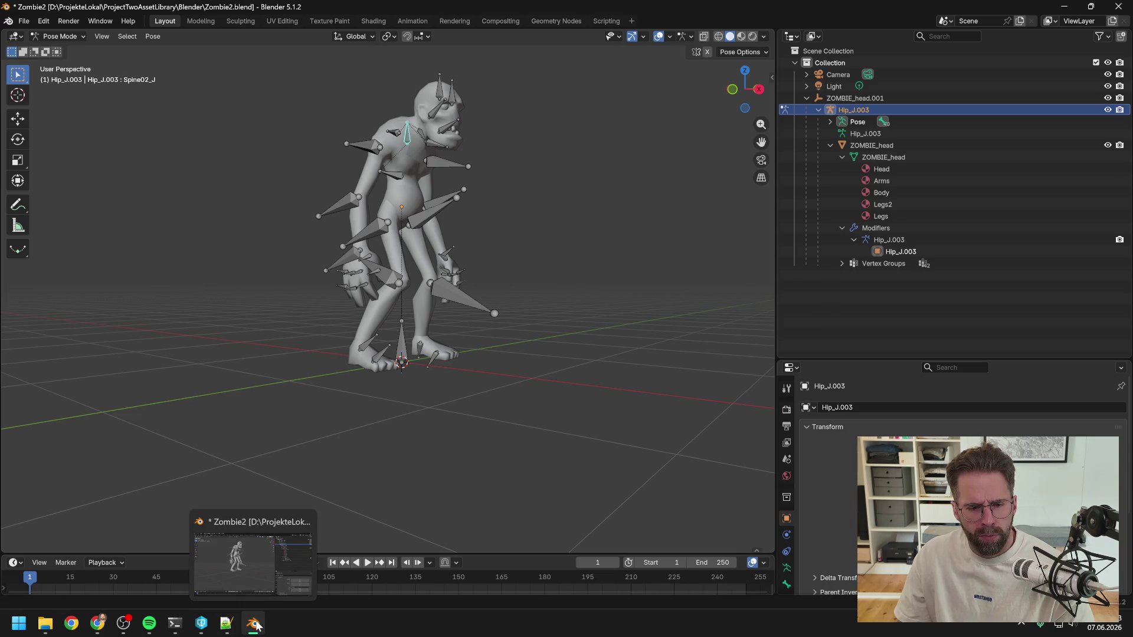
Return to Object Mode, start an FBX export and limit it to selected Armature and Mesh
{"action": "left_click", "coordinate": [49, 38]}
{"action": "left_click", "coordinate": [61, 49]}
{"action": "left_click", "coordinate": [24, 21]}
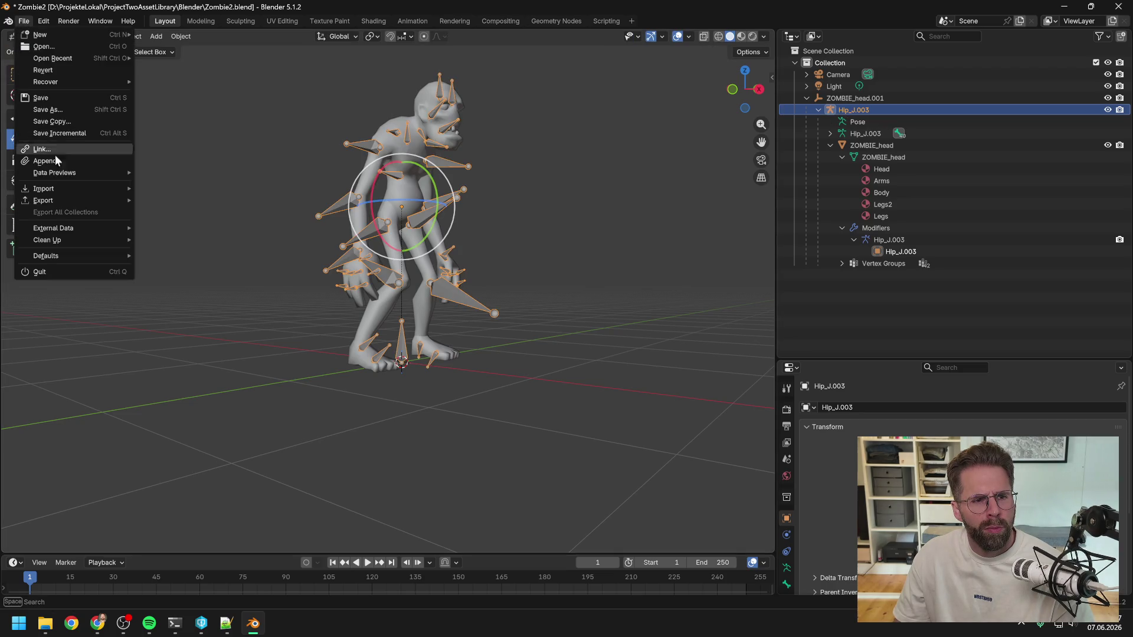
{"action": "mouse_move", "coordinate": [55, 201]}
{"action": "left_click", "coordinate": [178, 284]}
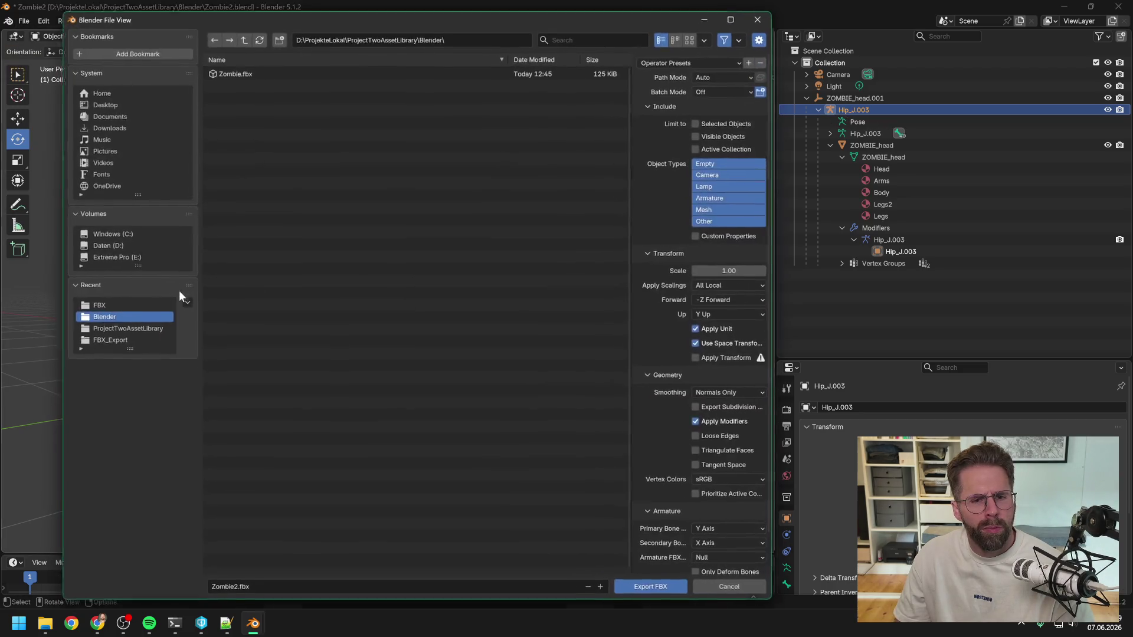
{"action": "left_click", "coordinate": [702, 120]}
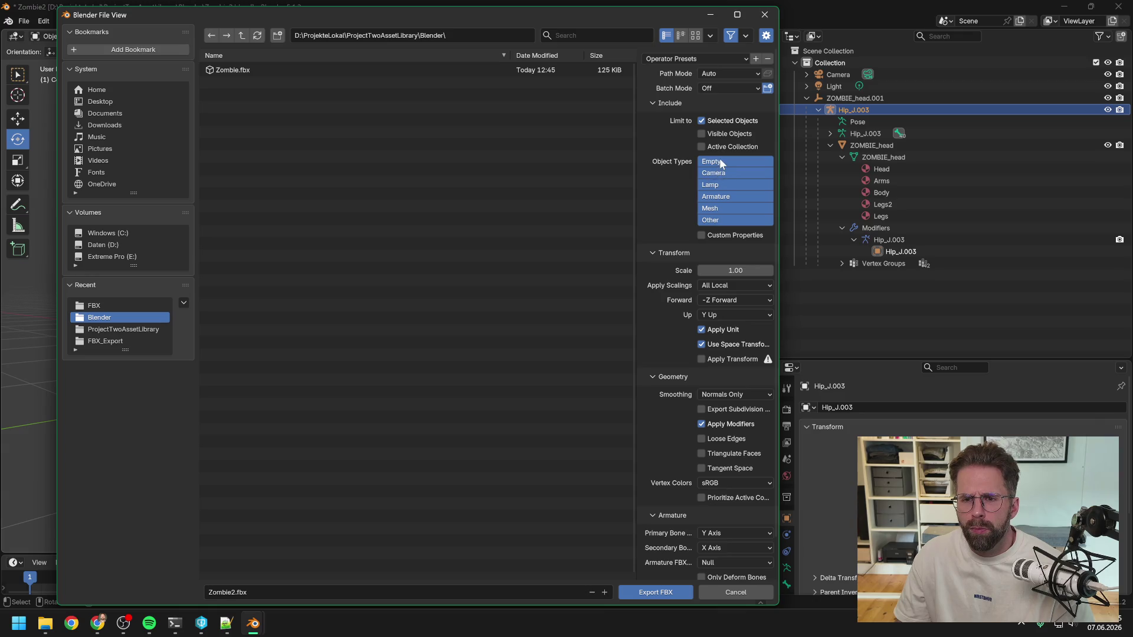
{"action": "left_click", "coordinate": [717, 196]}
{"action": "left_click", "coordinate": [723, 208], "text": "shift"}
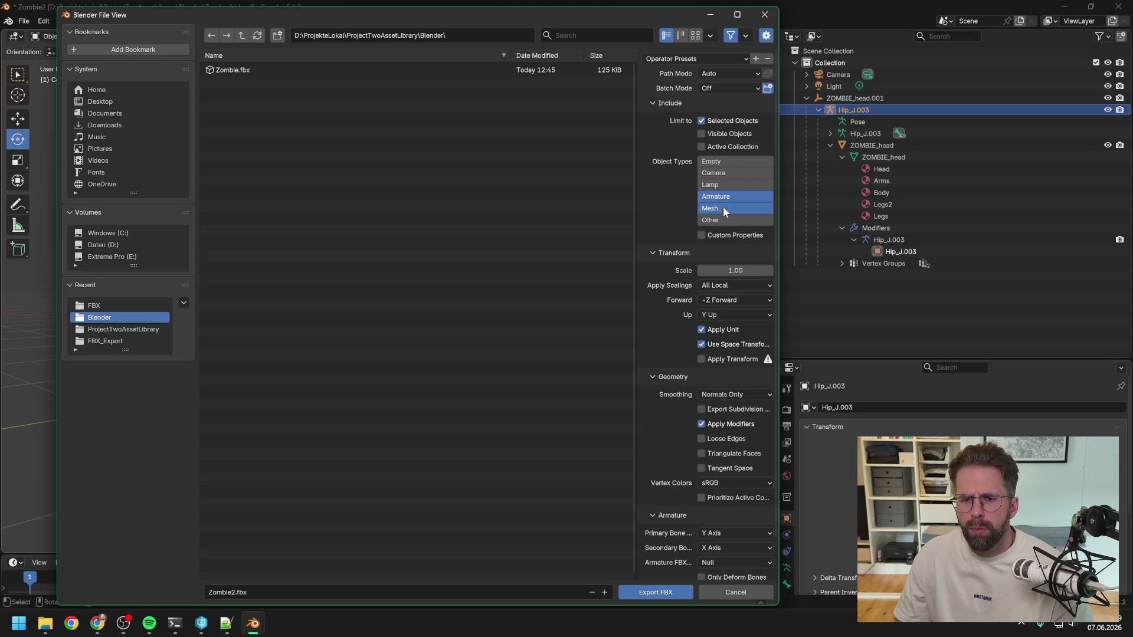
Set X Forward, Z Up and Face smoothing, and turn off Add Leaf Bones
{"action": "left_click", "coordinate": [716, 300]}
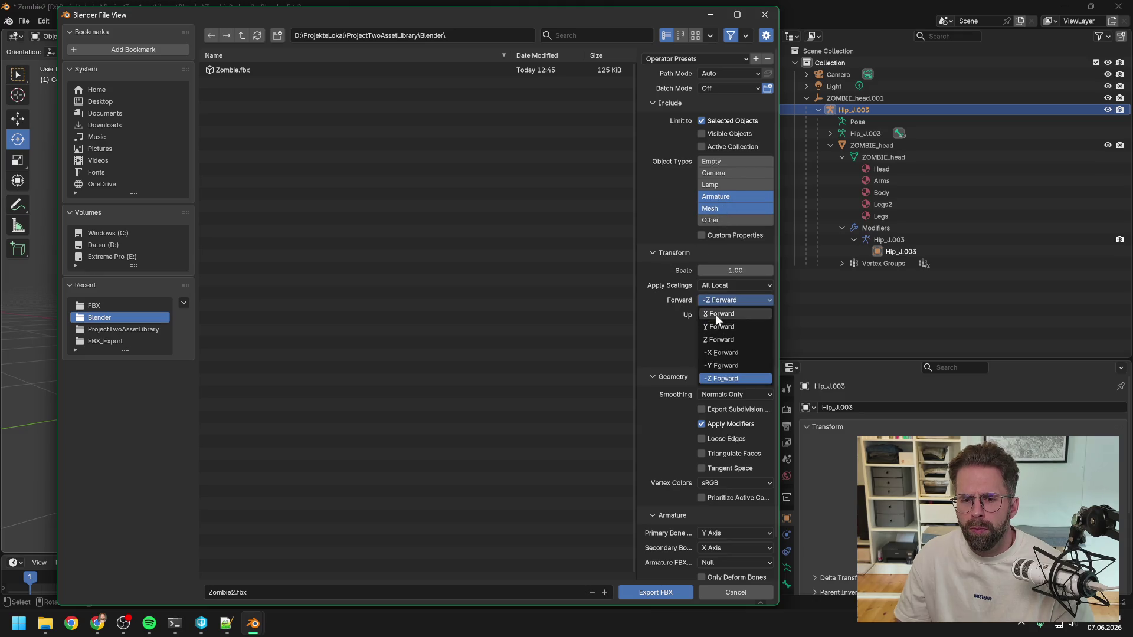
{"action": "left_click", "coordinate": [720, 313]}
{"action": "left_click", "coordinate": [720, 314]}
{"action": "left_click", "coordinate": [716, 353]}
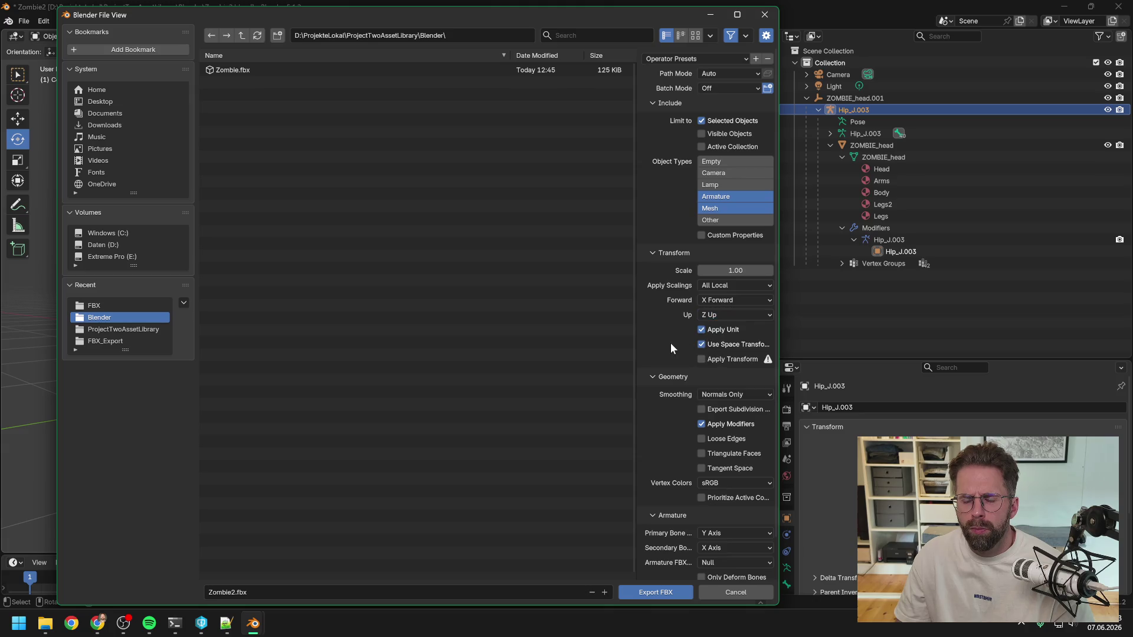
{"action": "left_click", "coordinate": [708, 390]}
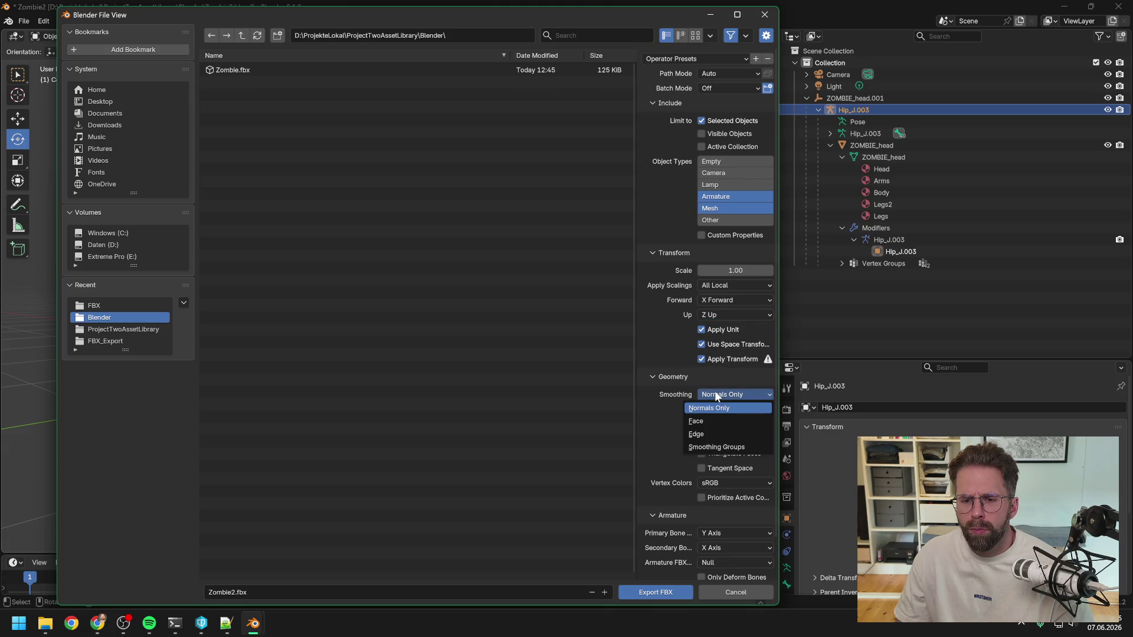
{"action": "left_click", "coordinate": [711, 420]}
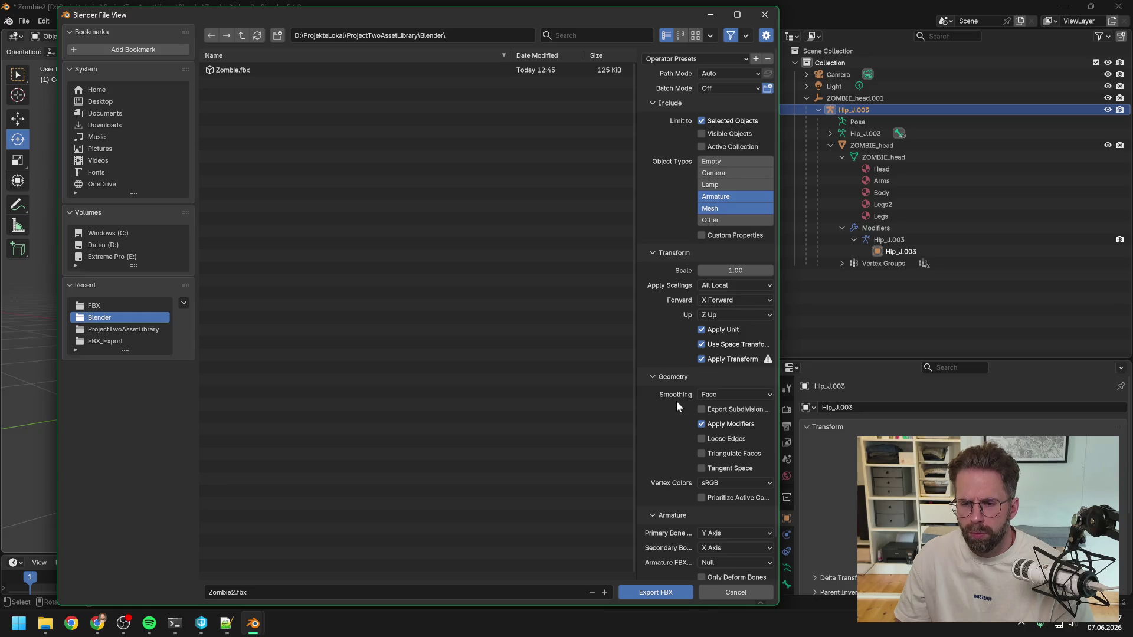
{"action": "scroll", "coordinate": [651, 413], "scroll_direction": "down", "scroll_amount": 2}
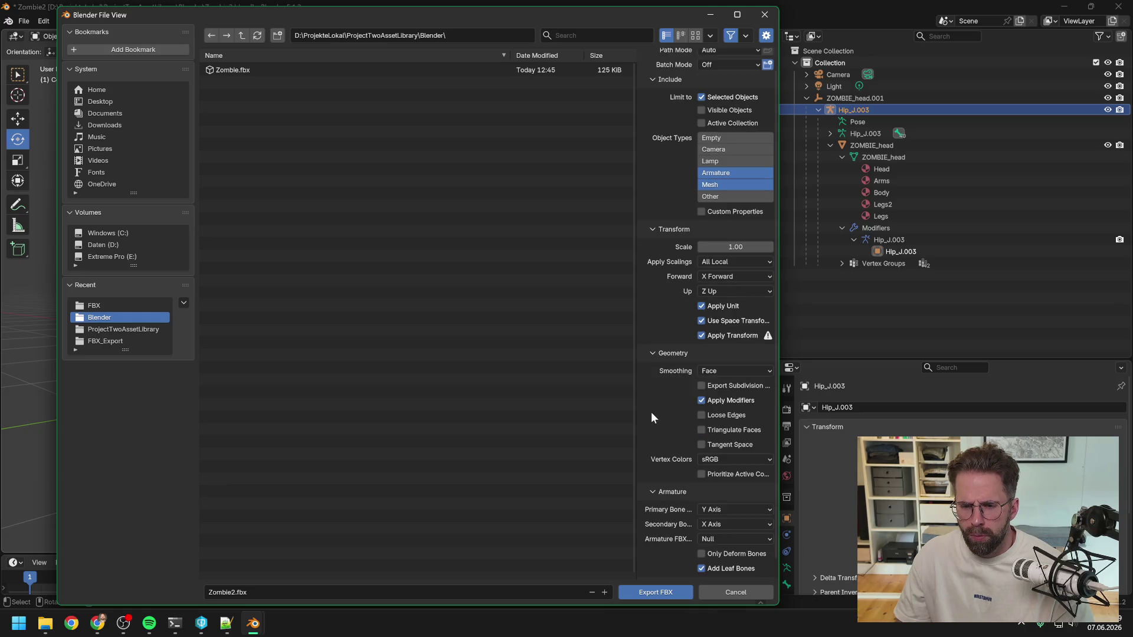
{"action": "left_click", "coordinate": [700, 553]}
Approve the FlowFieldSubsystem.cpp edit and read the zombie merge session's export advice
{"action": "mouse_move", "coordinate": [175, 624]}
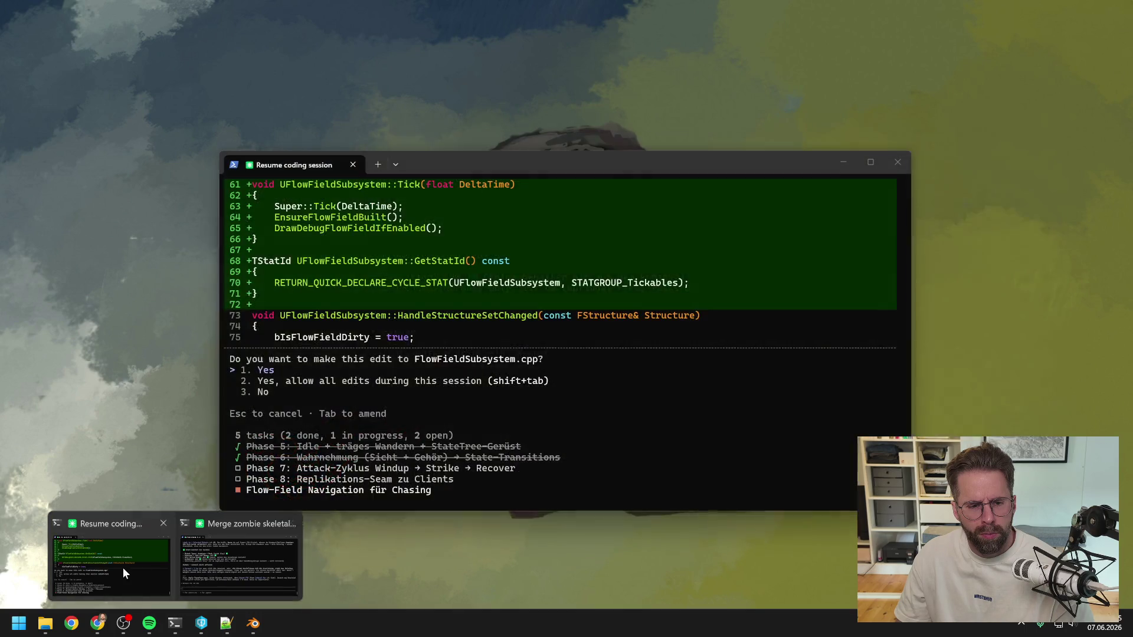
{"action": "left_click", "coordinate": [123, 567]}
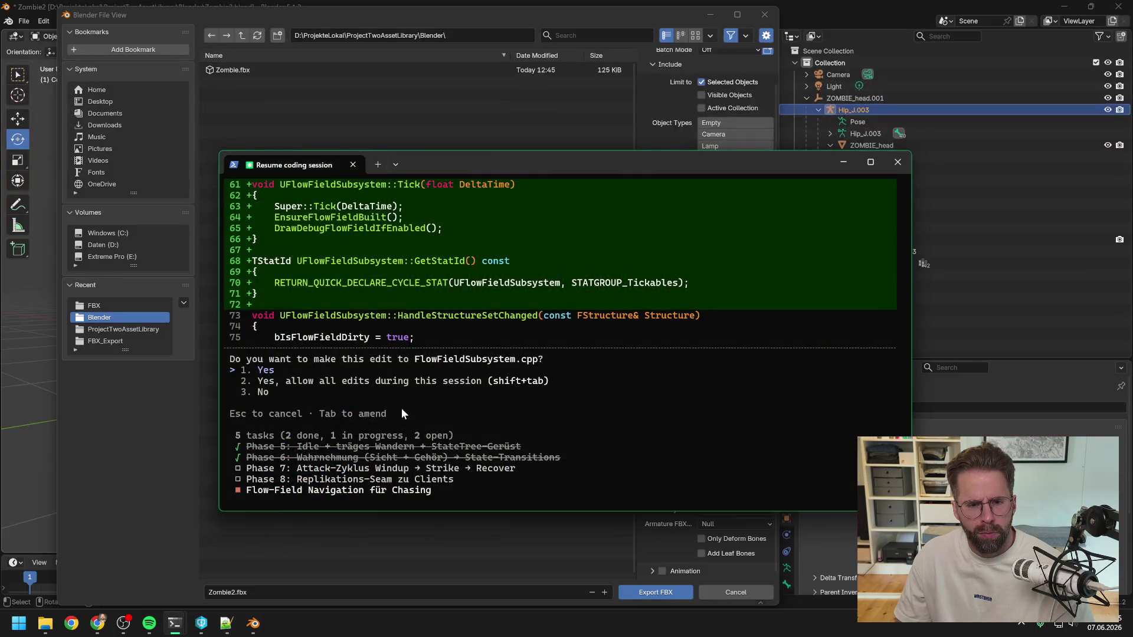
{"action": "key", "text": "Return"}
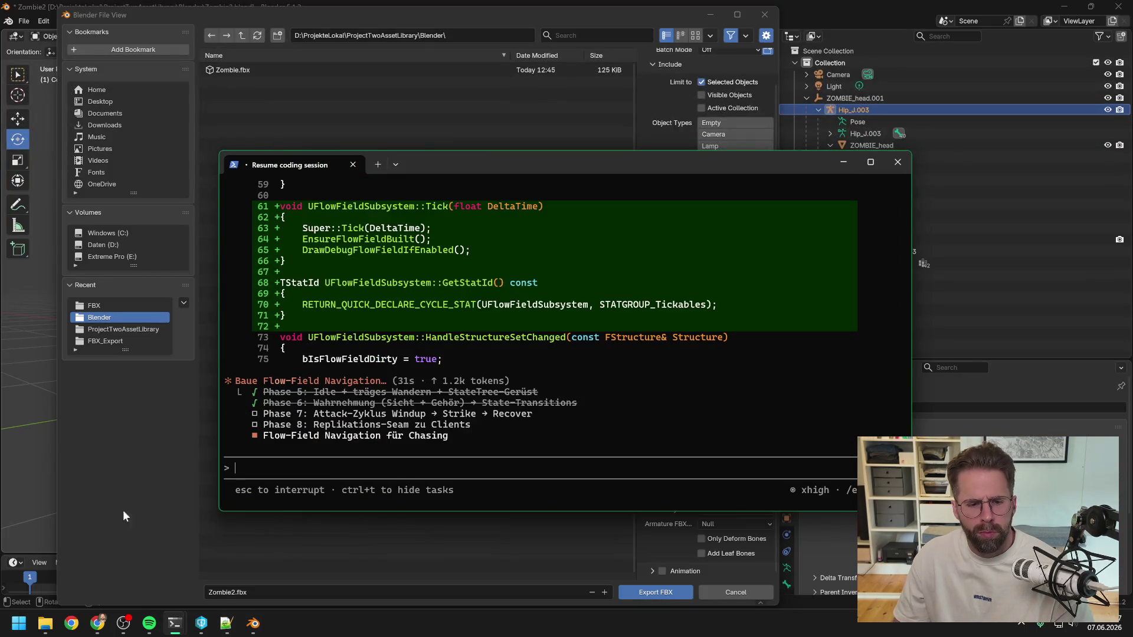
{"action": "mouse_move", "coordinate": [174, 624]}
{"action": "left_click", "coordinate": [239, 569]}
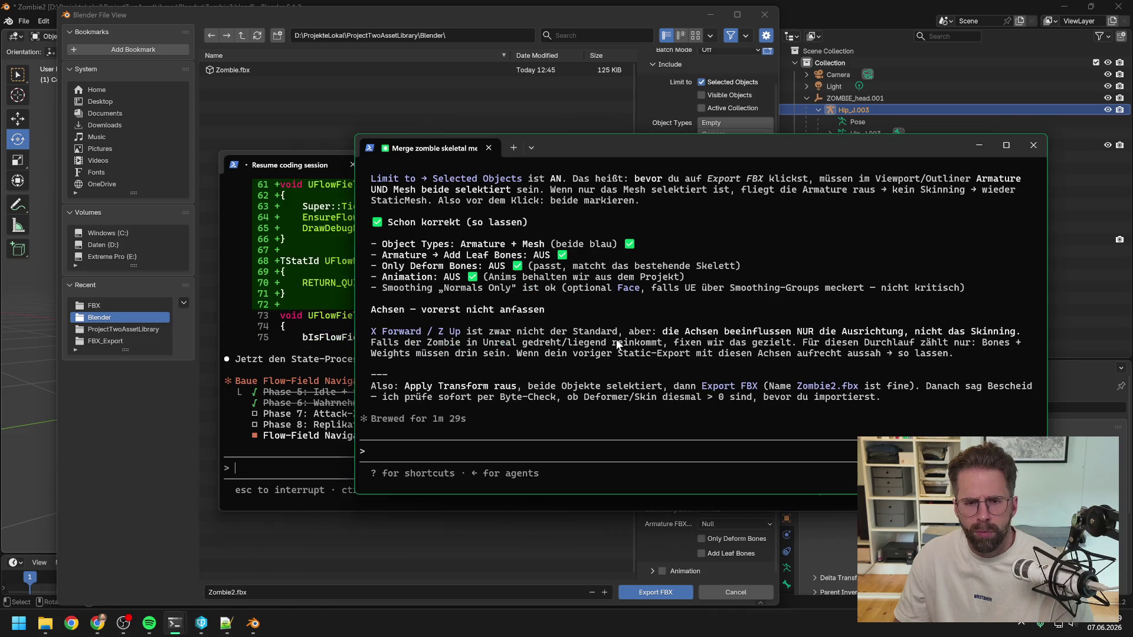
{"action": "scroll", "coordinate": [617, 338], "scroll_direction": "up", "scroll_amount": 3}
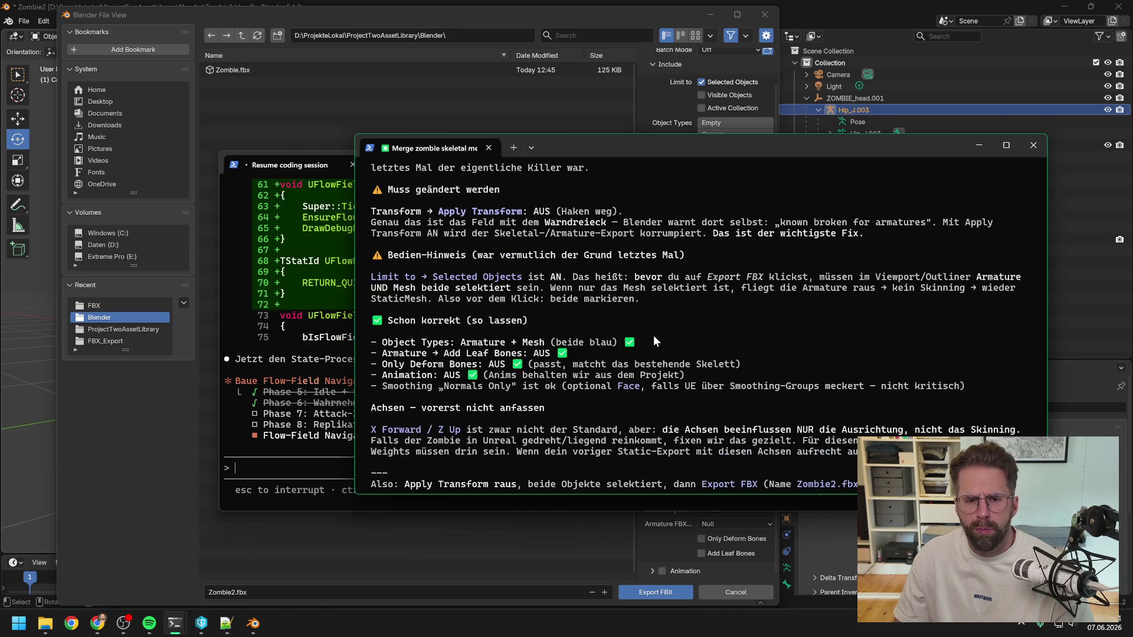
{"action": "scroll", "coordinate": [650, 335], "scroll_direction": "up", "scroll_amount": 2}
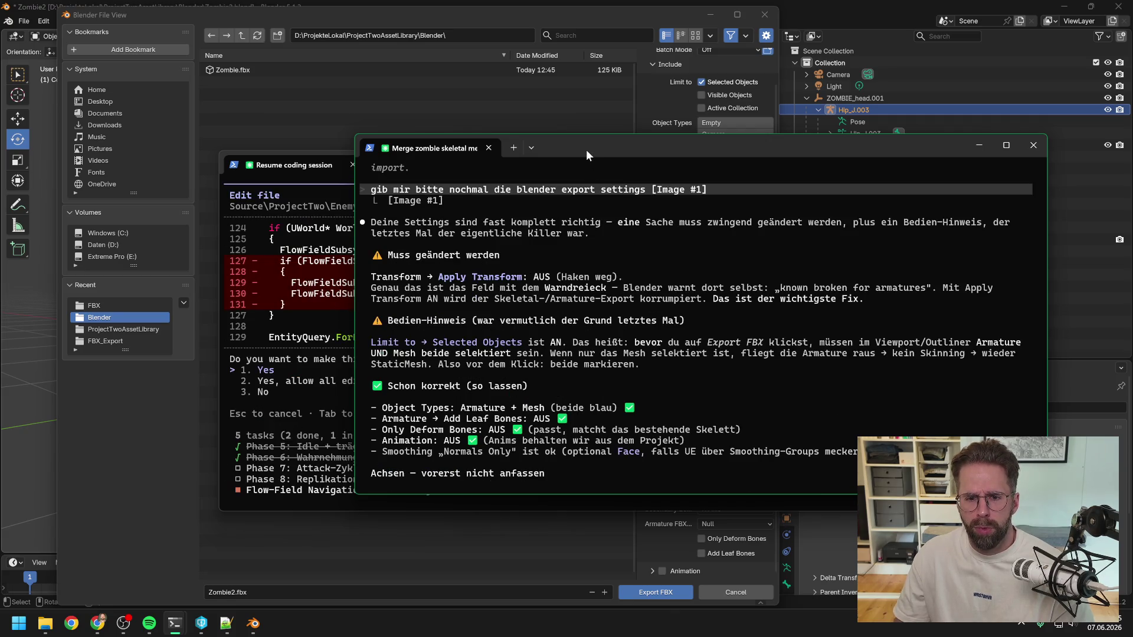
Approve the EnemyStateProcessor.cpp edit and return to Blender's export dialog
{"action": "key", "text": "super+Down"}
{"action": "left_click", "coordinate": [341, 363]}
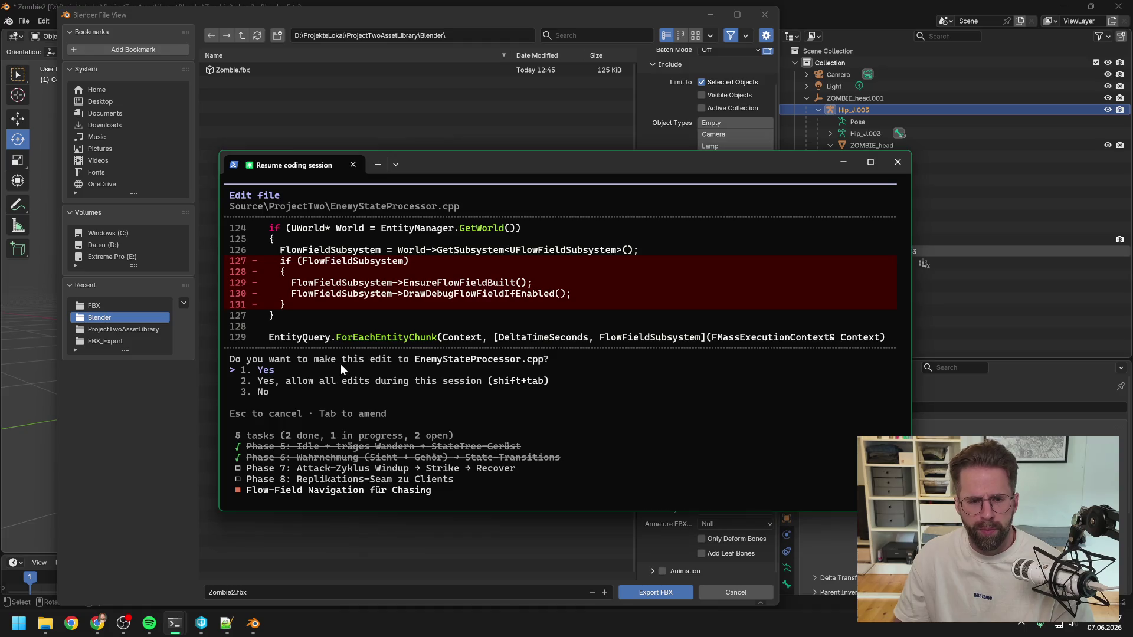
{"action": "key", "text": "Return"}
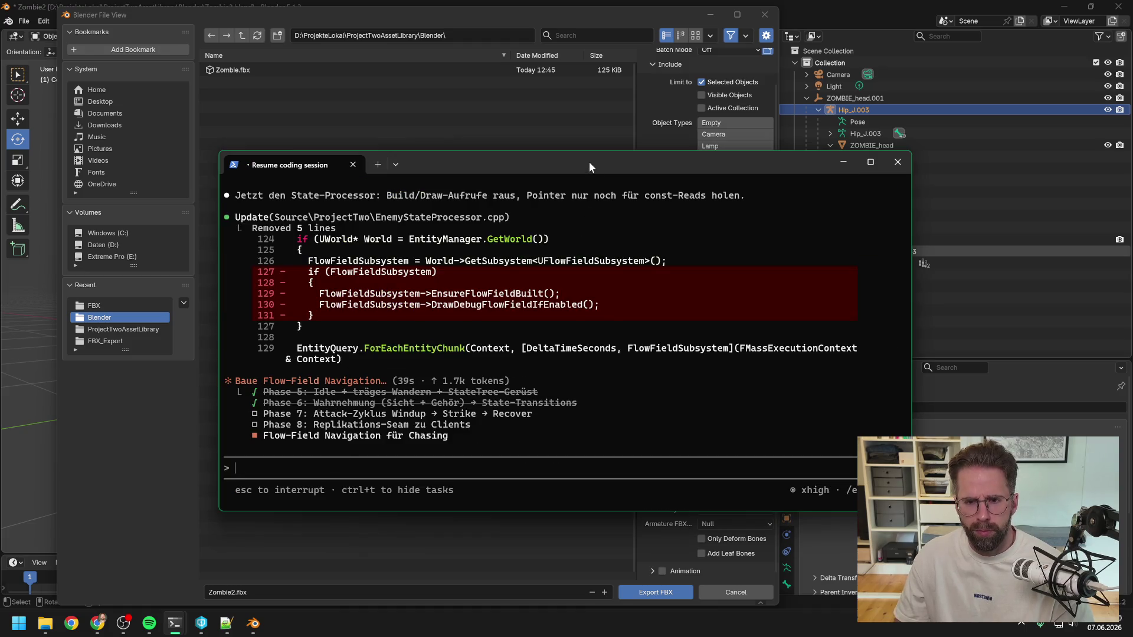
{"action": "left_click", "coordinate": [600, 21]}
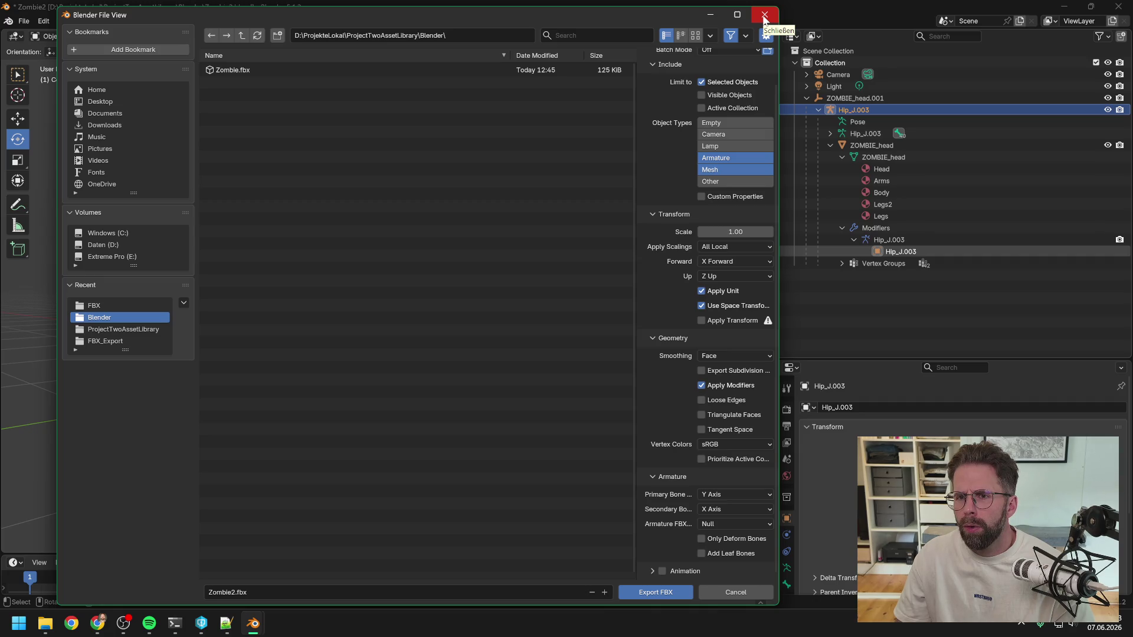
Close the FBX export dialog and select ZOMBIE_head together with the Hip_J.003 armature in the Outliner
{"action": "left_click", "coordinate": [764, 16]}
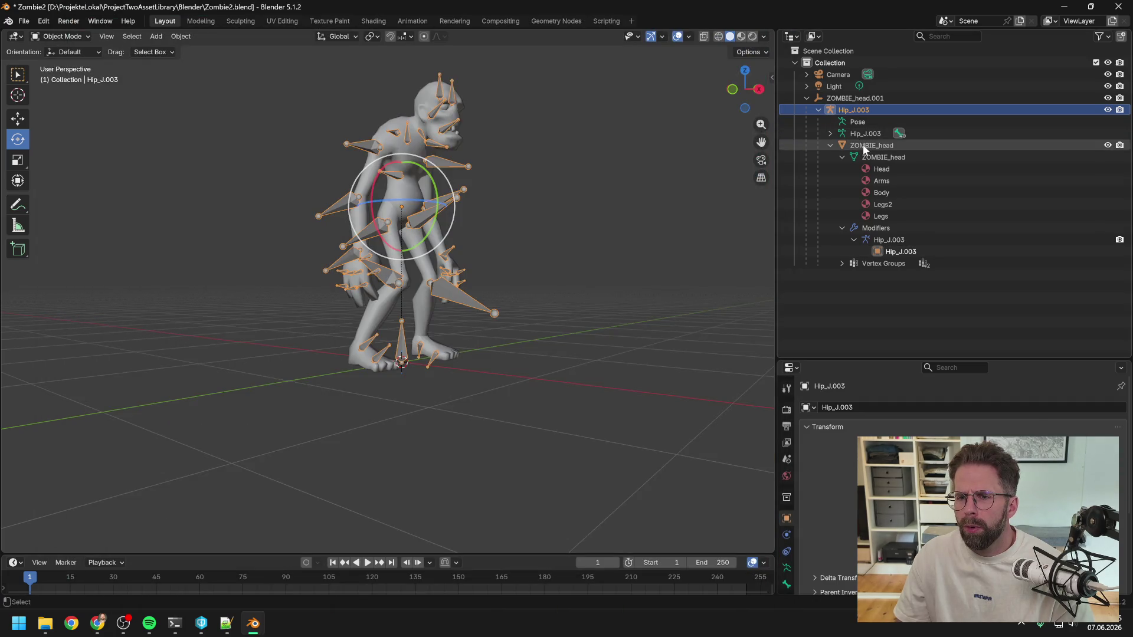
{"action": "left_click", "coordinate": [863, 144]}
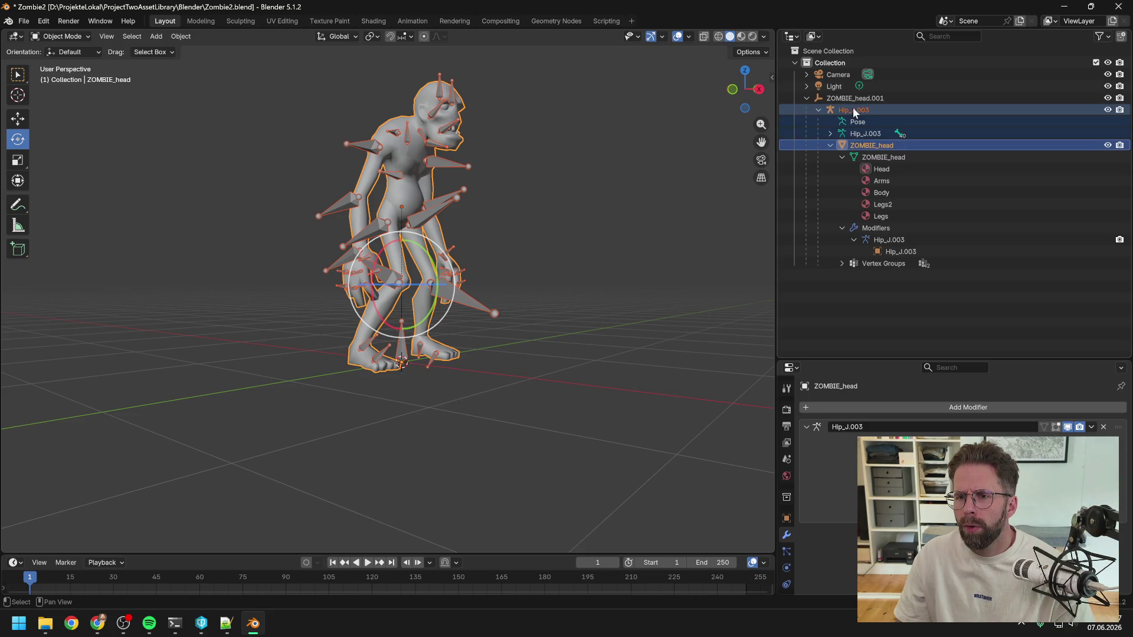
{"action": "left_click", "coordinate": [854, 109]}
{"action": "left_click", "coordinate": [862, 144]}
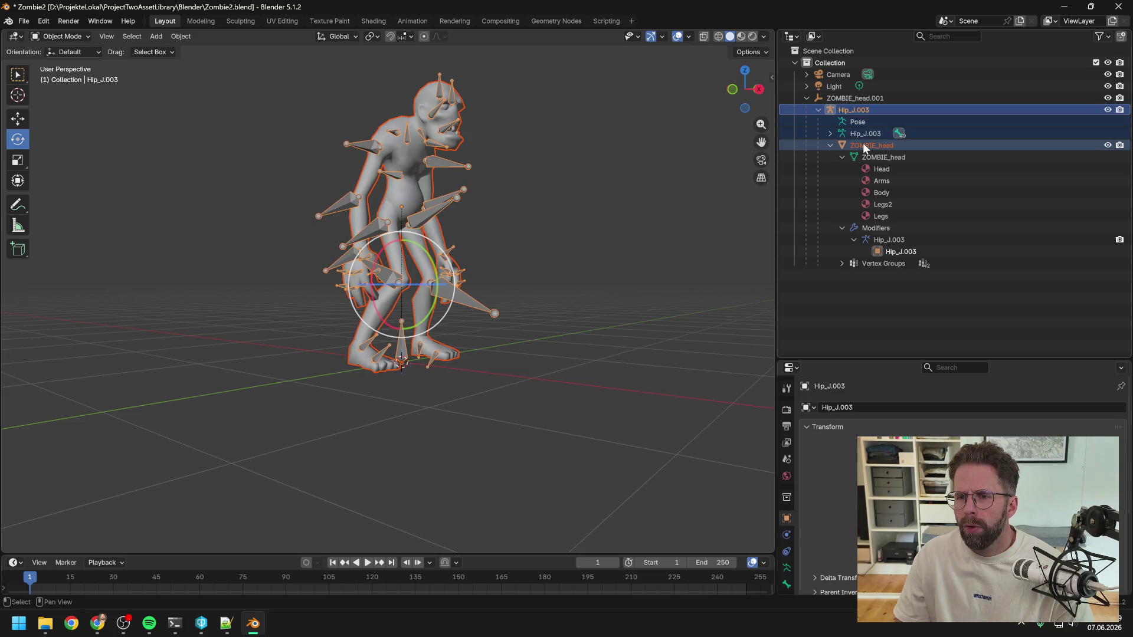
{"action": "left_click", "coordinate": [855, 111], "text": "shift"}
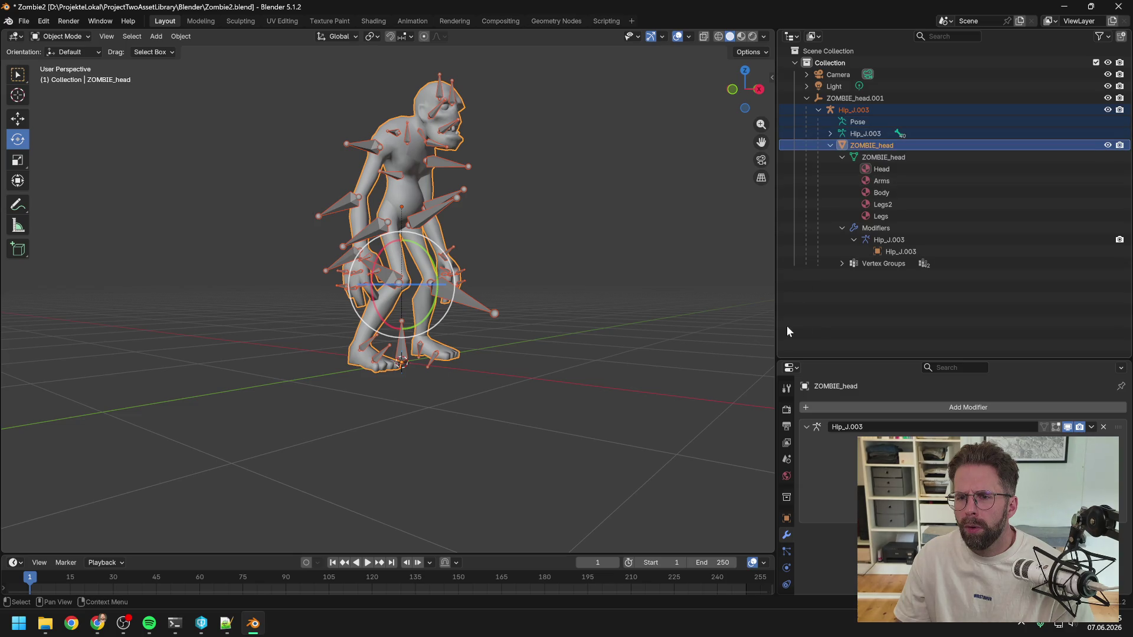
{"action": "left_click", "coordinate": [830, 145]}
{"action": "left_click", "coordinate": [870, 146]}
{"action": "left_click", "coordinate": [865, 111], "text": "ctrl"}
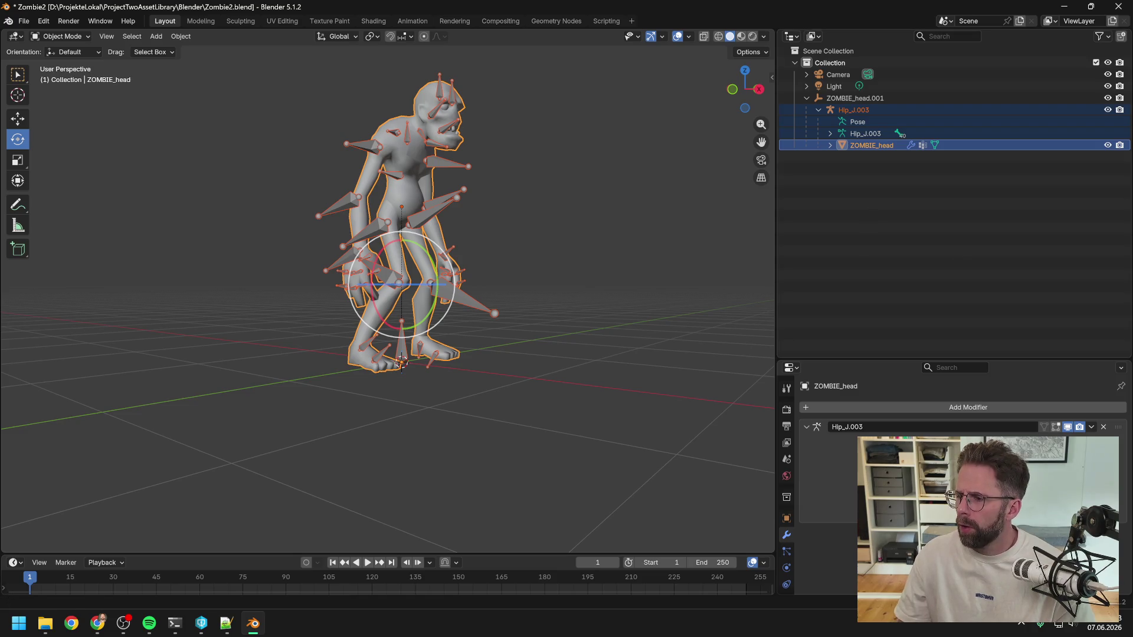
{"action": "key", "text": "alt+Tab"}
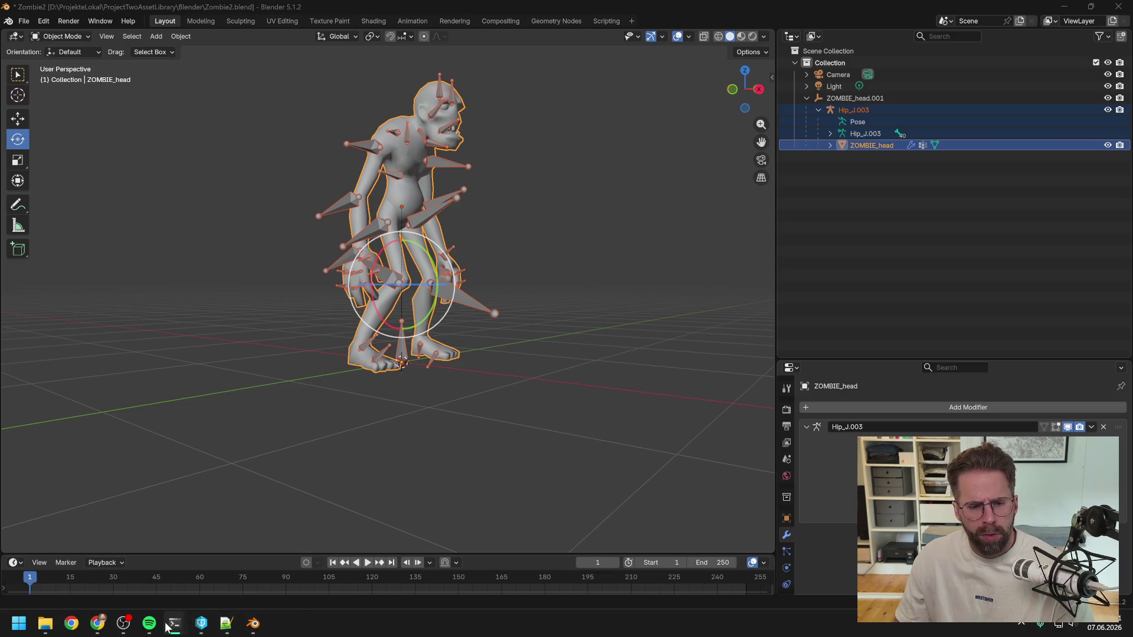
Approve the coding agent's search of the engine runtime source
{"action": "left_click", "coordinate": [146, 553]}
{"action": "key", "text": "alt+Tab"}
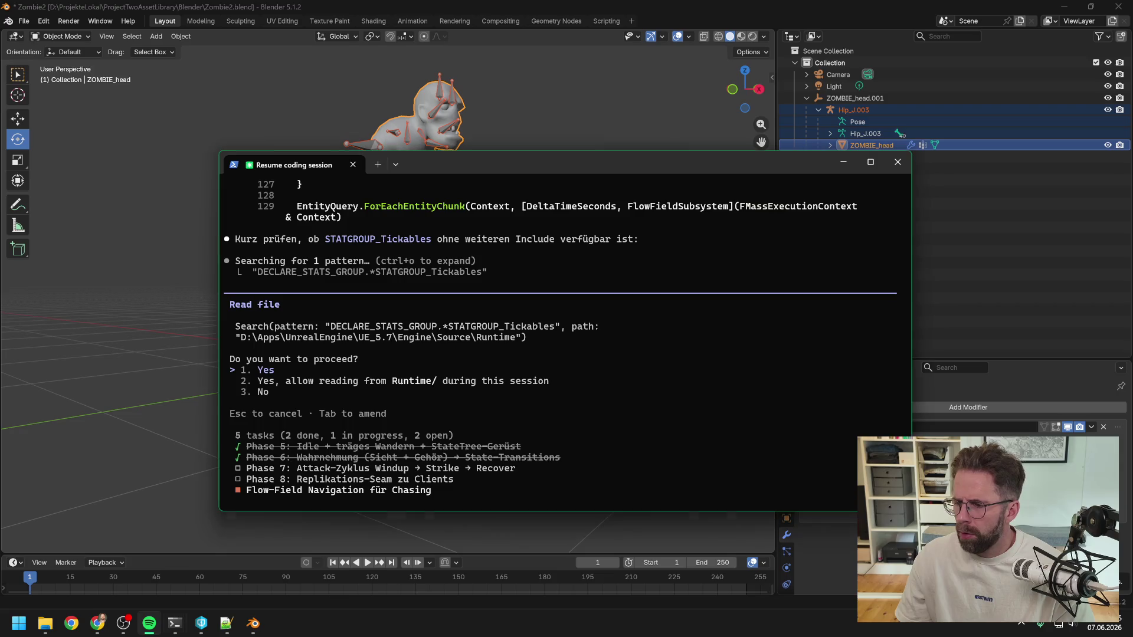
{"action": "left_click", "coordinate": [706, 445]}
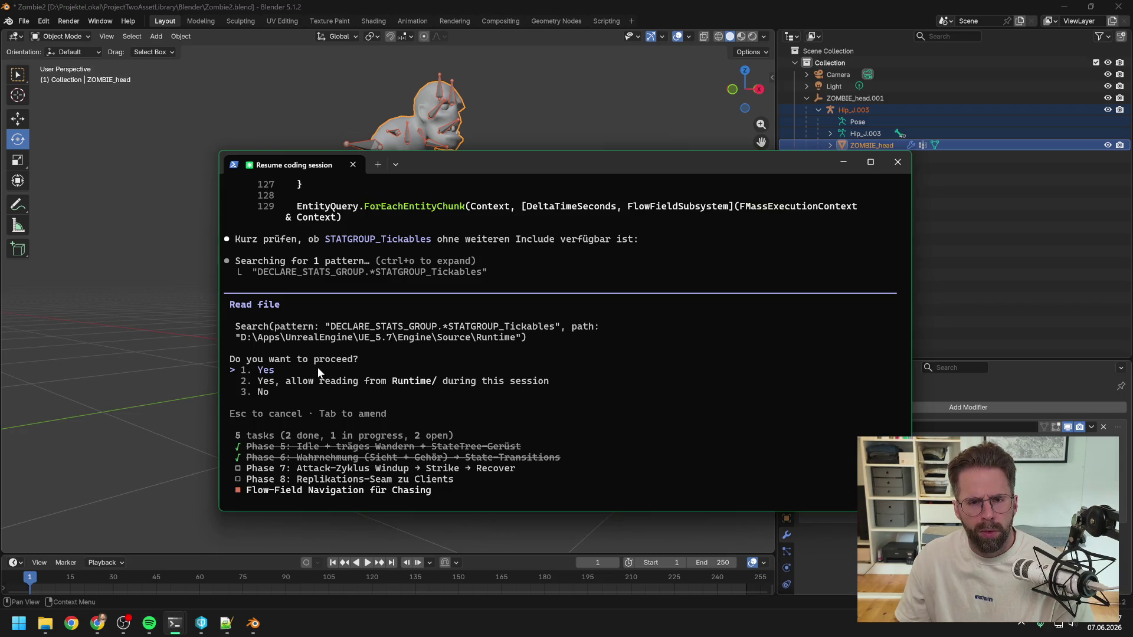
{"action": "key", "text": "Return"}
Approve the agent's Public folder search and let it finish its flow-field changes
{"action": "scroll", "coordinate": [407, 349], "scroll_direction": "up", "scroll_amount": 5}
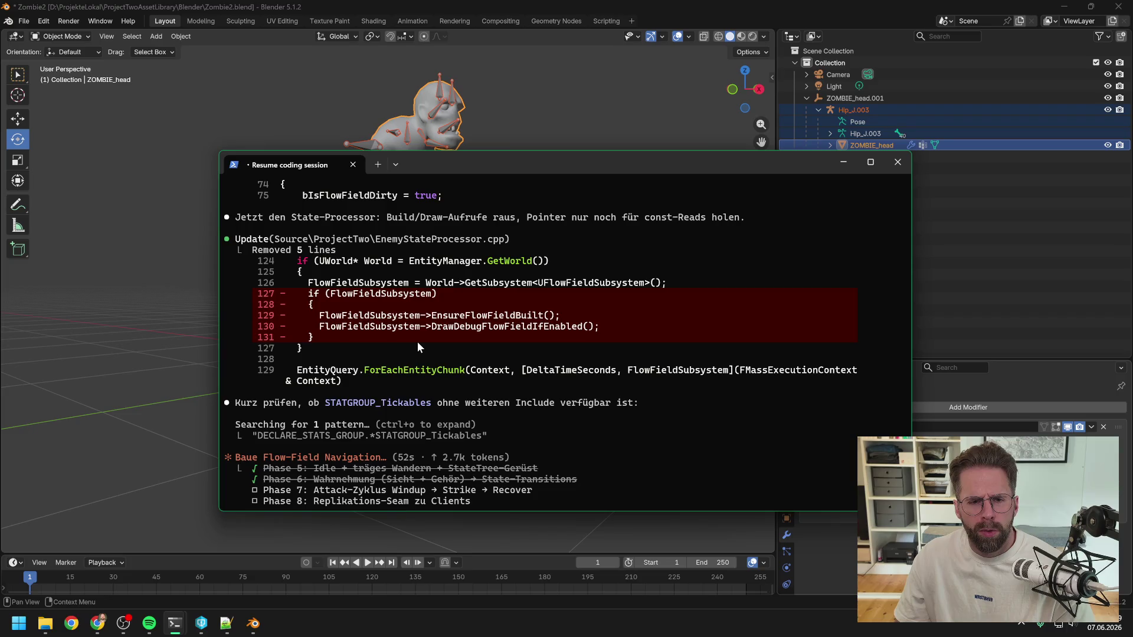
{"action": "scroll", "coordinate": [416, 341], "scroll_direction": "down", "scroll_amount": 5}
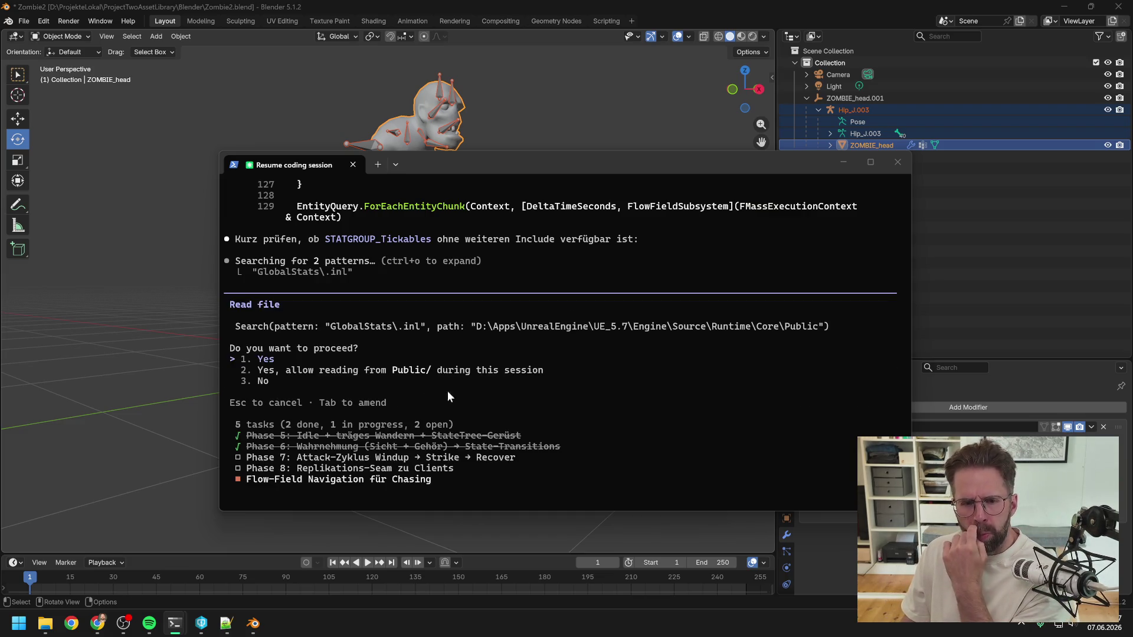
{"action": "key", "text": "Return"}
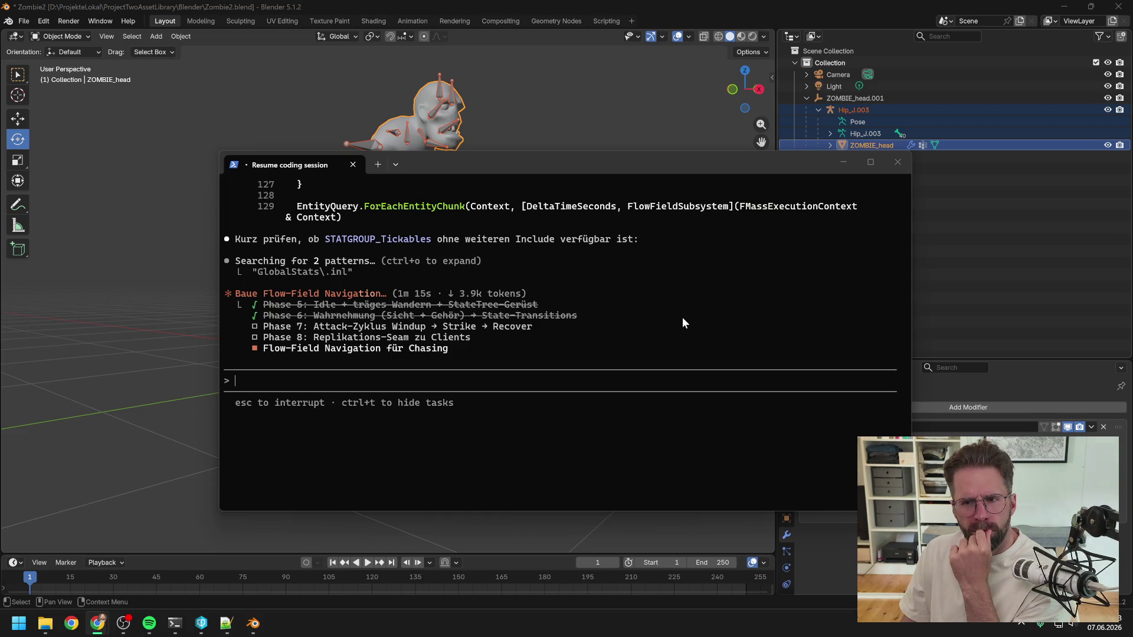
{"action": "left_click", "coordinate": [834, 298]}
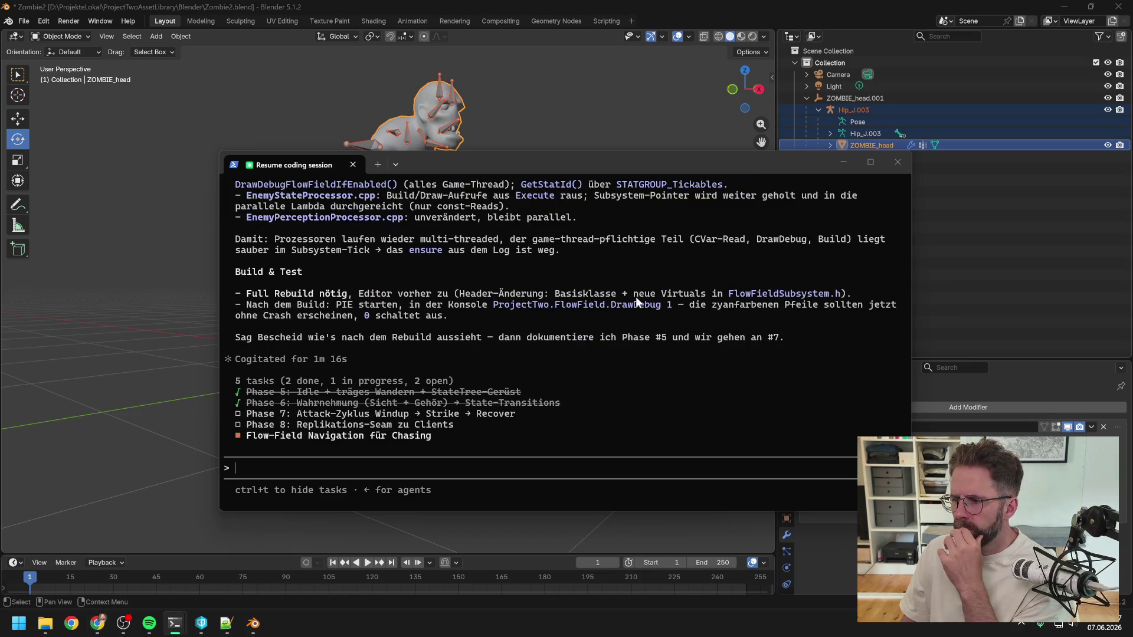
{"action": "left_click", "coordinate": [407, 338]}
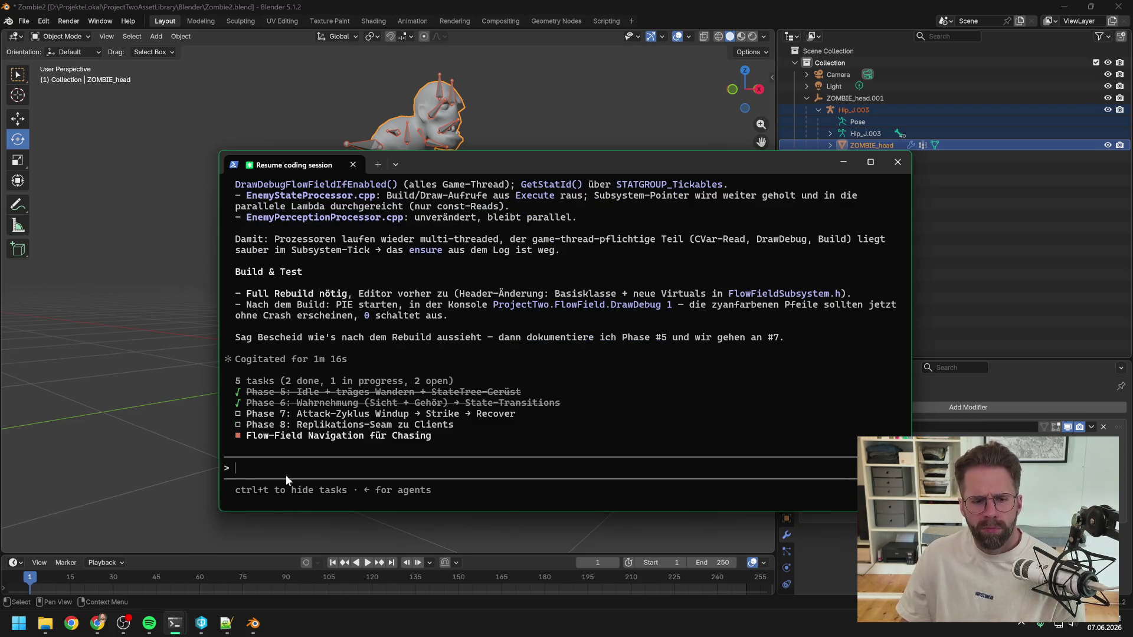
{"action": "left_click", "coordinate": [46, 623]}
Open ProjectTwo.sln from the Development folder and complete a successful full rebuild
{"action": "left_click", "coordinate": [98, 549]}
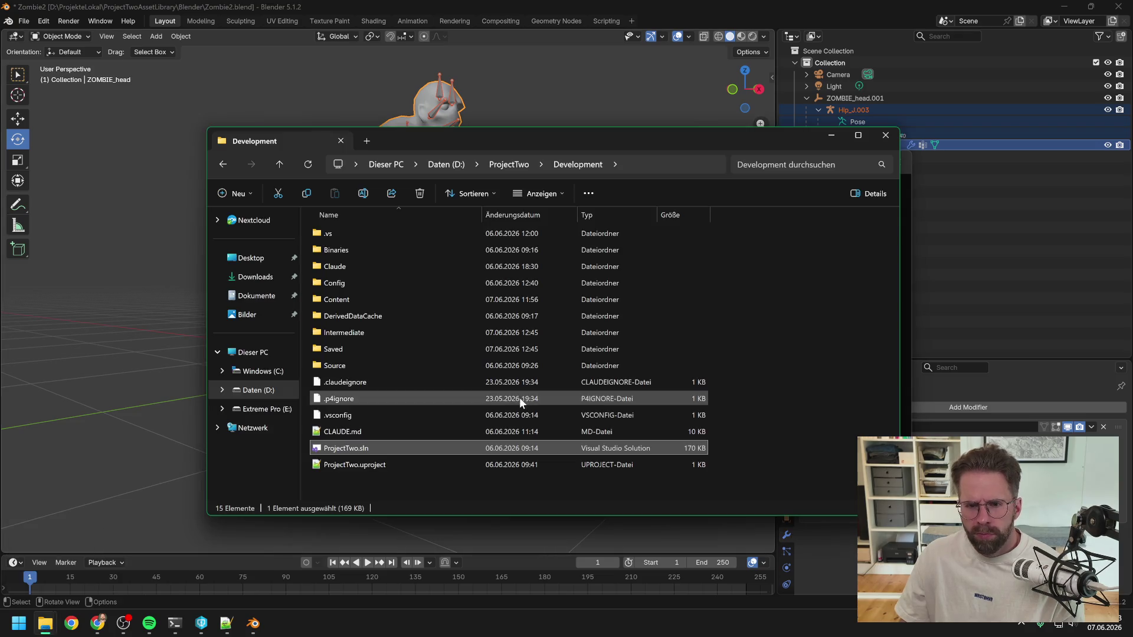
{"action": "double_click", "coordinate": [417, 448]}
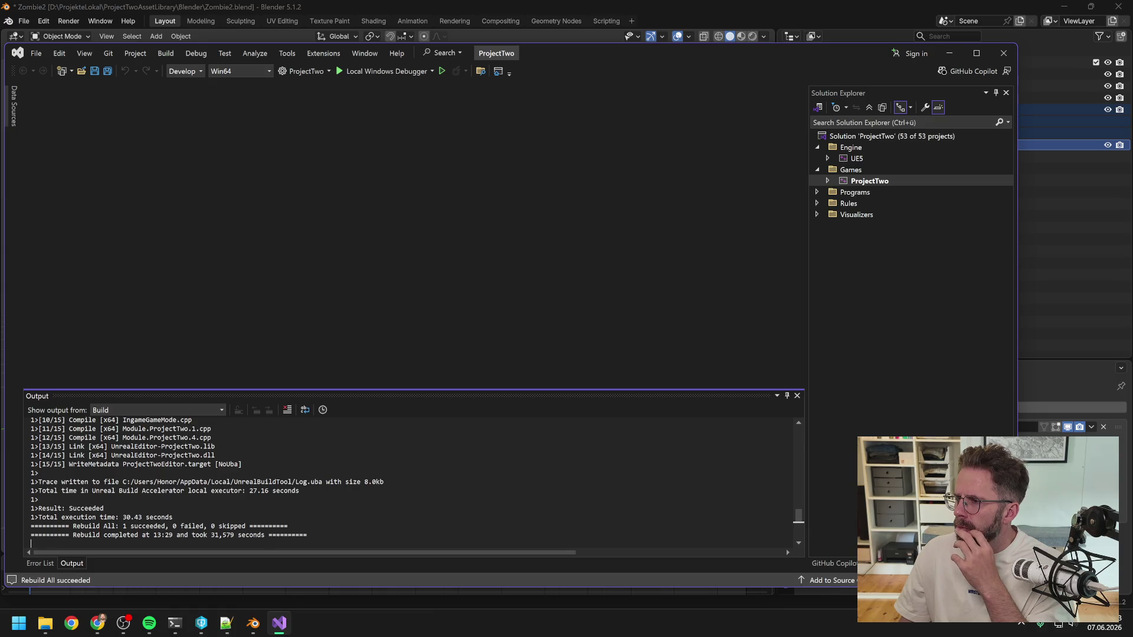
{"action": "left_click", "coordinate": [1056, 251]}
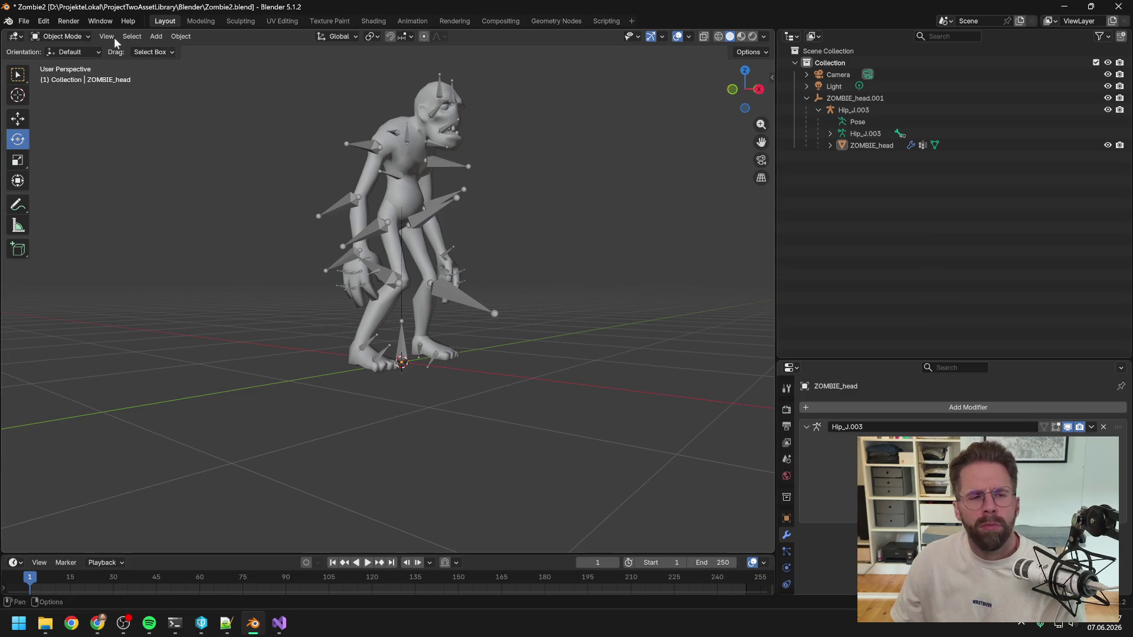
Start an FBX export limited to Armature and Mesh objects
{"action": "left_click", "coordinate": [23, 21]}
{"action": "mouse_move", "coordinate": [52, 199]}
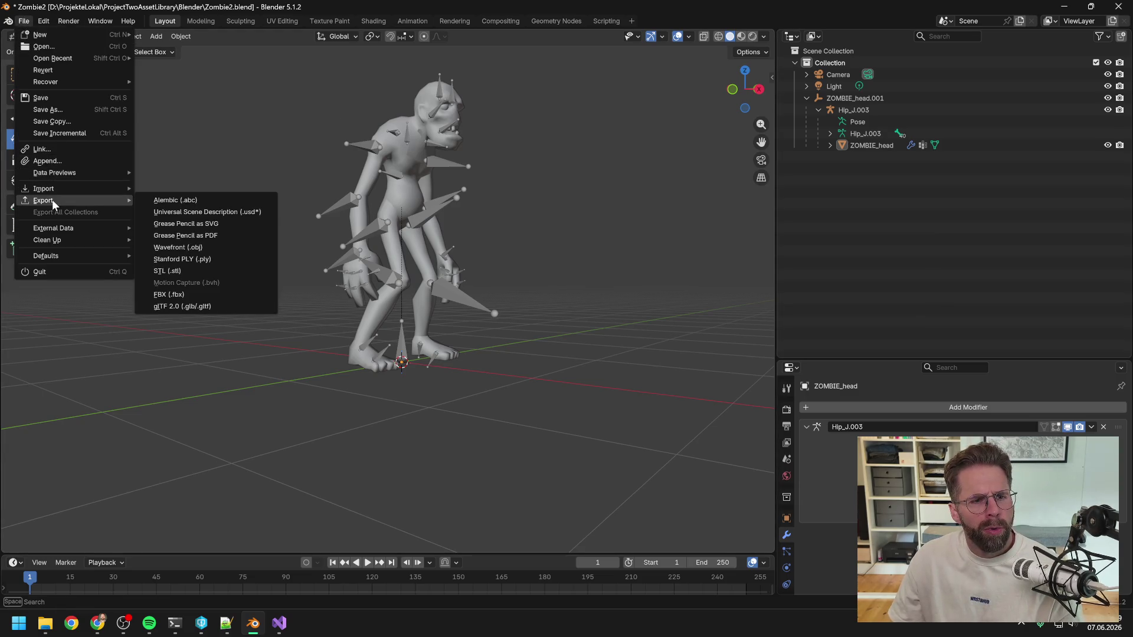
{"action": "left_click", "coordinate": [179, 295]}
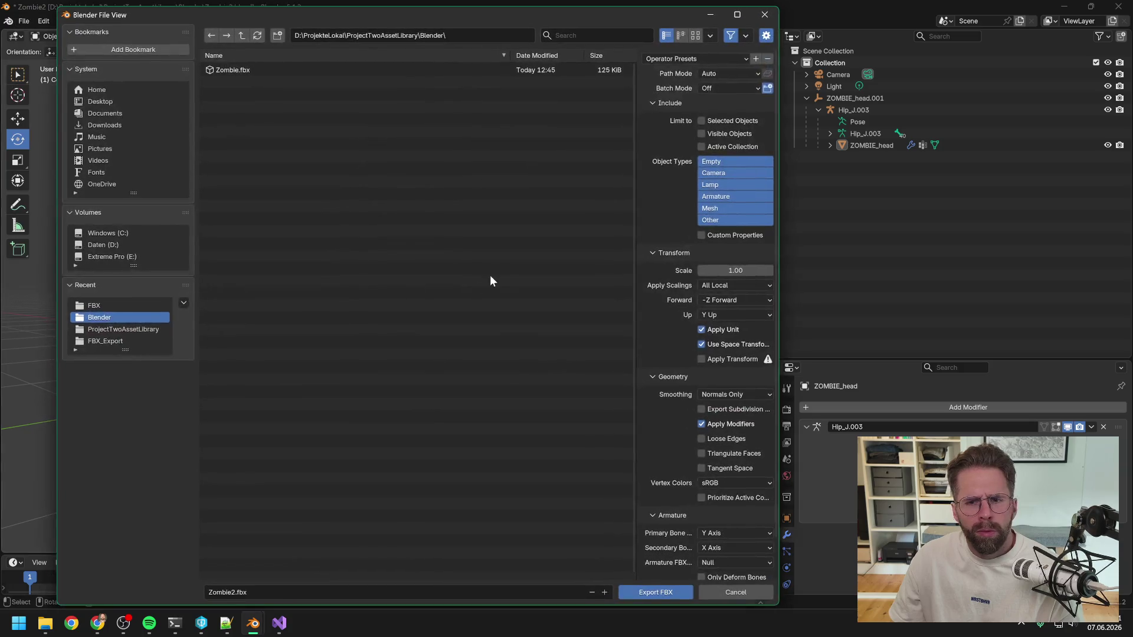
{"action": "left_click", "coordinate": [723, 208]}
{"action": "left_click", "coordinate": [727, 197], "text": "shift"}
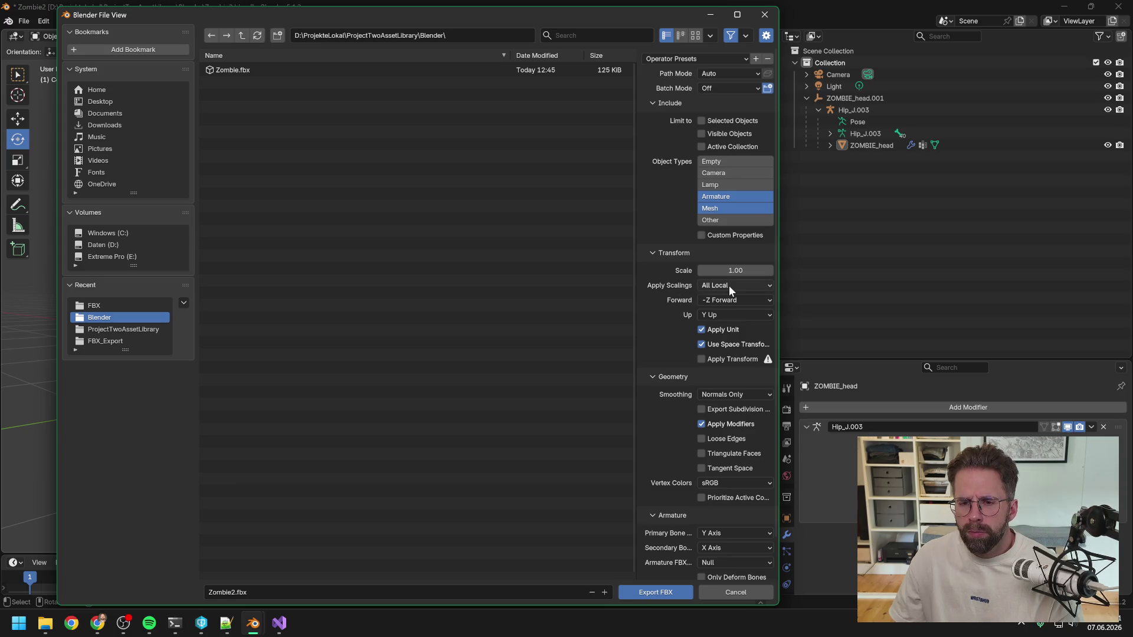
Set X Forward, Z Up, Face smoothing, and turn off Add Leaf Bones and Animation
{"action": "left_click", "coordinate": [724, 300]}
{"action": "left_click", "coordinate": [722, 314]}
{"action": "left_click", "coordinate": [721, 315]}
{"action": "left_click", "coordinate": [723, 352]}
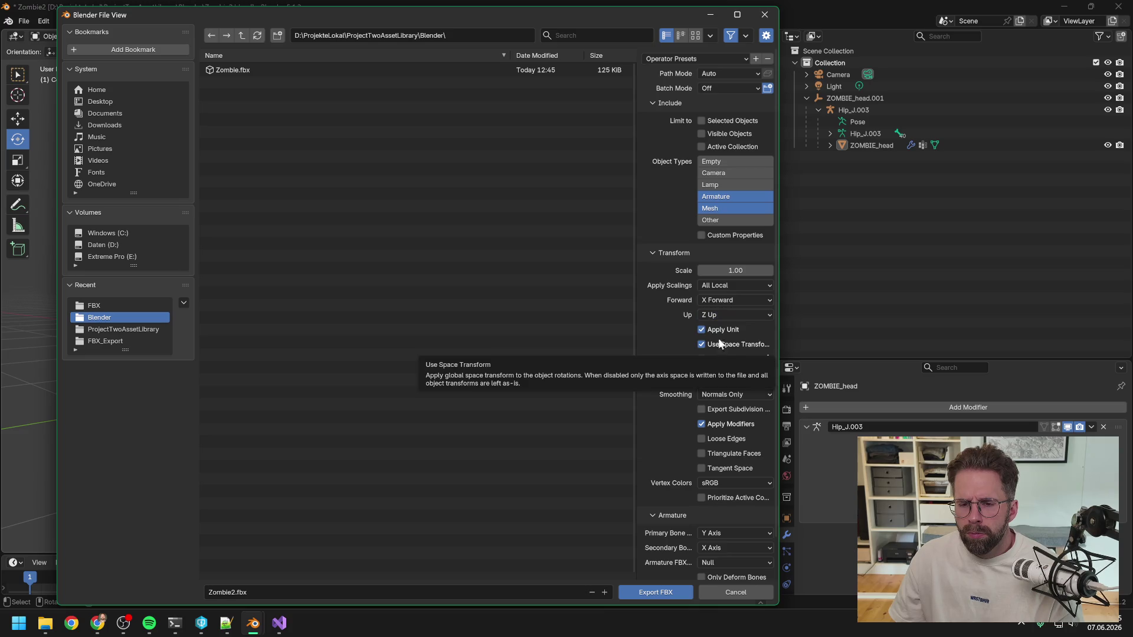
{"action": "scroll", "coordinate": [657, 302], "scroll_direction": "down", "scroll_amount": 2}
{"action": "left_click", "coordinate": [712, 355]}
{"action": "left_click", "coordinate": [705, 379]}
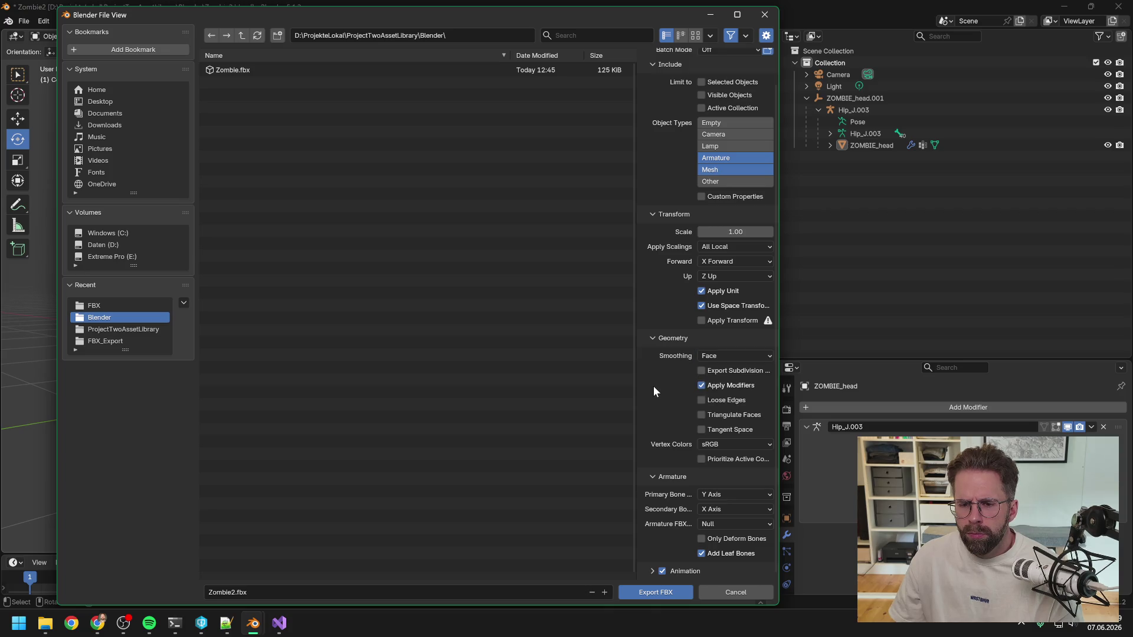
{"action": "left_click", "coordinate": [702, 553]}
{"action": "left_click", "coordinate": [662, 571]}
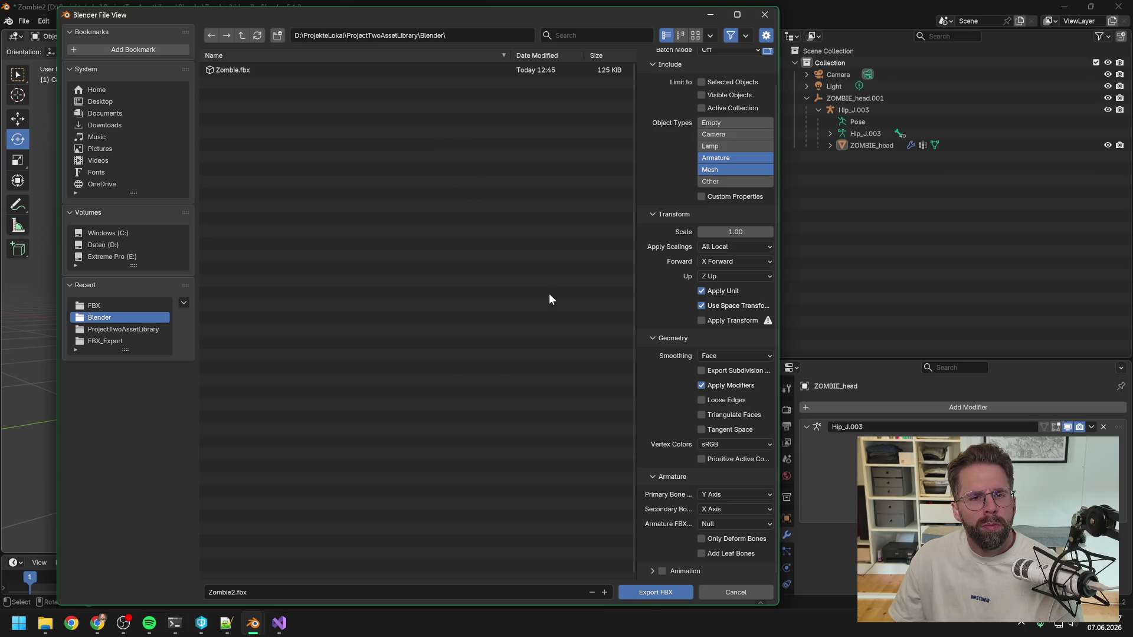
Export the zombie as Zombie2.fbx and go up to the ProjectTwoAssetLibrary folder in File Explorer
{"action": "left_click", "coordinate": [650, 593]}
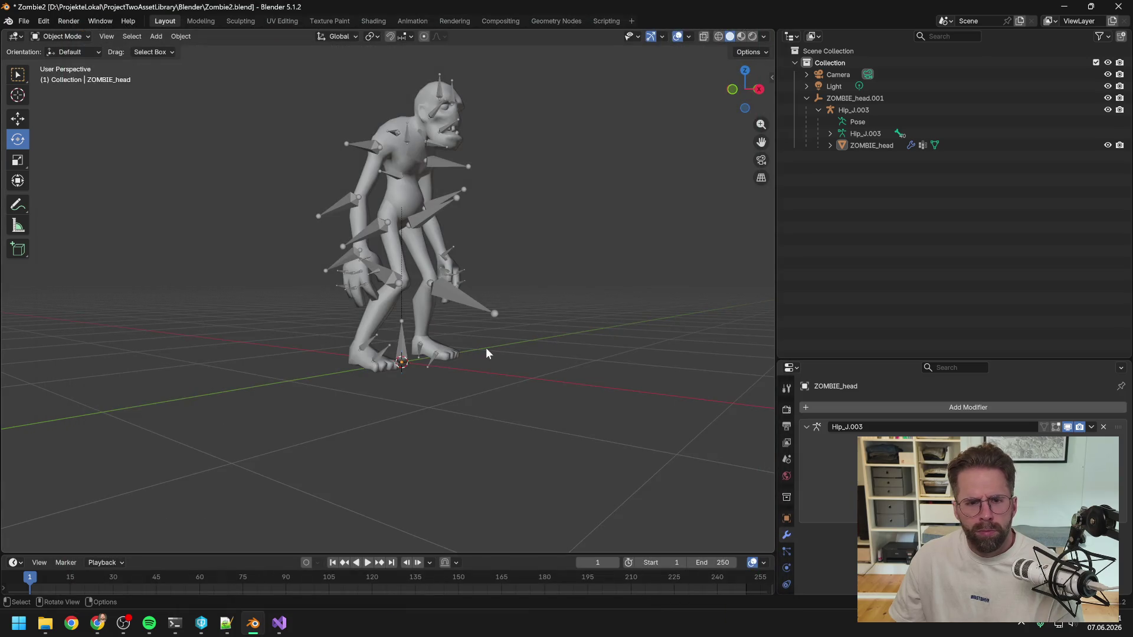
{"action": "mouse_move", "coordinate": [44, 625]}
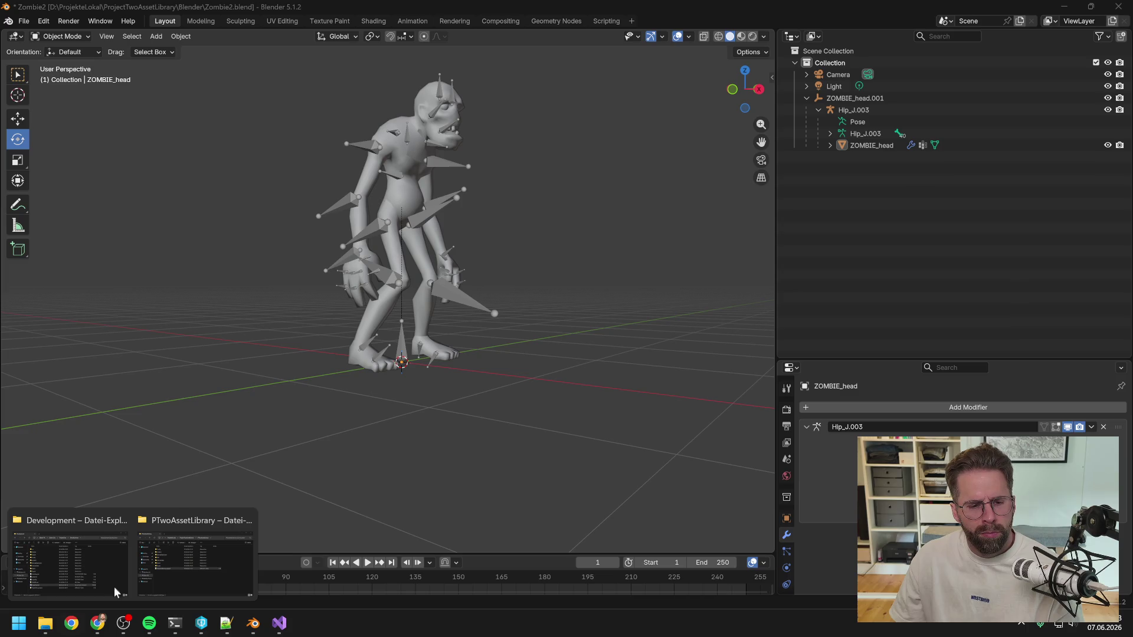
{"action": "left_click", "coordinate": [189, 560]}
{"action": "left_click", "coordinate": [602, 213]}
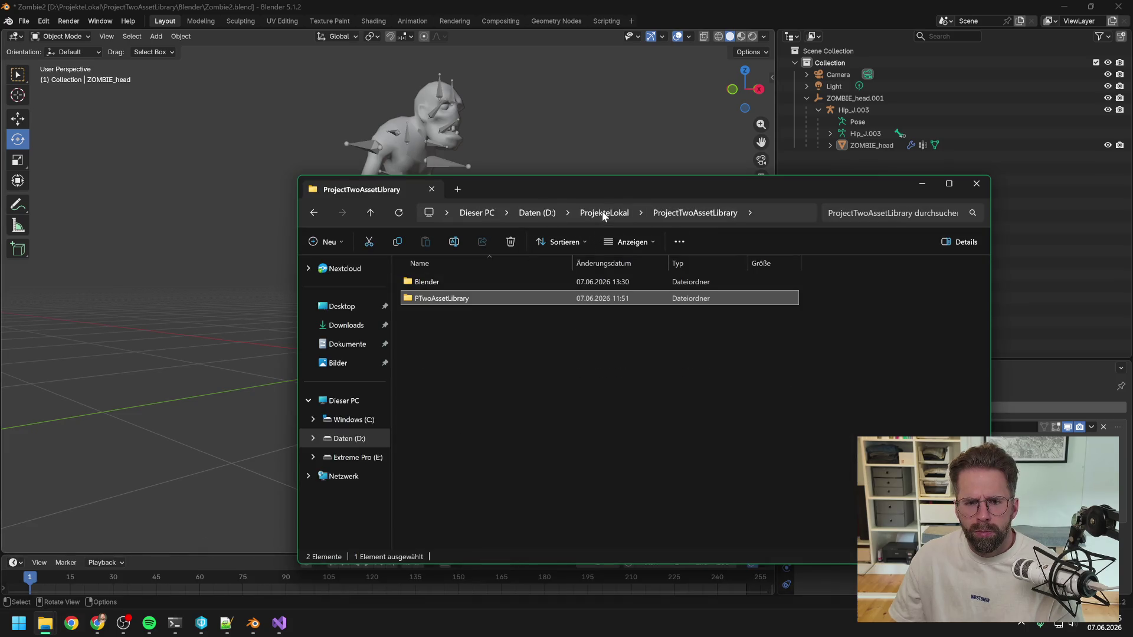
Browse into ProjectTwoAssetLibrary's Blender folder to confirm Zombie2.fbx (218 KB) is there
{"action": "left_click", "coordinate": [599, 214]}
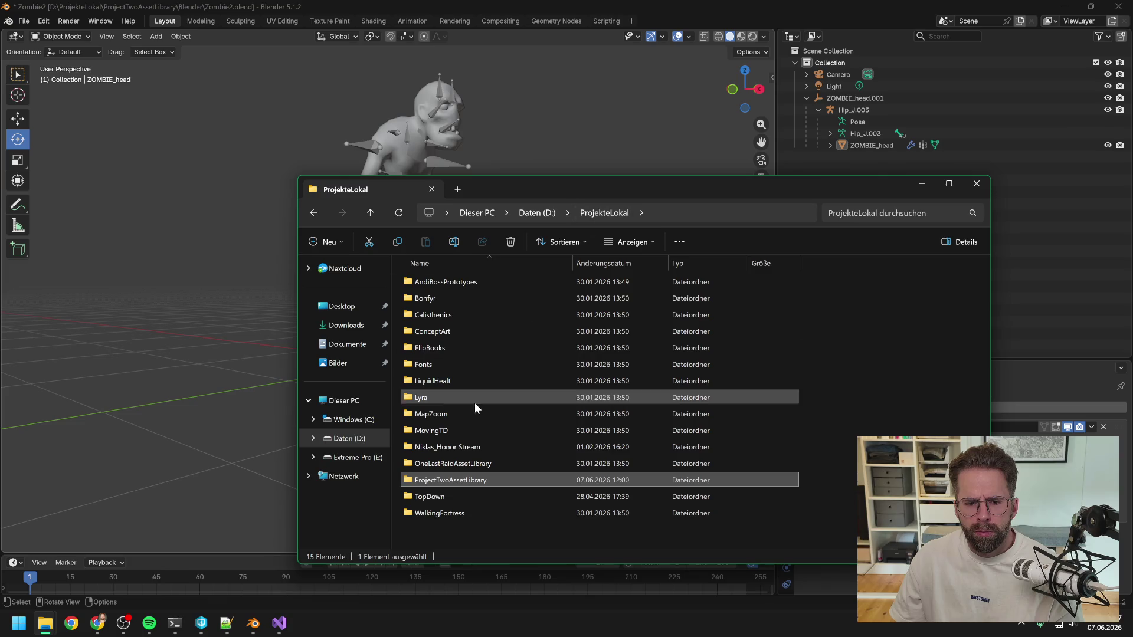
{"action": "double_click", "coordinate": [461, 480]}
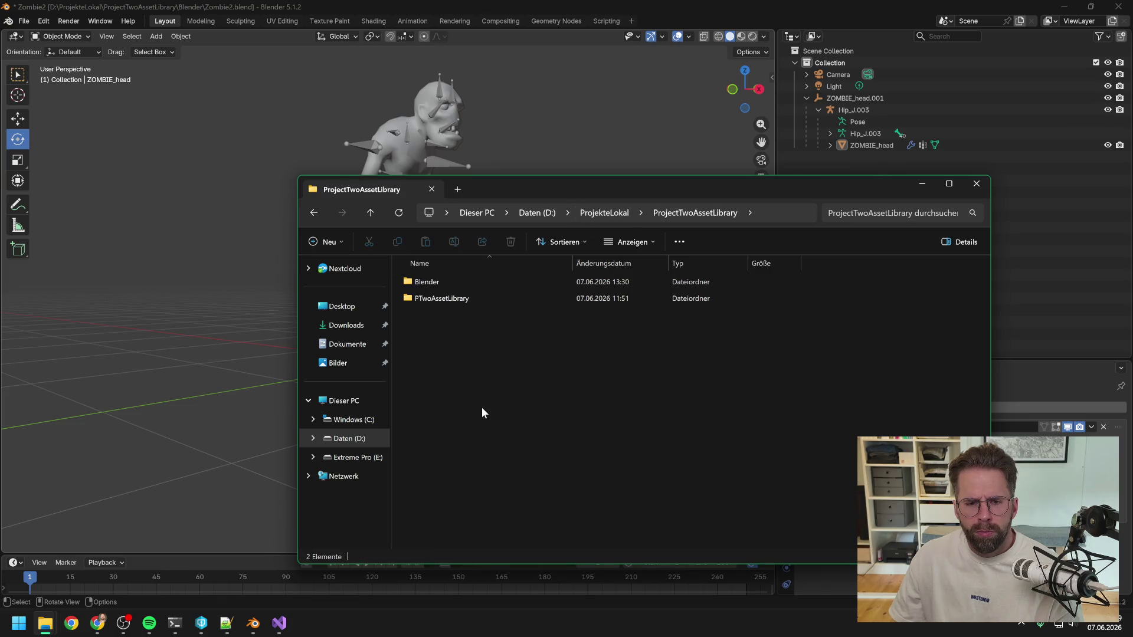
{"action": "double_click", "coordinate": [433, 282]}
{"action": "left_click", "coordinate": [468, 329]}
{"action": "left_click", "coordinate": [468, 448]}
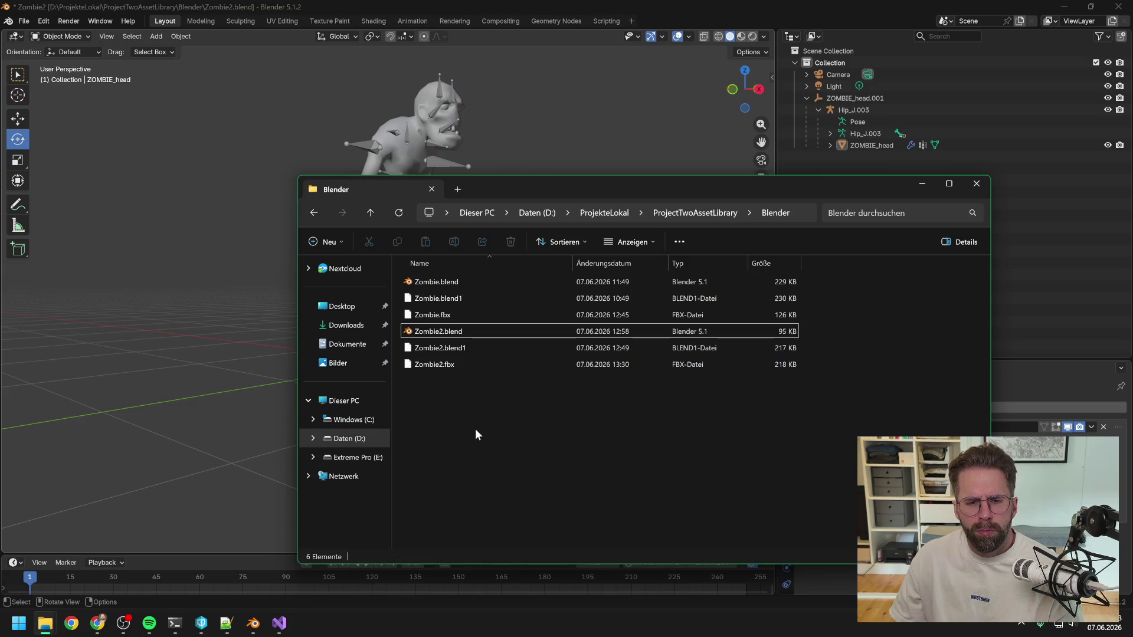
{"action": "left_click", "coordinate": [201, 624]}
{"action": "left_click", "coordinate": [288, 432]}
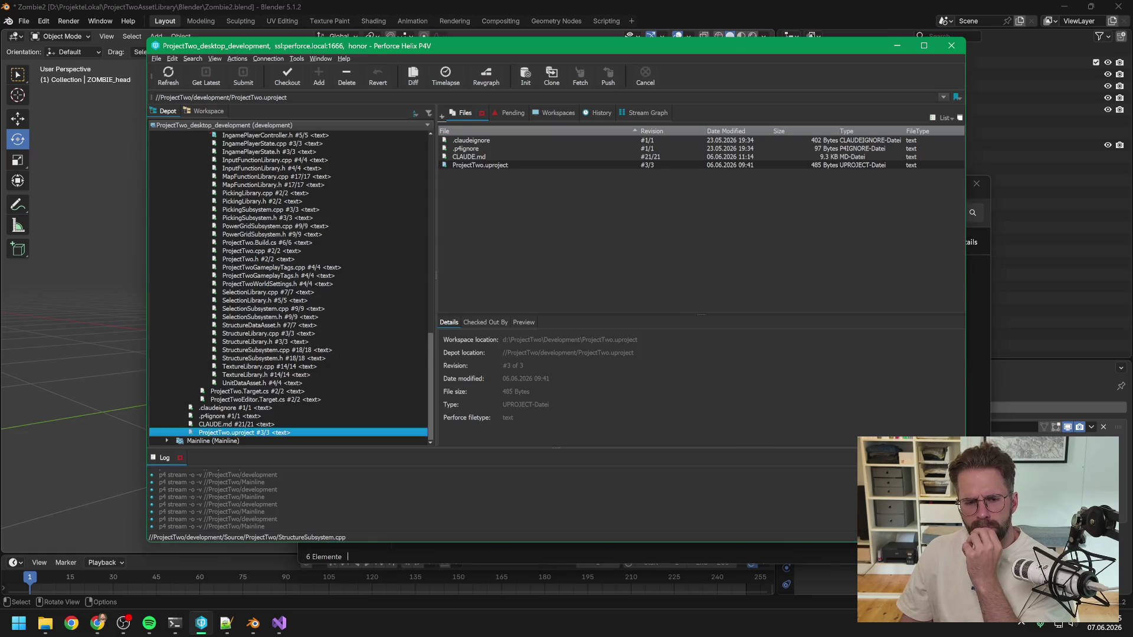
Bring the Unreal Editor launched from P4V to the front
{"action": "left_click", "coordinate": [664, 2]}
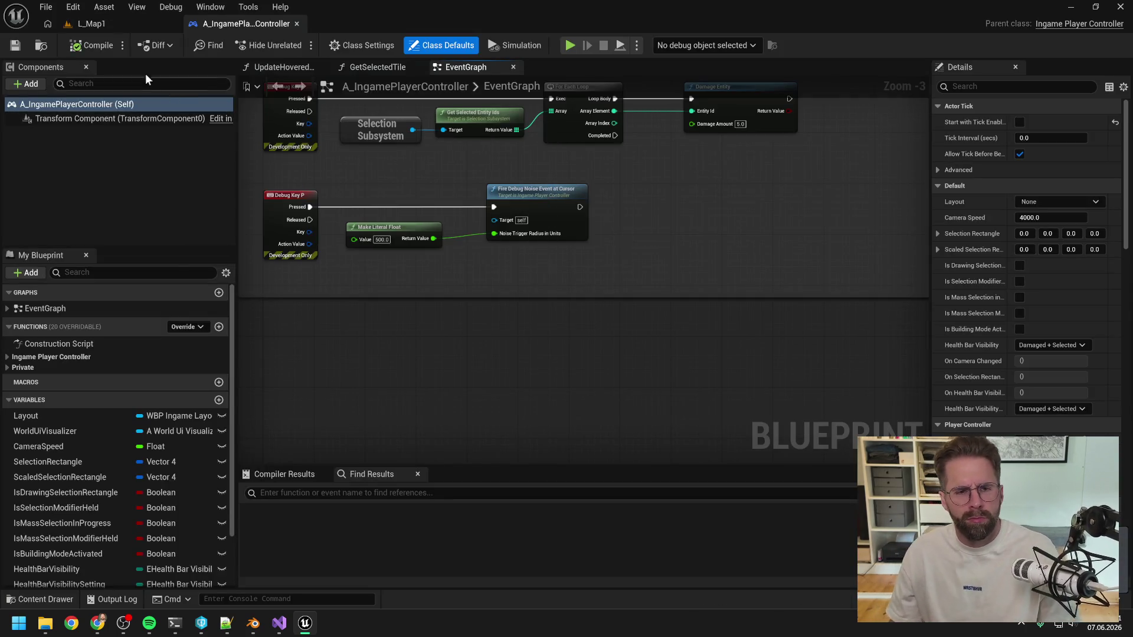
Play L_Map1 in the editor, stop it, review the Output Log and clear it
{"action": "left_click", "coordinate": [91, 24]}
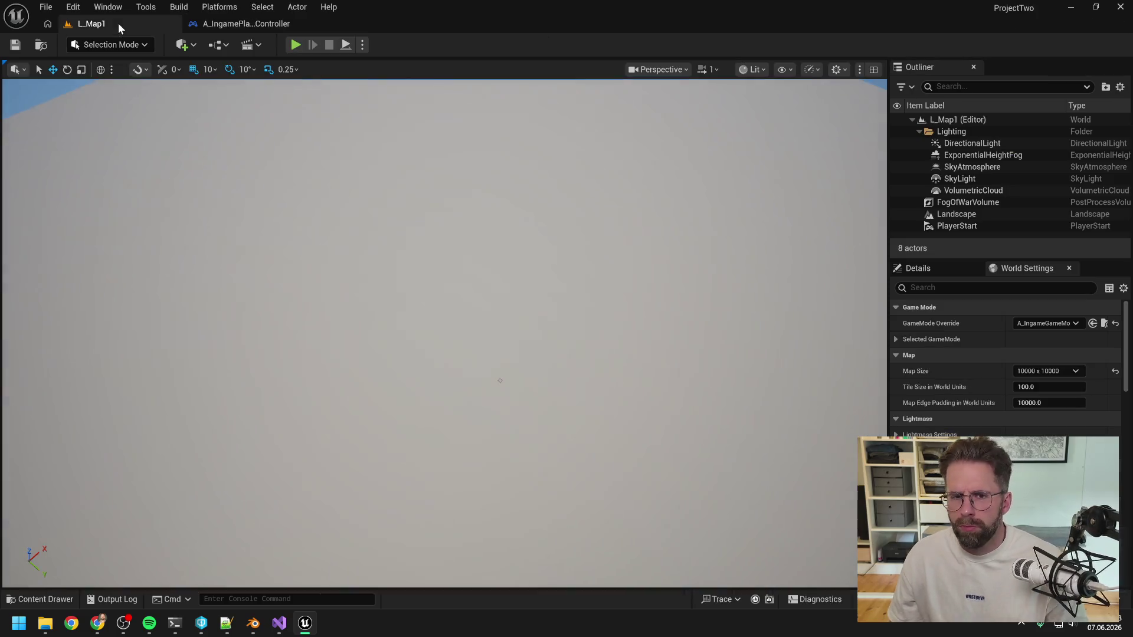
{"action": "left_click", "coordinate": [296, 45]}
{"action": "scroll", "coordinate": [284, 364], "scroll_direction": "down", "scroll_amount": 3}
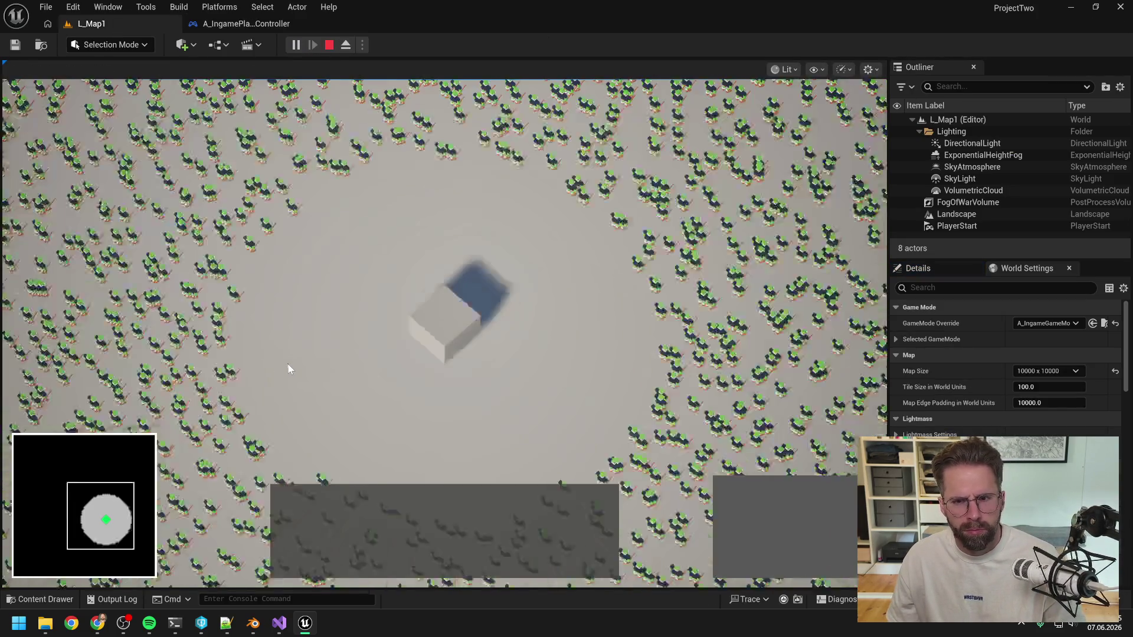
{"action": "key", "text": "Escape"}
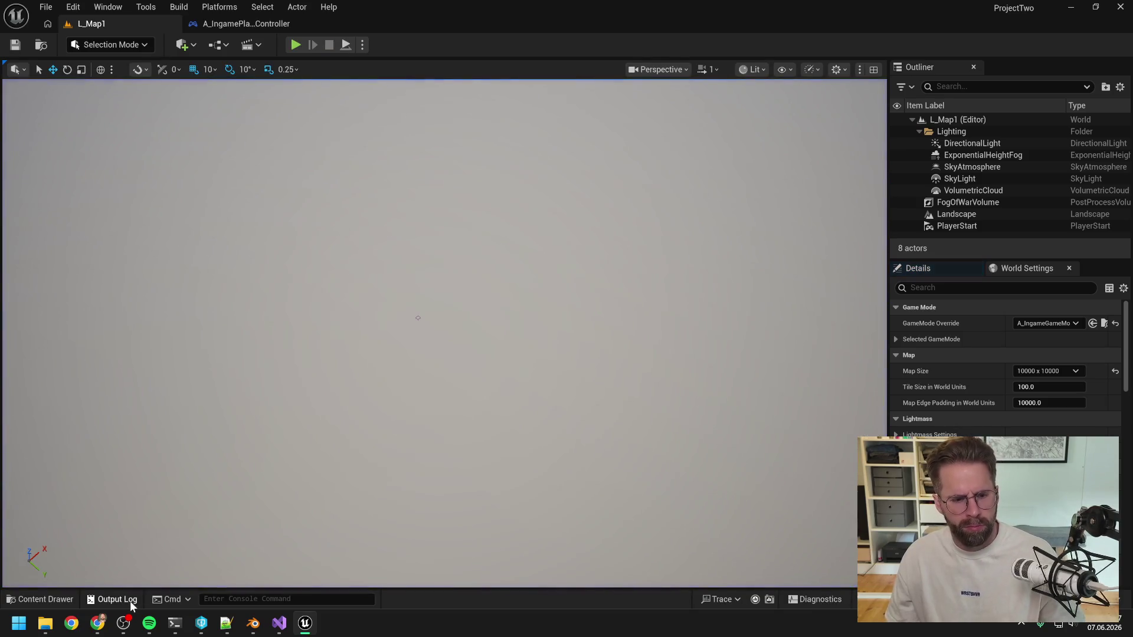
{"action": "left_click", "coordinate": [117, 600]}
{"action": "mouse_move", "coordinate": [1115, 168]}
{"action": "left_mouse_down"}
{"action": "mouse_move", "coordinate": [1094, 417]}
{"action": "mouse_move", "coordinate": [1112, 567]}
{"action": "left_mouse_up"}
{"action": "scroll", "coordinate": [1125, 288], "scroll_direction": "up", "scroll_amount": 5}
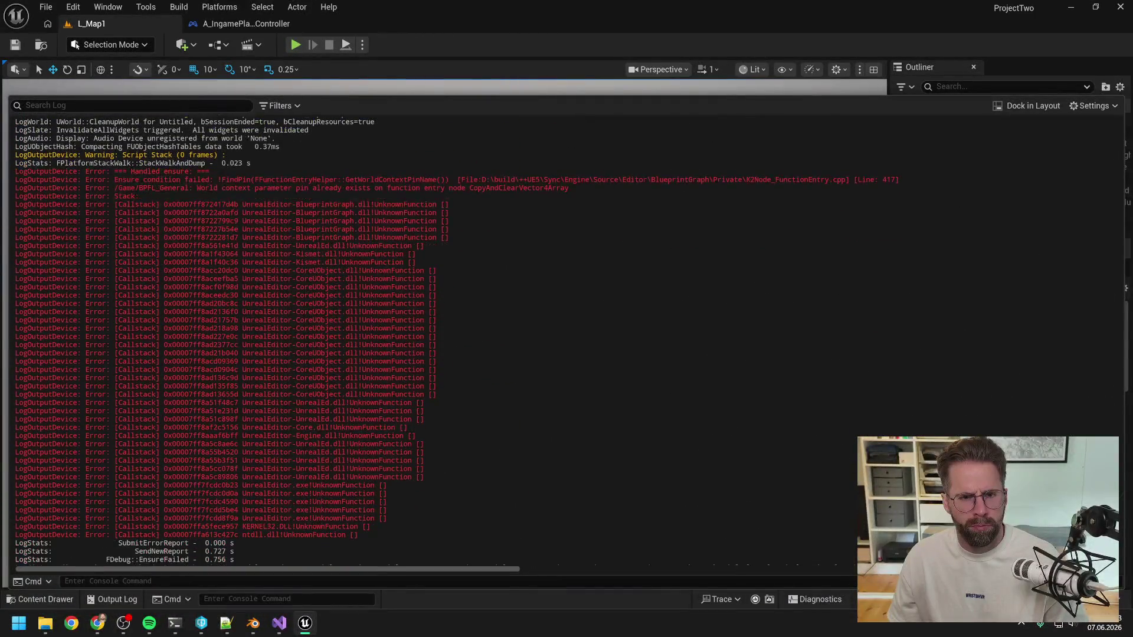
{"action": "scroll", "coordinate": [243, 120], "scroll_direction": "down", "scroll_amount": 1}
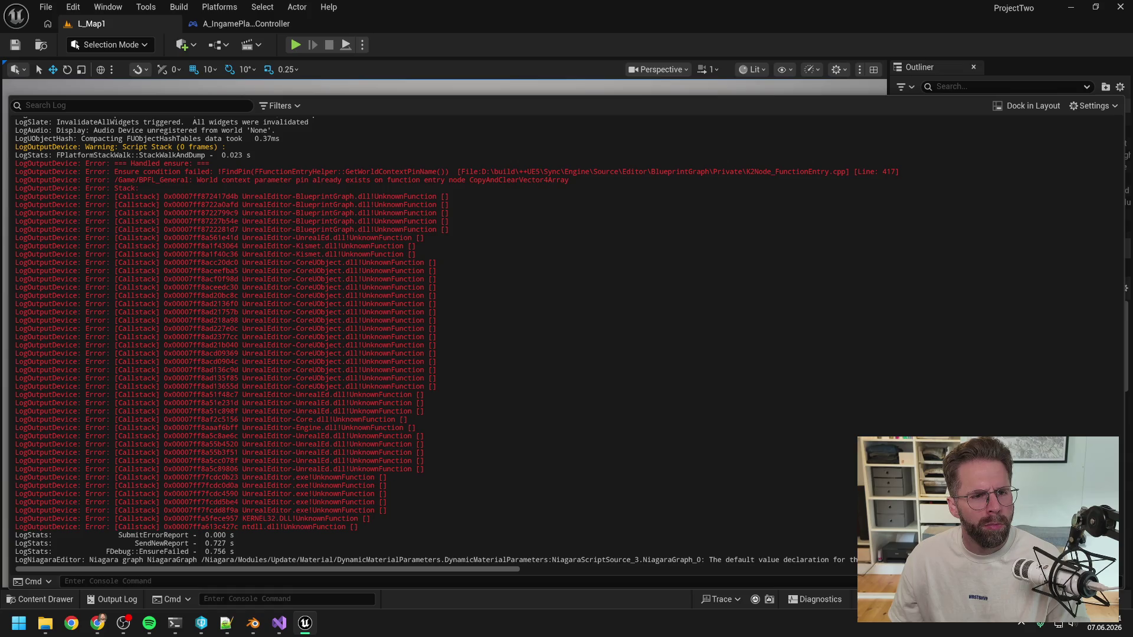
{"action": "right_click", "coordinate": [570, 286]}
{"action": "left_click", "coordinate": [625, 297]}
{"action": "left_click", "coordinate": [406, 88]}
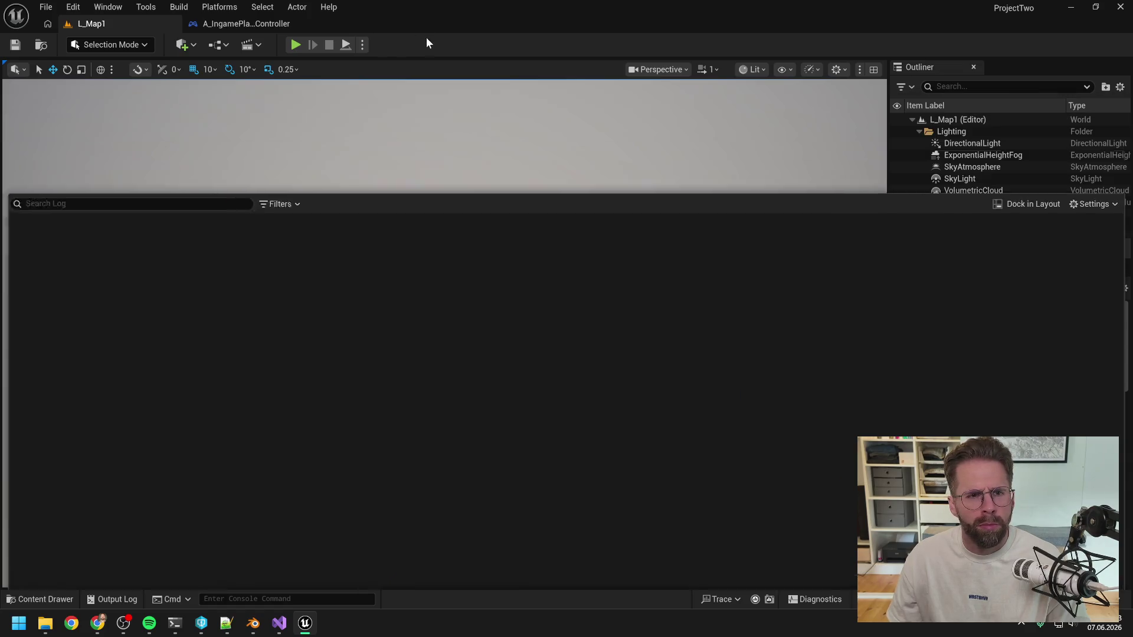
Run another quick play session of L_Map1, stop it, and glance at the Output Log
{"action": "left_click", "coordinate": [296, 45]}
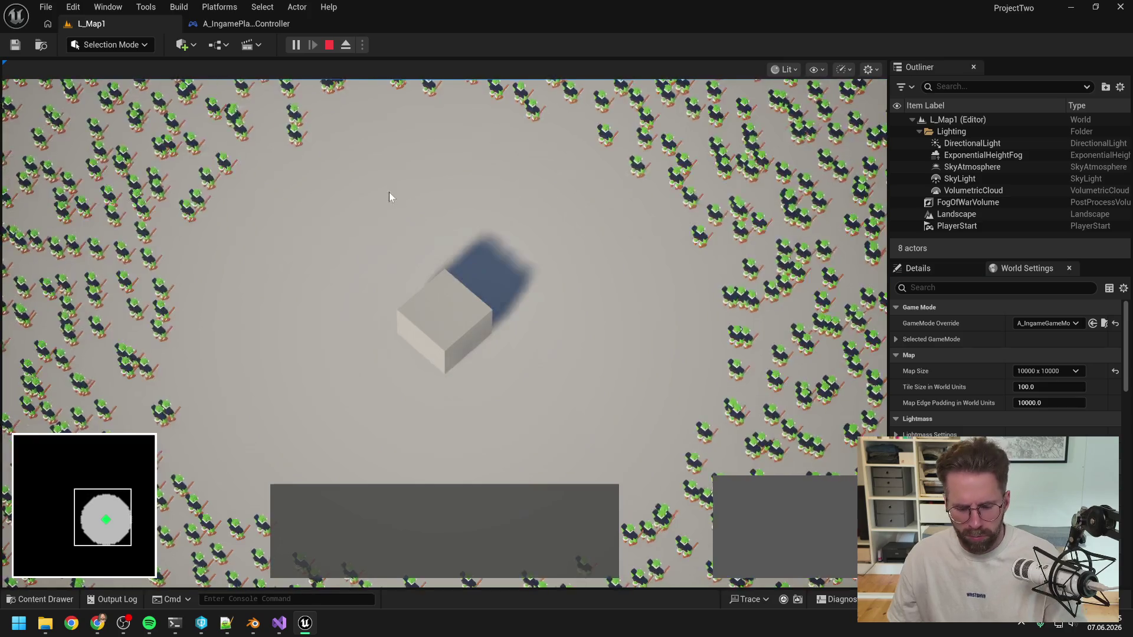
{"action": "key", "text": "Escape"}
{"action": "left_click", "coordinate": [112, 599]}
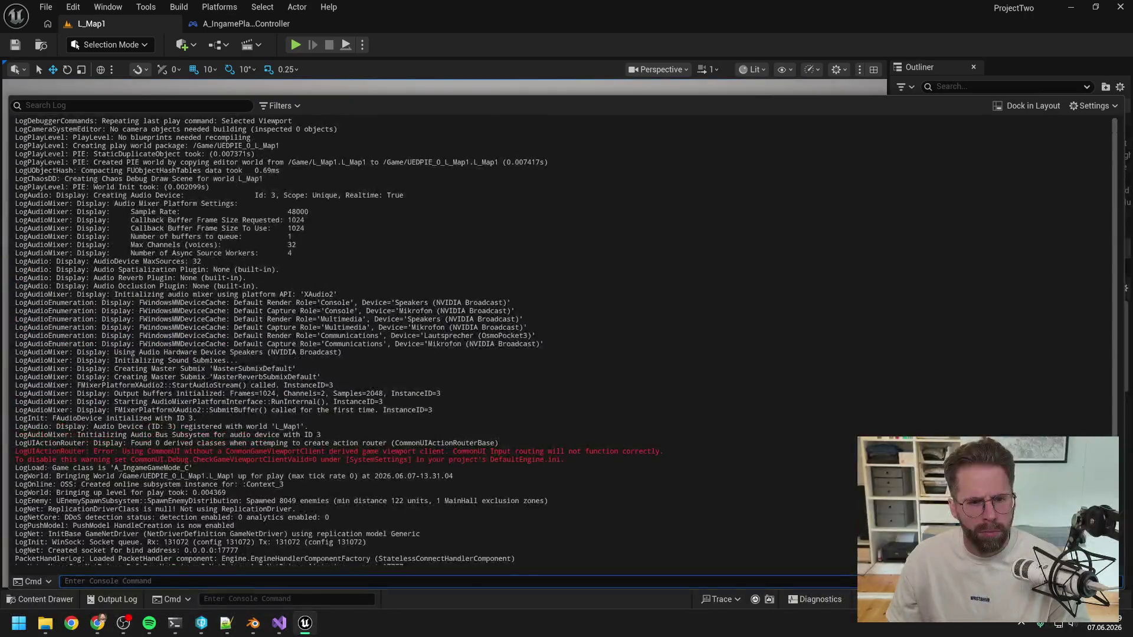
{"action": "left_click", "coordinate": [417, 43]}
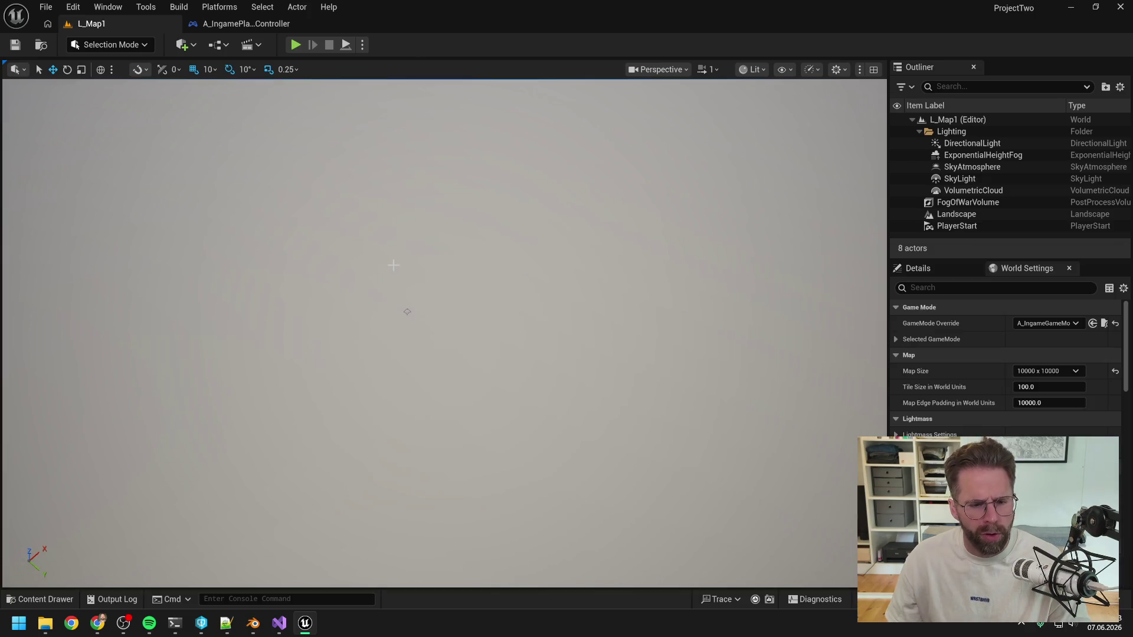
Copy the ProjectTwo.FlowField.DrawDebug 1 command from the Claude Code terminal
{"action": "mouse_move", "coordinate": [177, 626]}
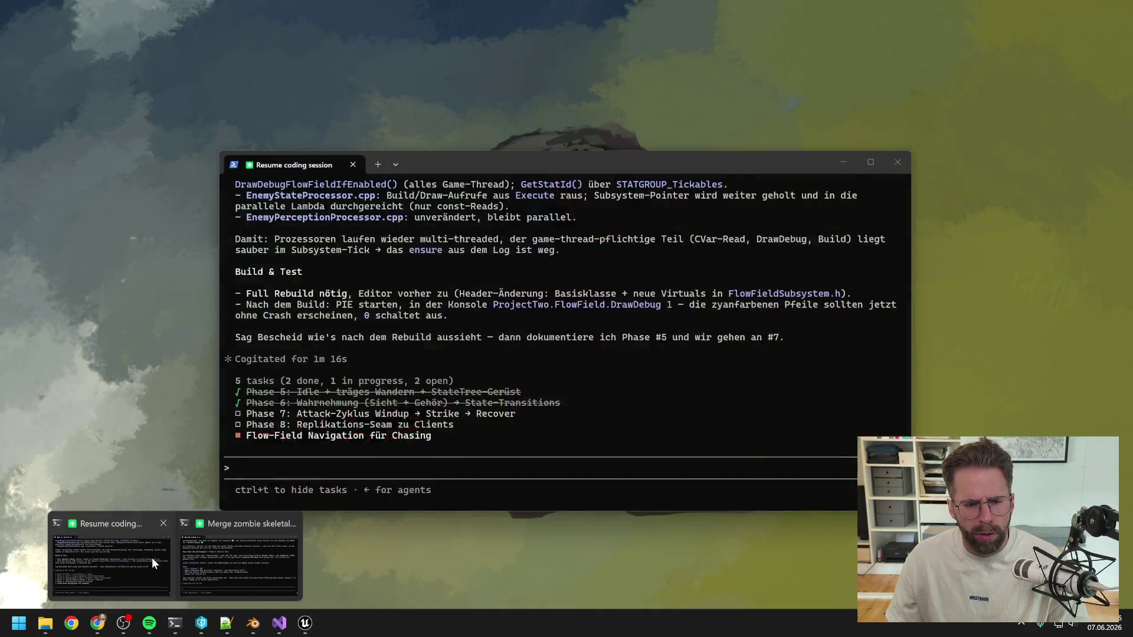
{"action": "left_click", "coordinate": [151, 558]}
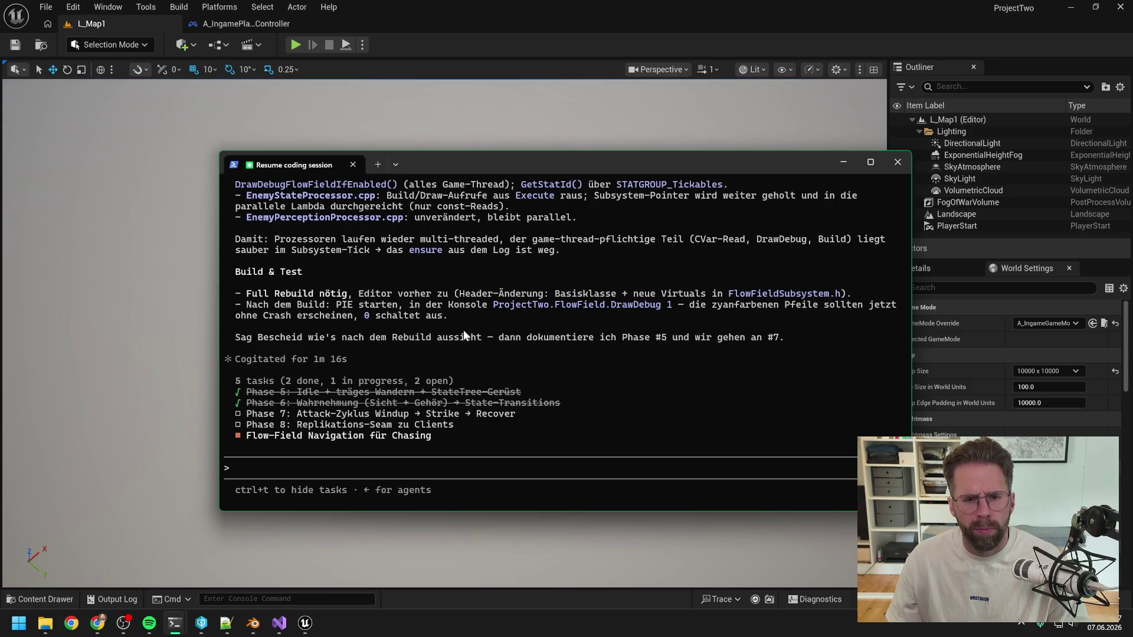
{"action": "mouse_move", "coordinate": [493, 304]}
{"action": "left_mouse_down"}
{"action": "mouse_move", "coordinate": [570, 316]}
{"action": "mouse_move", "coordinate": [668, 306]}
{"action": "left_mouse_up"}
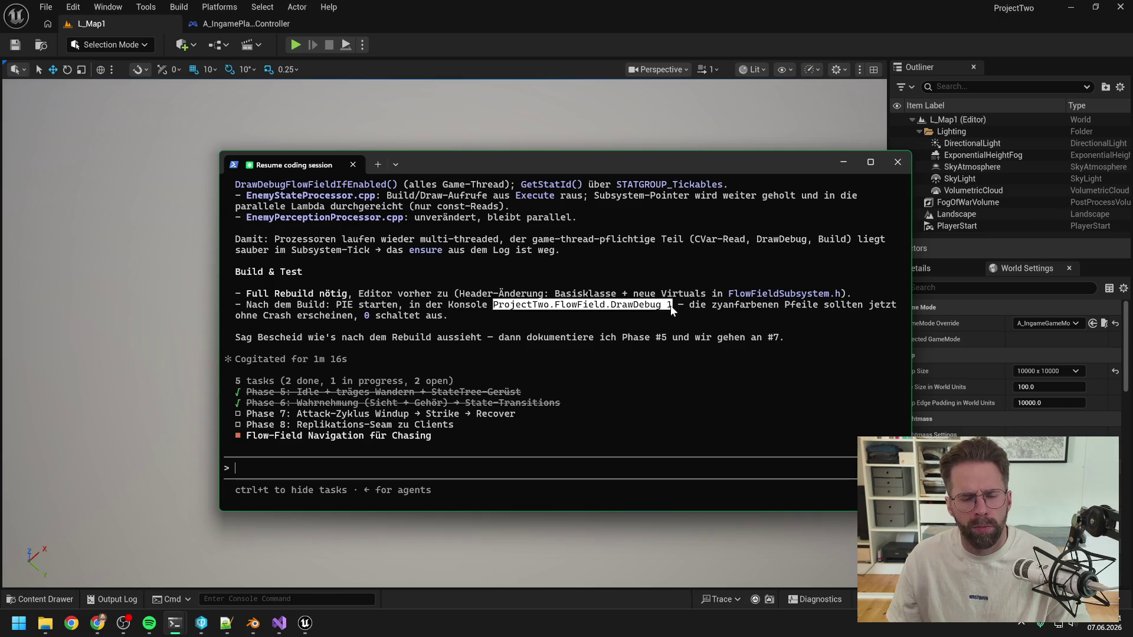
{"action": "key", "text": "ctrl+c"}
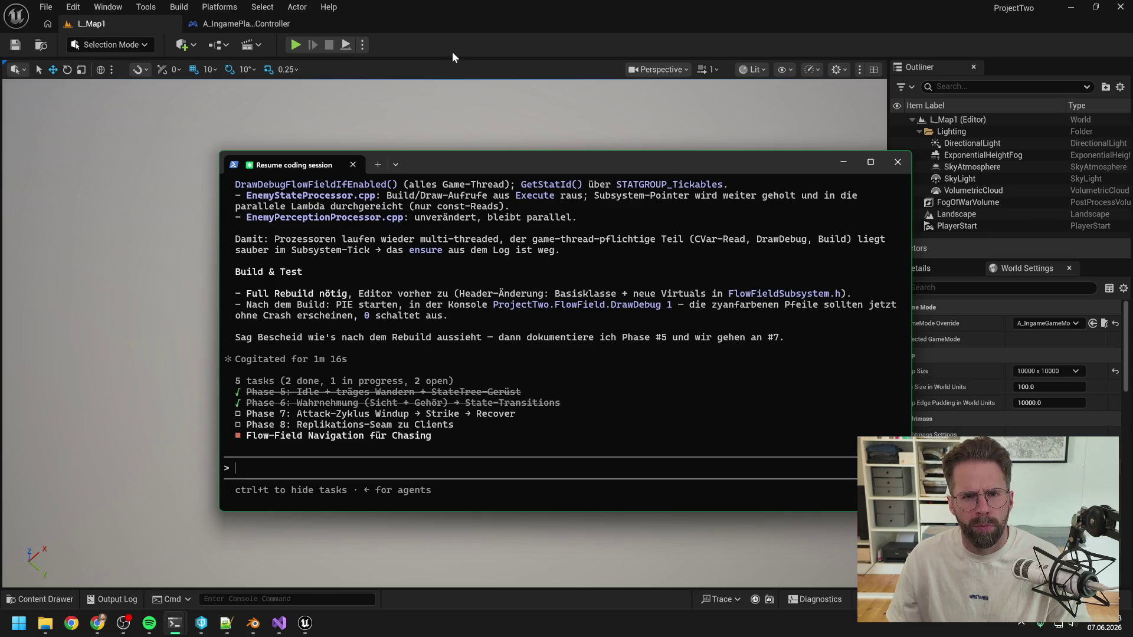
{"action": "left_click", "coordinate": [450, 45]}
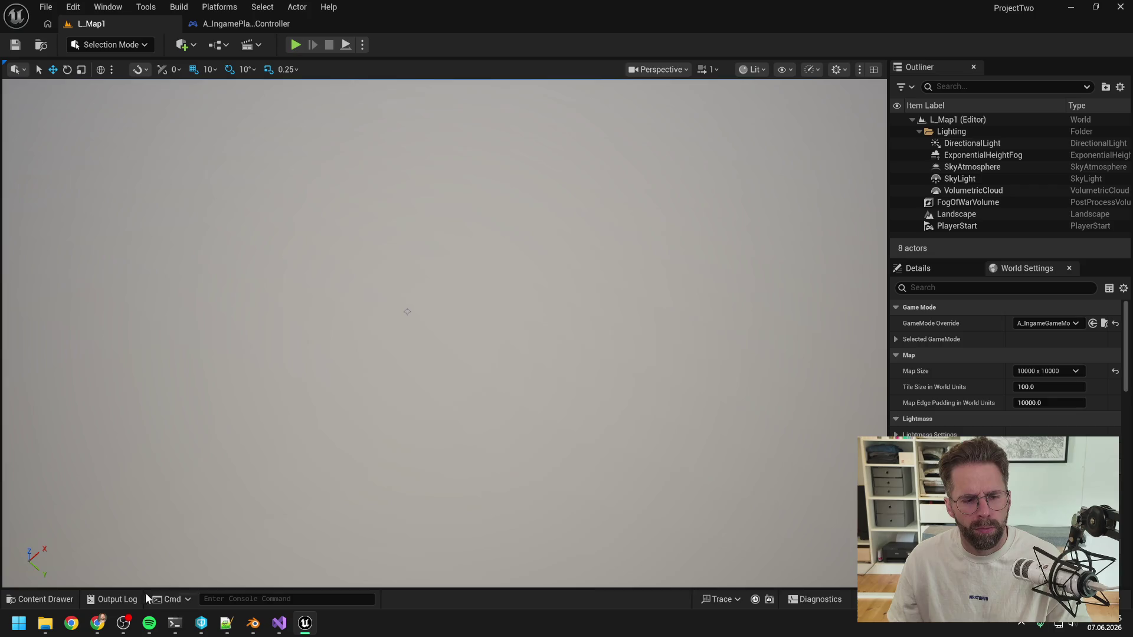
Clear the Output Log and run ProjectTwo.FlowField.DrawDebug 1
{"action": "left_click", "coordinate": [140, 598]}
{"action": "right_click", "coordinate": [231, 451]}
{"action": "left_click", "coordinate": [274, 464]}
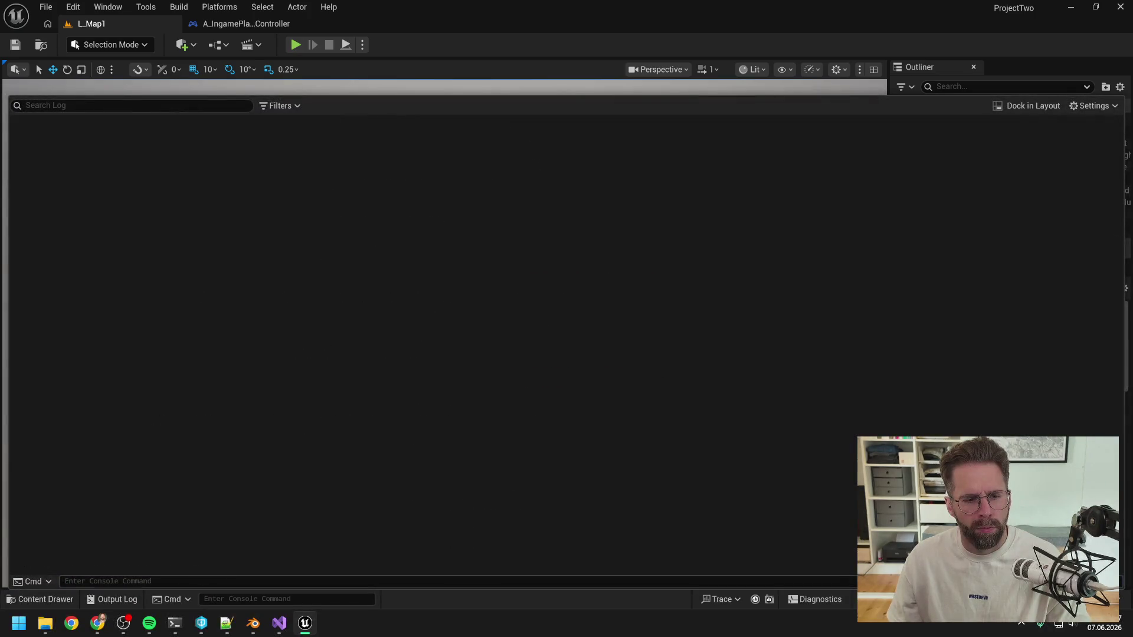
{"action": "type", "text": "ProjectTwo.FlowField.DrawDebug 1"}
{"action": "key", "text": "Return"}
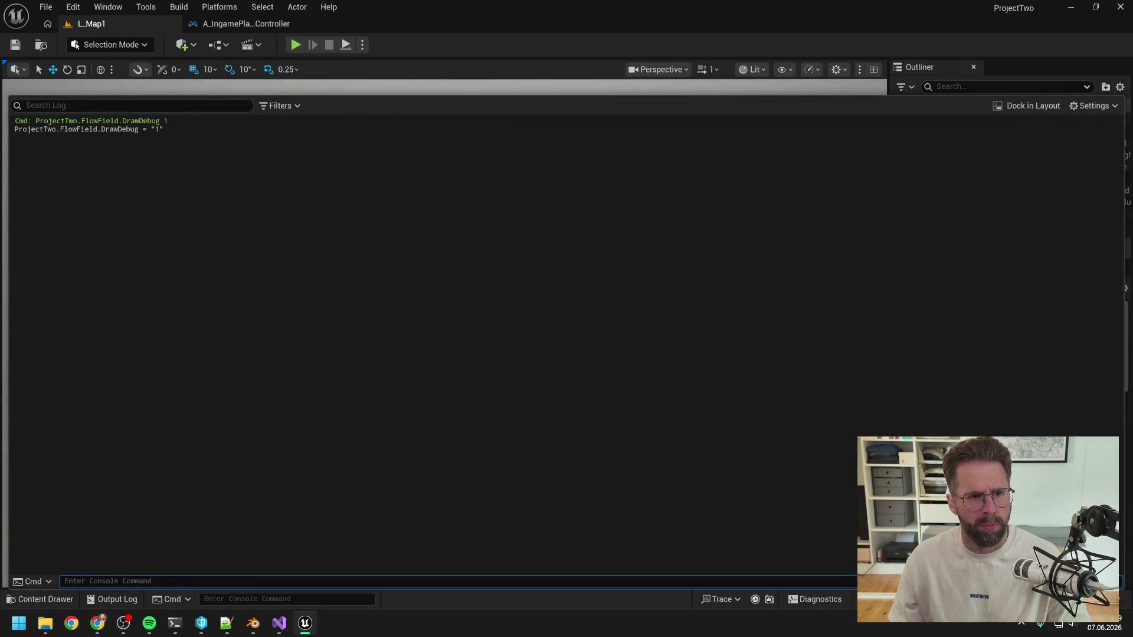
Test-play L_Map1 briefly, then reopen the log and scroll to its top
{"action": "left_click", "coordinate": [295, 45]}
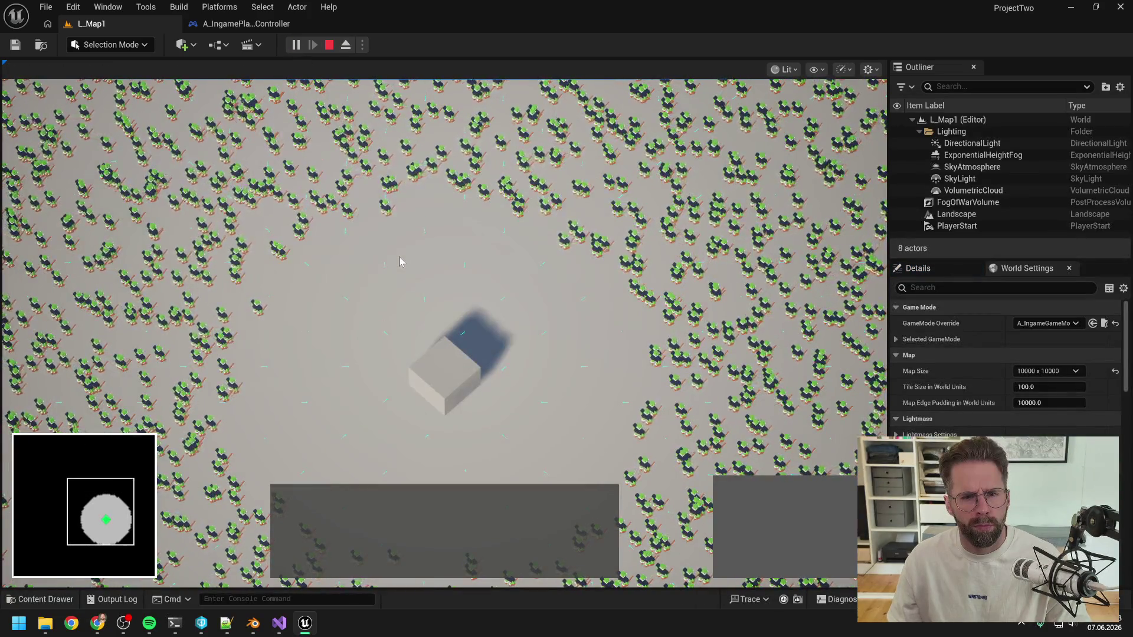
{"action": "key", "text": "Escape"}
{"action": "key", "text": "grave"}
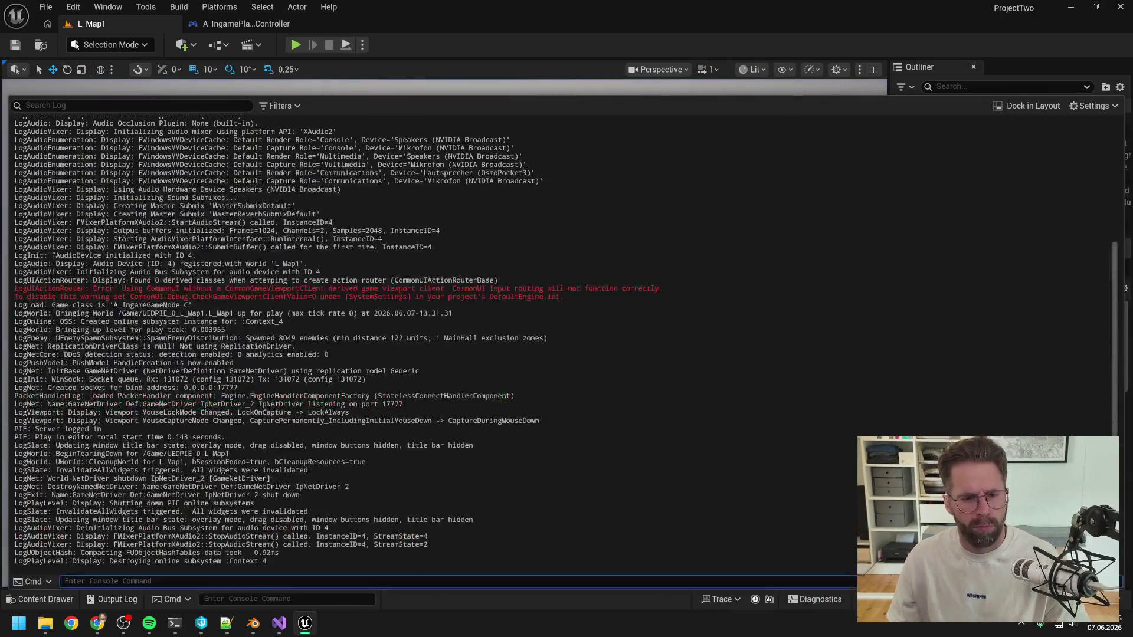
{"action": "scroll", "coordinate": [566, 340], "scroll_direction": "up", "scroll_amount": 7}
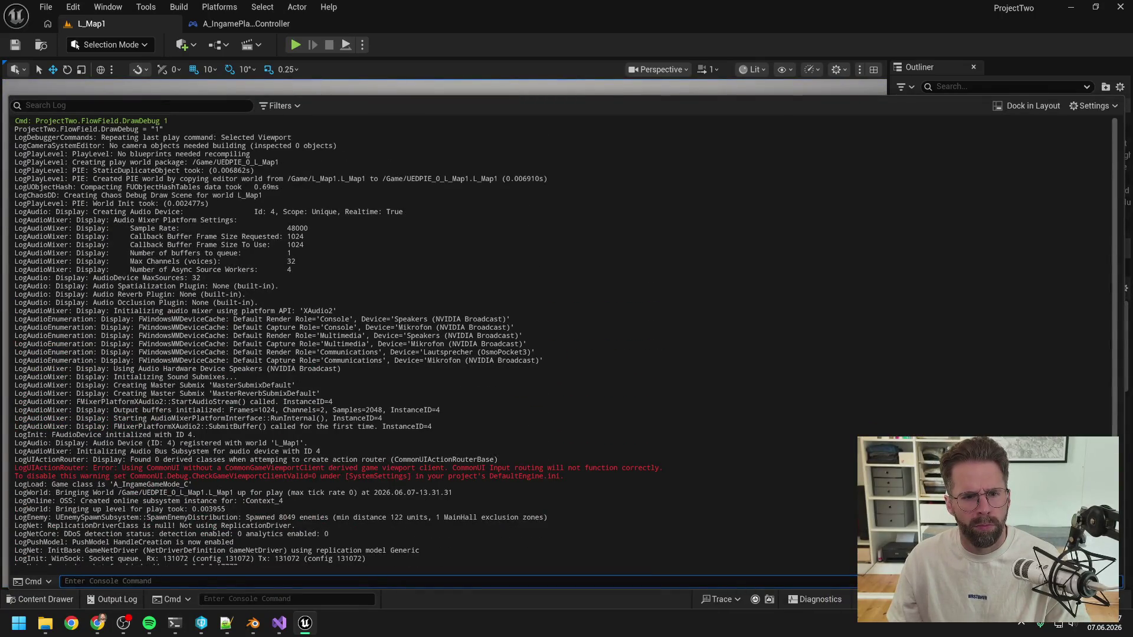
{"action": "right_click", "coordinate": [373, 307]}
Clear the log, play again, and place a power generator above the Main Hall
{"action": "left_click", "coordinate": [407, 316]}
{"action": "key", "text": "alt+p"}
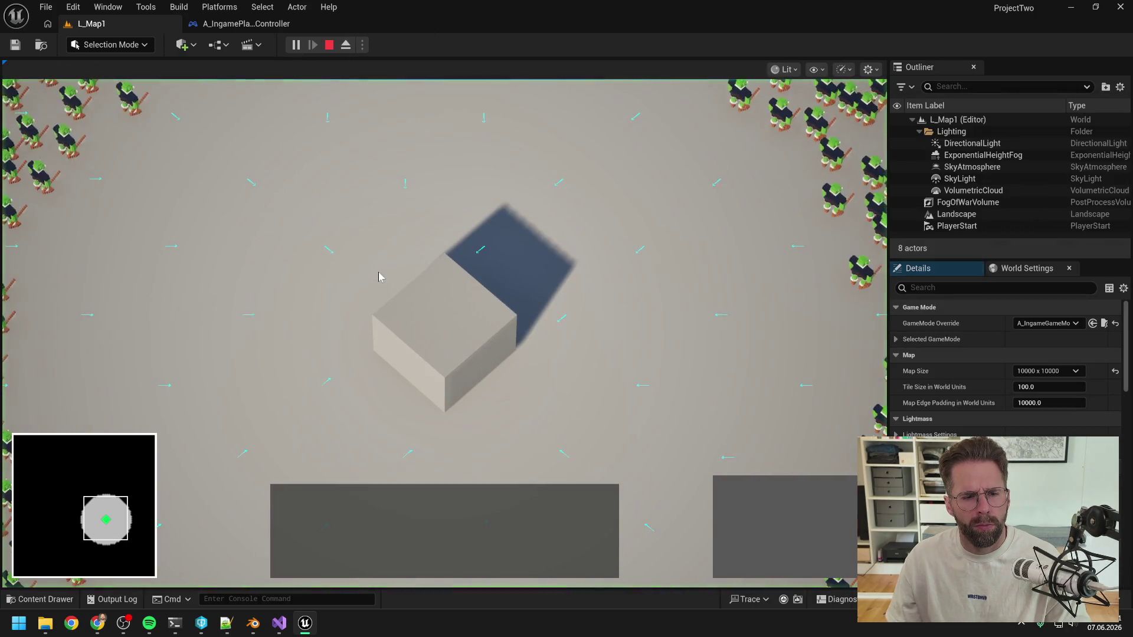
{"action": "key", "text": "w+a"}
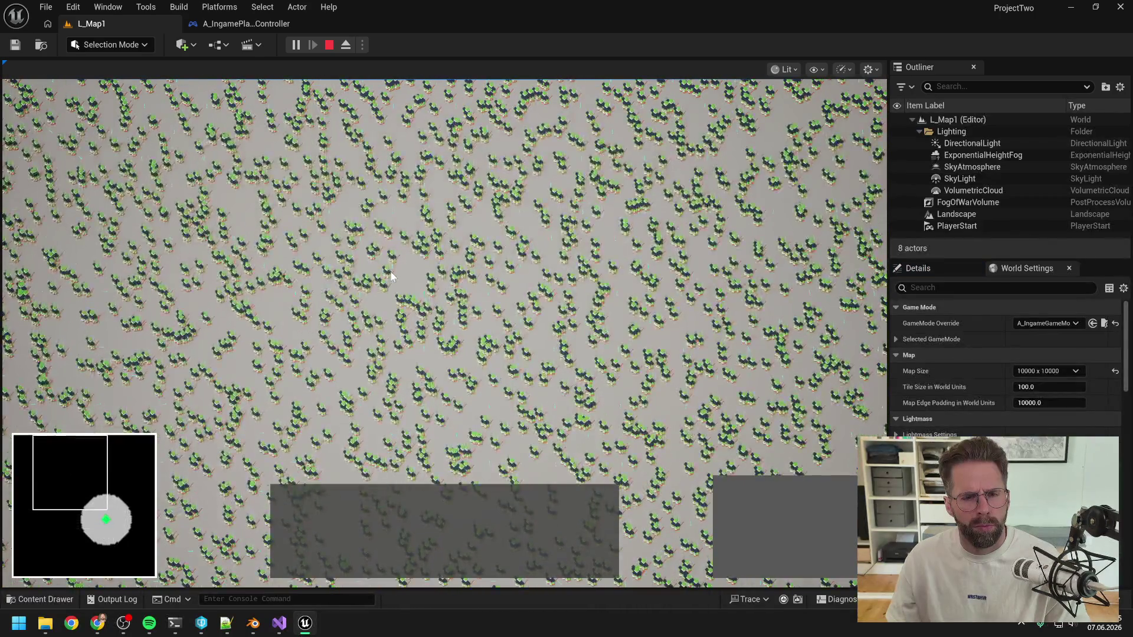
{"action": "key", "text": "space"}
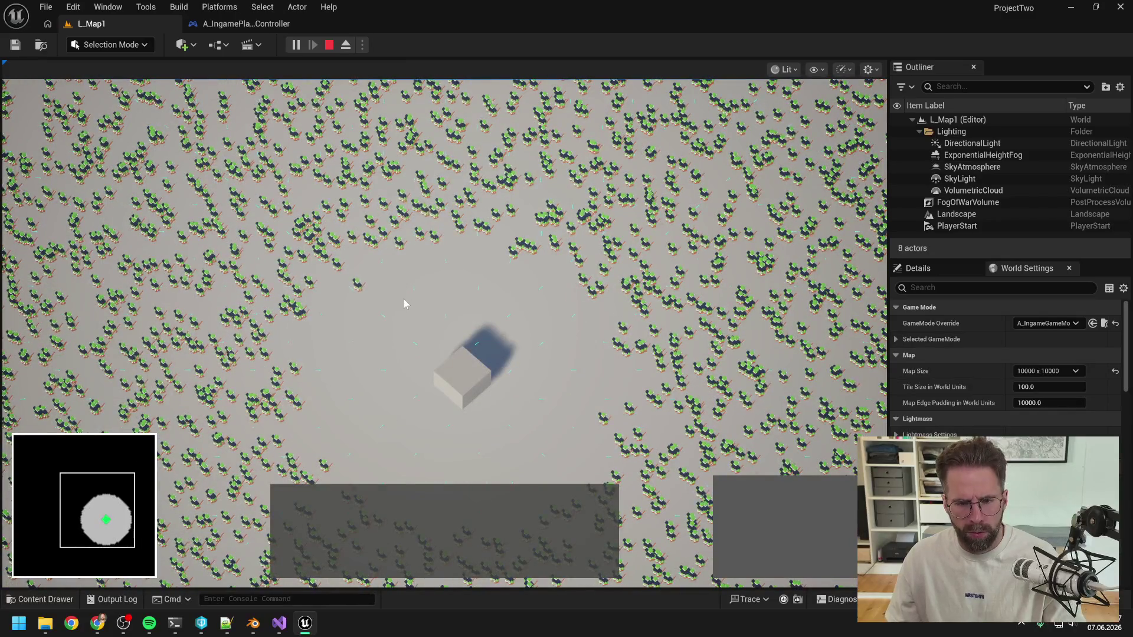
{"action": "left_click", "coordinate": [472, 394]}
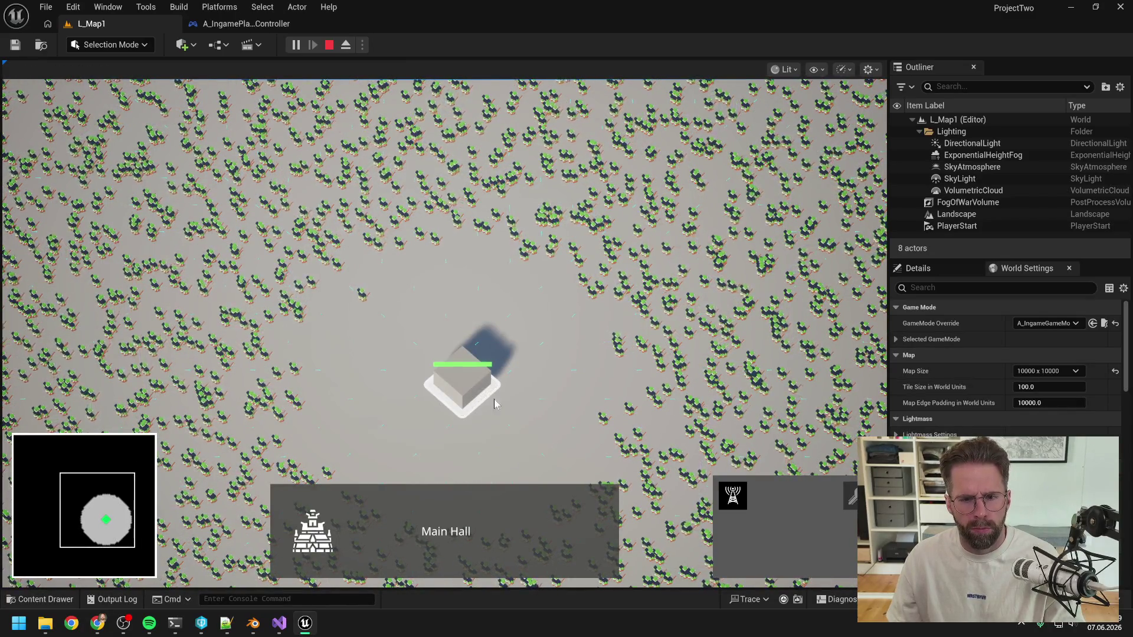
{"action": "left_click", "coordinate": [734, 498]}
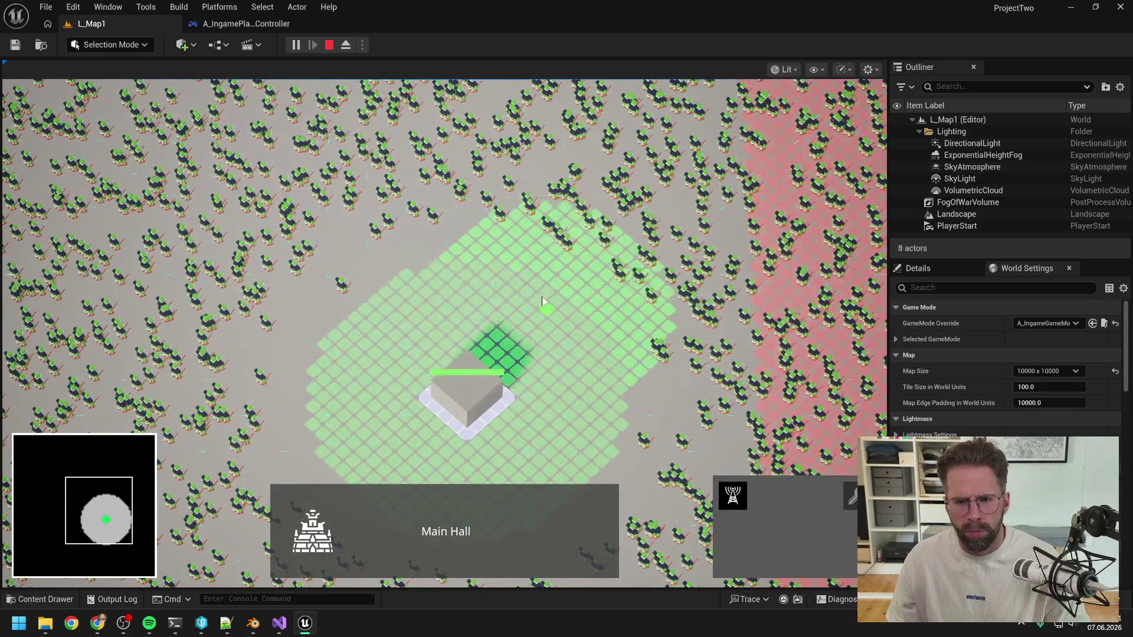
{"action": "left_click", "coordinate": [532, 263]}
Place a second power generator, cancel placement, and set new unit gathering points
{"action": "key", "text": "d"}
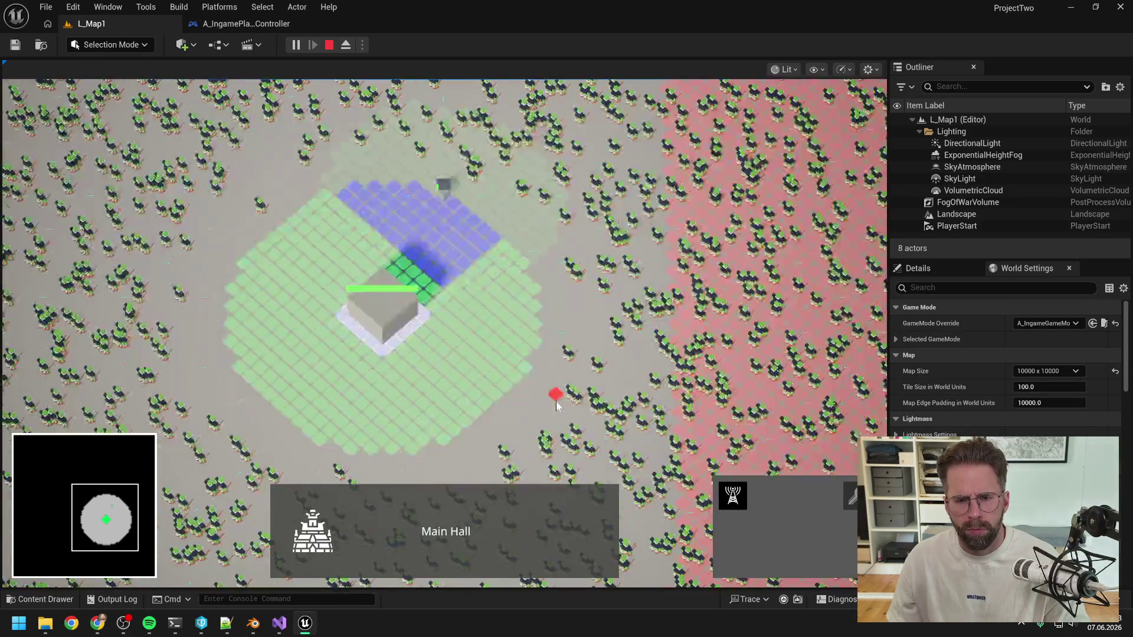
{"action": "left_click", "coordinate": [521, 370]}
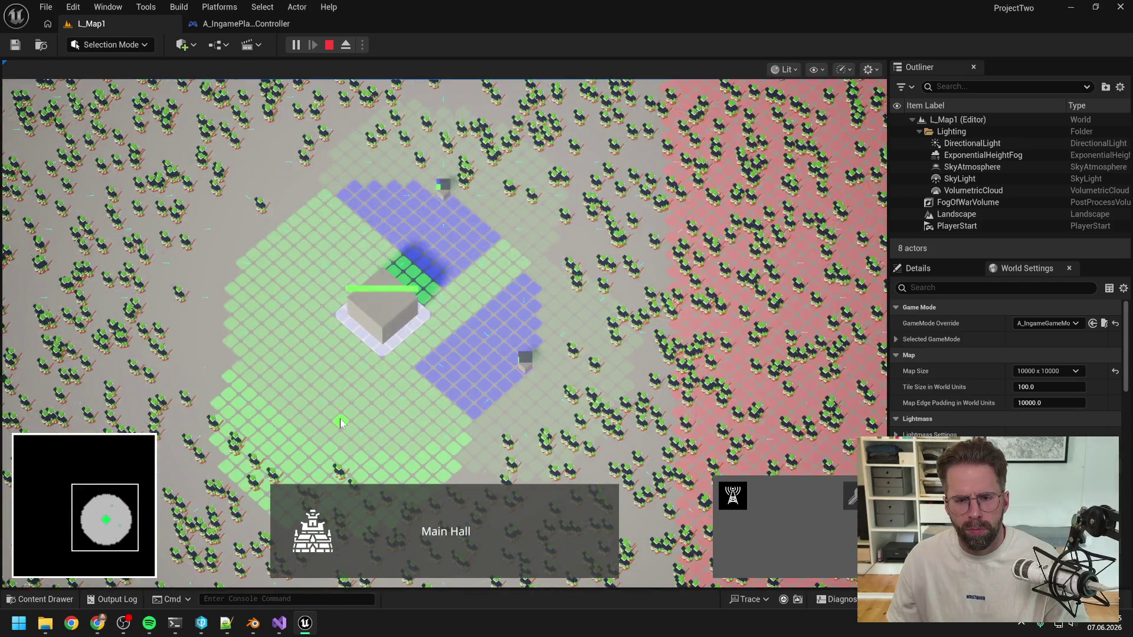
{"action": "key", "text": "a"}
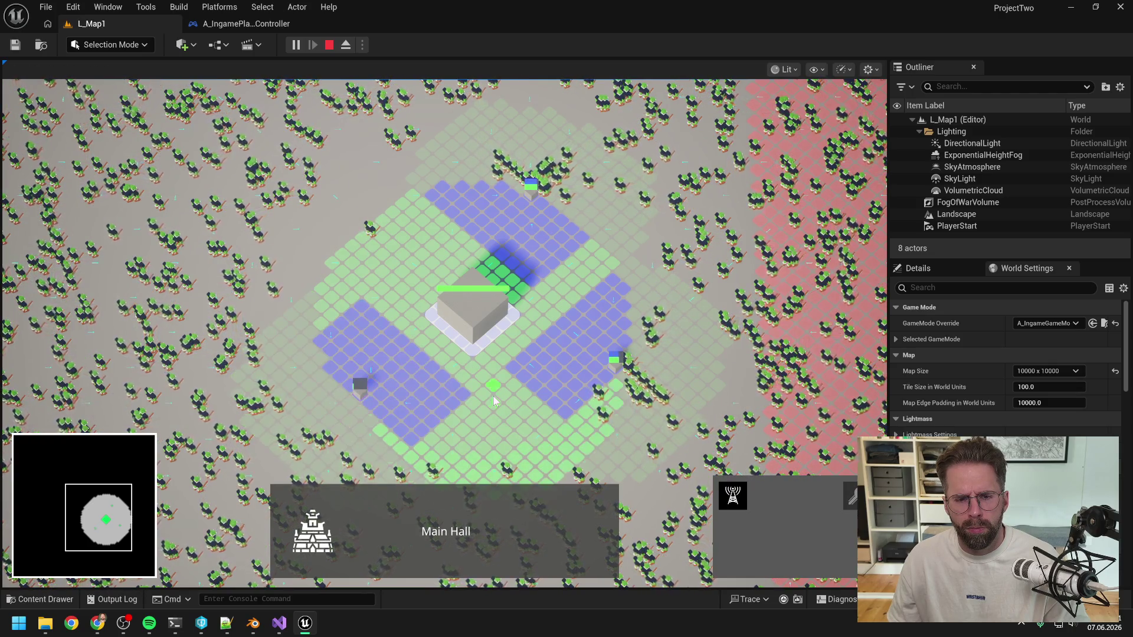
{"action": "key", "text": "d"}
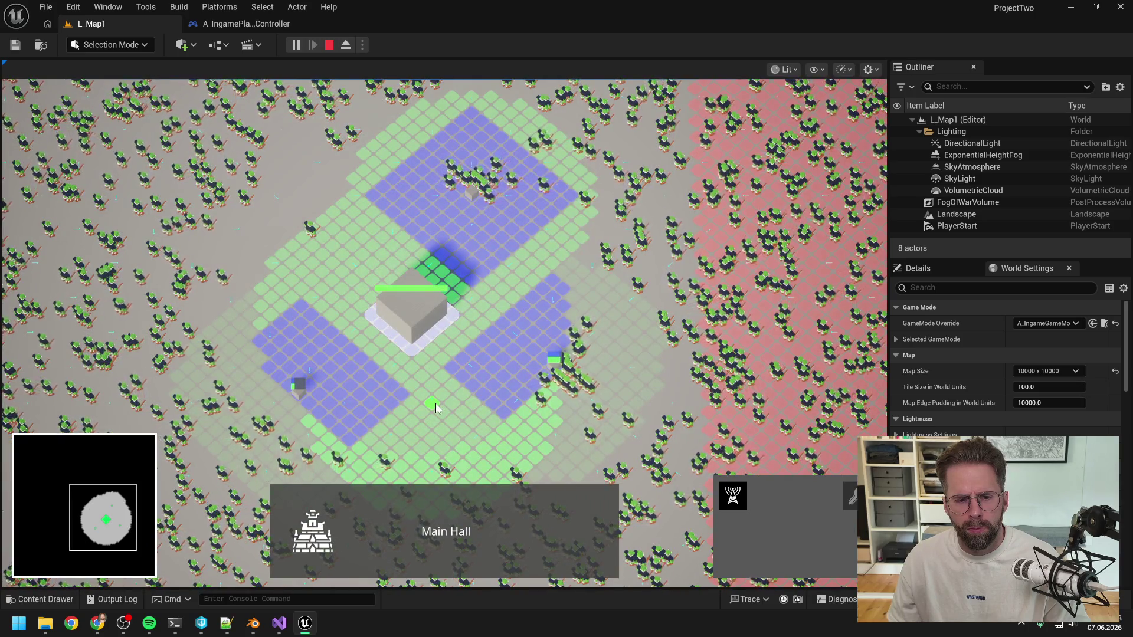
{"action": "right_click", "coordinate": [438, 398]}
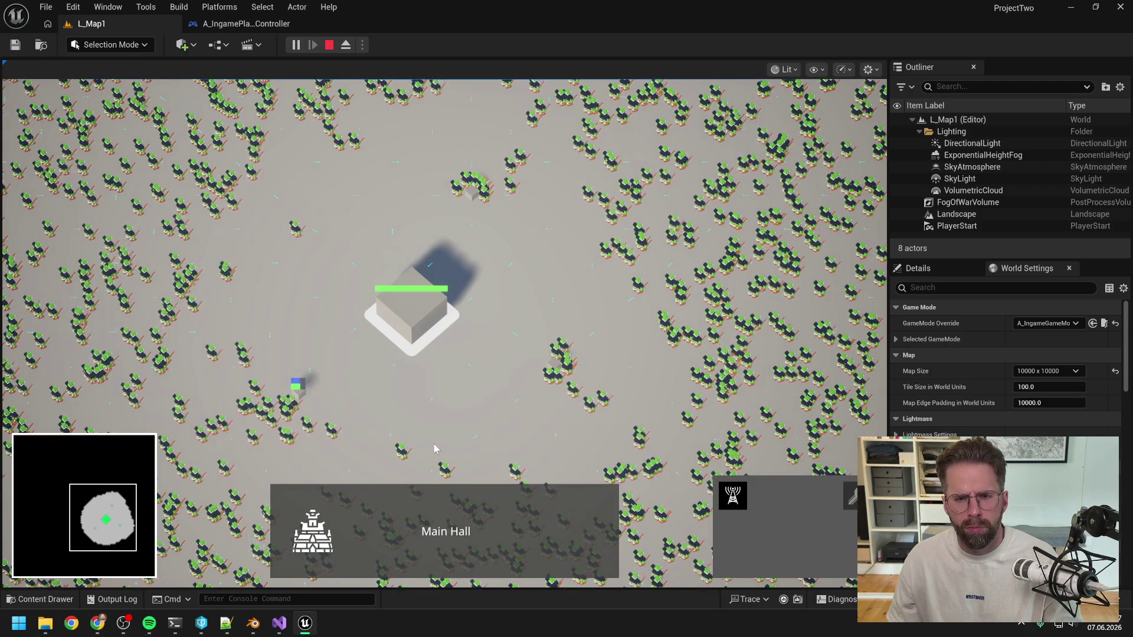
{"action": "left_click", "coordinate": [225, 253]}
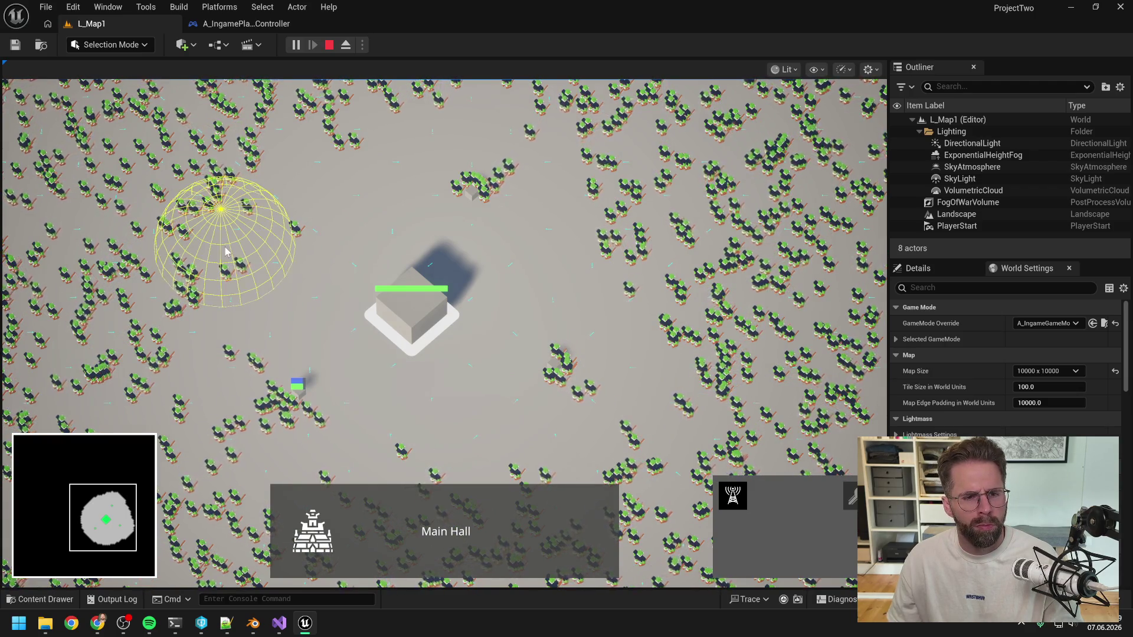
{"action": "scroll", "coordinate": [254, 254], "scroll_direction": "up", "scroll_amount": 3}
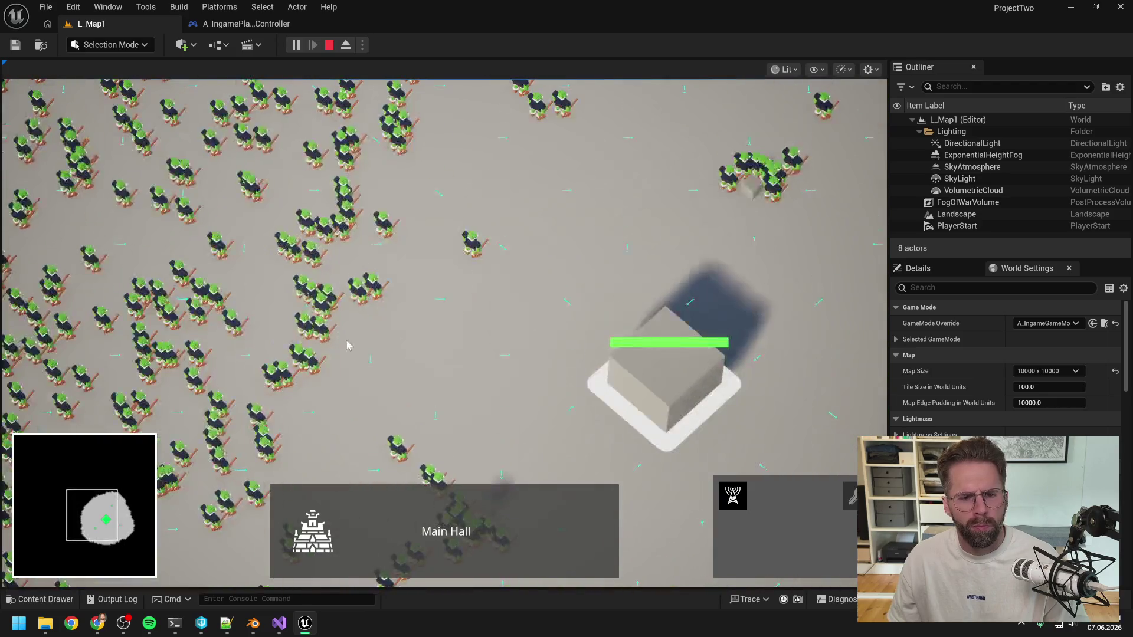
{"action": "left_click", "coordinate": [305, 265]}
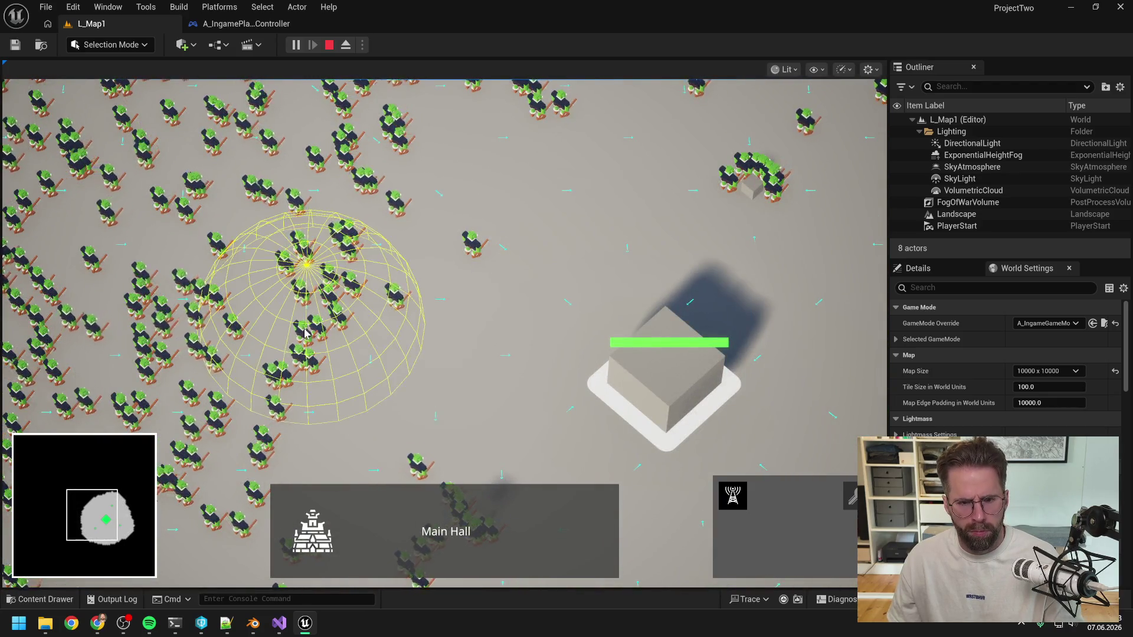
{"action": "left_click", "coordinate": [393, 226]}
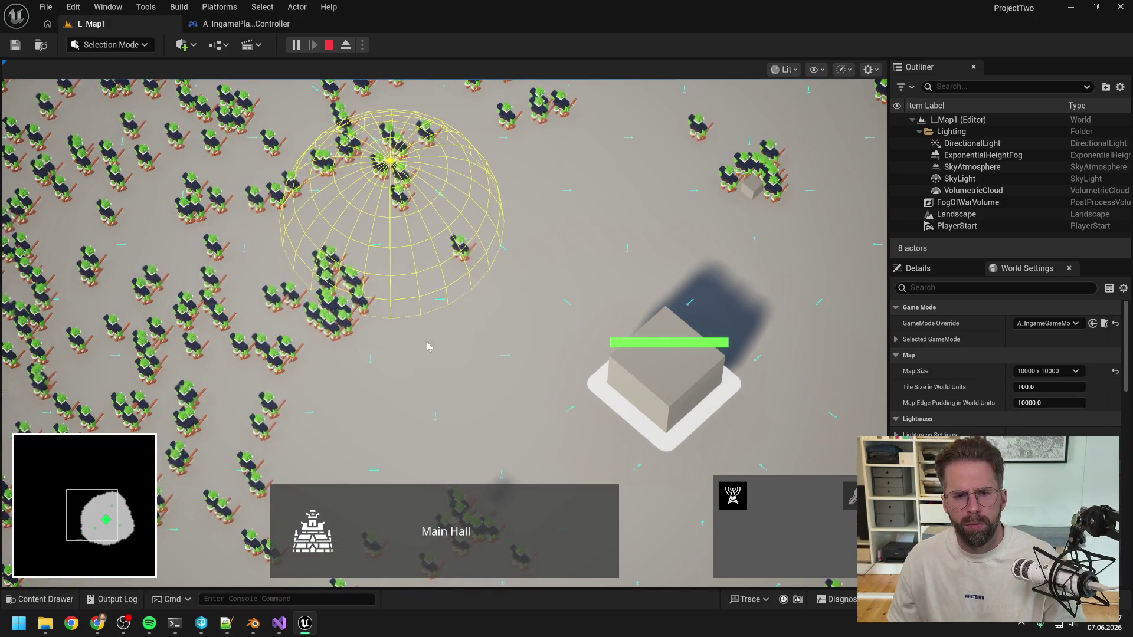
Place power generators left and up-left of the Main Hall, then set another gathering point
{"action": "left_click", "coordinate": [731, 495]}
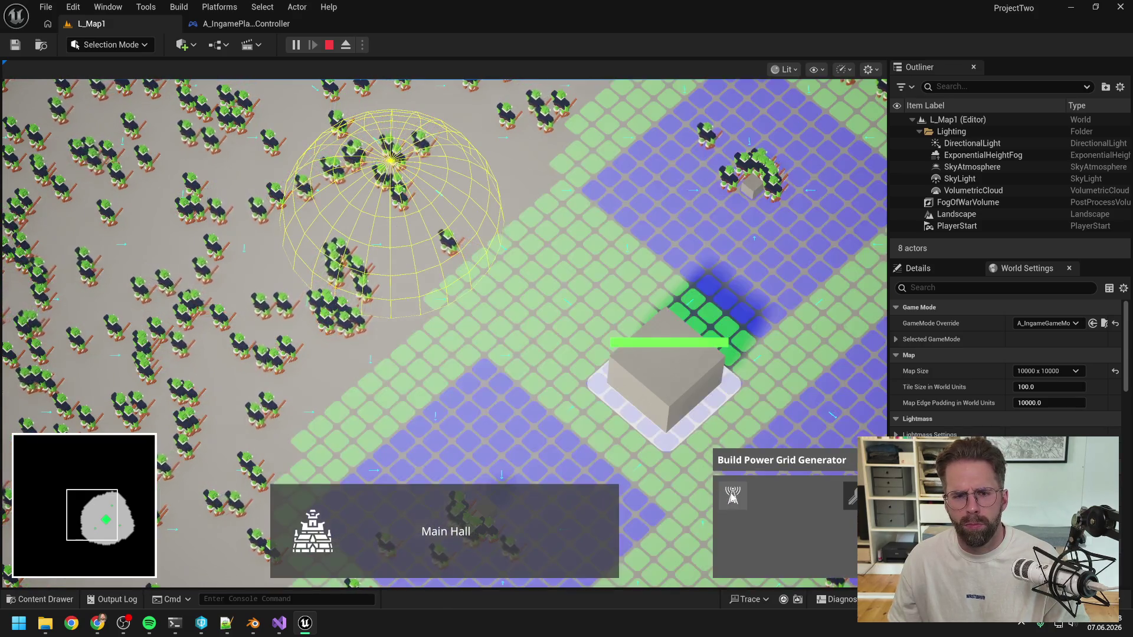
{"action": "left_click", "coordinate": [339, 404]}
{"action": "right_click", "coordinate": [524, 277]}
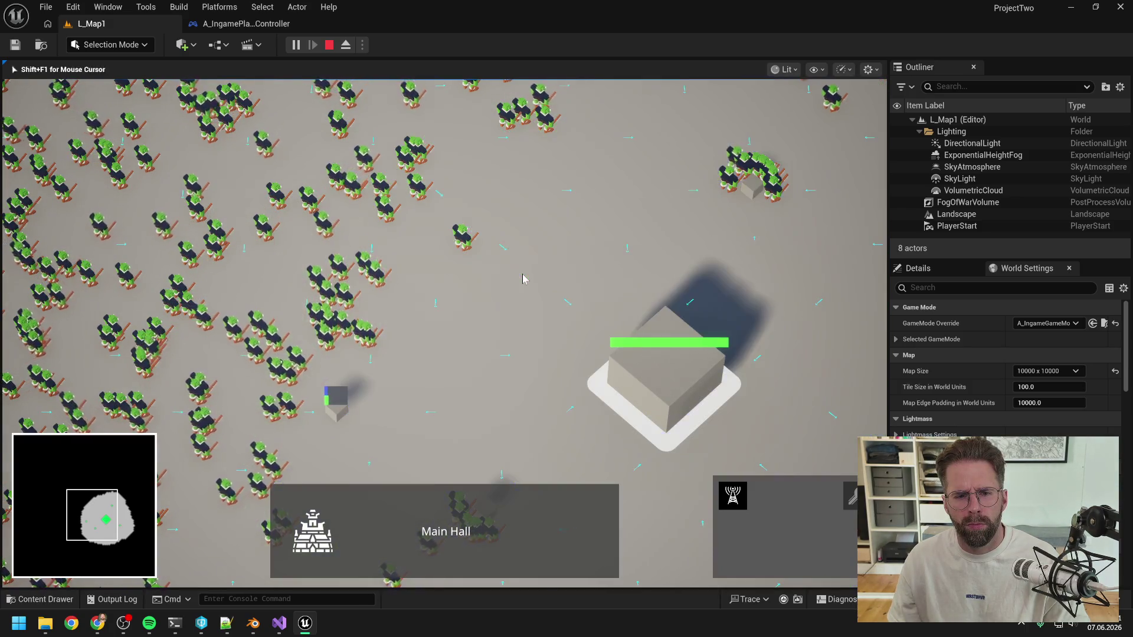
{"action": "scroll", "coordinate": [522, 280], "scroll_direction": "down", "scroll_amount": 2}
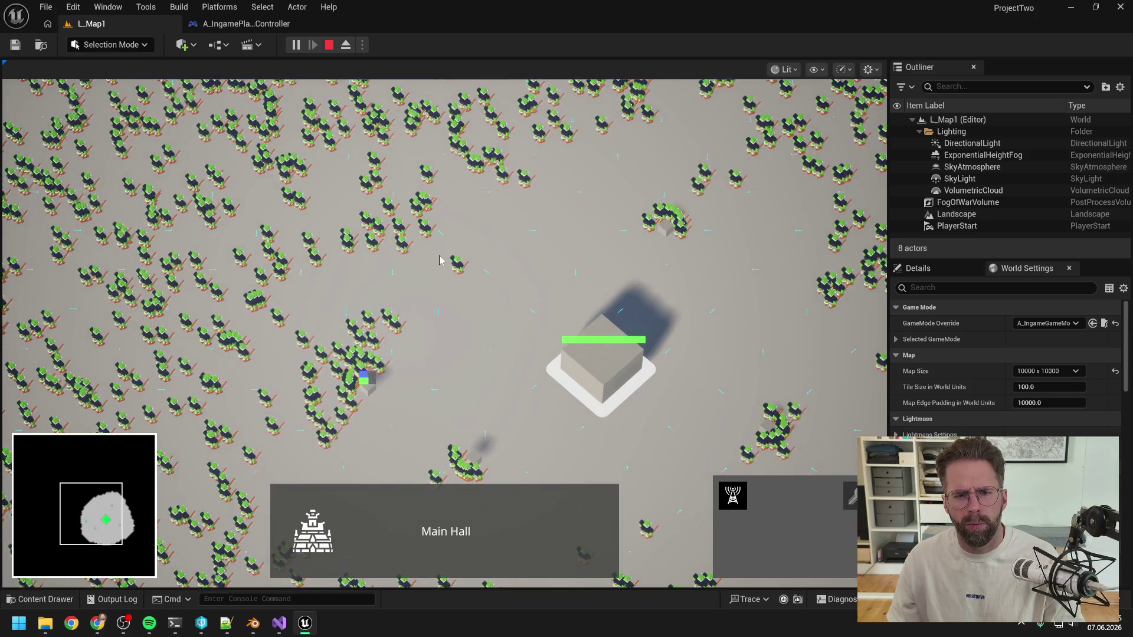
{"action": "left_click", "coordinate": [724, 494]}
{"action": "left_click", "coordinate": [530, 260]}
{"action": "right_click", "coordinate": [460, 245]}
{"action": "left_click", "coordinate": [413, 254]}
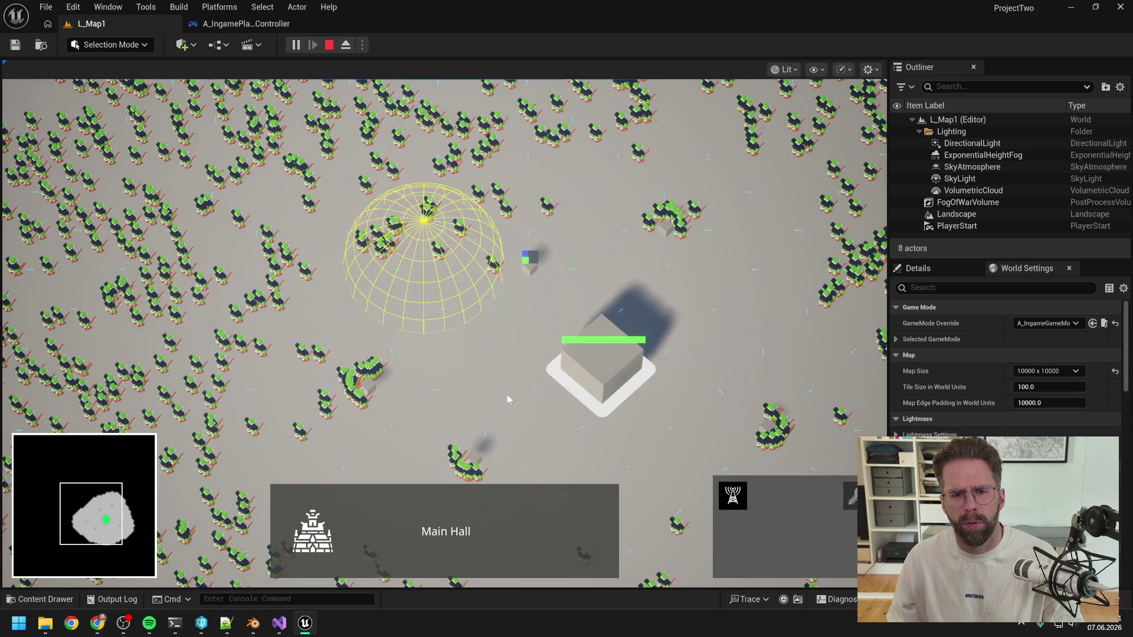
Try Power Grid Generator placement and the Main Hall's building grid, then stop playing
{"action": "left_click", "coordinate": [732, 500]}
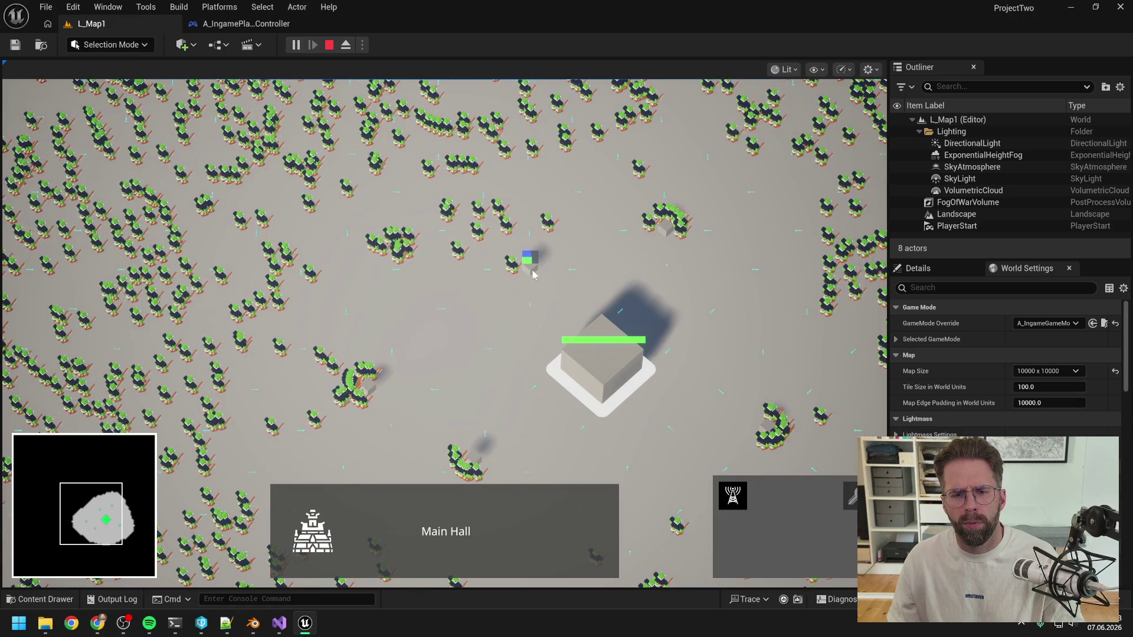
{"action": "right_click", "coordinate": [586, 264]}
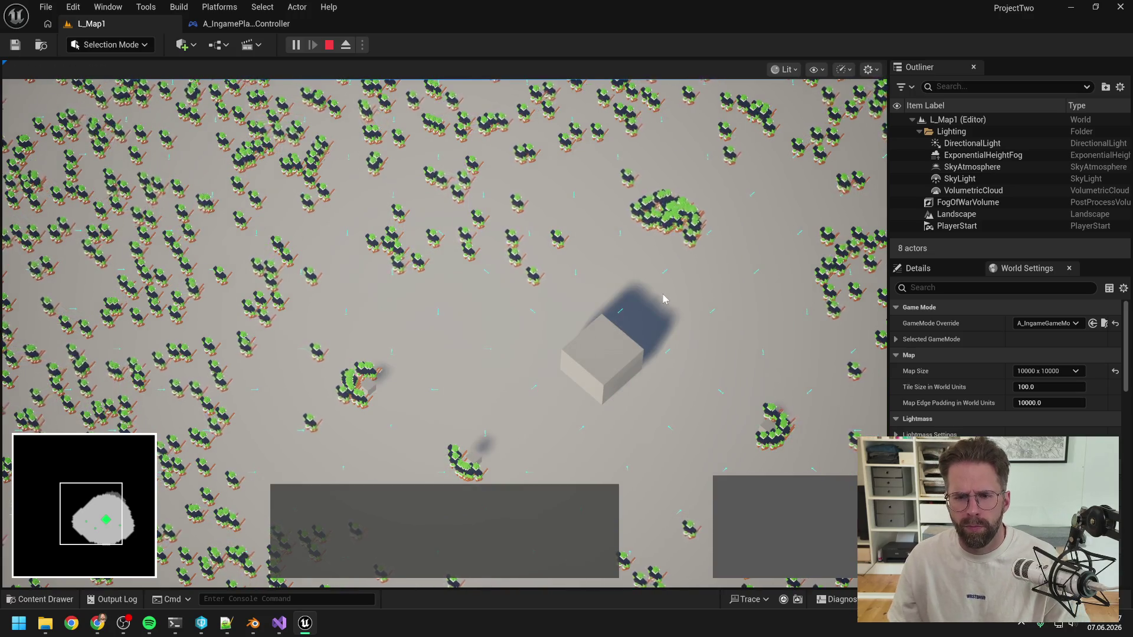
{"action": "scroll", "coordinate": [662, 299], "scroll_direction": "up", "scroll_amount": 3}
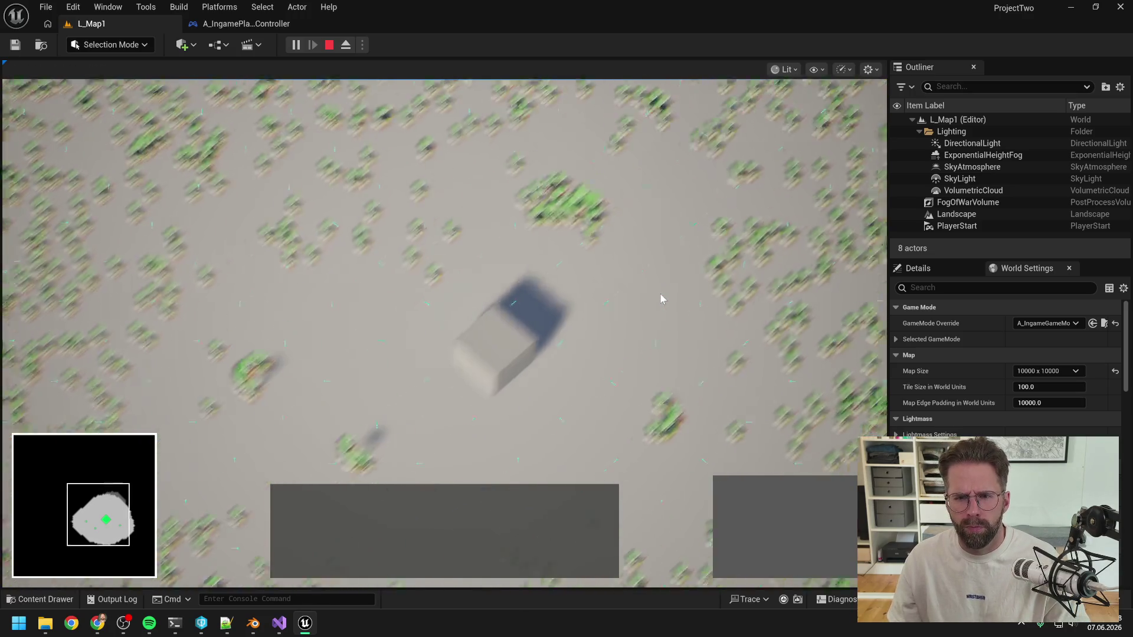
{"action": "key", "text": "h"}
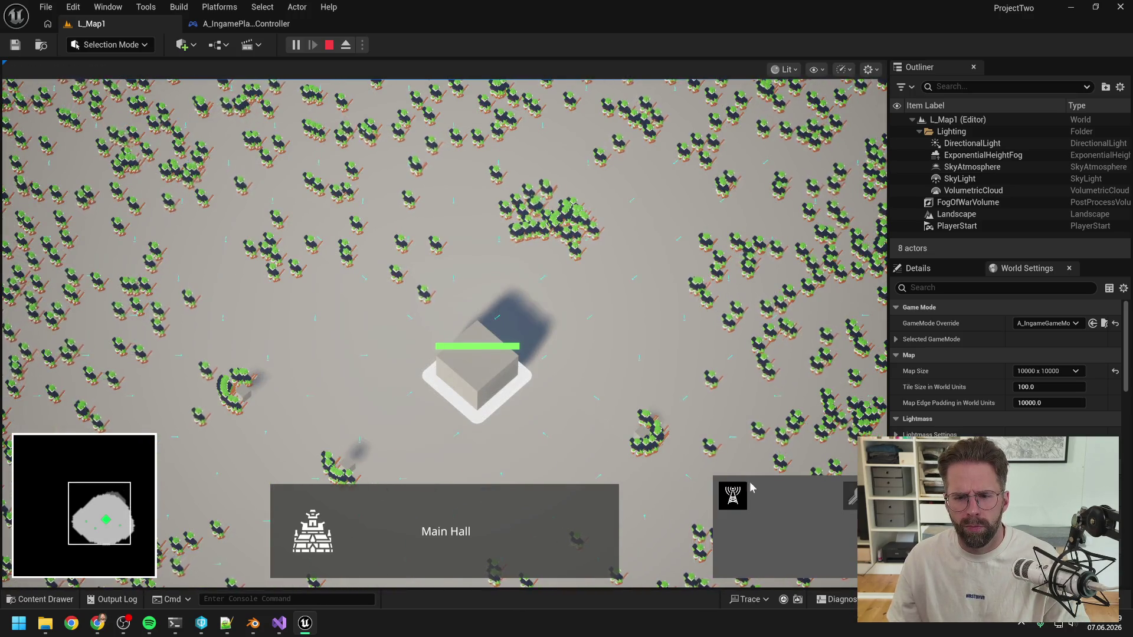
{"action": "right_click", "coordinate": [657, 243]}
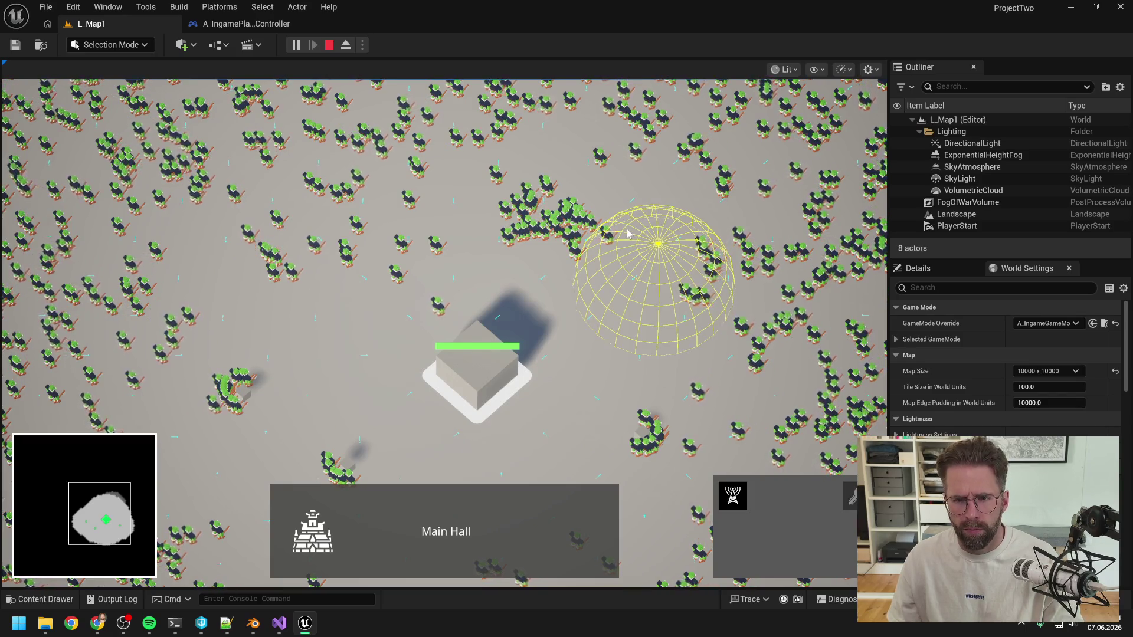
{"action": "key", "text": "b"}
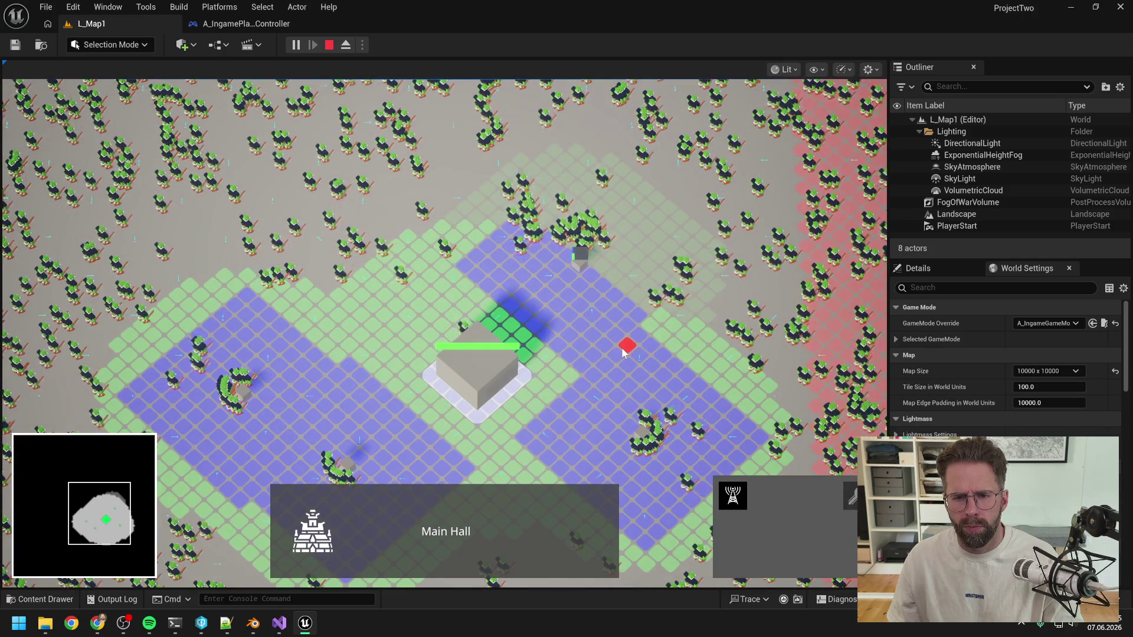
{"action": "right_click", "coordinate": [621, 348]}
{"action": "scroll", "coordinate": [614, 366], "scroll_direction": "up", "scroll_amount": 2}
{"action": "scroll", "coordinate": [612, 370], "scroll_direction": "down", "scroll_amount": 3}
{"action": "scroll", "coordinate": [612, 371], "scroll_direction": "up", "scroll_amount": 2}
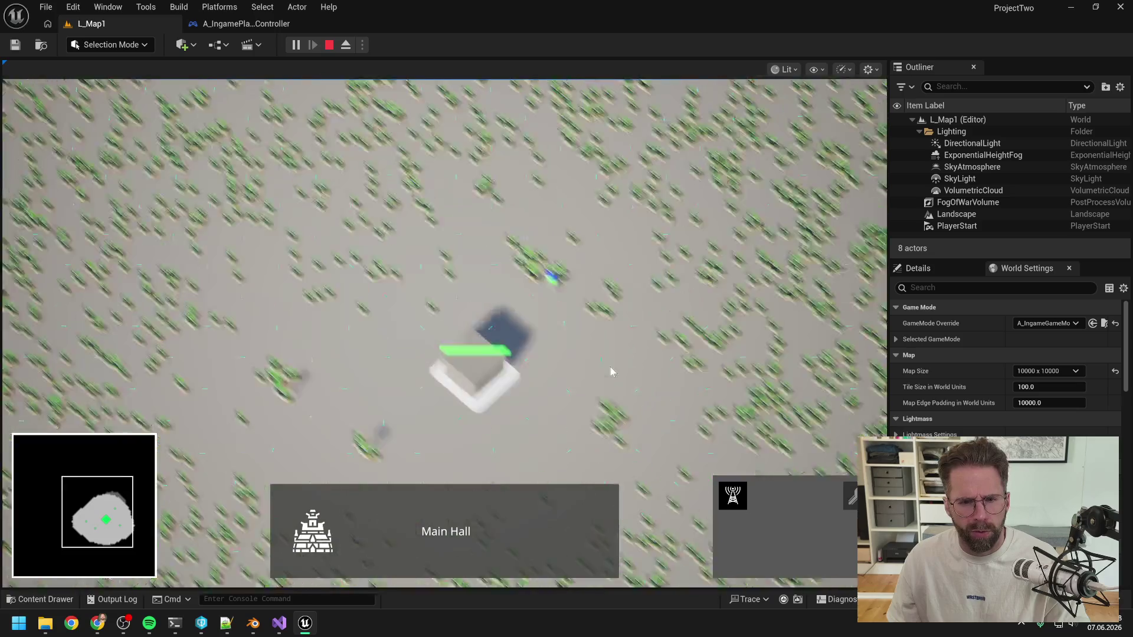
{"action": "scroll", "coordinate": [610, 371], "scroll_direction": "down", "scroll_amount": 3}
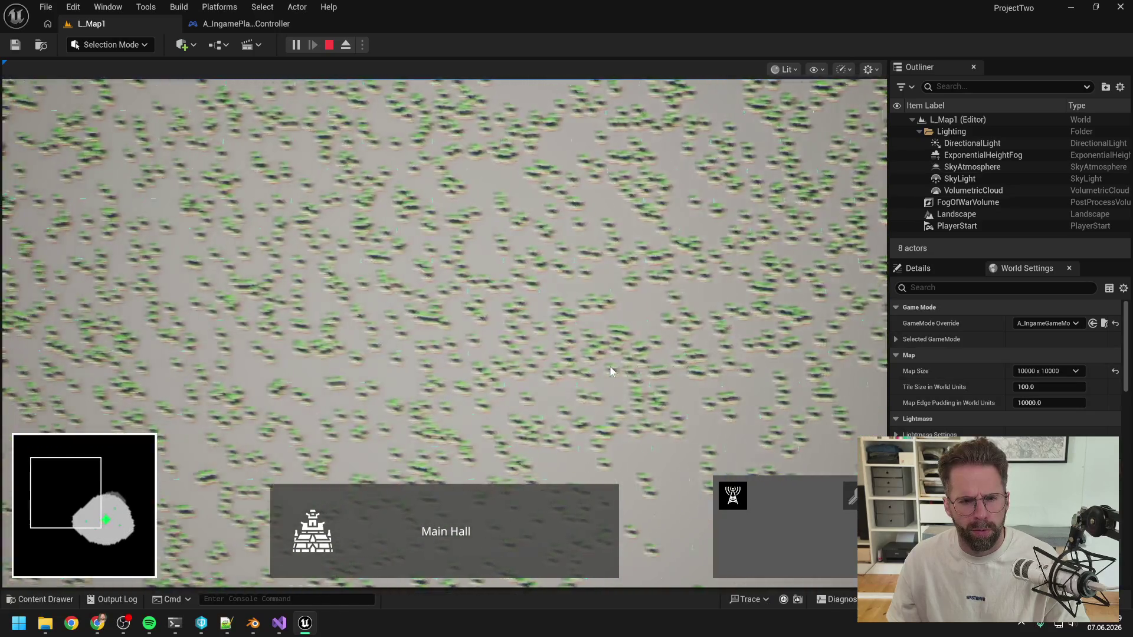
{"action": "scroll", "coordinate": [610, 370], "scroll_direction": "up", "scroll_amount": 3}
{"action": "scroll", "coordinate": [610, 371], "scroll_direction": "down", "scroll_amount": 3}
{"action": "key", "text": "Escape"}
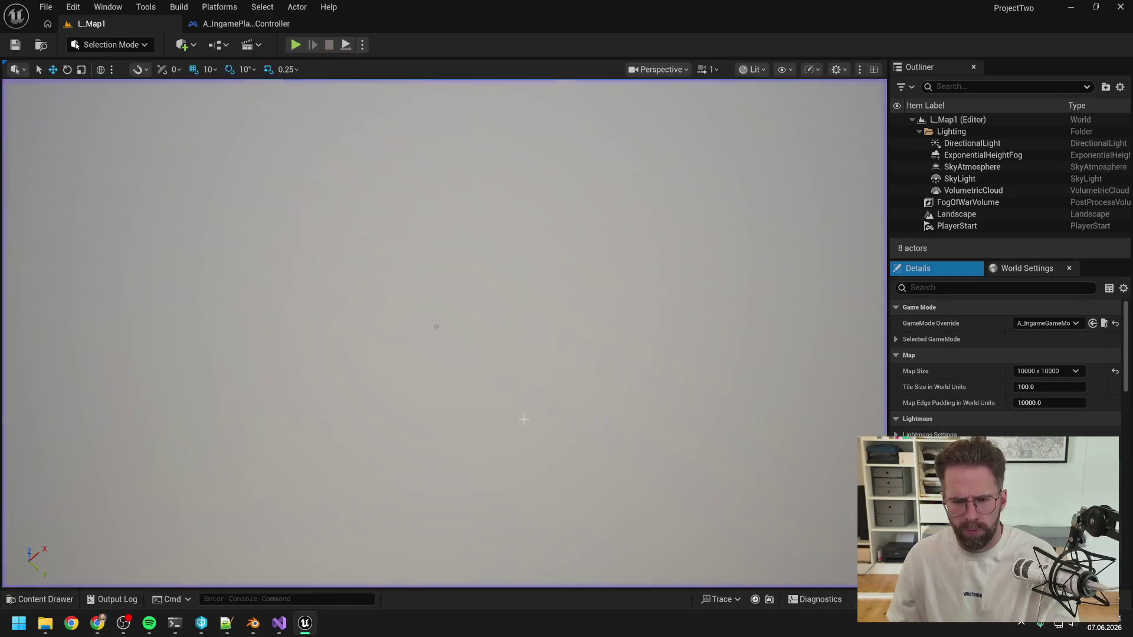
Run /compact in the coding-session terminal, then close the ProjectTwo Unreal editor window
{"action": "mouse_move", "coordinate": [175, 629]}
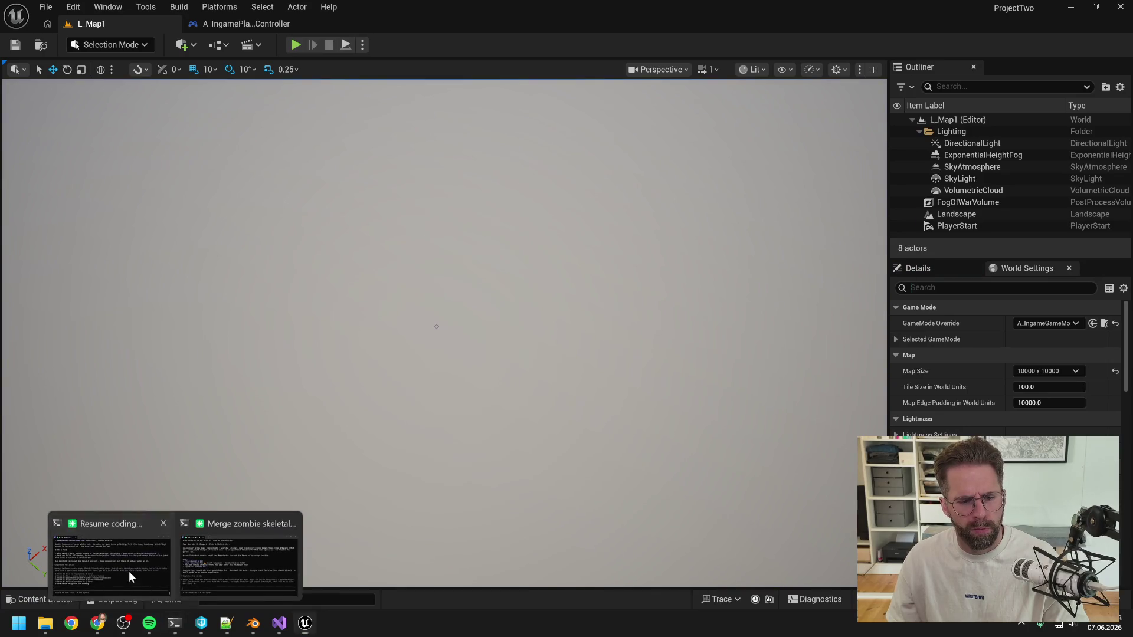
{"action": "left_click", "coordinate": [129, 571]}
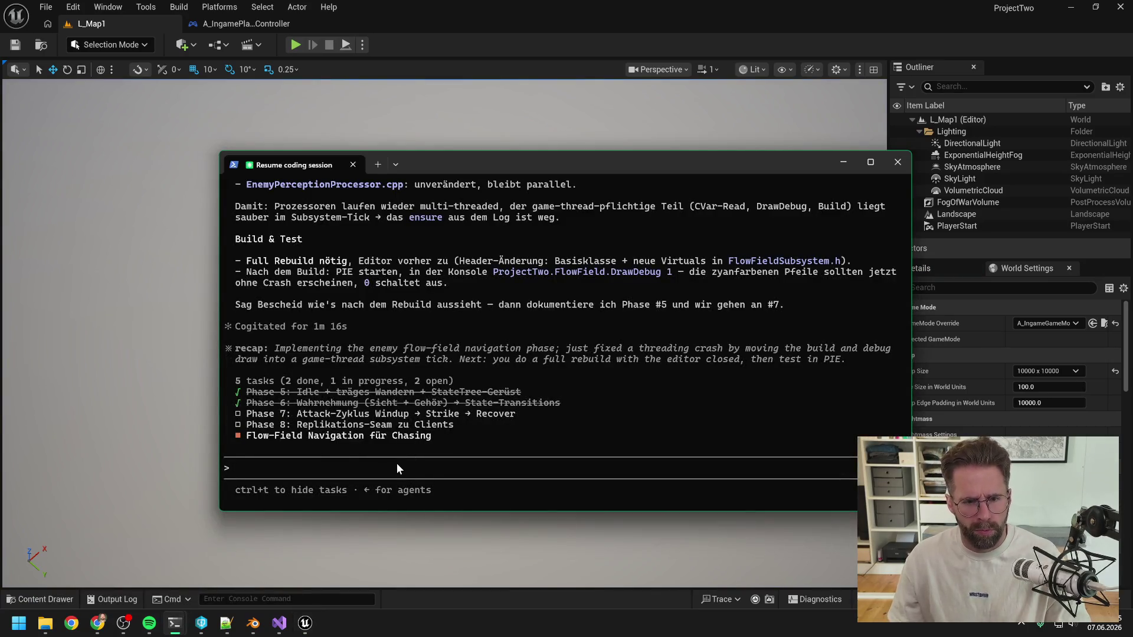
{"action": "type", "text": "/compact"}
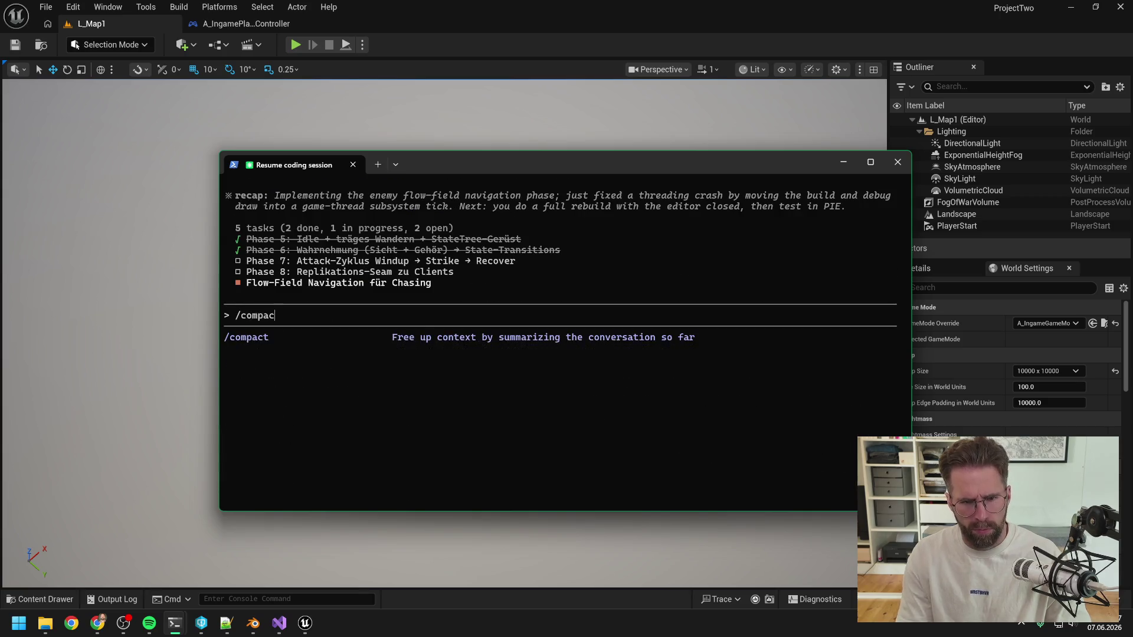
{"action": "key", "text": "Return"}
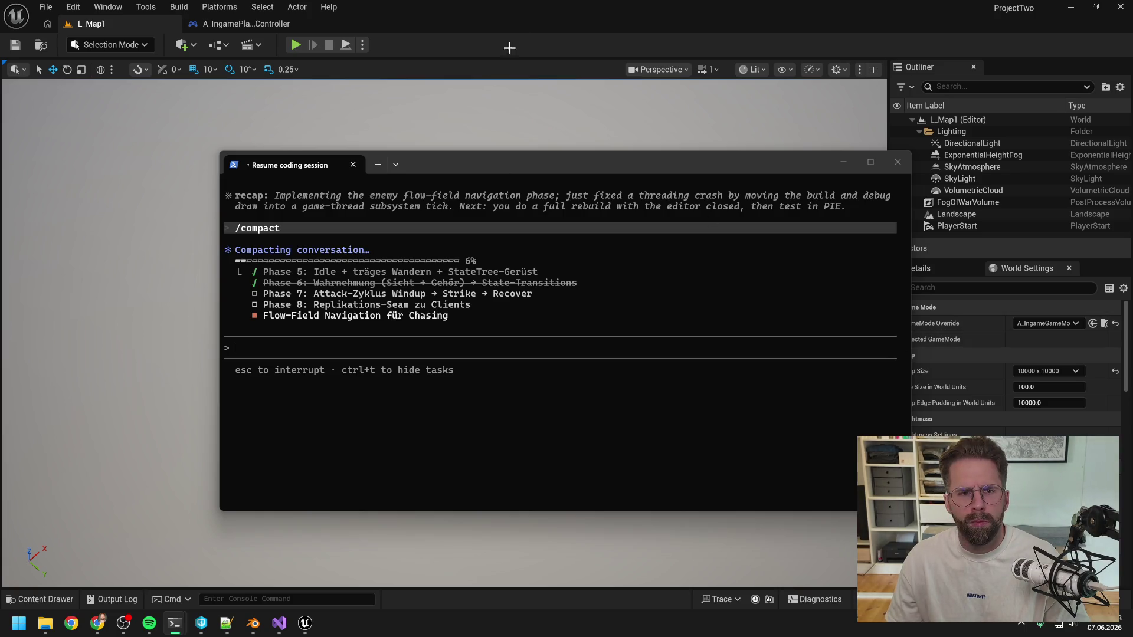
{"action": "left_click", "coordinate": [509, 49]}
{"action": "left_click", "coordinate": [1119, 6]}
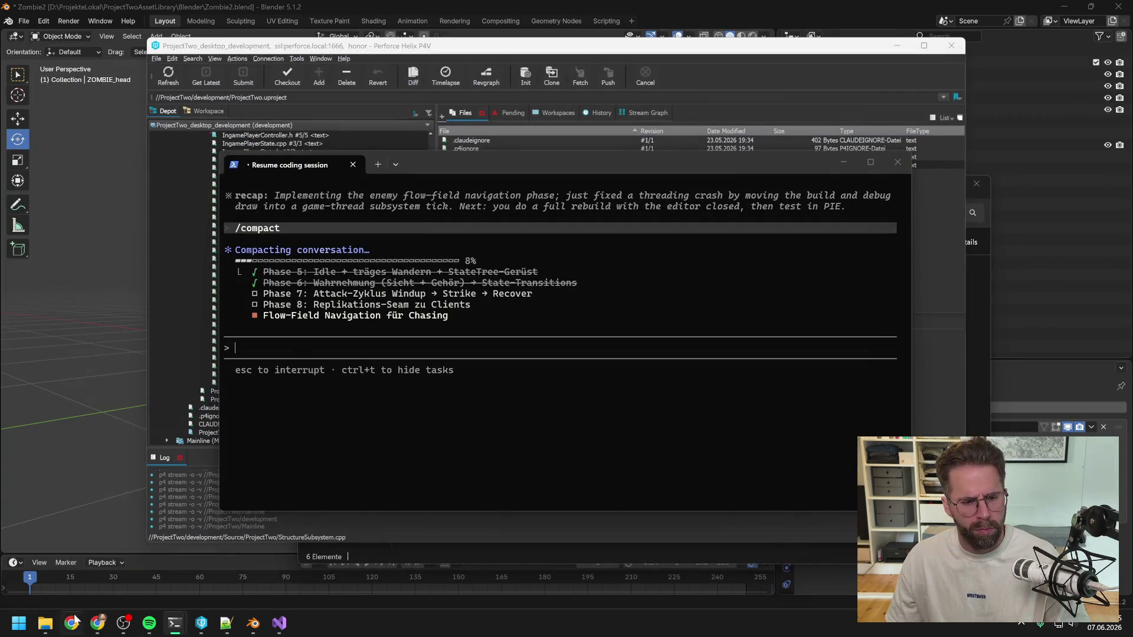
From the ProjectTwoAssetLibrary folder, open PTwoAssetLibrary.uproject with Unreal Engine
{"action": "mouse_move", "coordinate": [45, 623]}
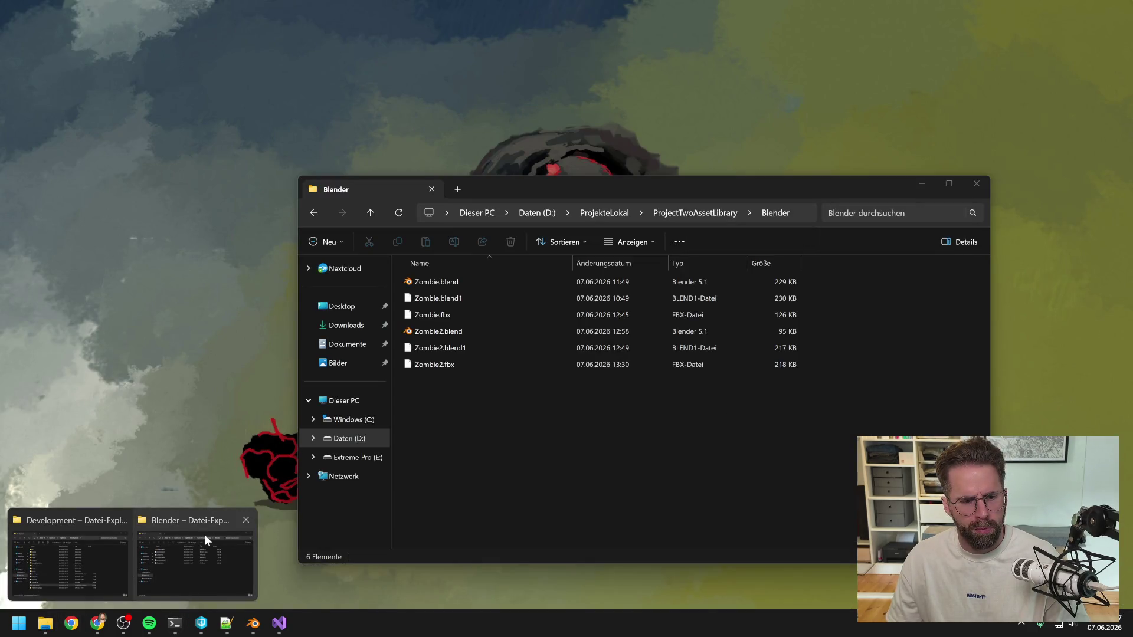
{"action": "left_click", "coordinate": [204, 535]}
{"action": "left_click", "coordinate": [684, 212]}
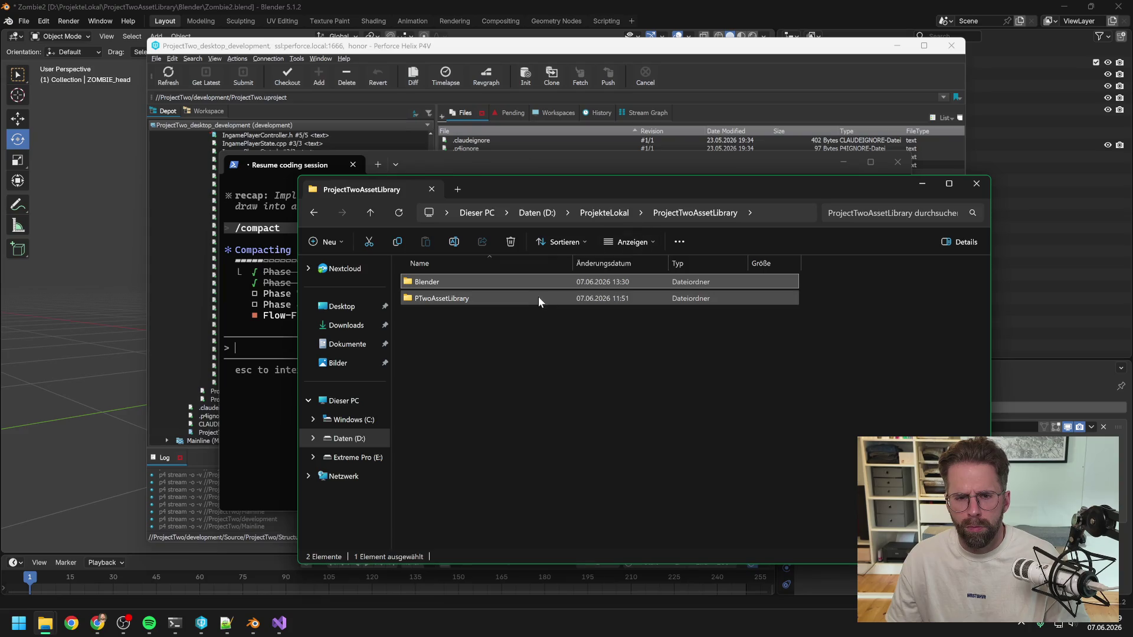
{"action": "double_click", "coordinate": [535, 298]}
{"action": "left_click", "coordinate": [476, 396]}
{"action": "right_click", "coordinate": [476, 396]}
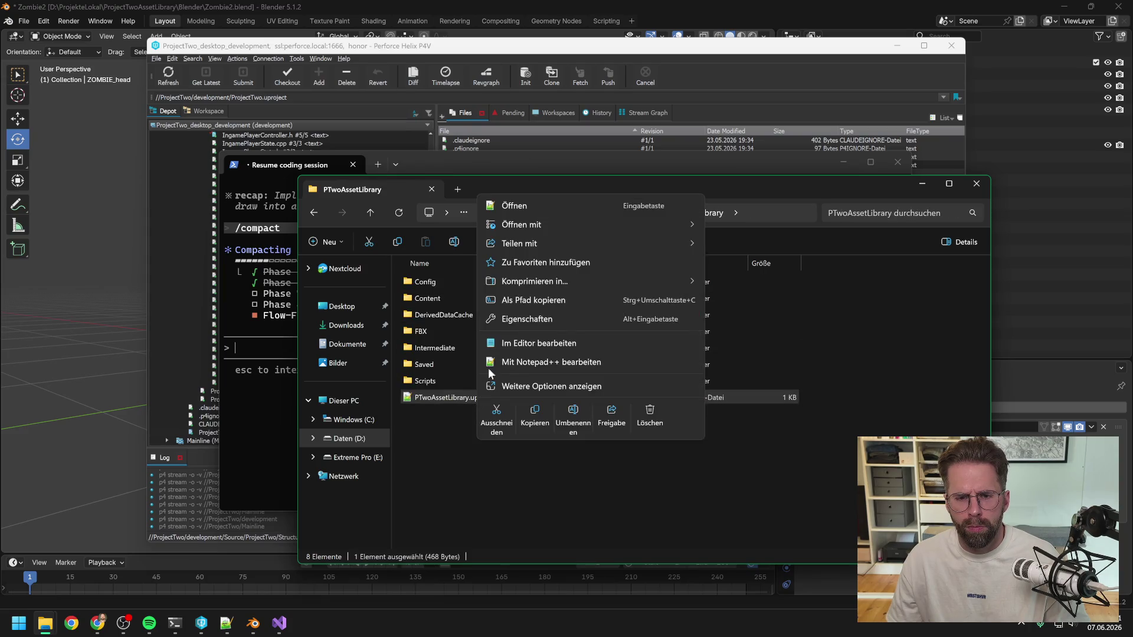
{"action": "mouse_move", "coordinate": [528, 225]}
{"action": "left_click", "coordinate": [734, 244]}
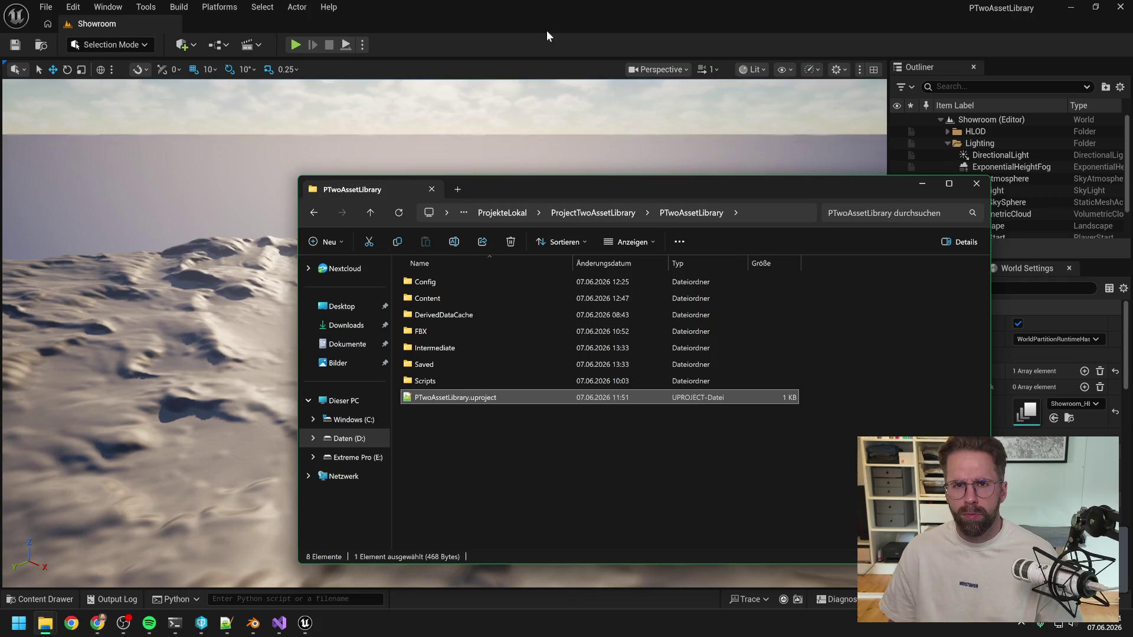
Open the Content Drawer in the loaded editor and show the Content folder
{"action": "left_click", "coordinate": [551, 16]}
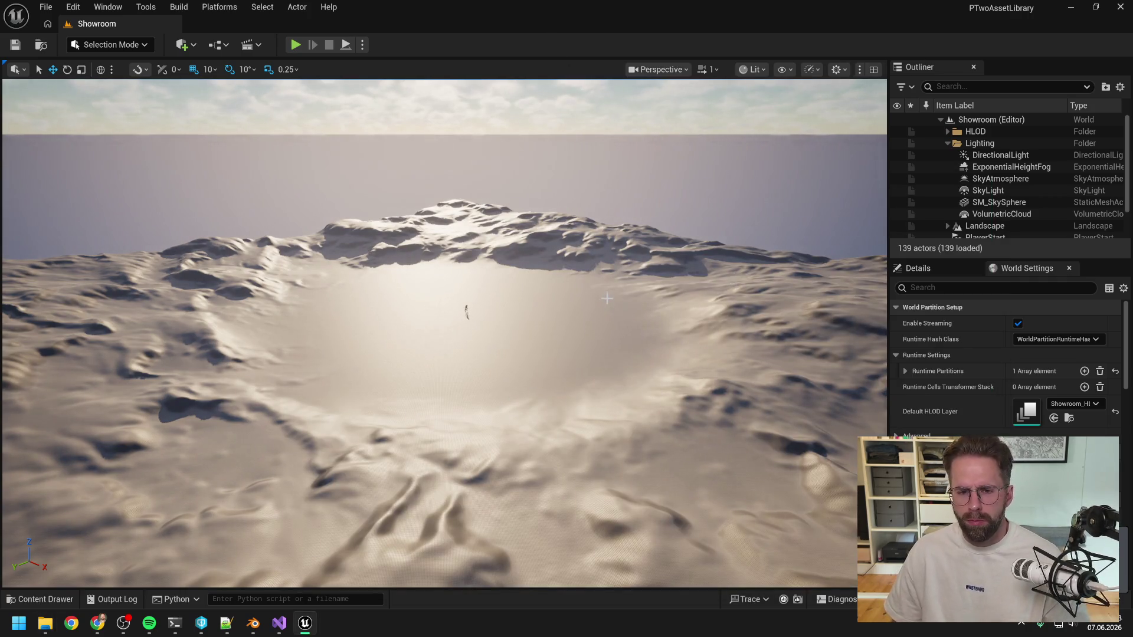
{"action": "key", "text": "ctrl+space"}
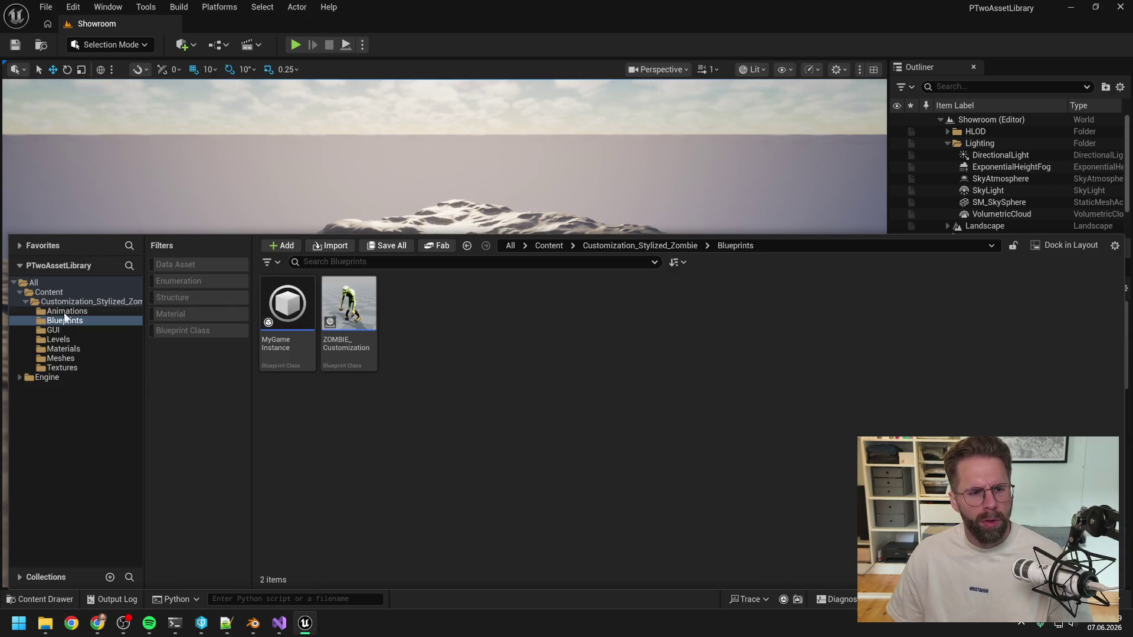
{"action": "left_click", "coordinate": [49, 292]}
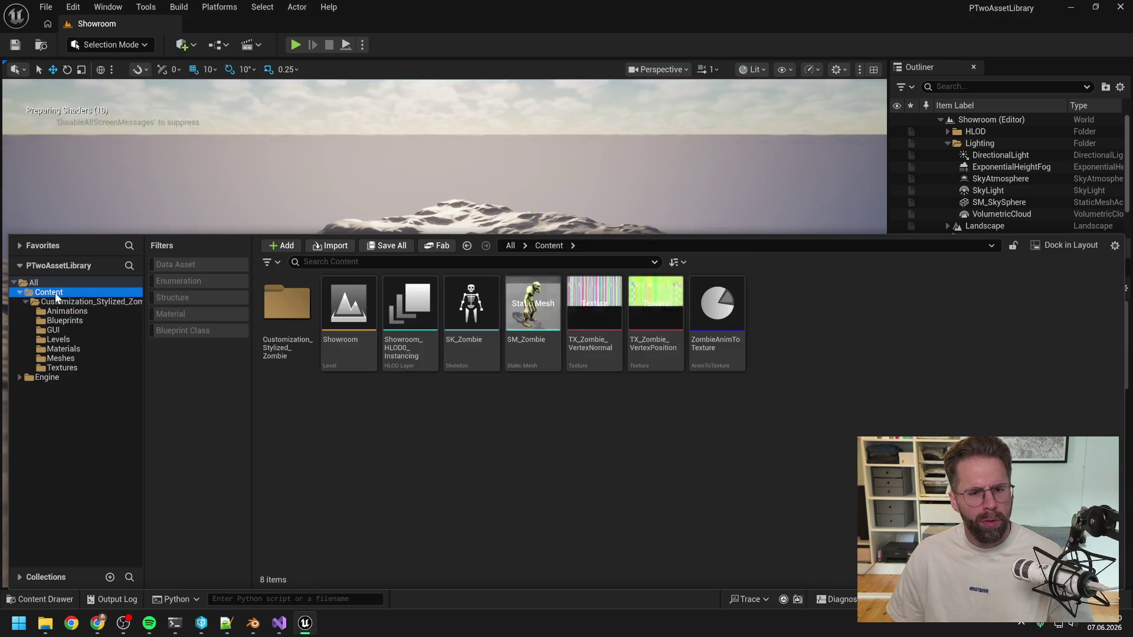
Import Zombie2.fbx from the Blender folder into the Content folder
{"action": "right_click", "coordinate": [487, 446]}
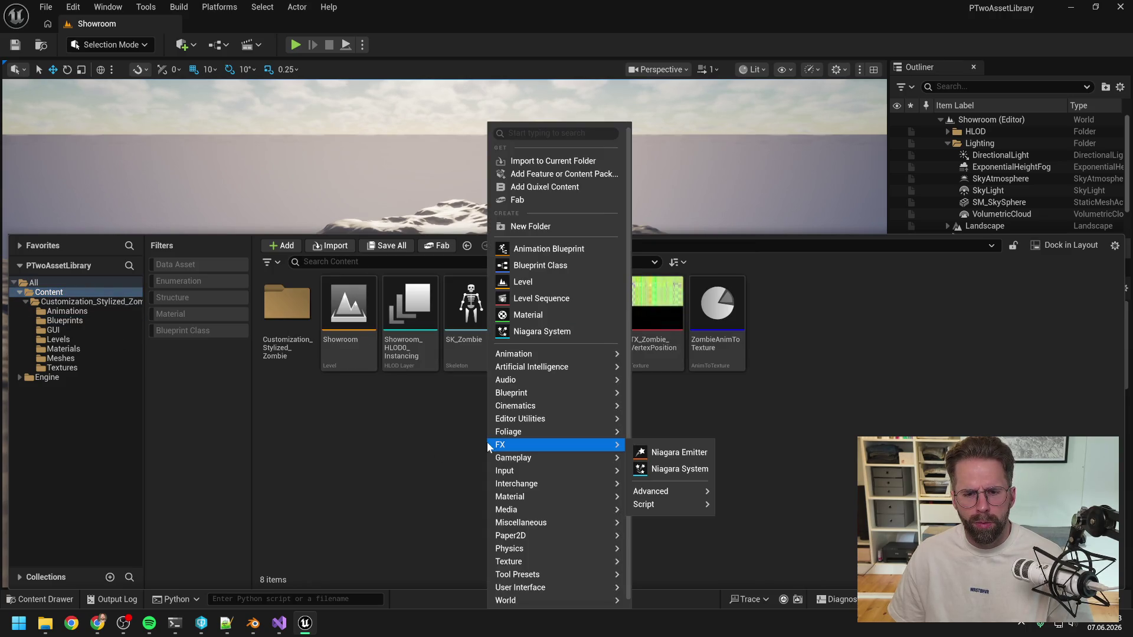
{"action": "left_click", "coordinate": [534, 161]}
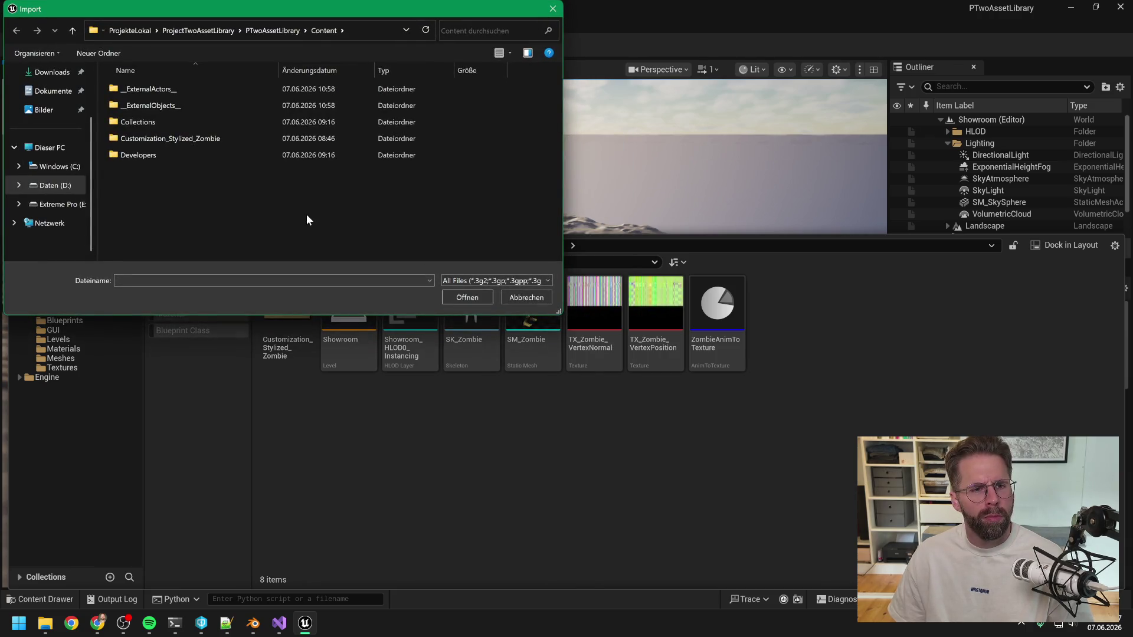
{"action": "left_click", "coordinate": [295, 30]}
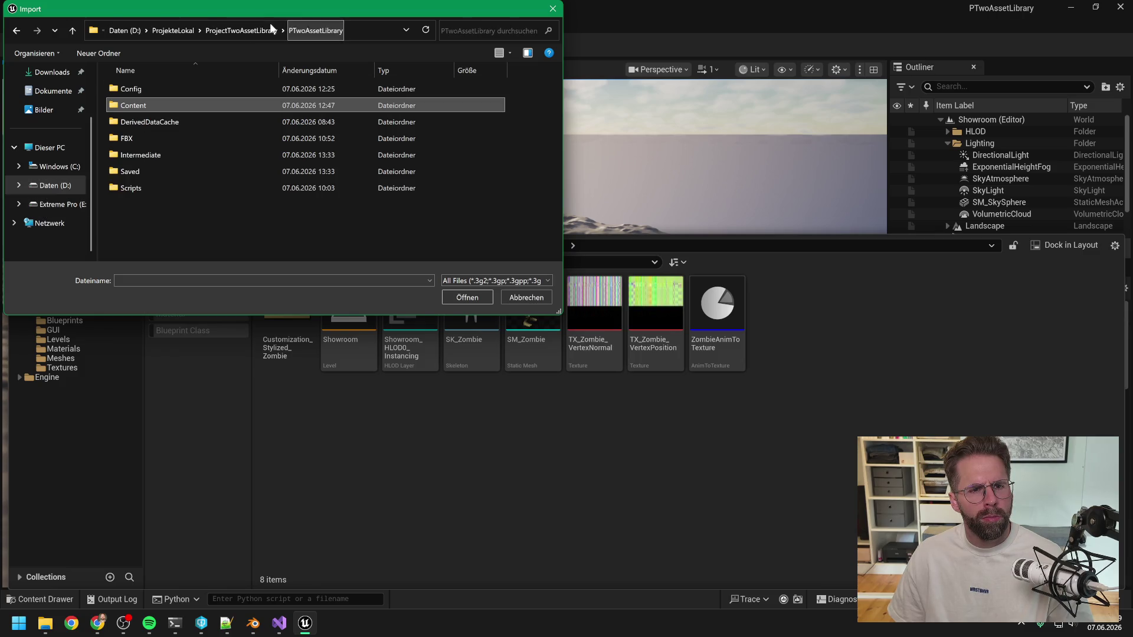
{"action": "left_click", "coordinate": [234, 27]}
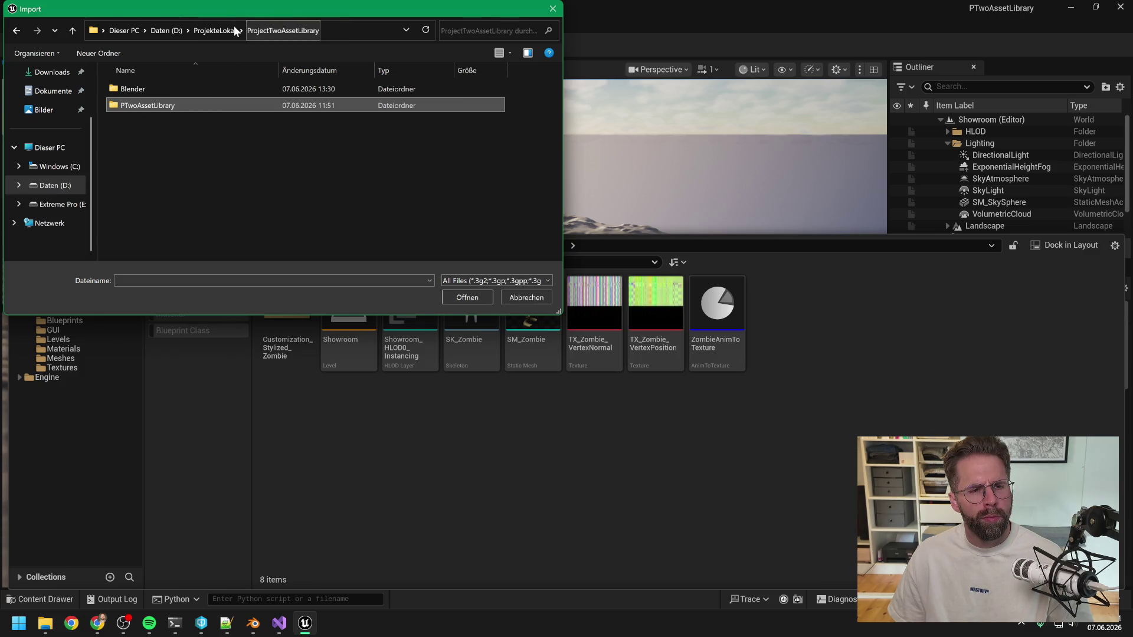
{"action": "double_click", "coordinate": [185, 88]}
{"action": "double_click", "coordinate": [172, 101]}
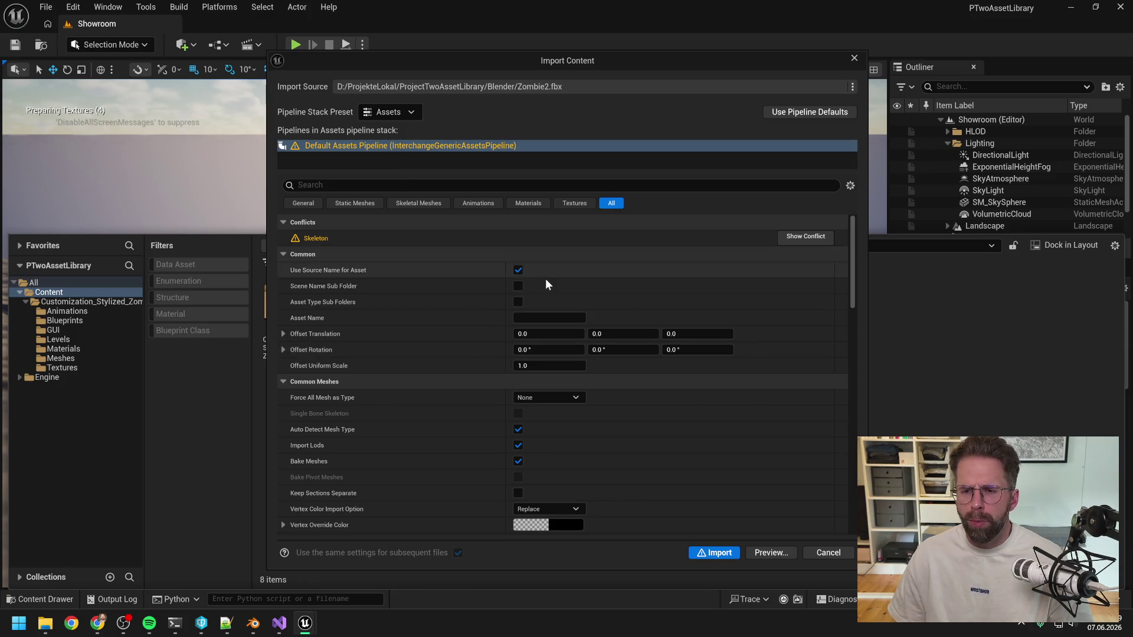
Open the skeleton conflict details and expand the Hip_J and Hip_J_003 joints
{"action": "scroll", "coordinate": [767, 337], "scroll_direction": "down", "scroll_amount": 5}
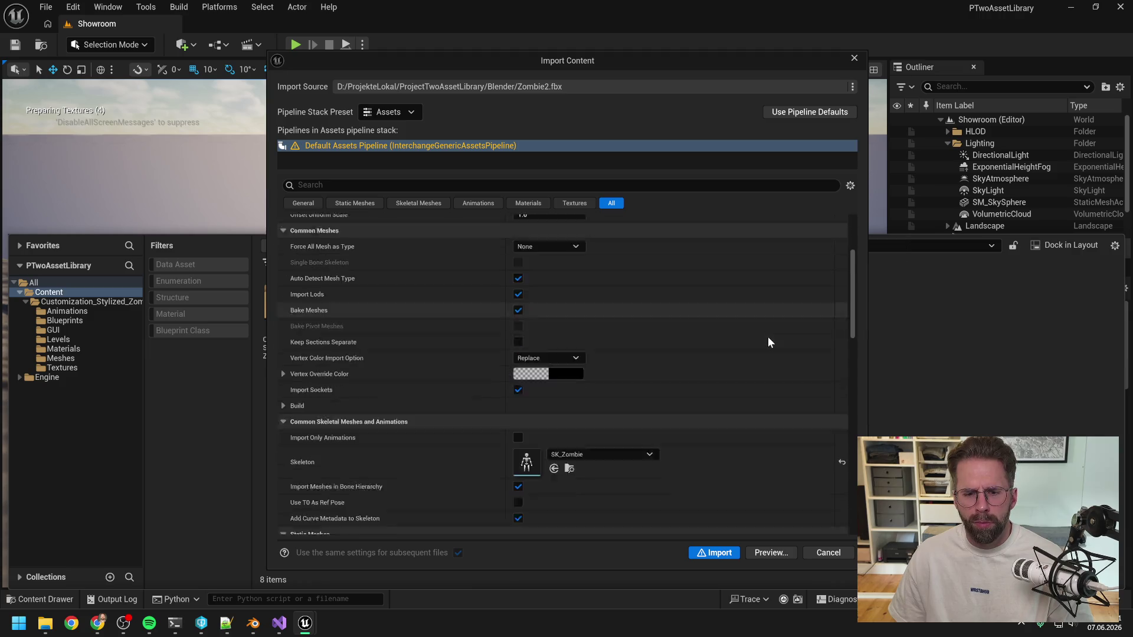
{"action": "scroll", "coordinate": [766, 339], "scroll_direction": "up", "scroll_amount": 5}
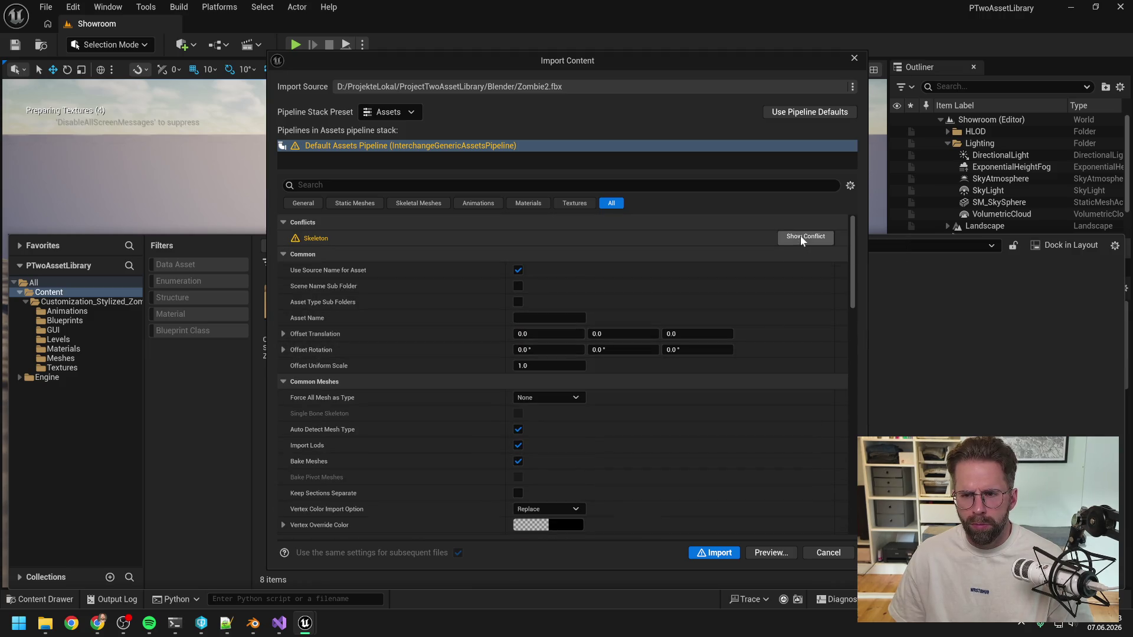
{"action": "left_click", "coordinate": [804, 236]}
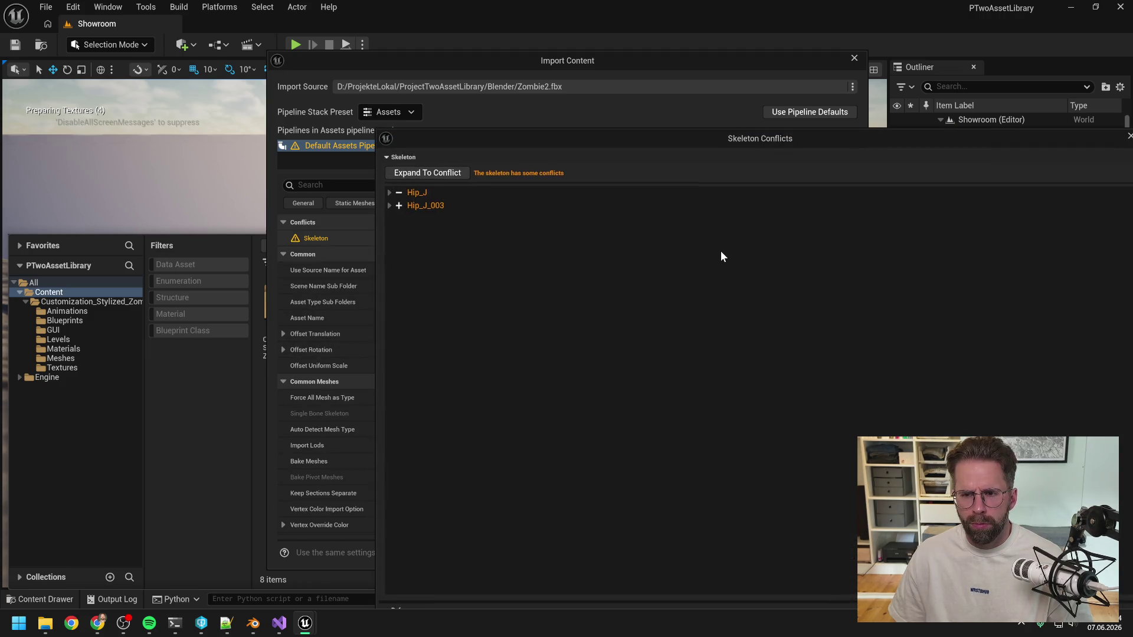
{"action": "left_click", "coordinate": [389, 192]}
{"action": "left_click", "coordinate": [389, 244]}
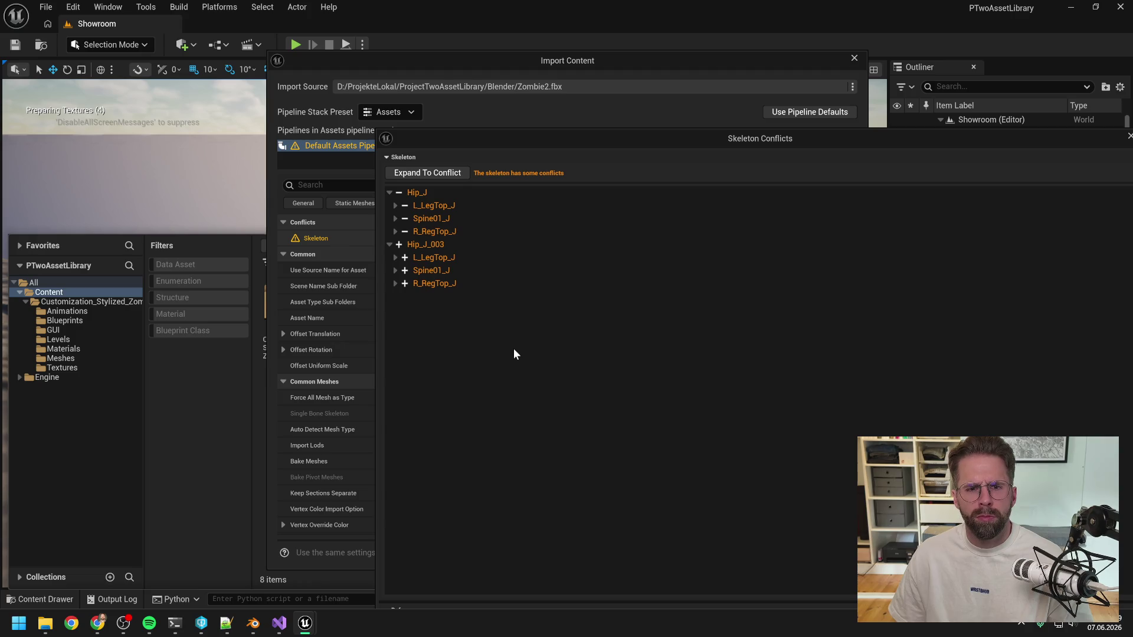
Compare root joints Hip_J and Hip_J_003, then close the conflict report and import dialog
{"action": "left_click_drag", "start_coordinate": [495, 138], "coordinate": [323, 88]}
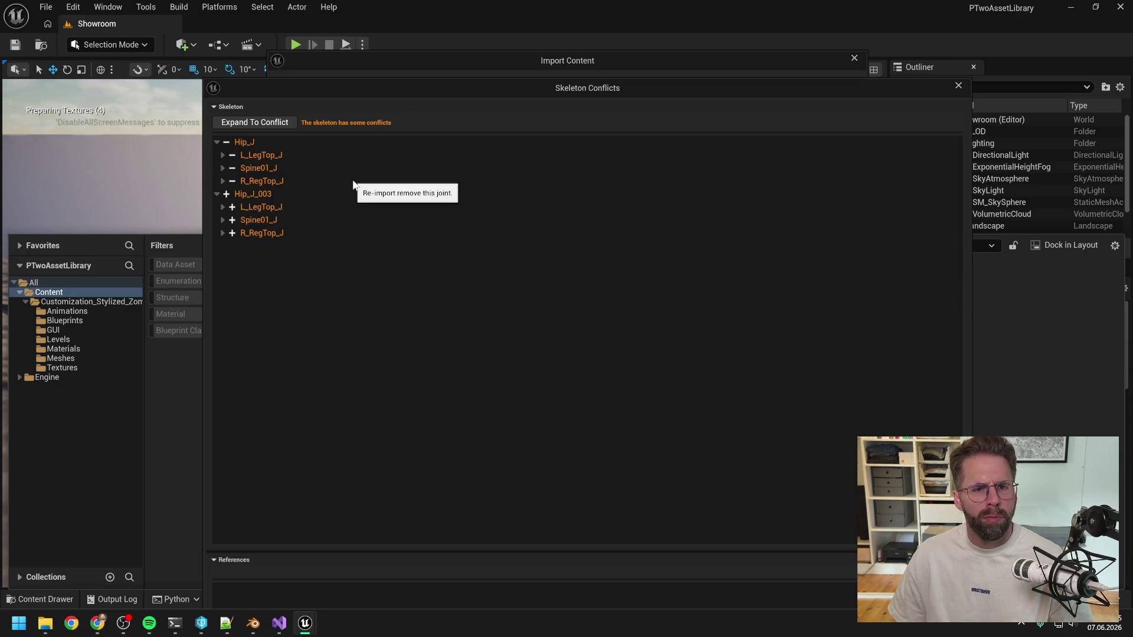
{"action": "left_click", "coordinate": [252, 121]}
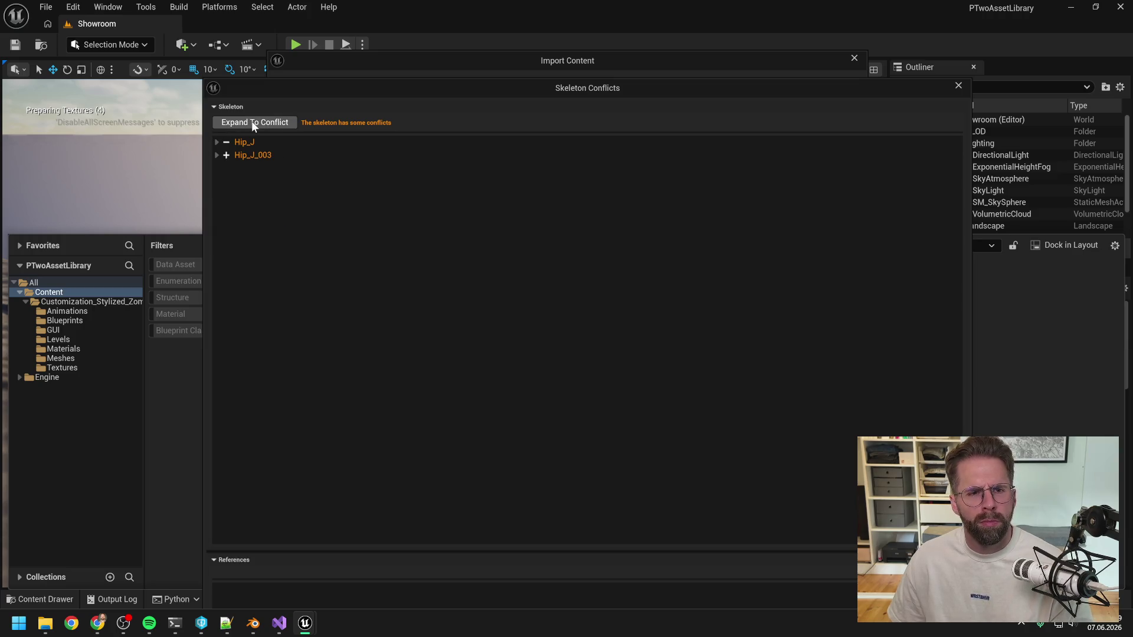
{"action": "left_click", "coordinate": [216, 155]}
{"action": "left_click", "coordinate": [215, 142]}
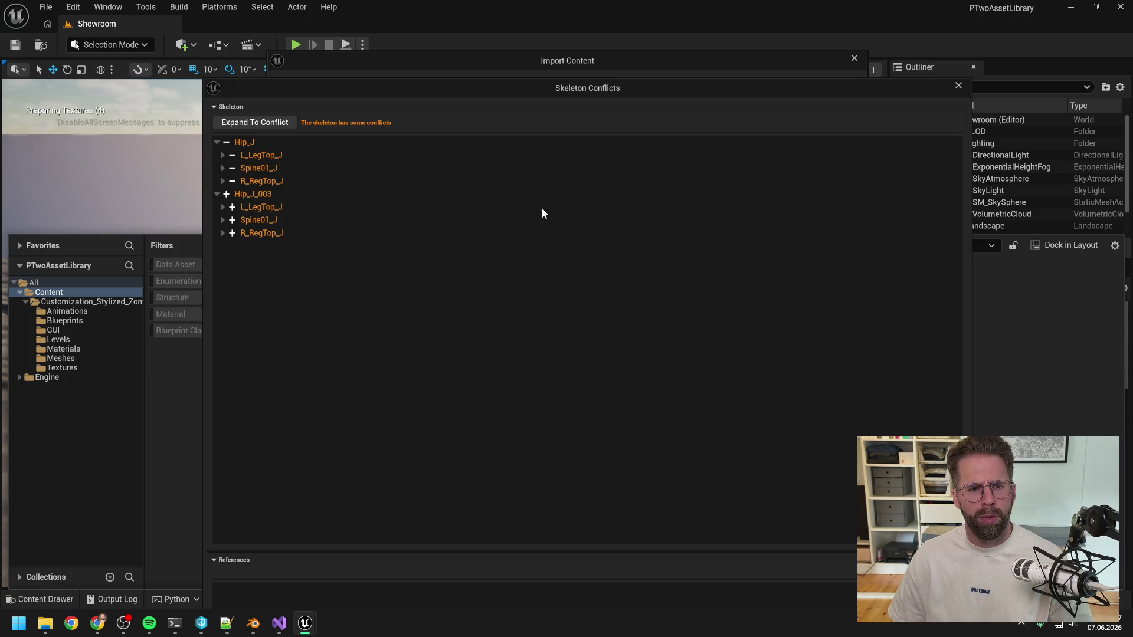
{"action": "left_click", "coordinate": [959, 86]}
{"action": "left_click", "coordinate": [854, 58]}
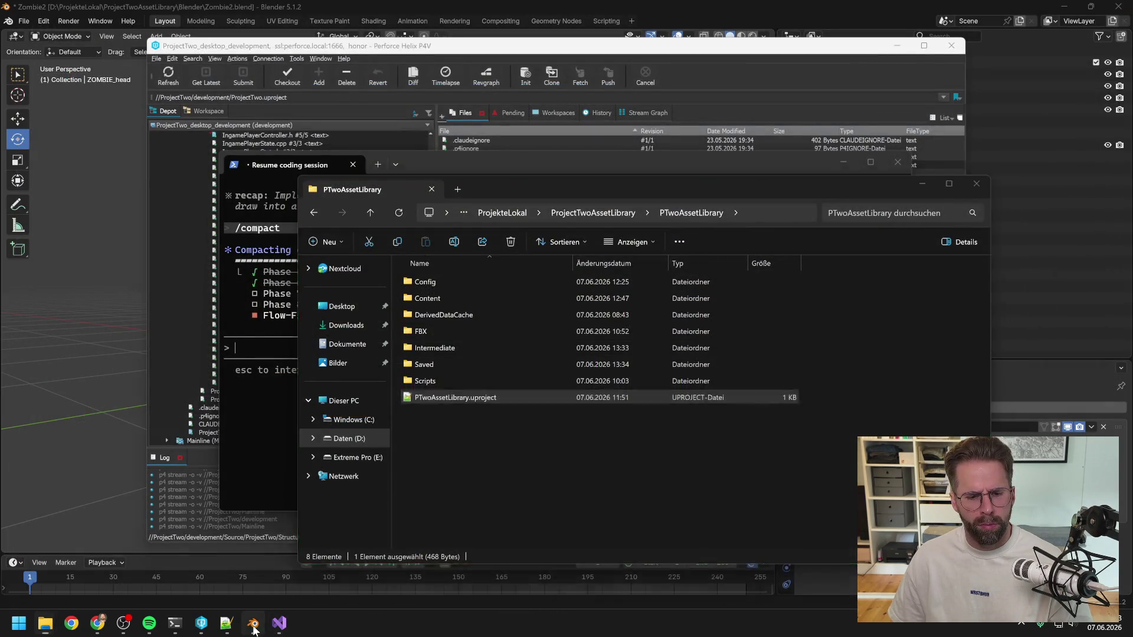
In Blender's Outliner, rename the ZOMBIE_head.001 parent object to ZOMBIE
{"action": "left_click", "coordinate": [253, 623]}
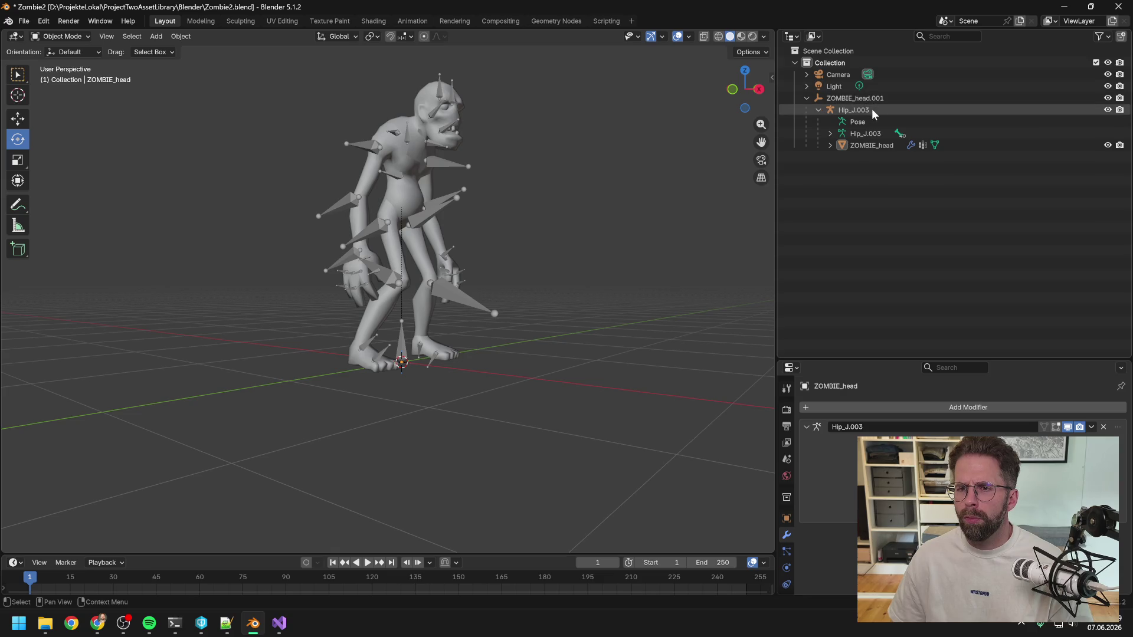
{"action": "left_click", "coordinate": [829, 145]}
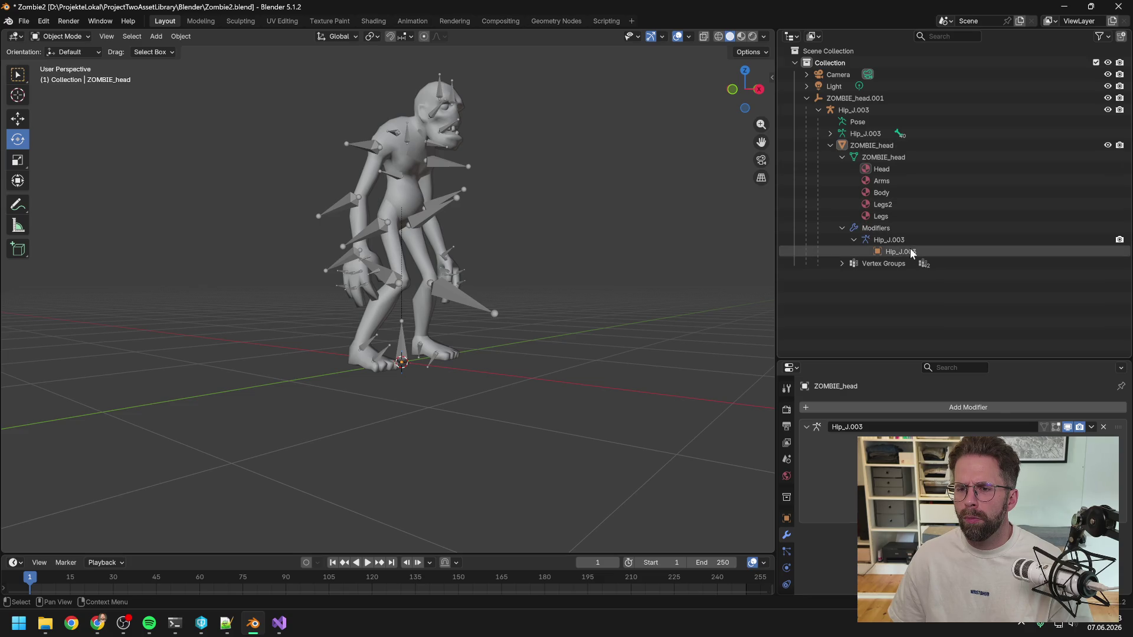
{"action": "double_click", "coordinate": [855, 98]}
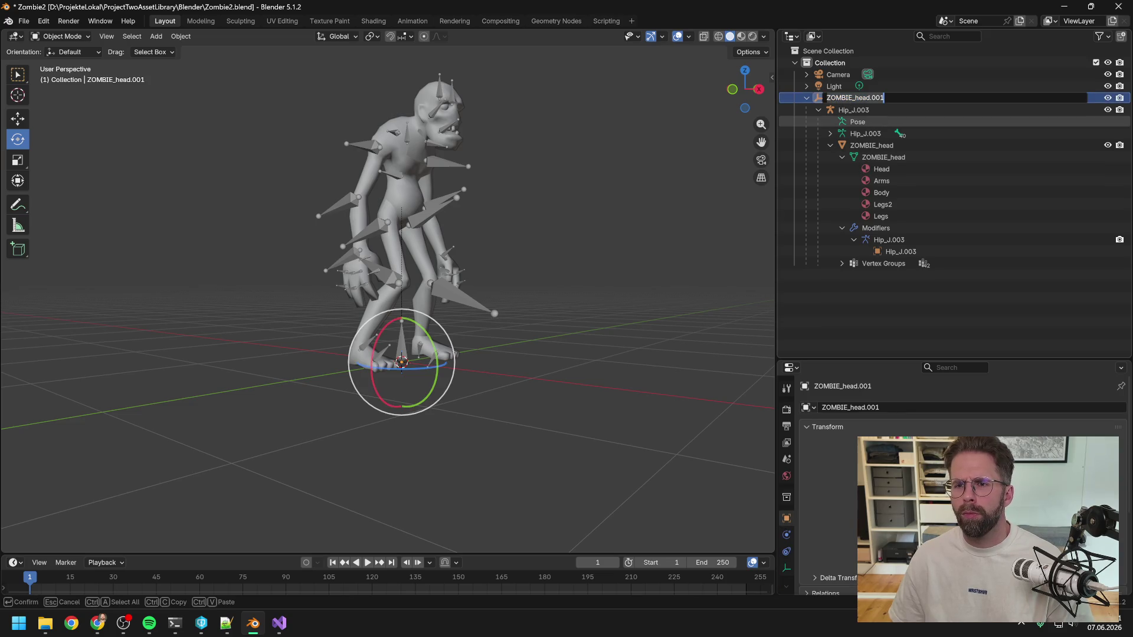
{"action": "type", "text": "ZOMBIE"}
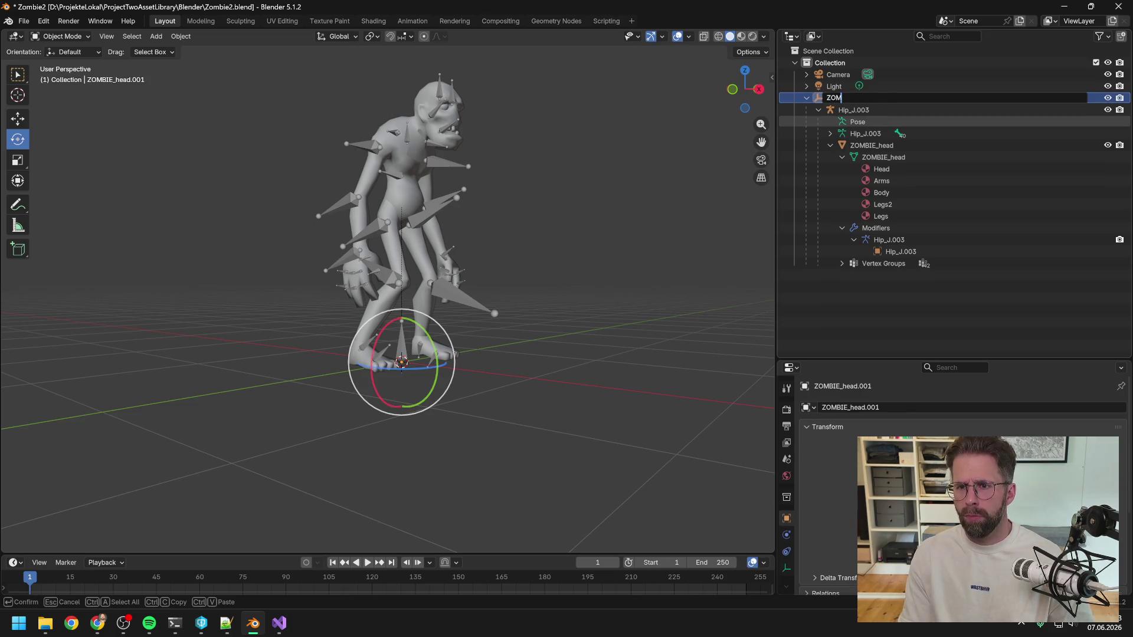
{"action": "key", "text": "Return"}
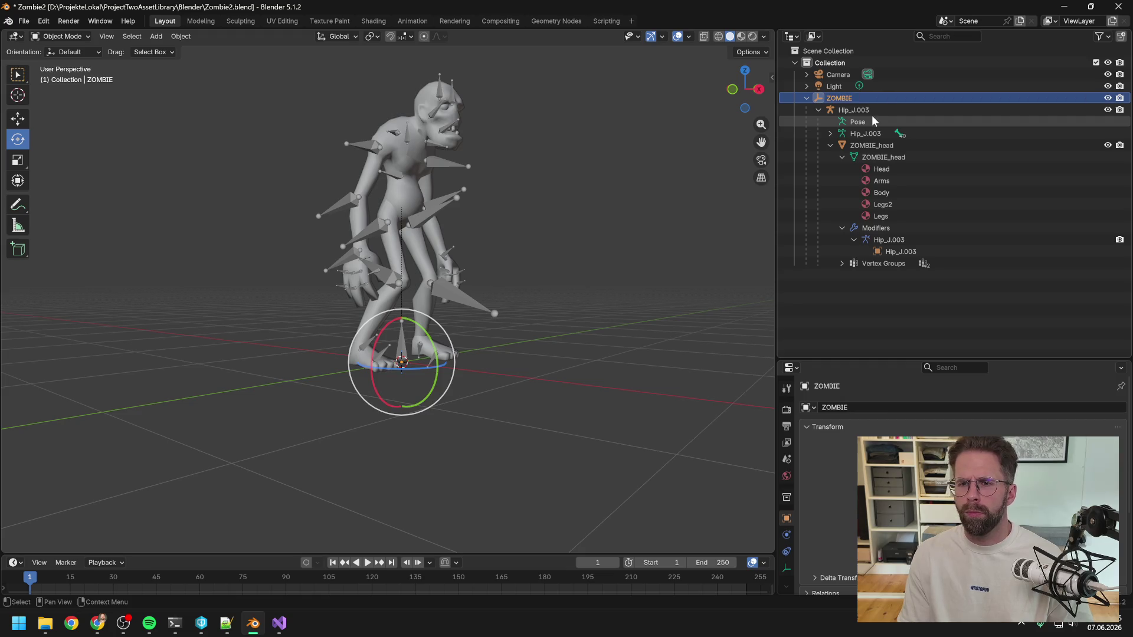
Select the Hip_J.003 armature and return to the PTwoAssetLibrary folder in Explorer
{"action": "left_click", "coordinate": [872, 113]}
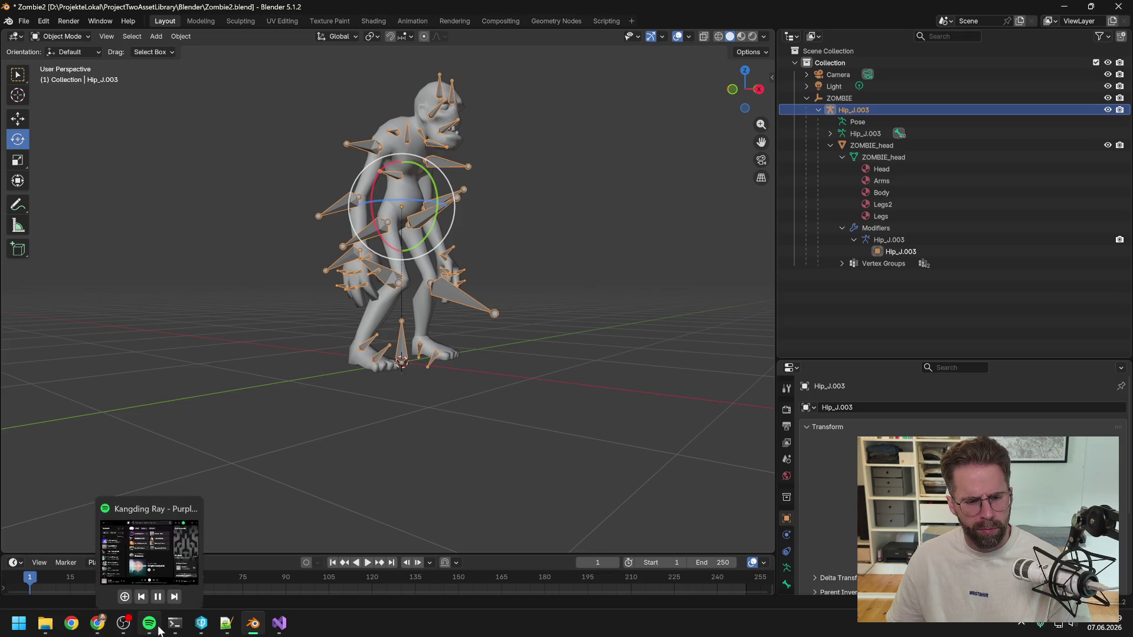
{"action": "mouse_move", "coordinate": [46, 623]}
{"action": "left_click", "coordinate": [237, 525]}
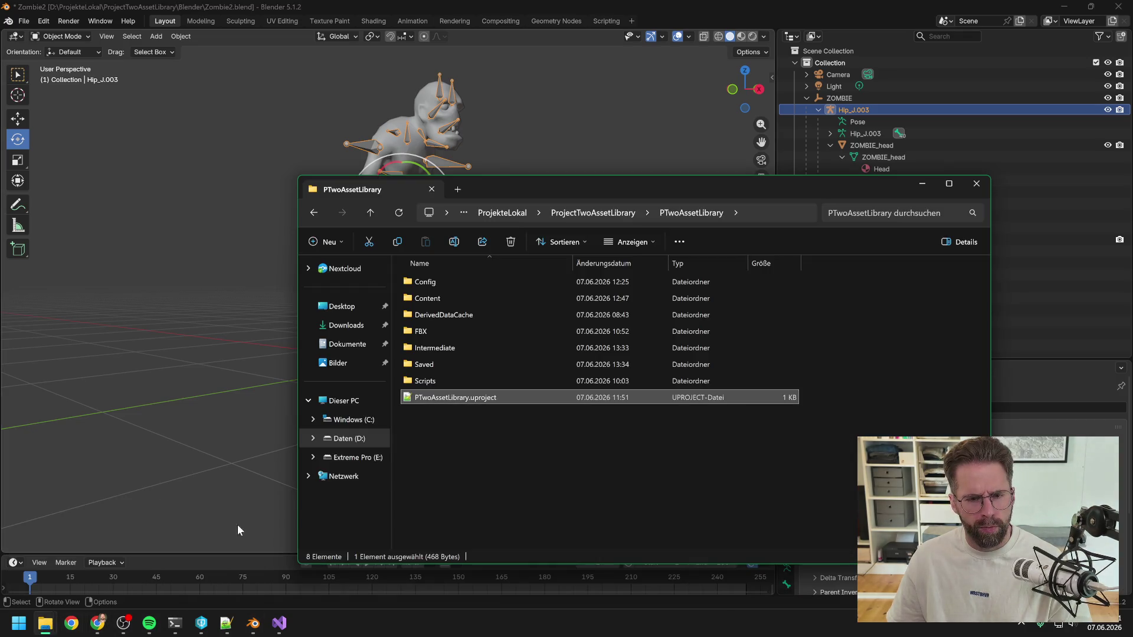
Open PTwoAssetLibrary.uproject in Unreal Engine through Open With
{"action": "left_click", "coordinate": [477, 445]}
{"action": "right_click", "coordinate": [463, 398]}
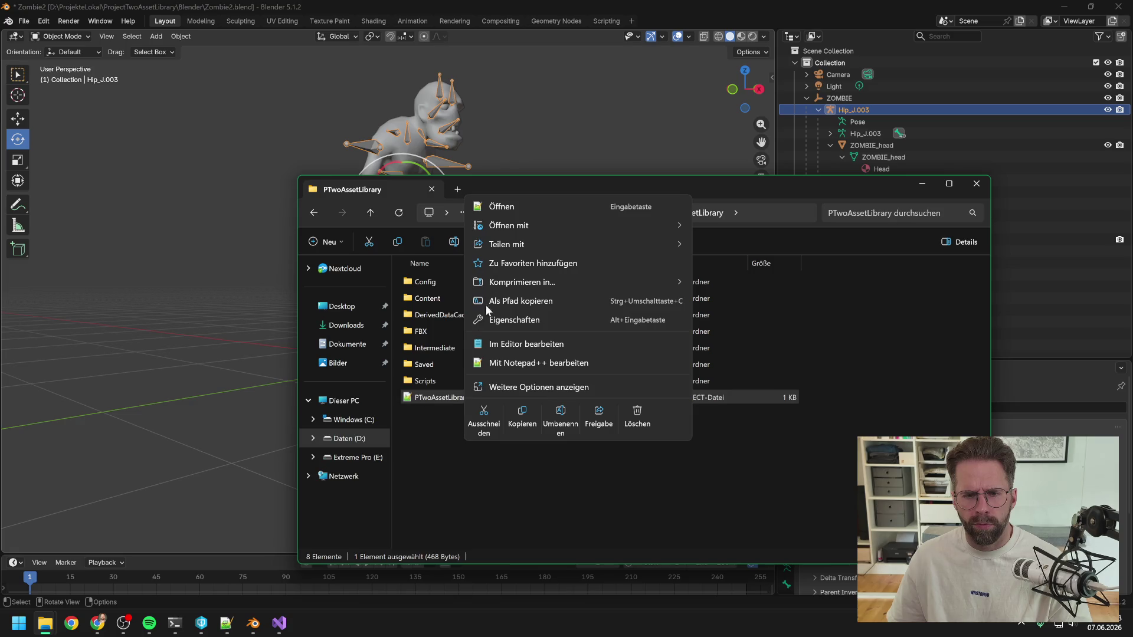
{"action": "mouse_move", "coordinate": [511, 225]}
{"action": "left_click", "coordinate": [728, 238]}
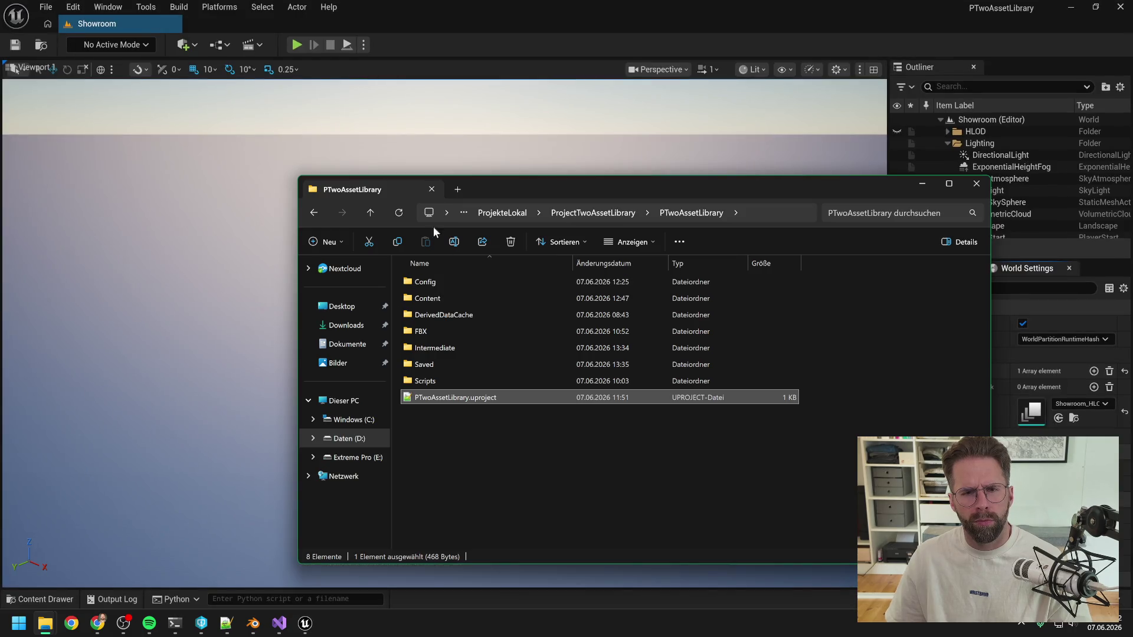
Open the Content Drawer and bring up the Content folder's add/import menu
{"action": "left_click", "coordinate": [486, 34]}
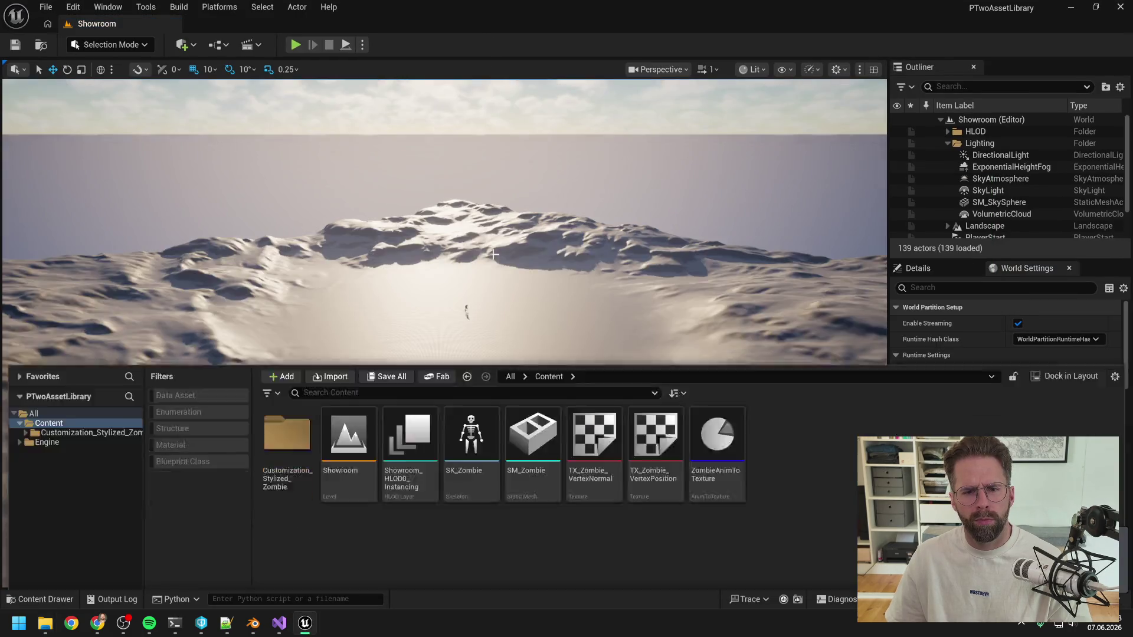
{"action": "key", "text": "ctrl+space"}
{"action": "right_click", "coordinate": [409, 455]}
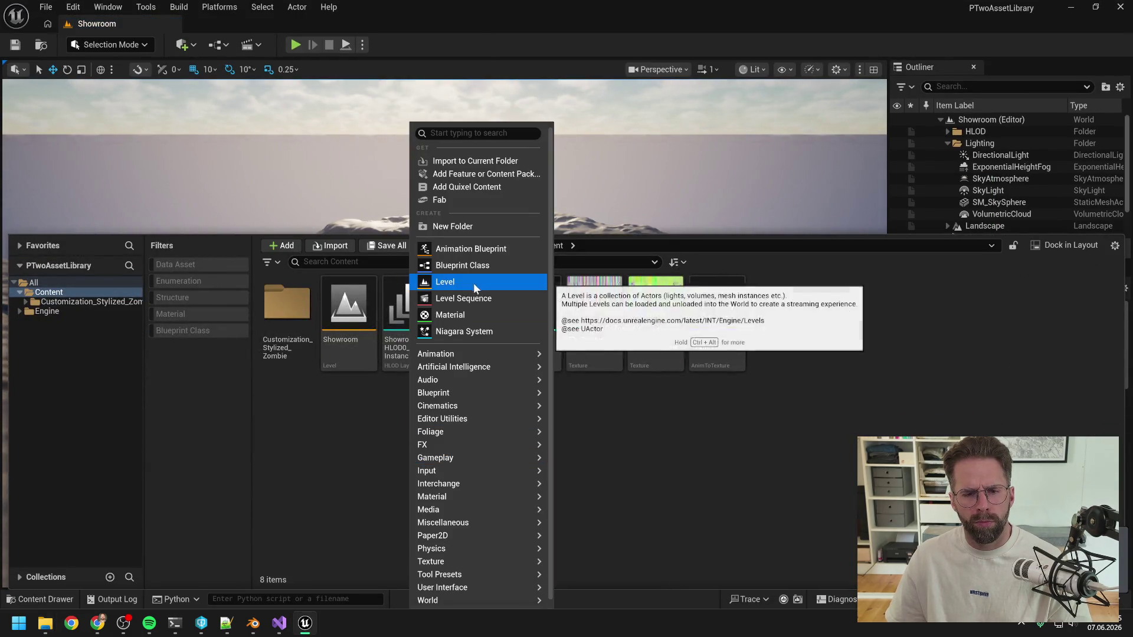
Use Import to Current Folder to load Zombie2.fbx from the project's Blender folder
{"action": "mouse_move", "coordinate": [474, 449]}
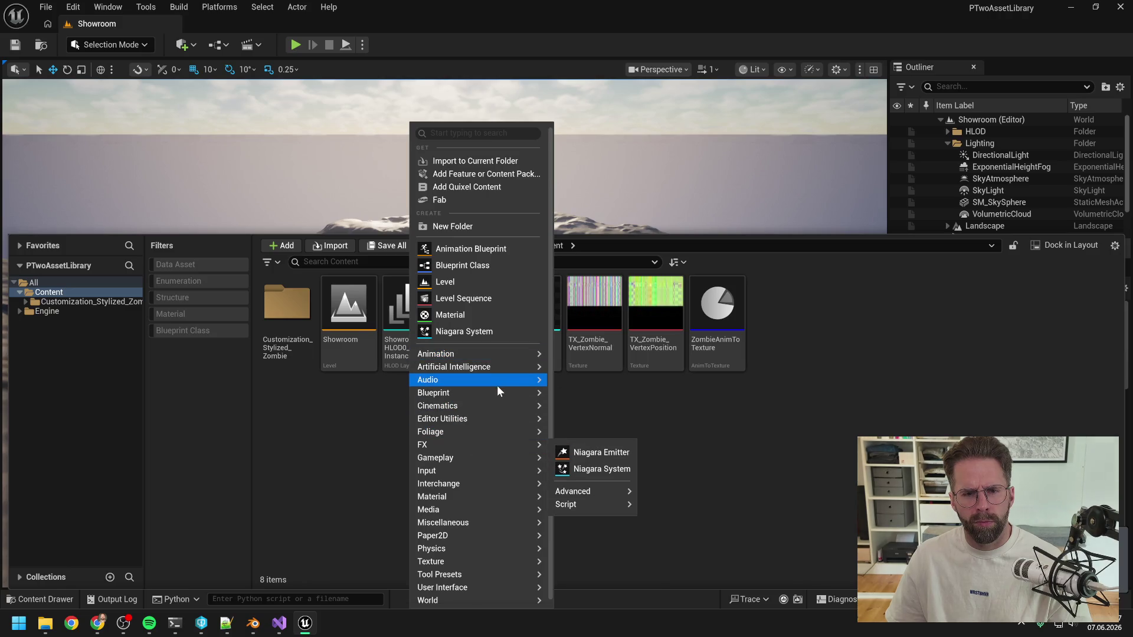
{"action": "left_click", "coordinate": [482, 166]}
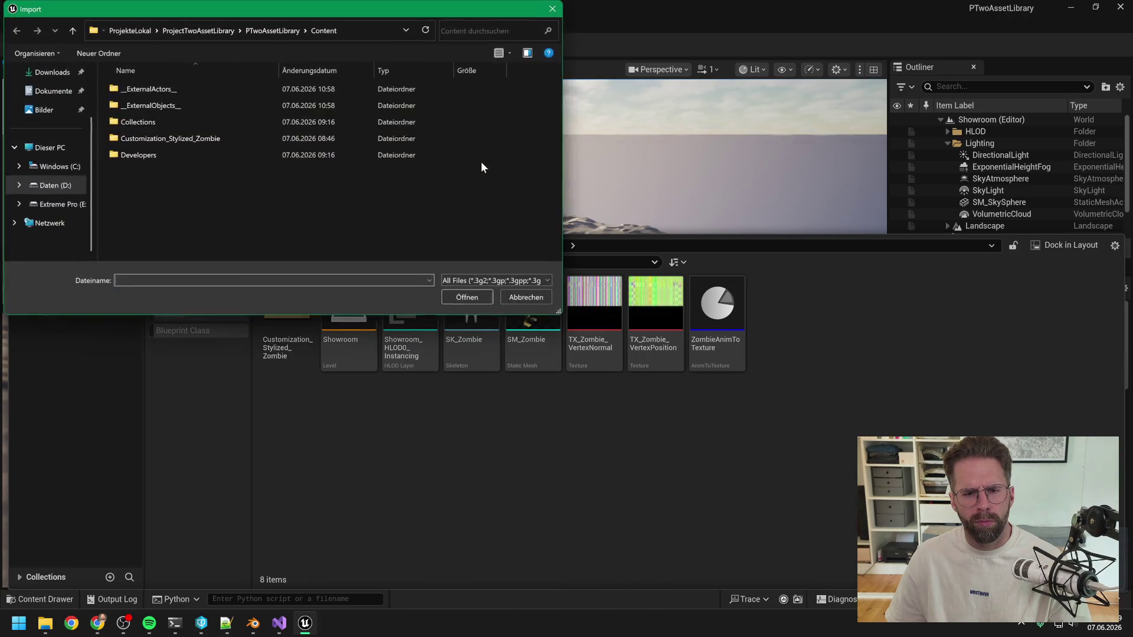
{"action": "left_click", "coordinate": [270, 31]}
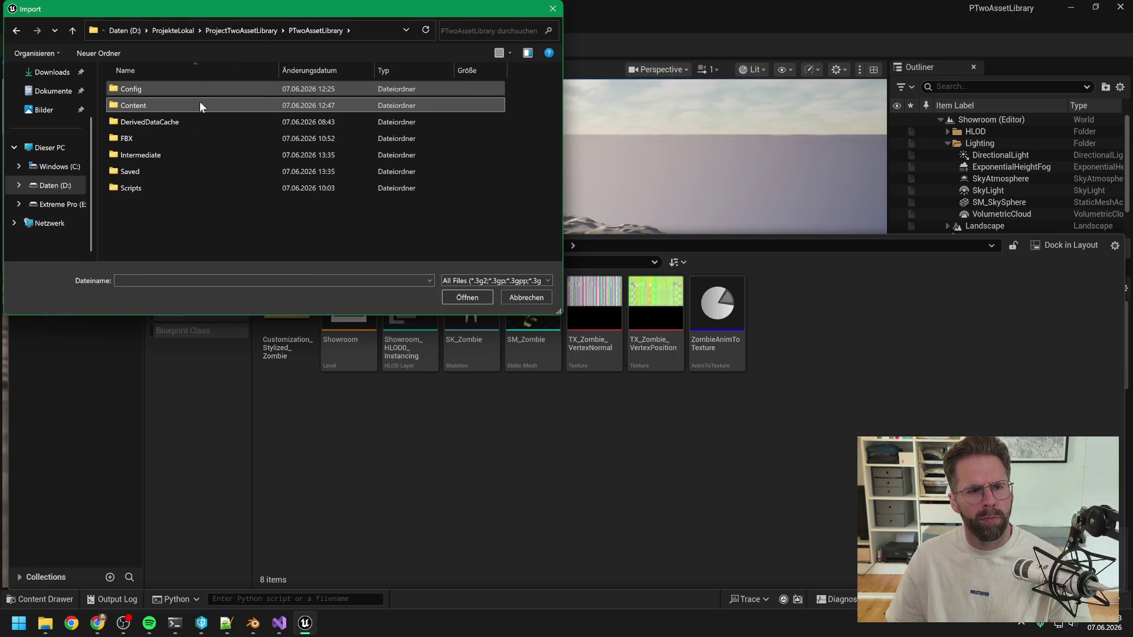
{"action": "left_click", "coordinate": [243, 31]}
{"action": "double_click", "coordinate": [158, 90]}
{"action": "double_click", "coordinate": [155, 105]}
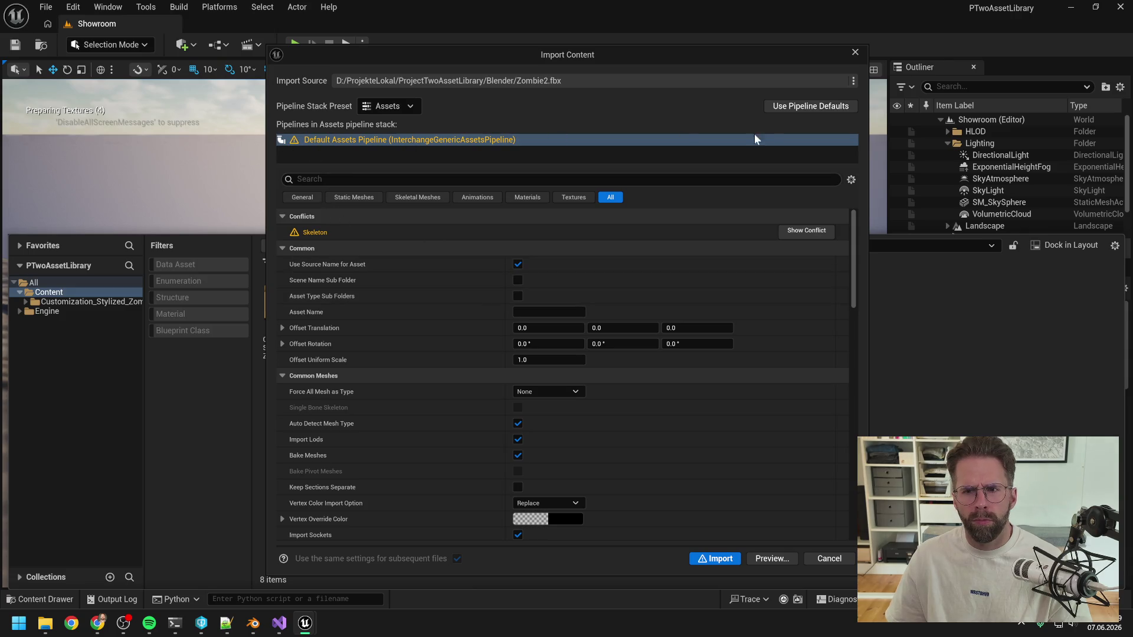
Select the default assets pipeline, recheck the Hip_J_003 conflict, then close both dialogs
{"action": "left_click", "coordinate": [422, 142]}
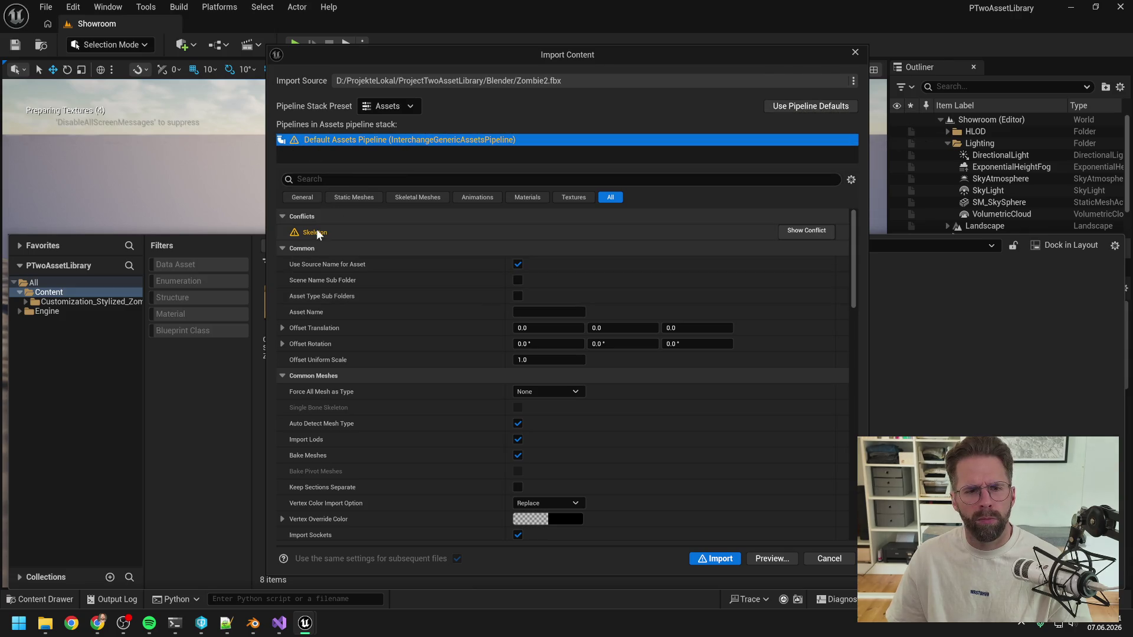
{"action": "left_click", "coordinate": [825, 233]}
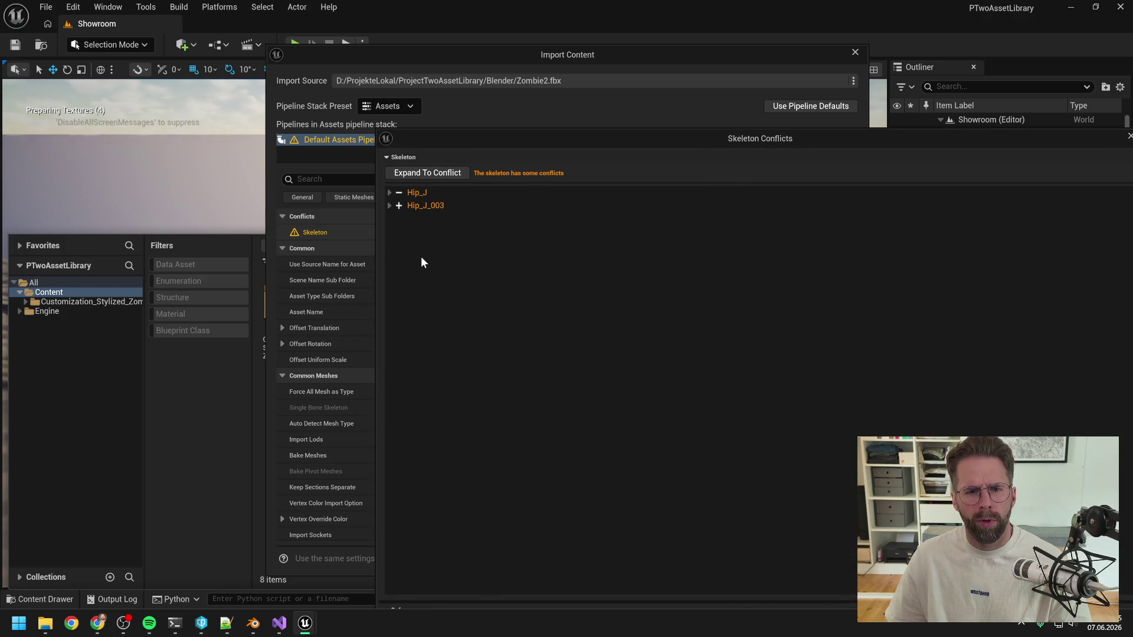
{"action": "left_click_drag", "start_coordinate": [580, 142], "coordinate": [378, 129]}
{"action": "left_click", "coordinate": [175, 194]}
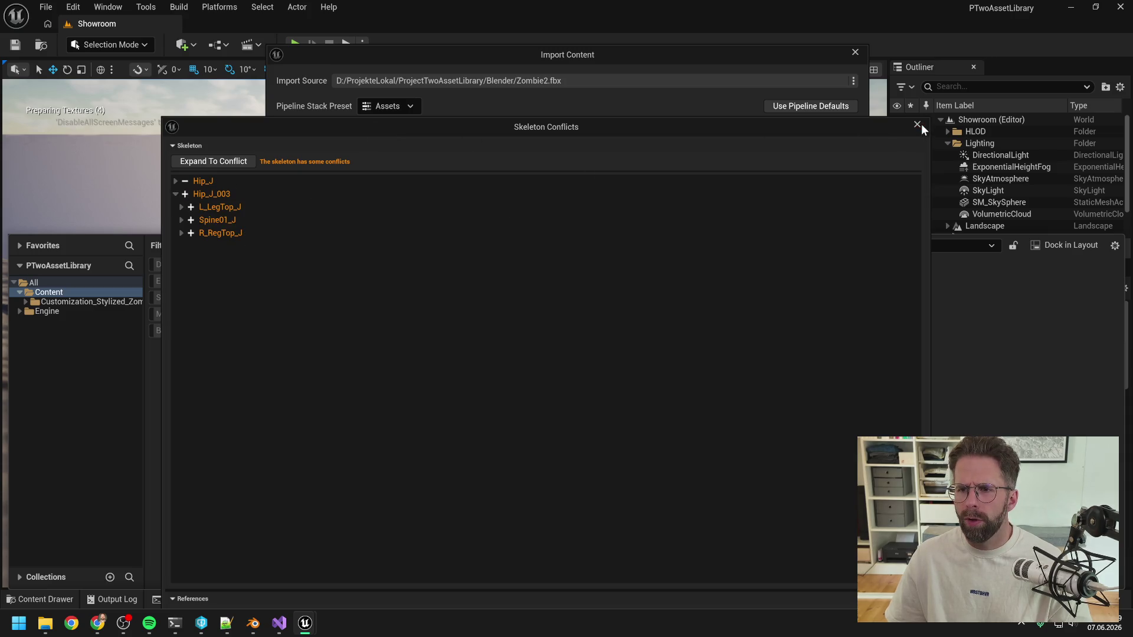
{"action": "left_click", "coordinate": [918, 124]}
{"action": "left_click", "coordinate": [855, 53]}
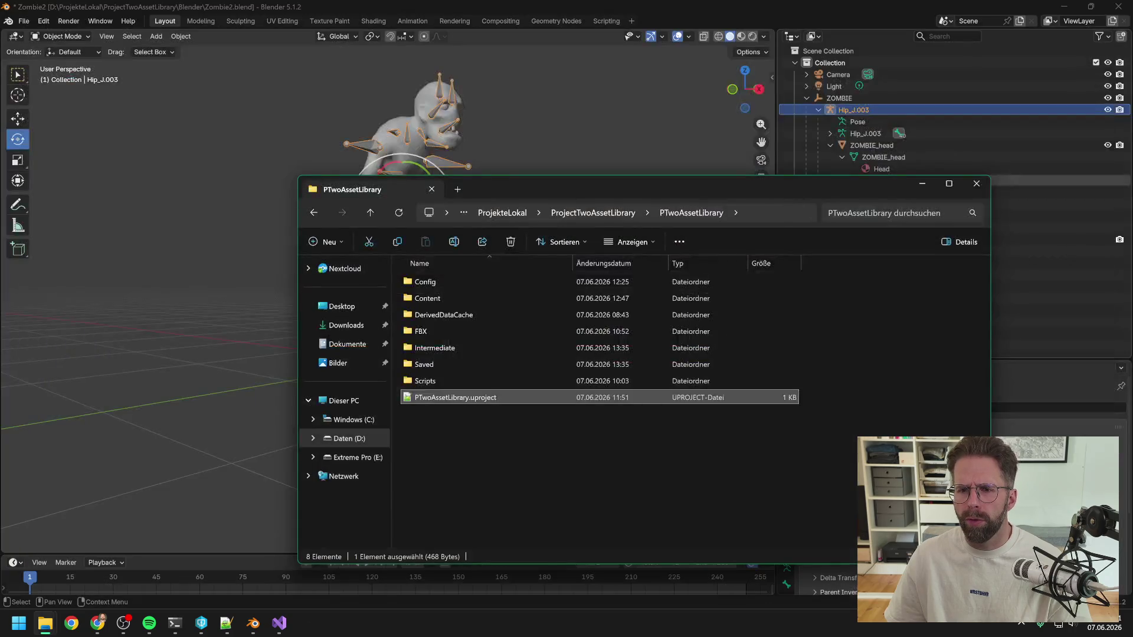
{"action": "left_click", "coordinate": [886, 37]}
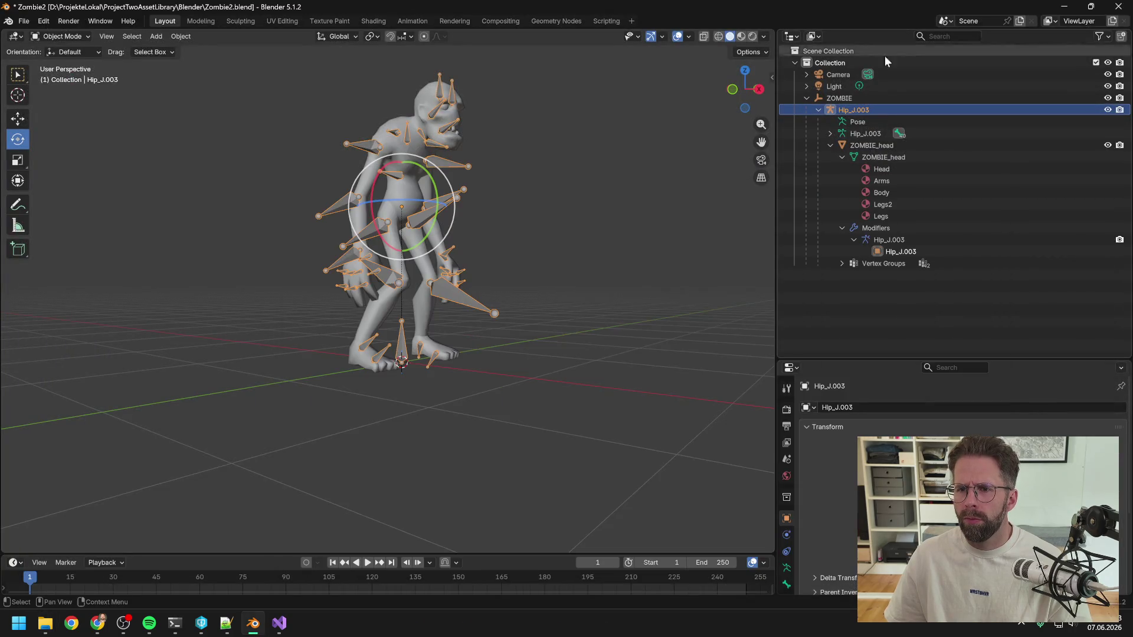
{"action": "double_click", "coordinate": [864, 108]}
{"action": "key", "text": "BackSpace"}
{"action": "key", "text": "BackSpace"}
{"action": "key", "text": "BackSpace"}
{"action": "key", "text": "Return"}
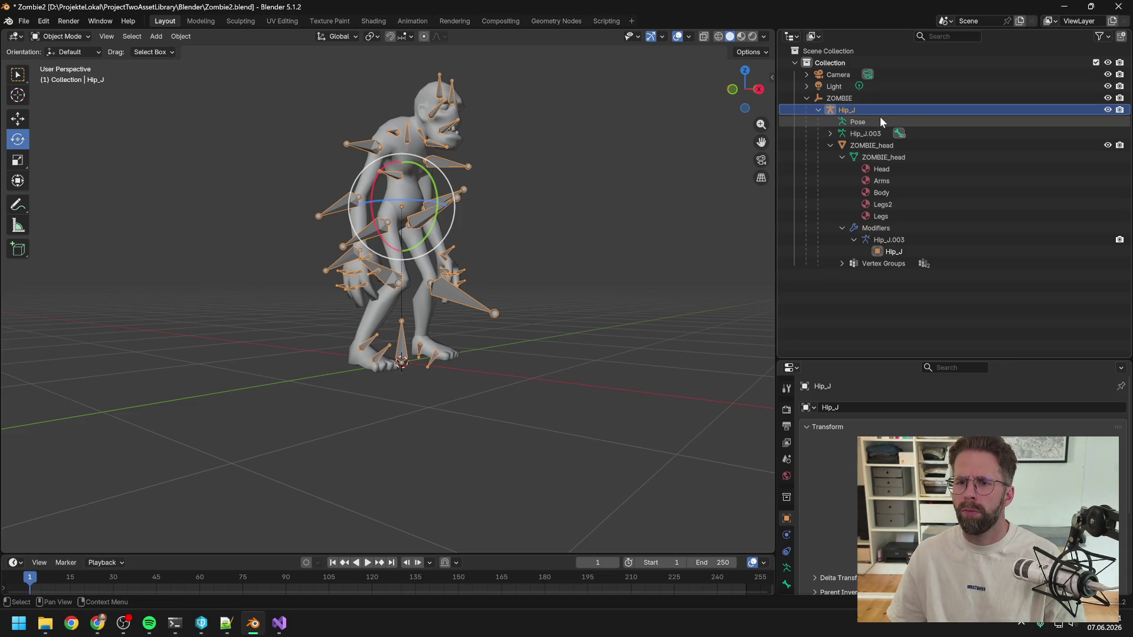
{"action": "double_click", "coordinate": [877, 134]}
{"action": "key", "text": "BackSpace"}
{"action": "key", "text": "BackSpace"}
{"action": "key", "text": "BackSpace"}
{"action": "key", "text": "Return"}
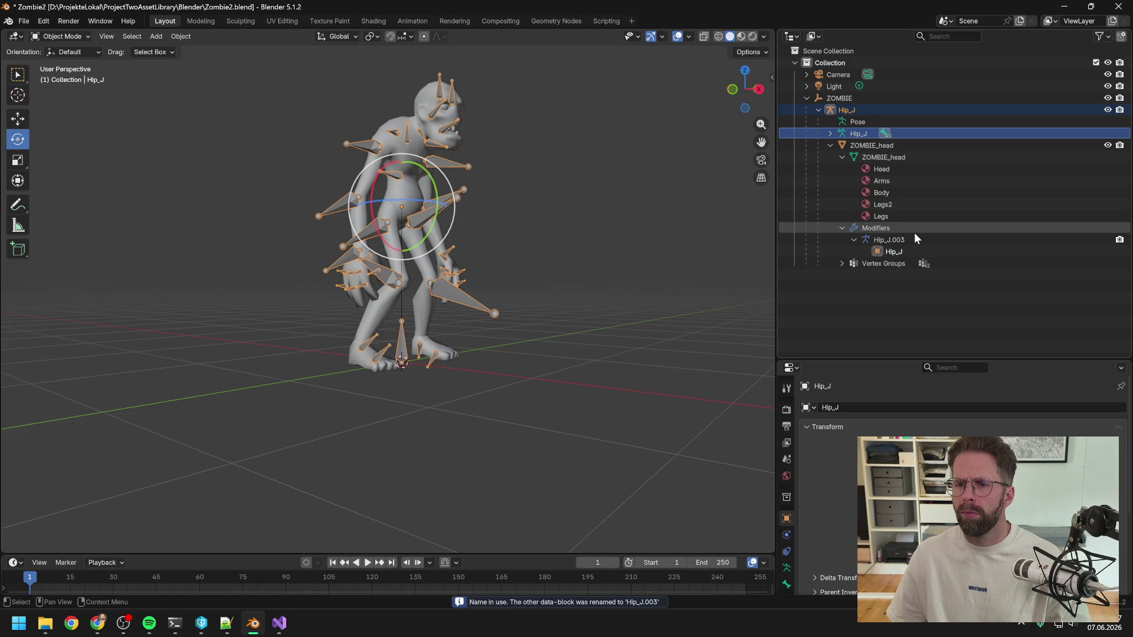
{"action": "left_click", "coordinate": [901, 252]}
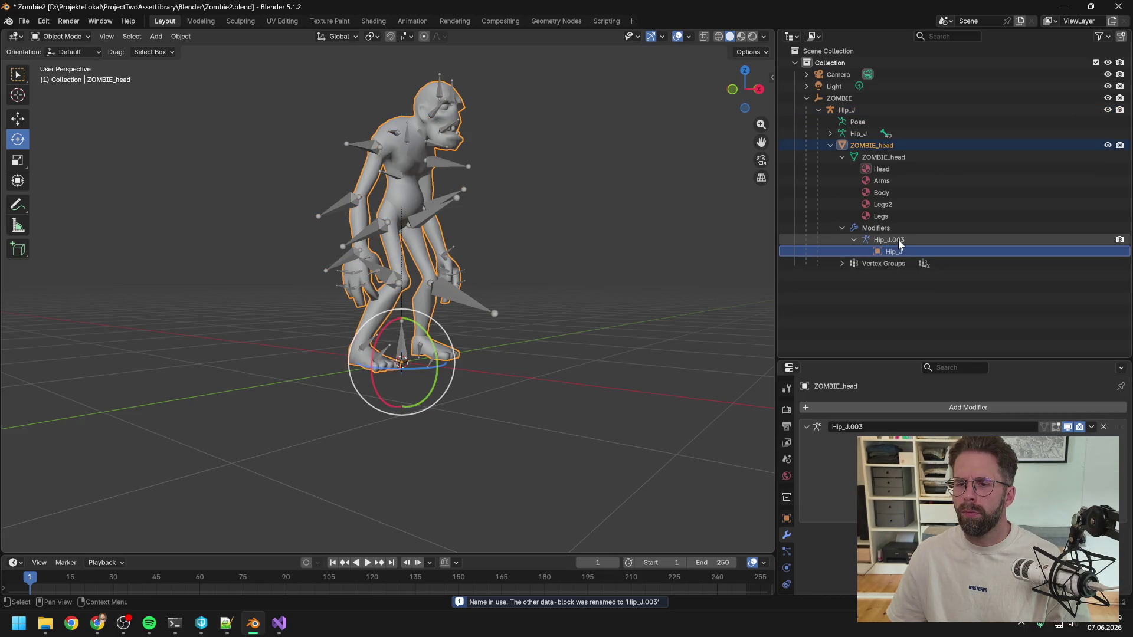
{"action": "double_click", "coordinate": [891, 239]}
{"action": "key", "text": "End"}
{"action": "key", "text": "BackSpace"}
{"action": "key", "text": "BackSpace"}
{"action": "key", "text": "BackSpace"}
{"action": "key", "text": "BackSpace"}
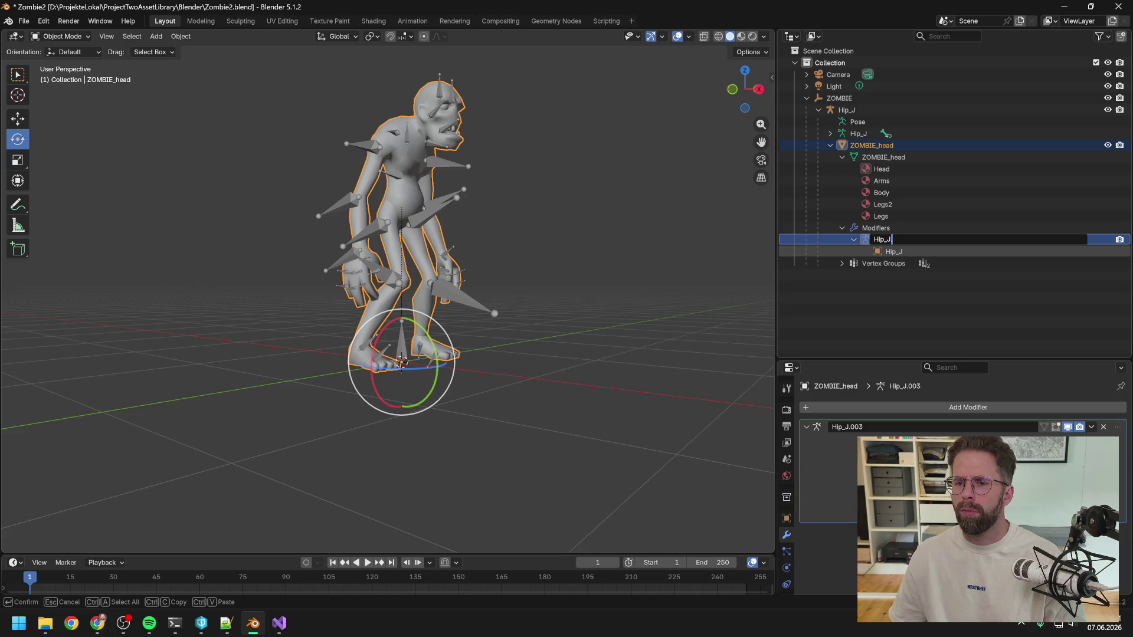
{"action": "key", "text": "Return"}
{"action": "left_click", "coordinate": [842, 263]}
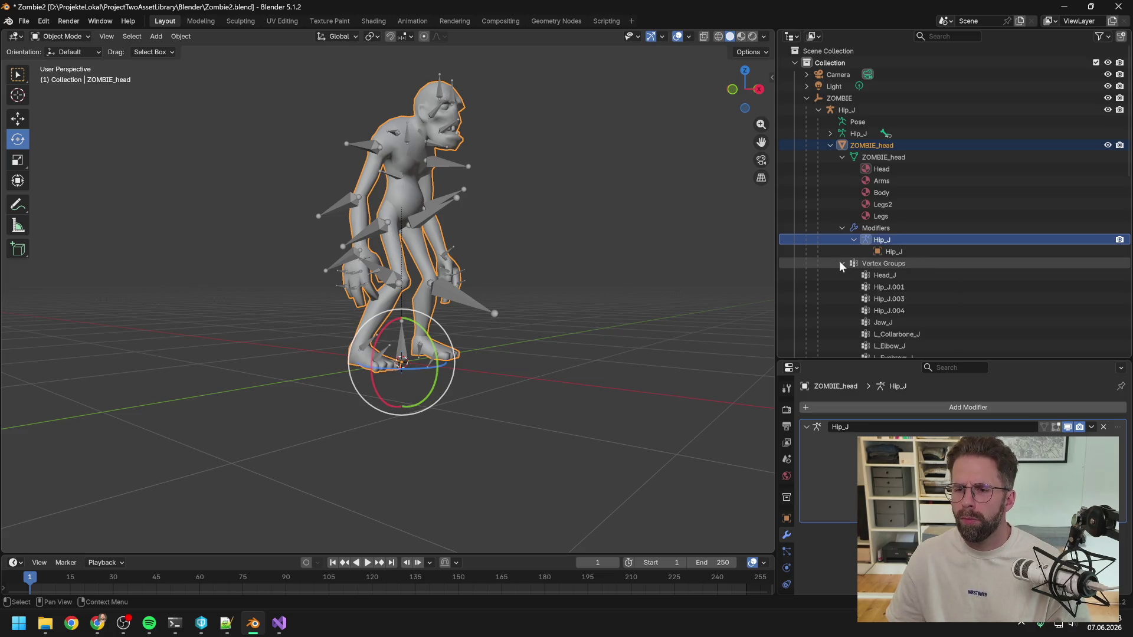
{"action": "scroll", "coordinate": [950, 266], "scroll_direction": "down", "scroll_amount": 3}
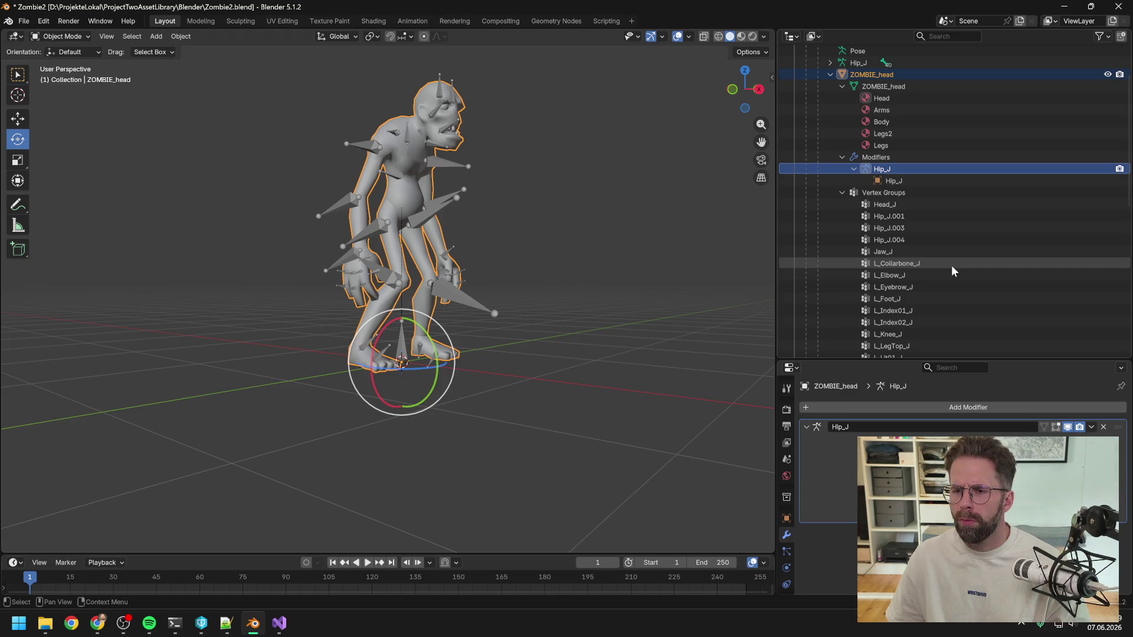
{"action": "scroll", "coordinate": [938, 225], "scroll_direction": "down", "scroll_amount": 4}
{"action": "scroll", "coordinate": [942, 228], "scroll_direction": "down", "scroll_amount": 10}
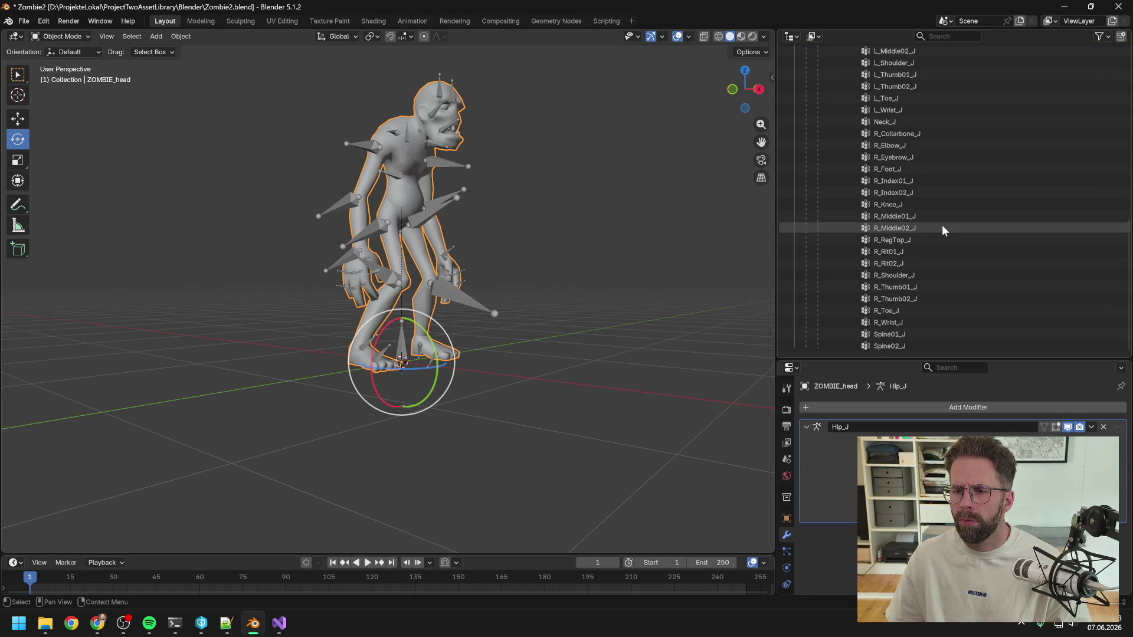
{"action": "scroll", "coordinate": [941, 228], "scroll_direction": "up", "scroll_amount": 7}
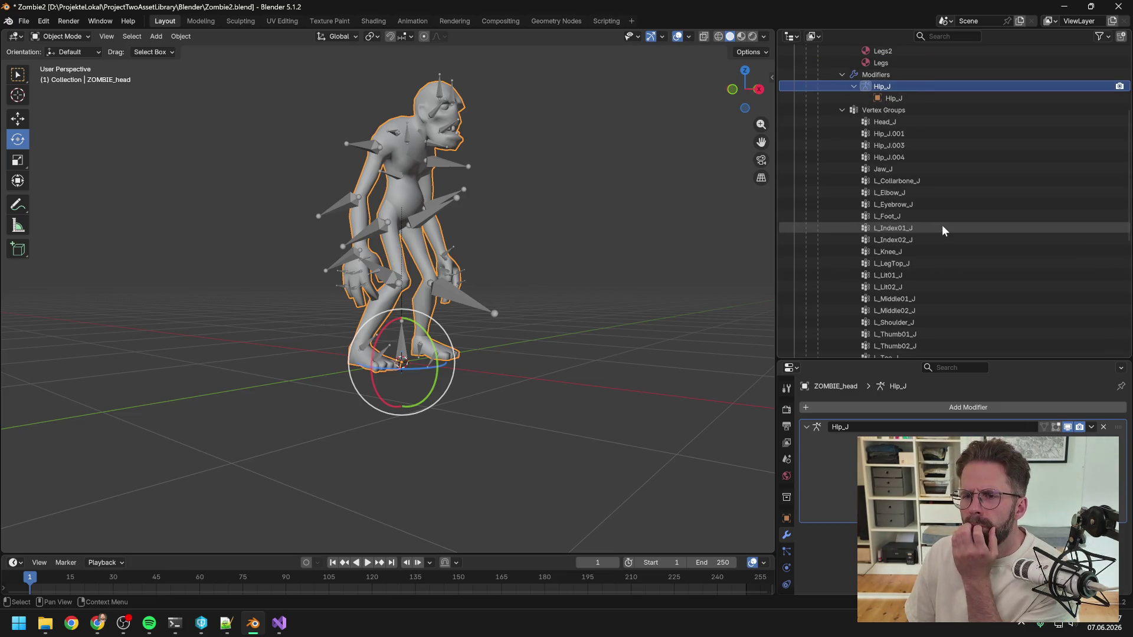
{"action": "left_click", "coordinate": [898, 136]}
{"action": "left_click", "coordinate": [898, 145]}
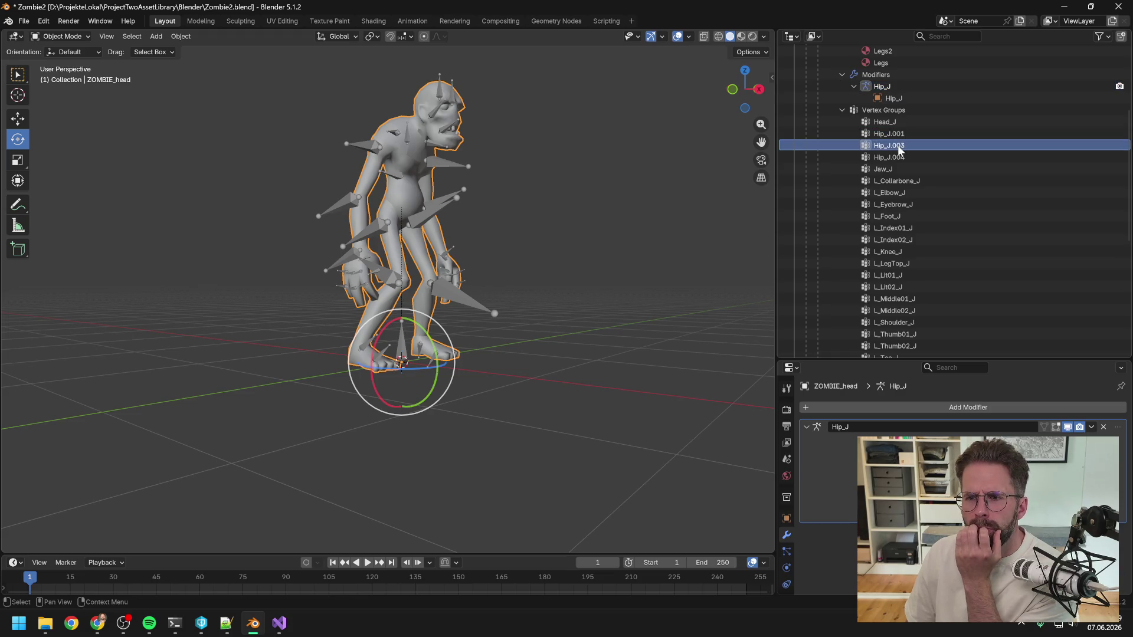
{"action": "left_click", "coordinate": [904, 158]}
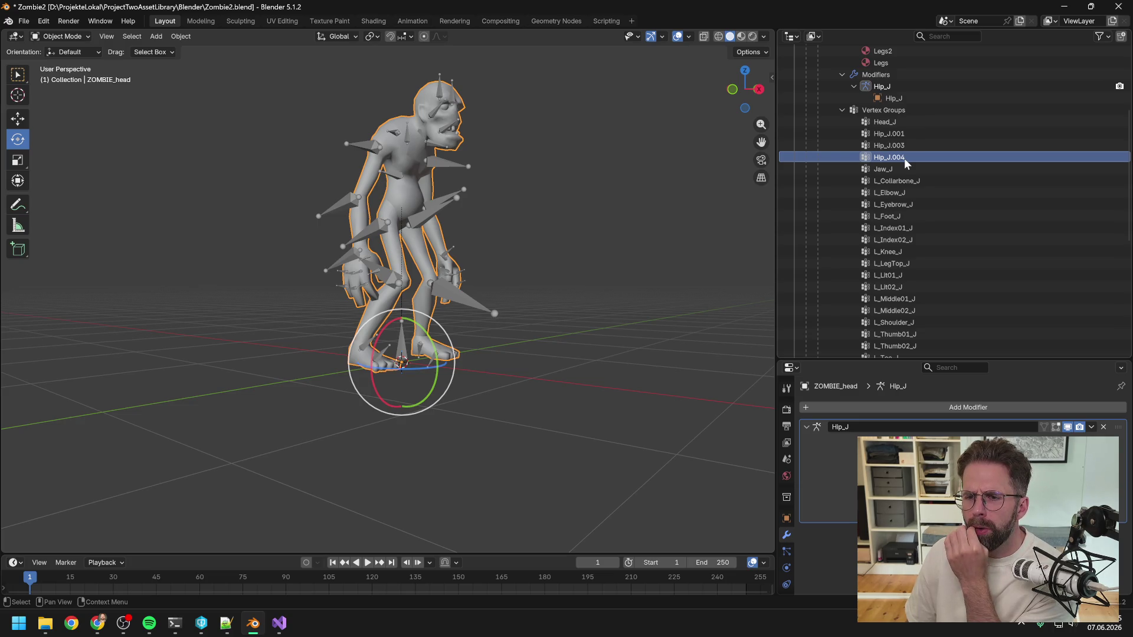
{"action": "scroll", "coordinate": [929, 200], "scroll_direction": "up", "scroll_amount": 6}
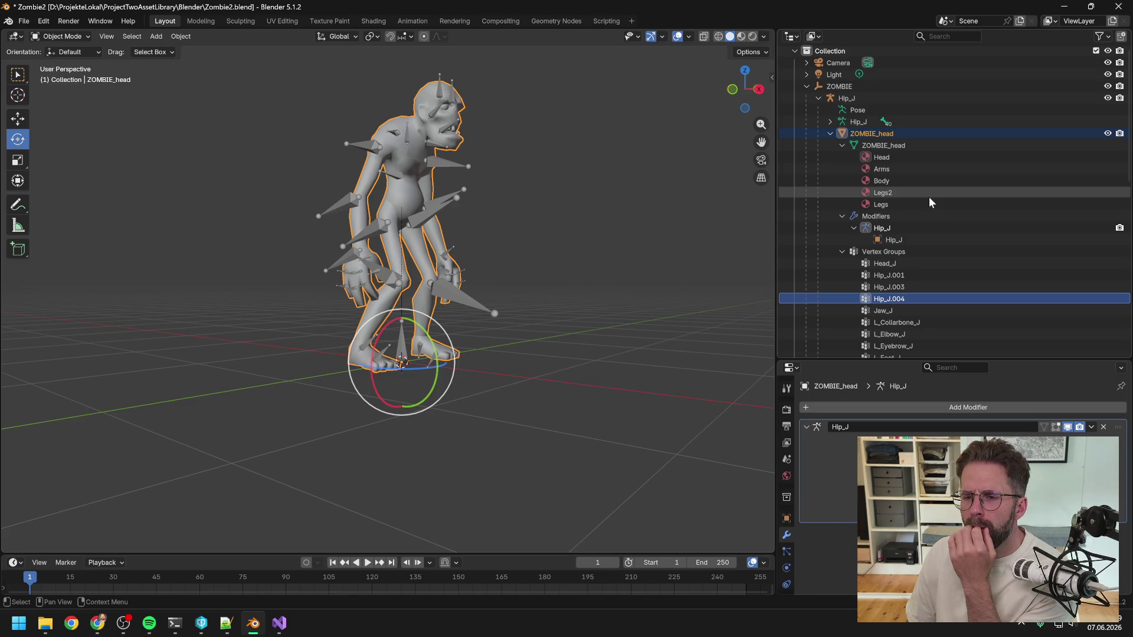
{"action": "left_click", "coordinate": [854, 227]}
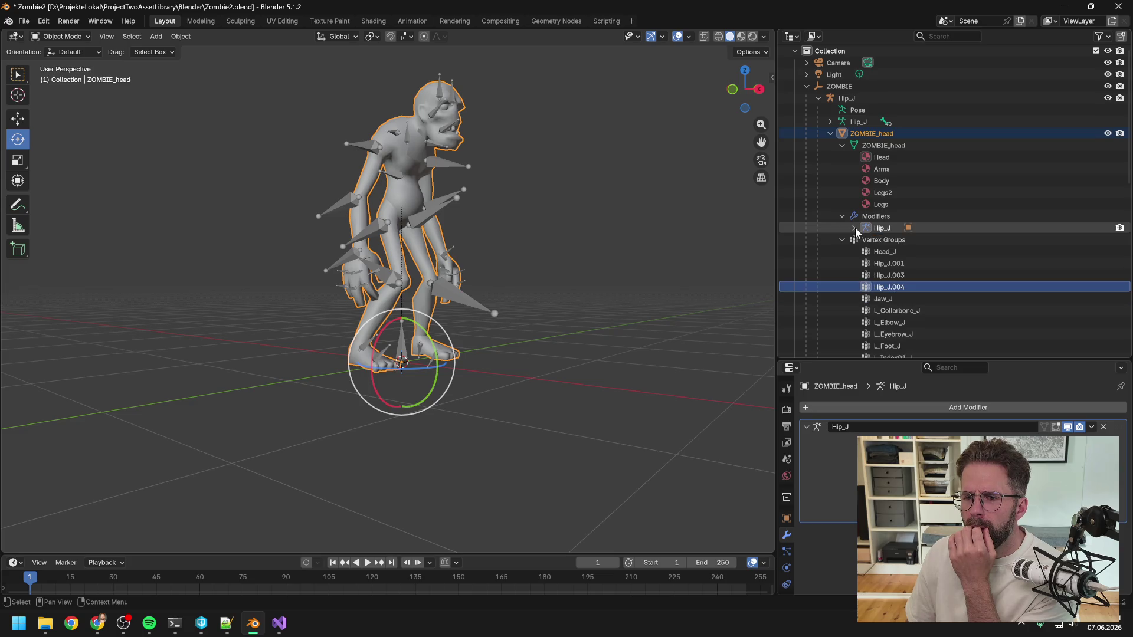
{"action": "left_click", "coordinate": [854, 228]}
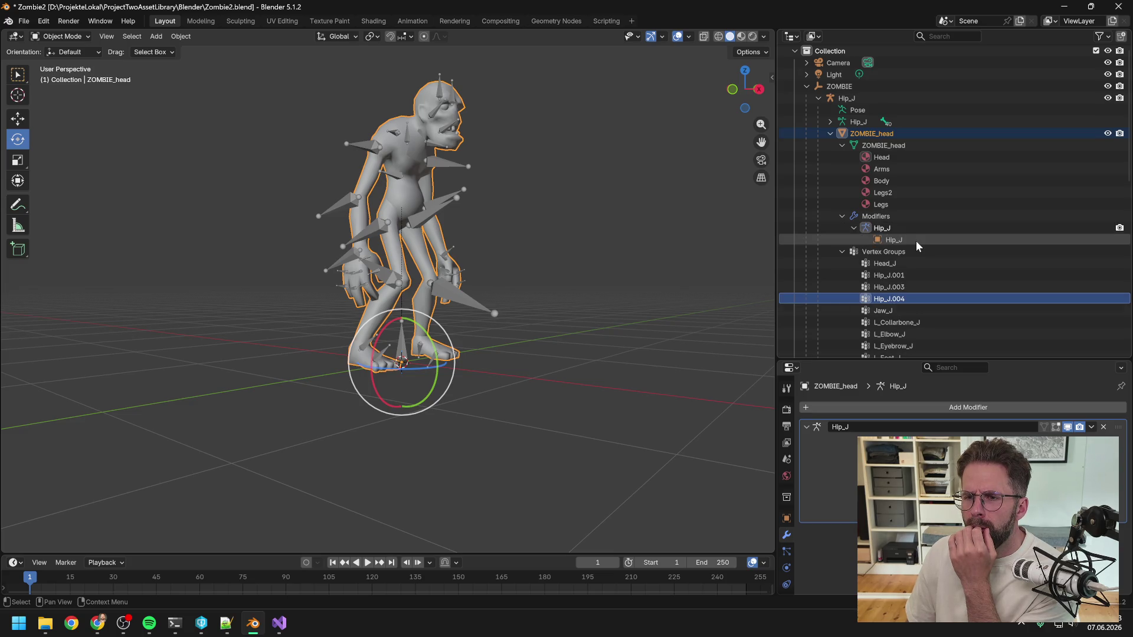
{"action": "scroll", "coordinate": [915, 241], "scroll_direction": "up", "scroll_amount": 1}
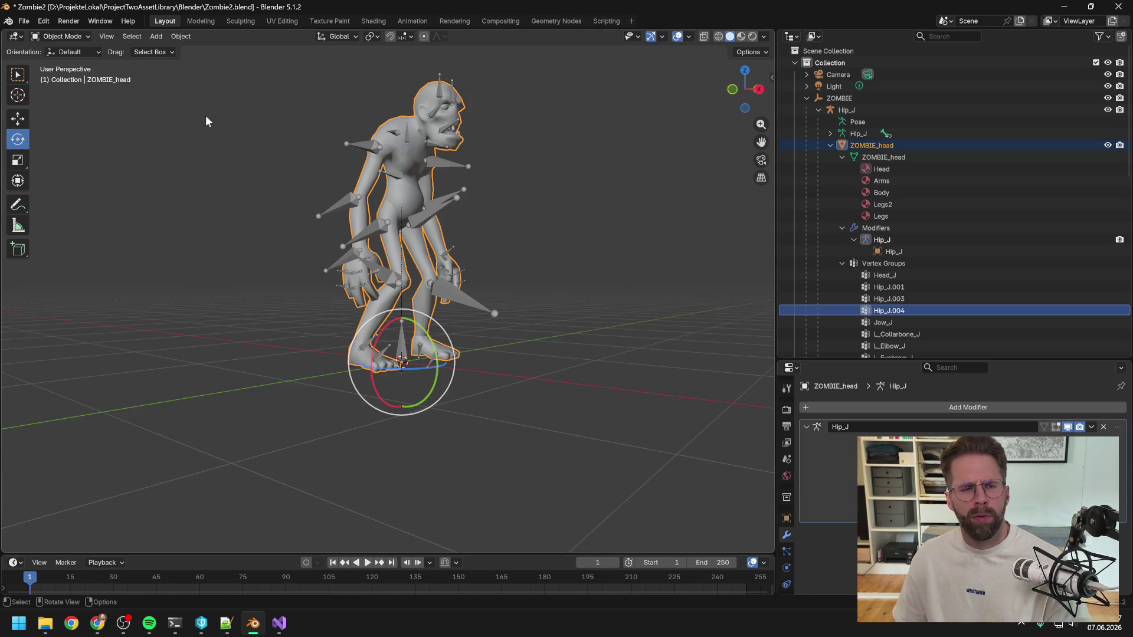
Browse Blender's File > Export formats and dismiss the menu without exporting
{"action": "left_click", "coordinate": [24, 21]}
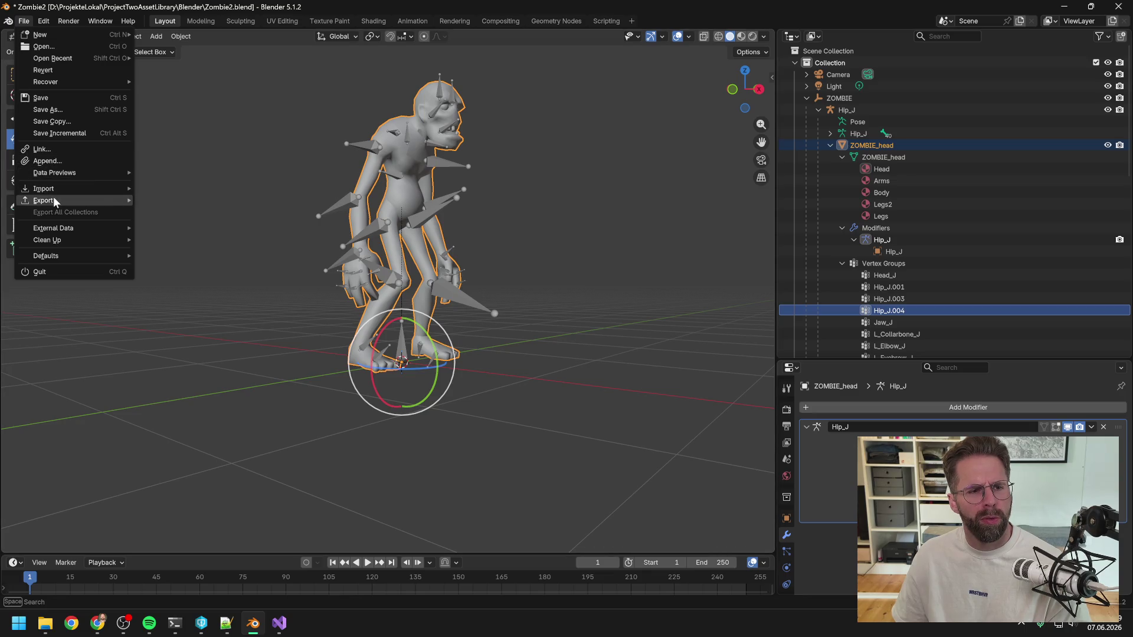
{"action": "mouse_move", "coordinate": [66, 199]}
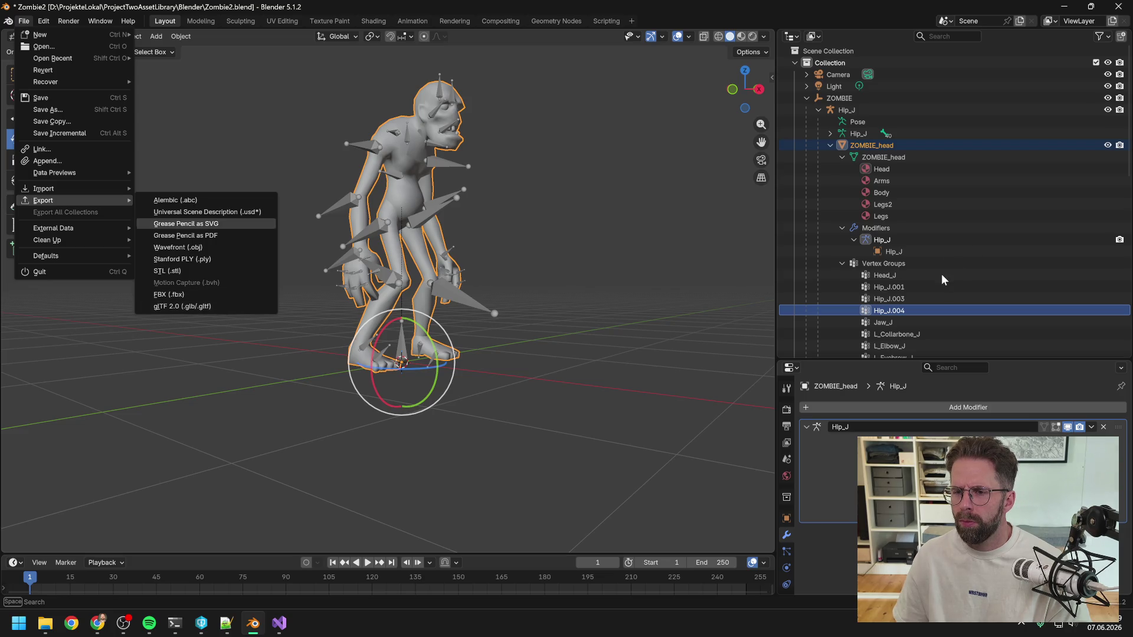
{"action": "left_click", "coordinate": [919, 288]}
Scroll through the vertex groups and select the ZOMBIE_head mesh object
{"action": "scroll", "coordinate": [927, 259], "scroll_direction": "down", "scroll_amount": 15}
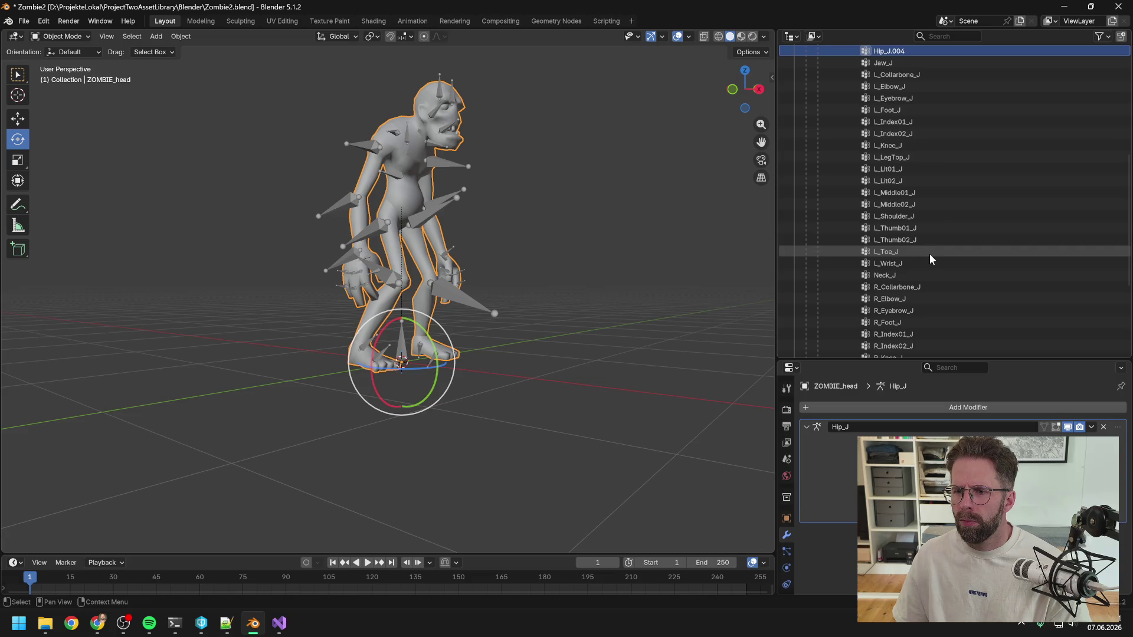
{"action": "scroll", "coordinate": [926, 245], "scroll_direction": "down", "scroll_amount": 2}
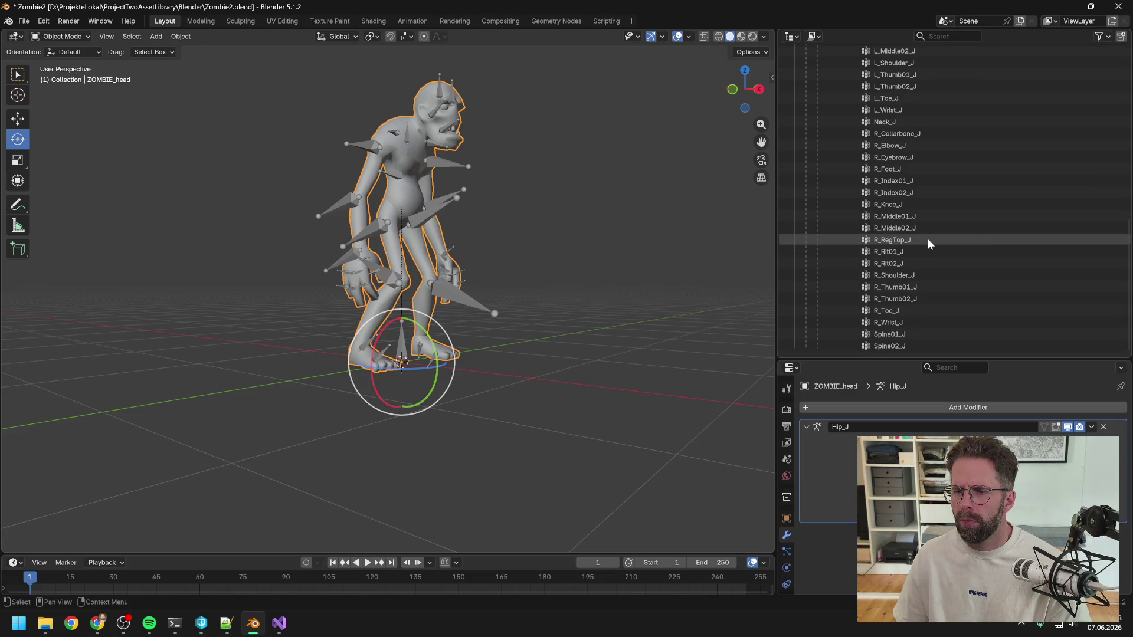
{"action": "scroll", "coordinate": [930, 237], "scroll_direction": "up", "scroll_amount": 17}
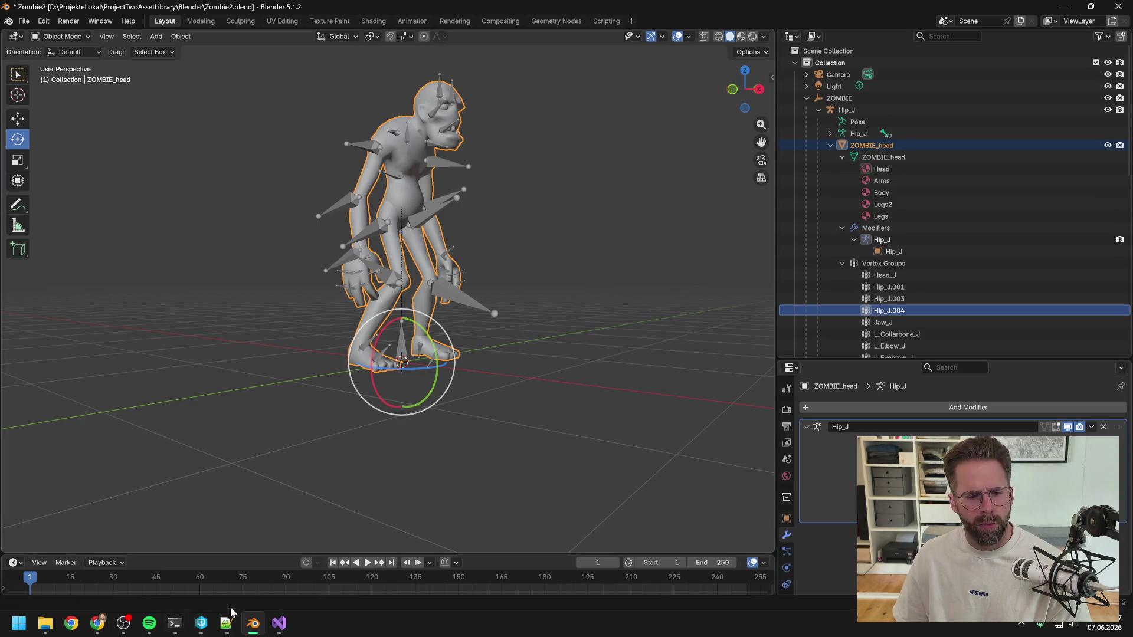
{"action": "mouse_move", "coordinate": [286, 629]}
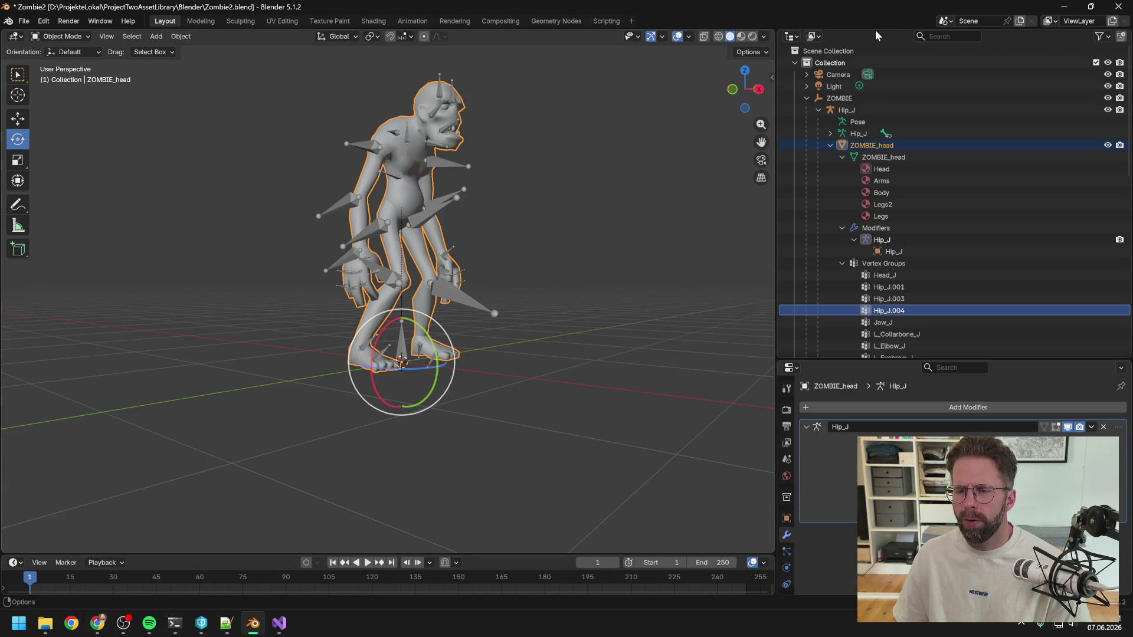
{"action": "left_click", "coordinate": [867, 168]}
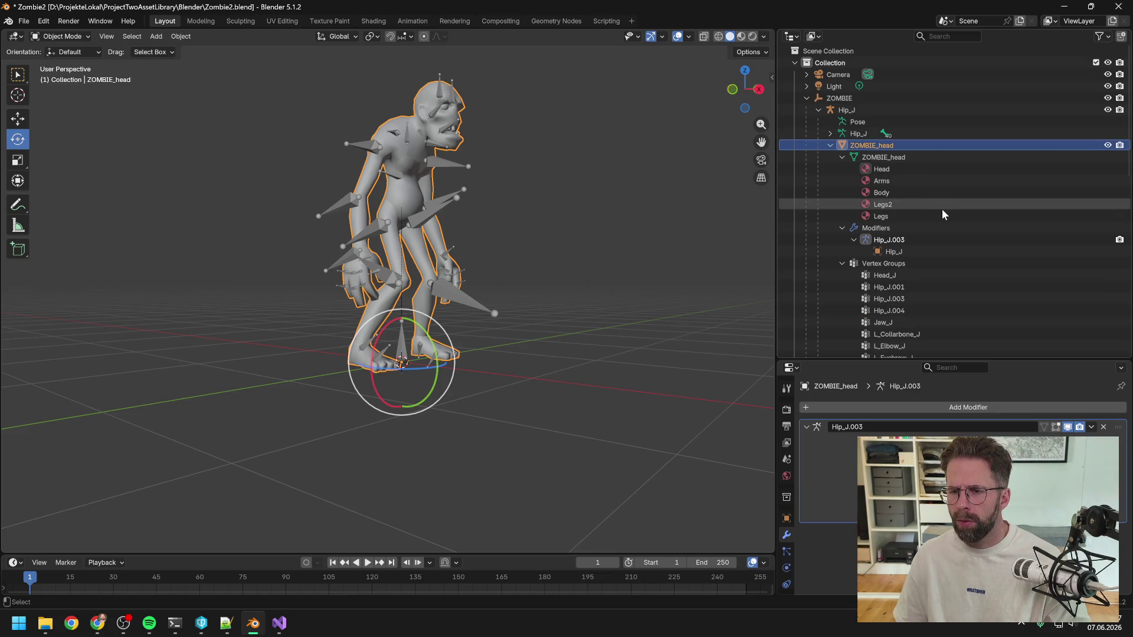
Undo twice to restore the armature data name Hip_J.003 and collapse Vertex Groups
{"action": "key", "text": "ctrl+z"}
{"action": "key", "text": "ctrl+z"}
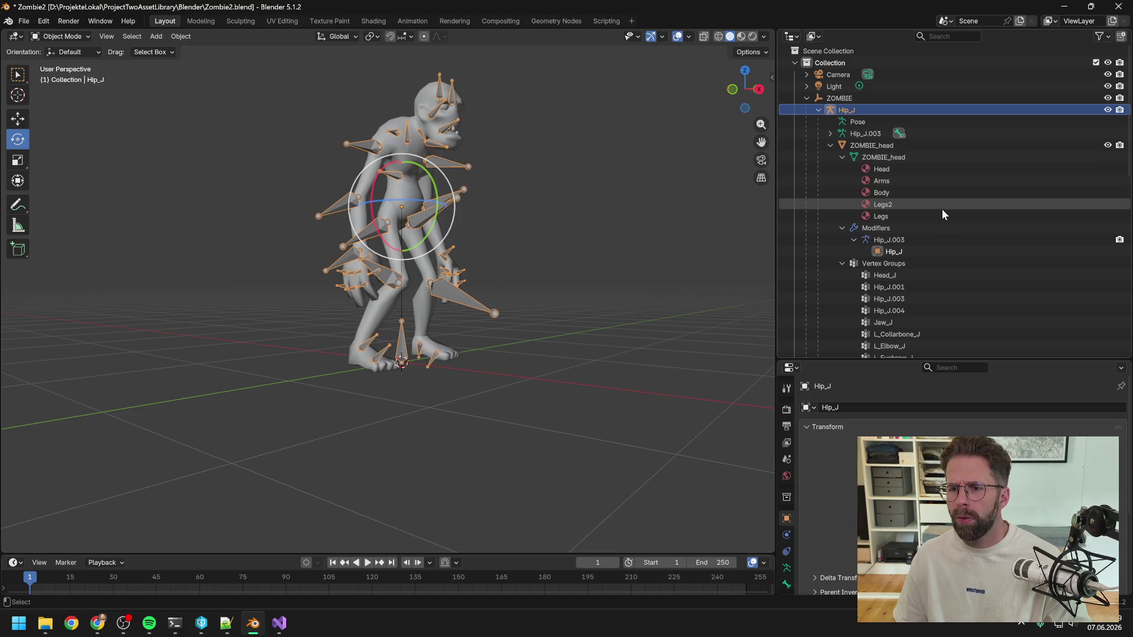
{"action": "key", "text": "ctrl+z"}
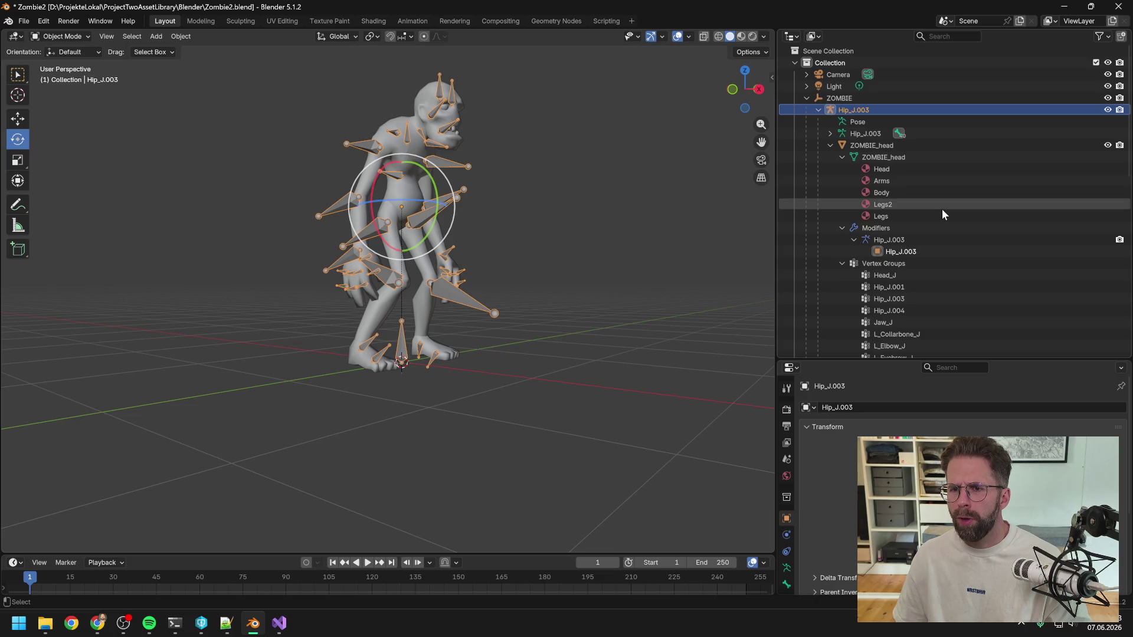
{"action": "scroll", "coordinate": [931, 213], "scroll_direction": "down", "scroll_amount": 10}
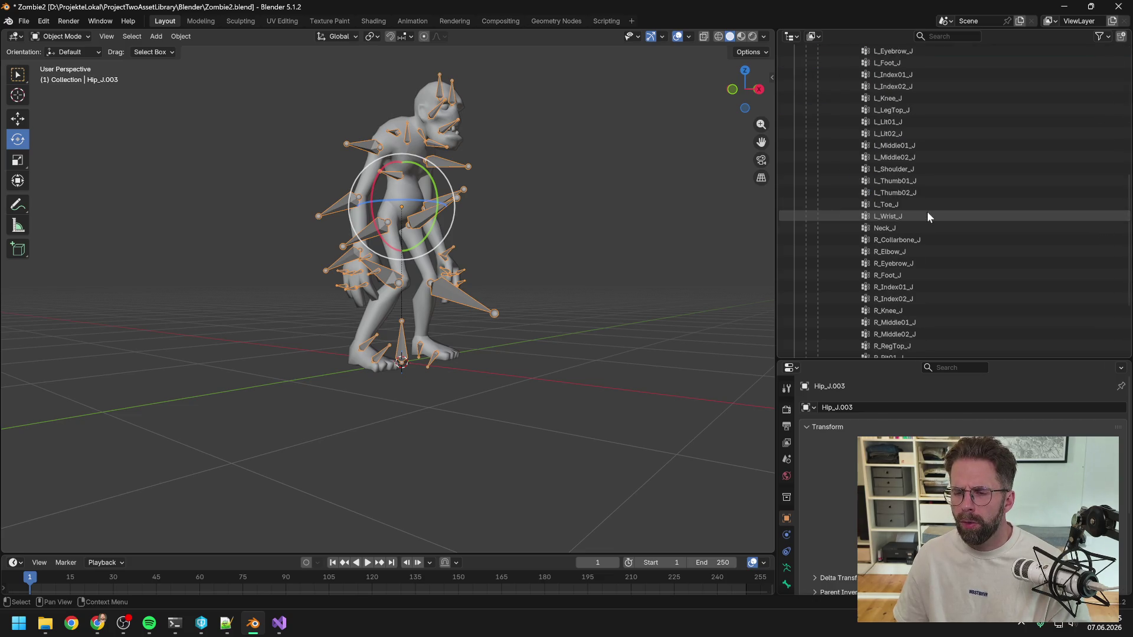
{"action": "scroll", "coordinate": [926, 216], "scroll_direction": "up", "scroll_amount": 10}
{"action": "left_click", "coordinate": [844, 263]}
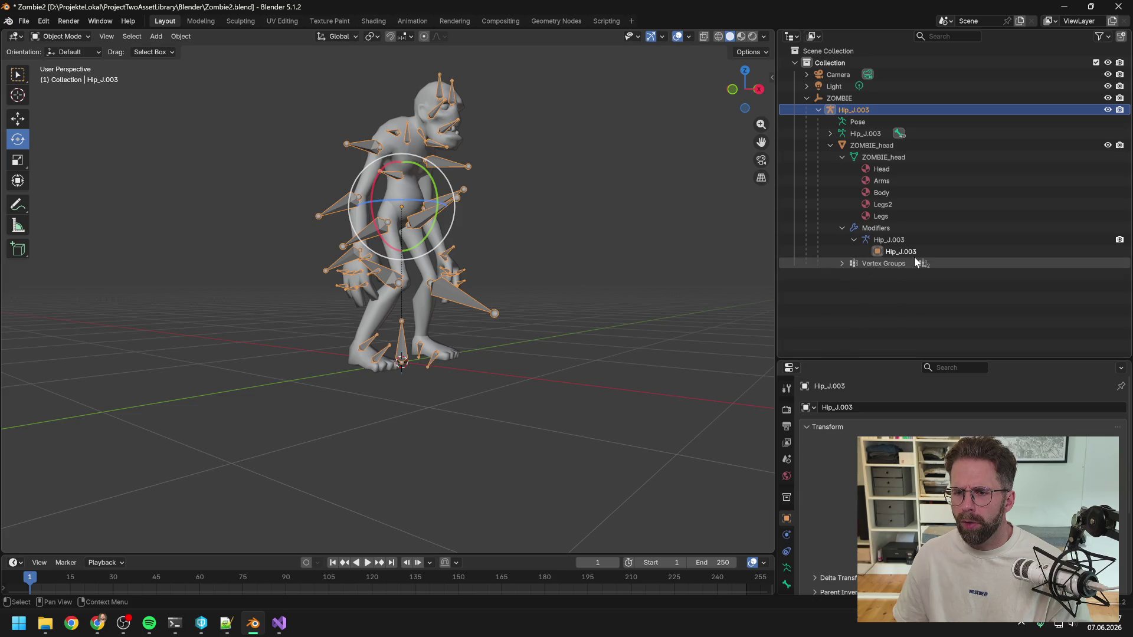
Deselect the armature and switch to the PTwoAssetLibrary folder in File Explorer
{"action": "mouse_move", "coordinate": [105, 624]}
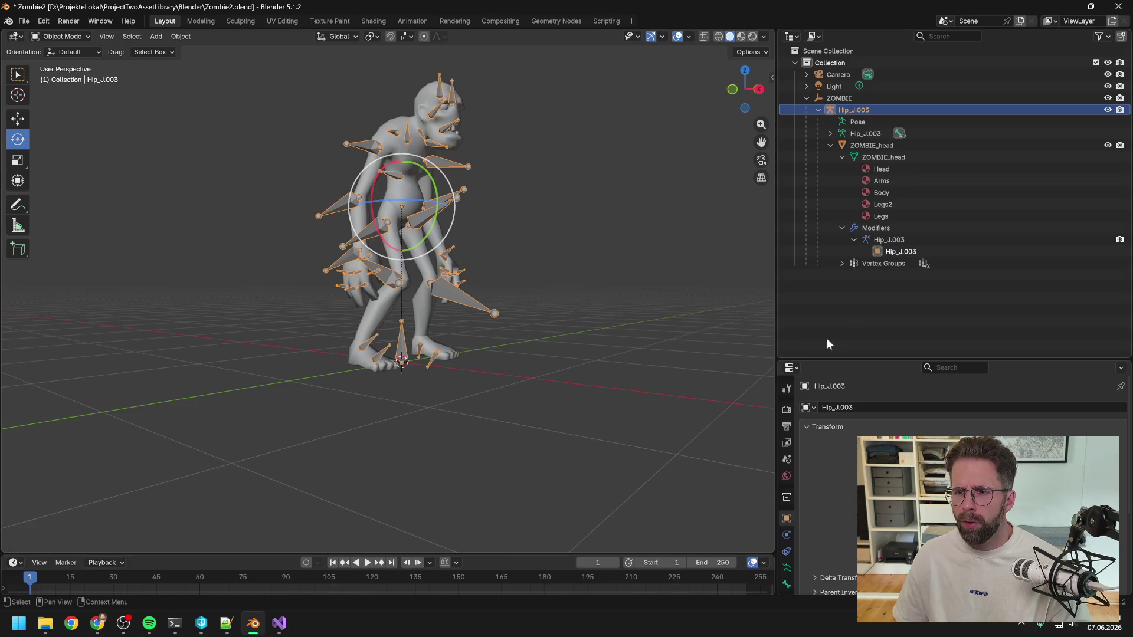
{"action": "left_click", "coordinate": [864, 323]}
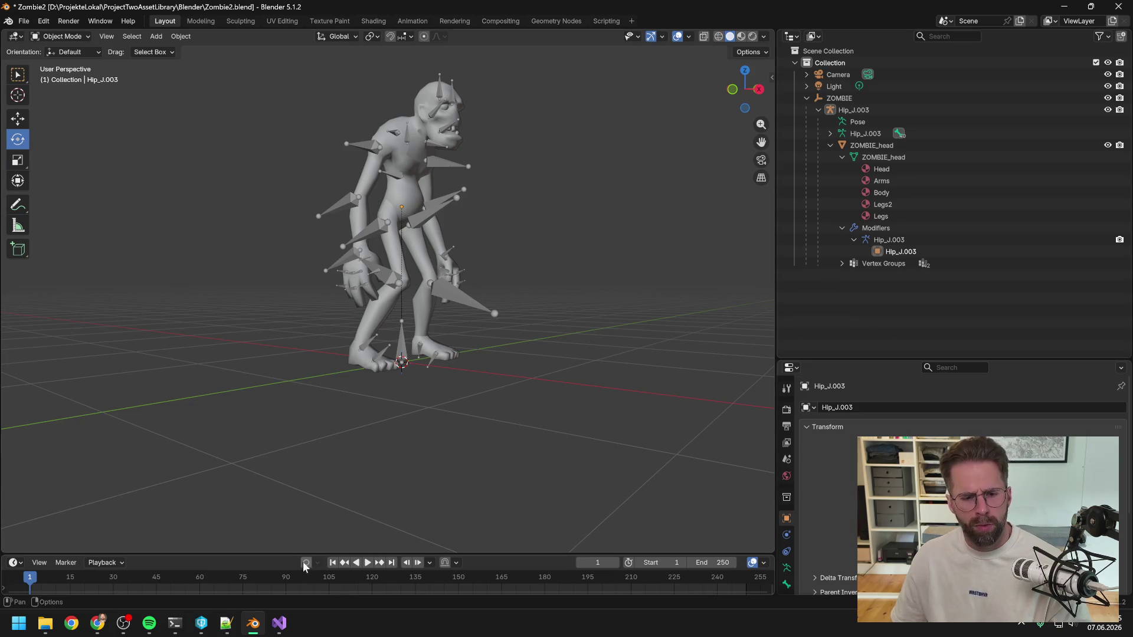
{"action": "mouse_move", "coordinate": [170, 630]}
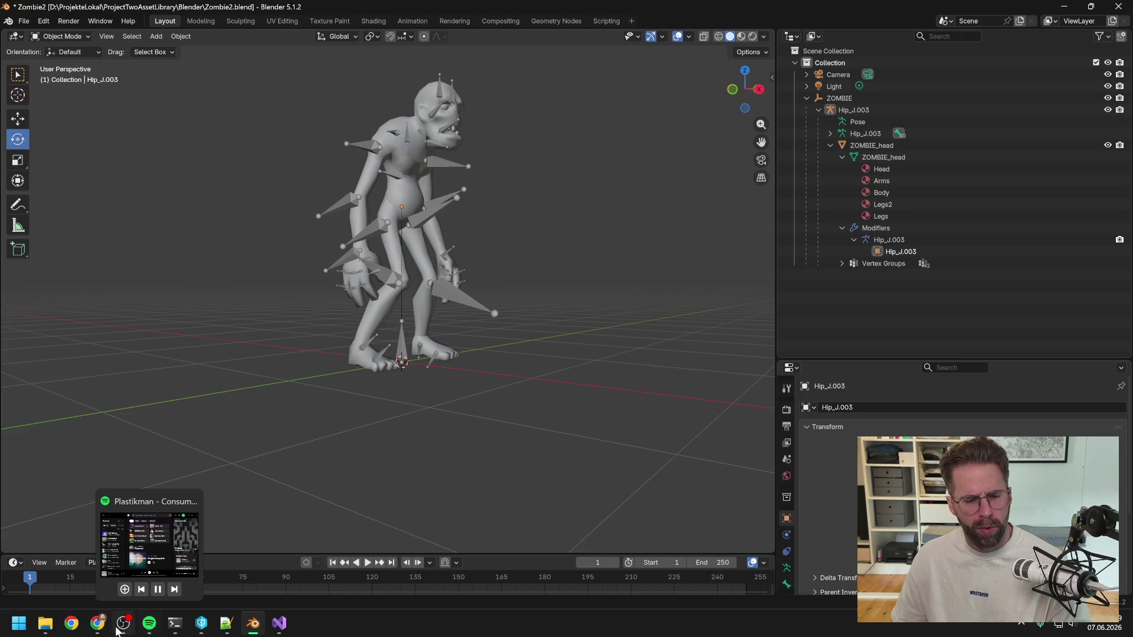
{"action": "mouse_move", "coordinate": [44, 630]}
{"action": "mouse_move", "coordinate": [230, 552]}
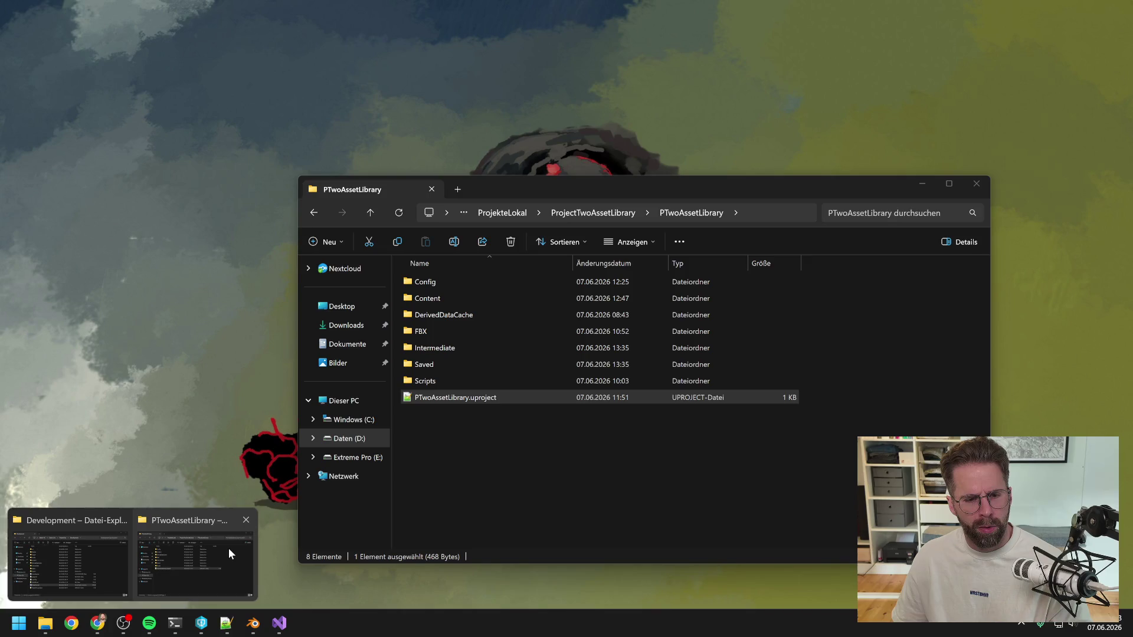
Open PTwoAssetLibrary.uproject with Unreal Editor via the Öffnen mit context menu
{"action": "left_click", "coordinate": [229, 548]}
{"action": "right_click", "coordinate": [468, 394]}
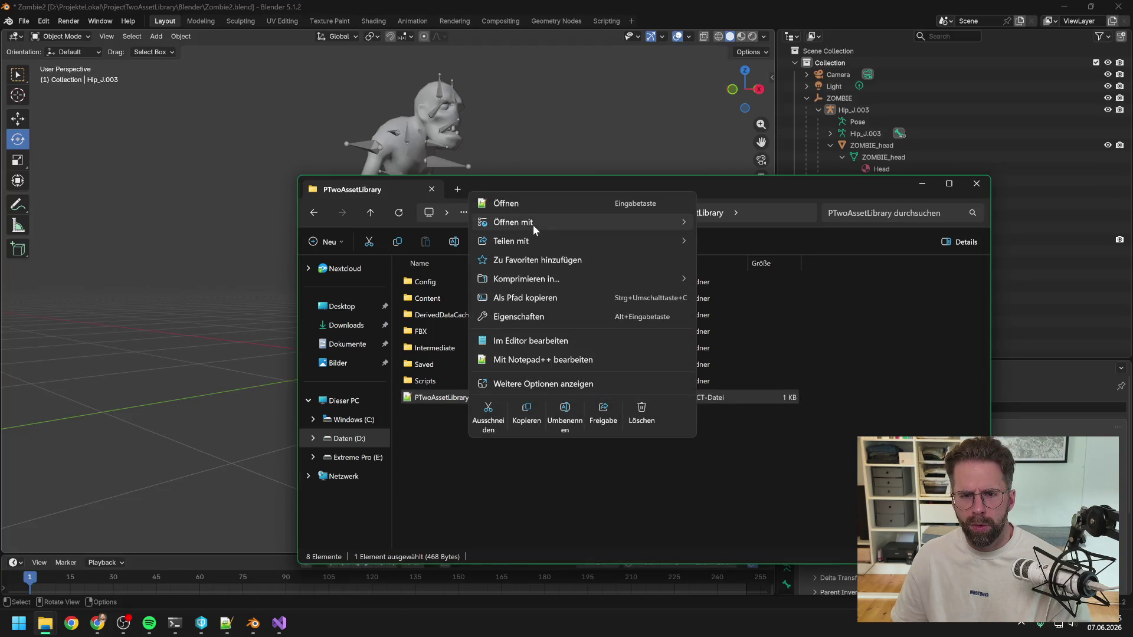
{"action": "mouse_move", "coordinate": [533, 224]}
{"action": "left_click", "coordinate": [728, 242]}
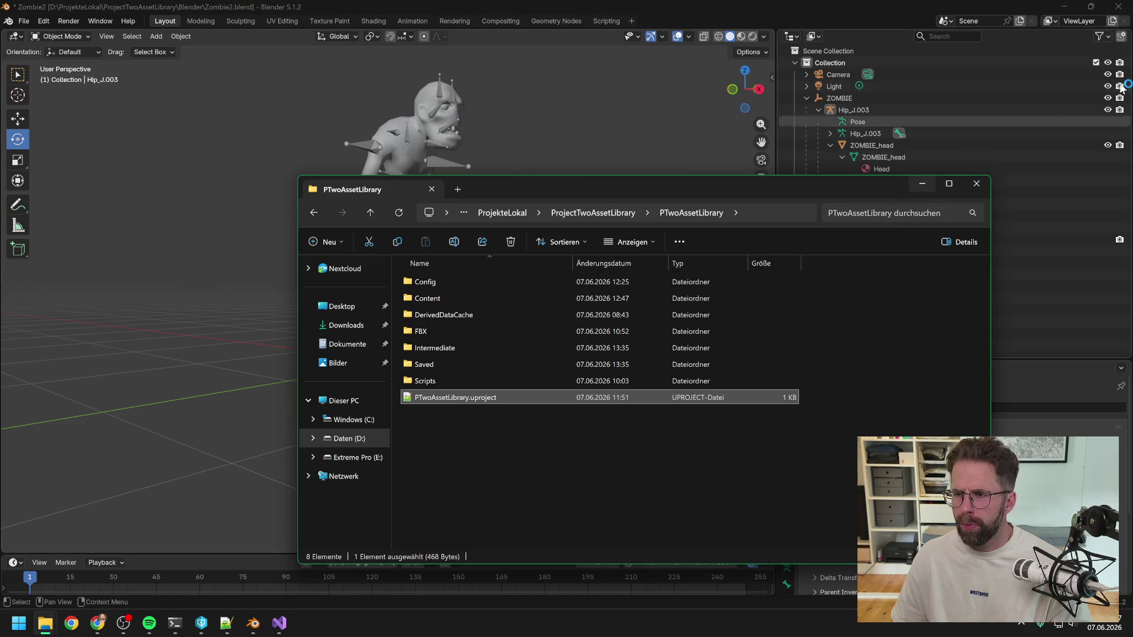
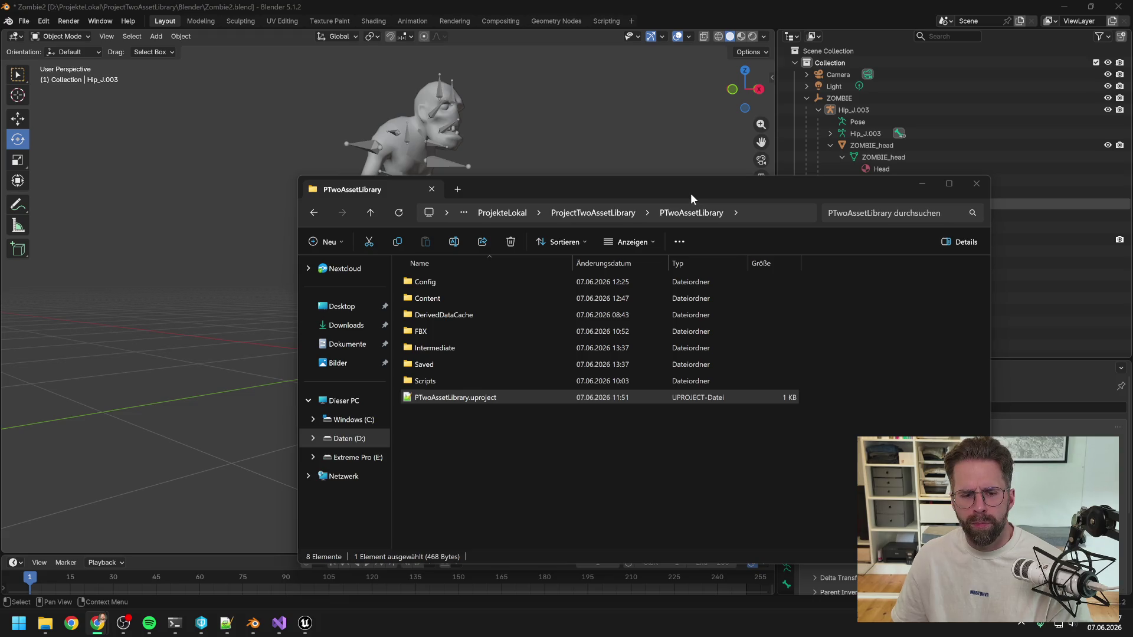
In the Unreal editor's Content Drawer, start Import to Current Folder for the Content folder
{"action": "left_click", "coordinate": [305, 622]}
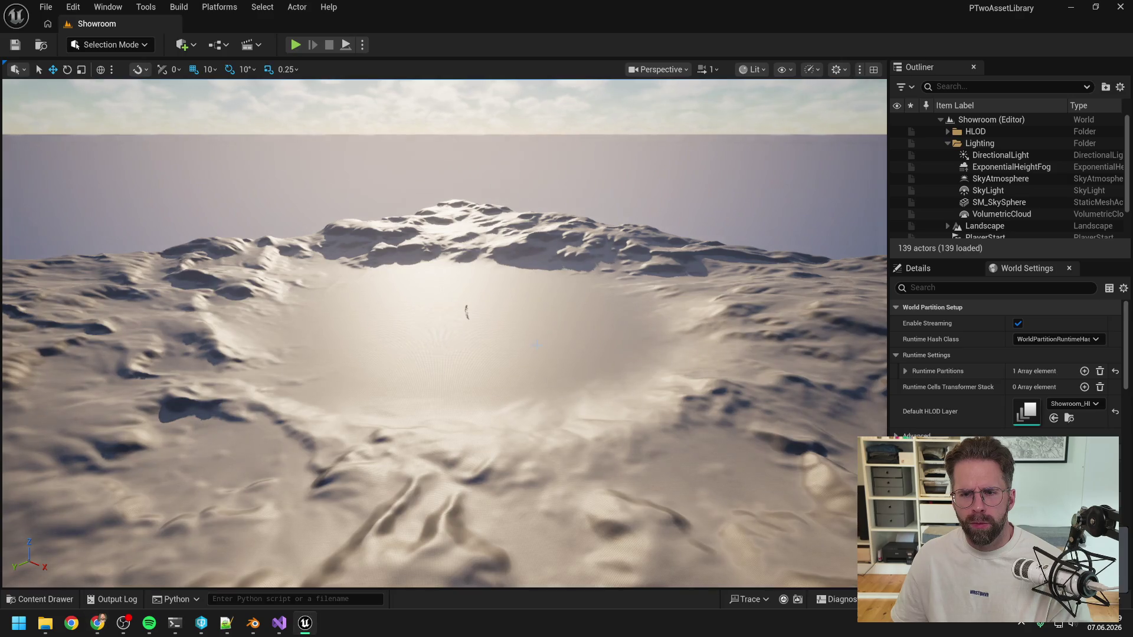
{"action": "key", "text": "ctrl+space"}
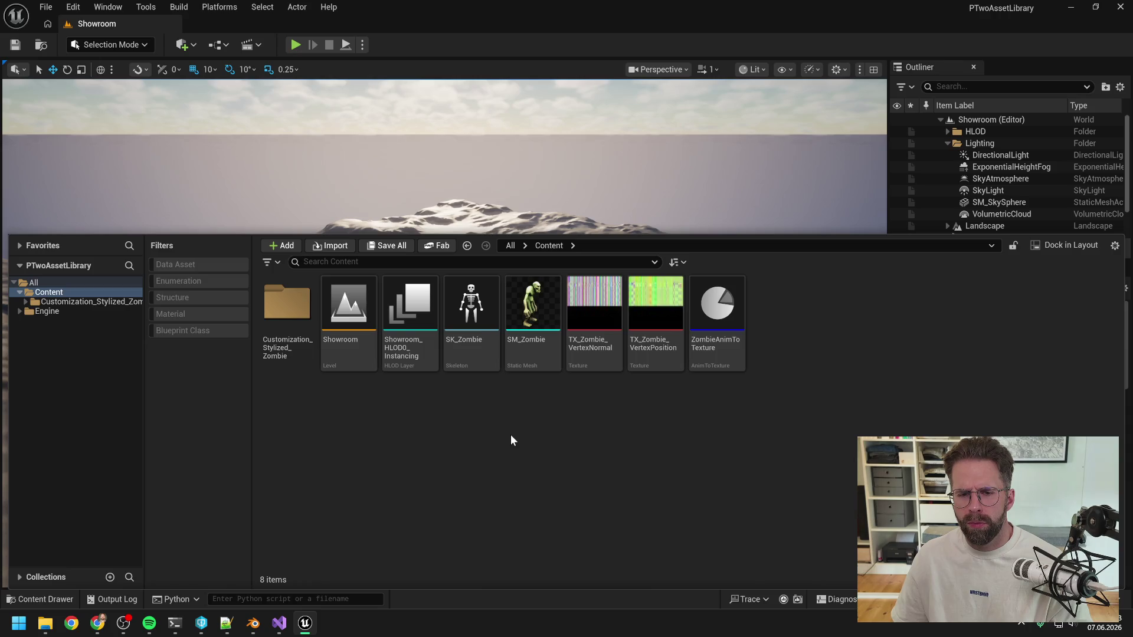
{"action": "right_click", "coordinate": [511, 434]}
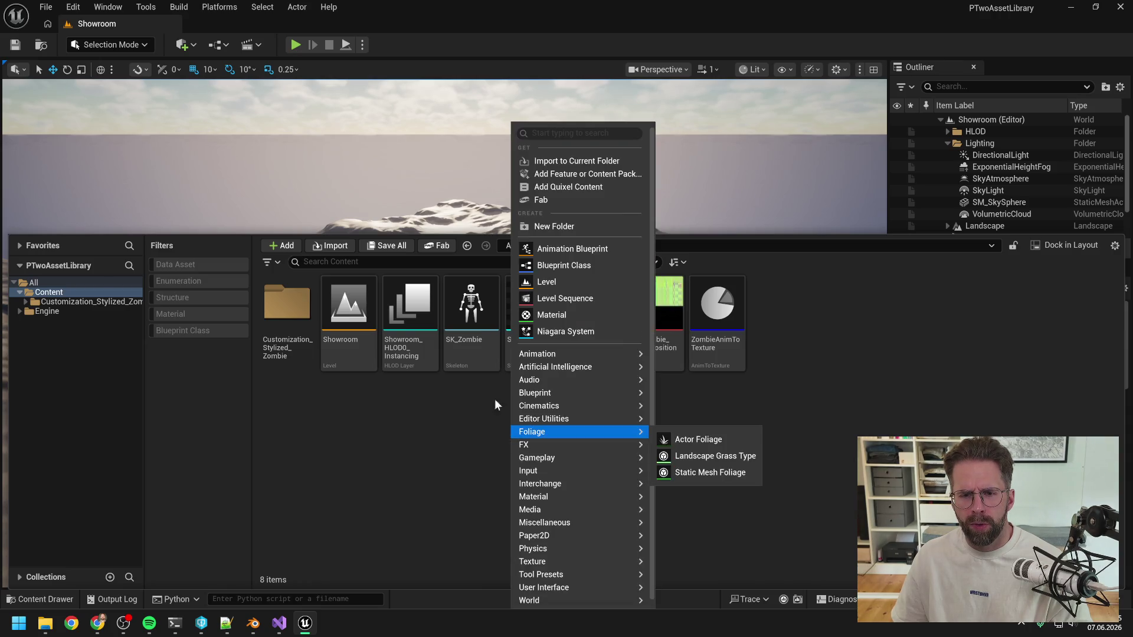
{"action": "mouse_move", "coordinate": [552, 395]}
{"action": "mouse_move", "coordinate": [555, 483]}
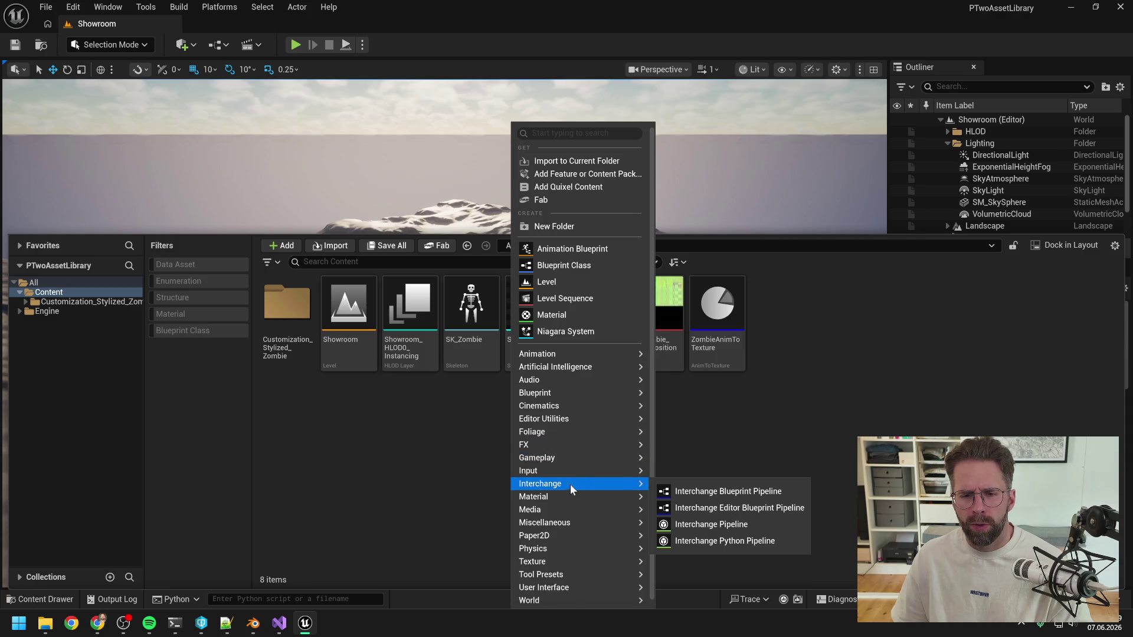
{"action": "mouse_move", "coordinate": [574, 416]}
{"action": "left_click", "coordinate": [577, 161]}
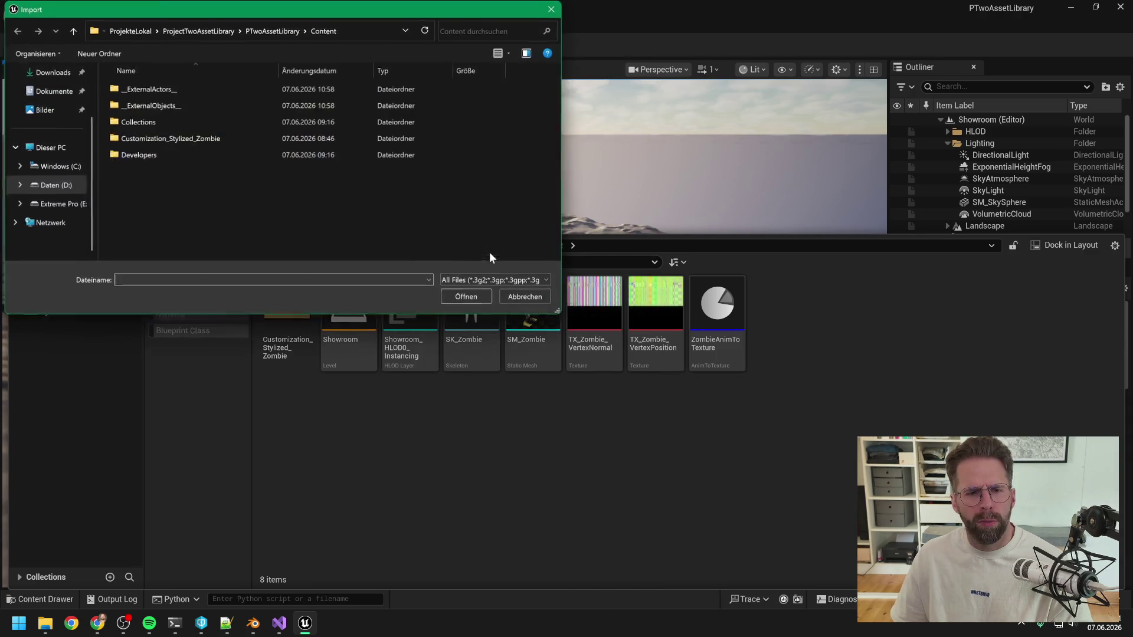
Browse up to the Blender folder and open Zombie2.fbx for import
{"action": "left_click", "coordinate": [269, 30]}
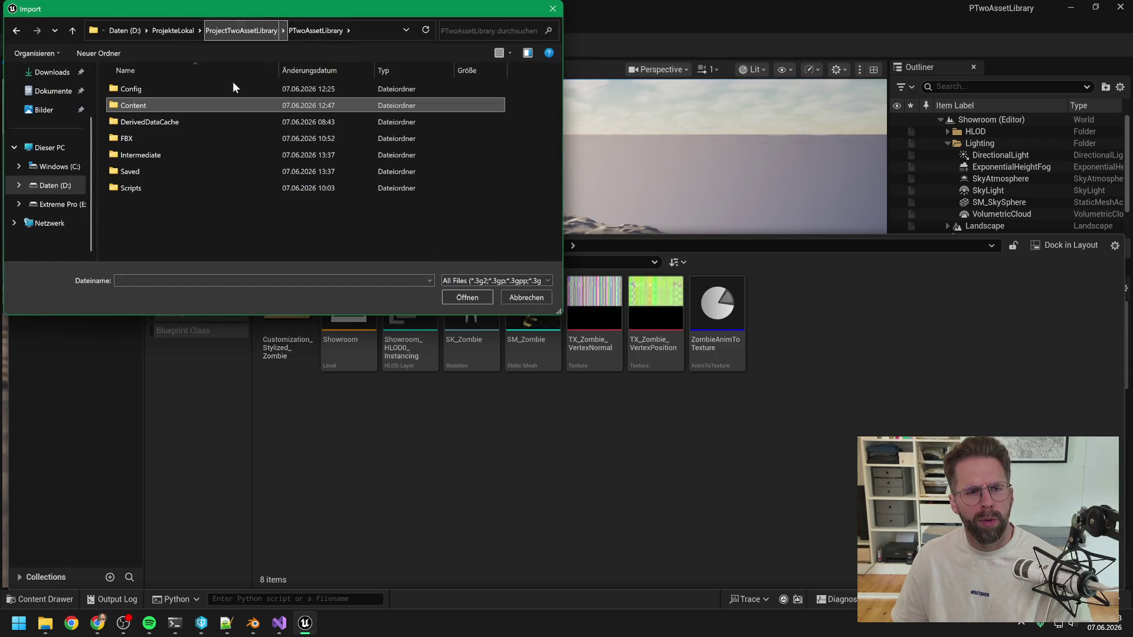
{"action": "left_click", "coordinate": [239, 31]}
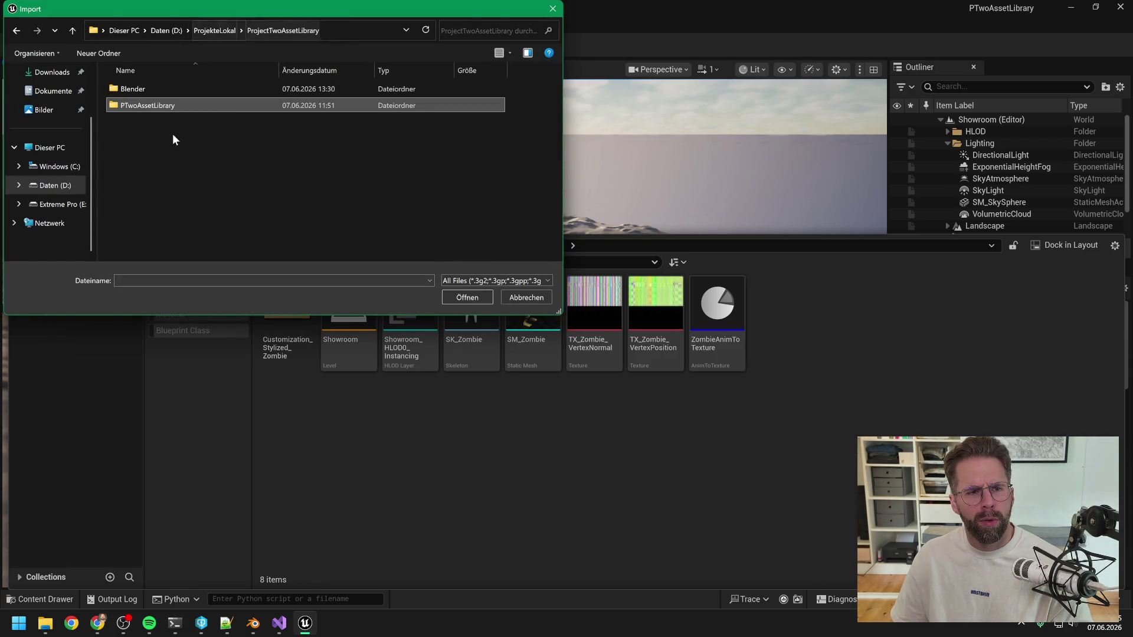
{"action": "double_click", "coordinate": [162, 90]}
{"action": "double_click", "coordinate": [157, 105]}
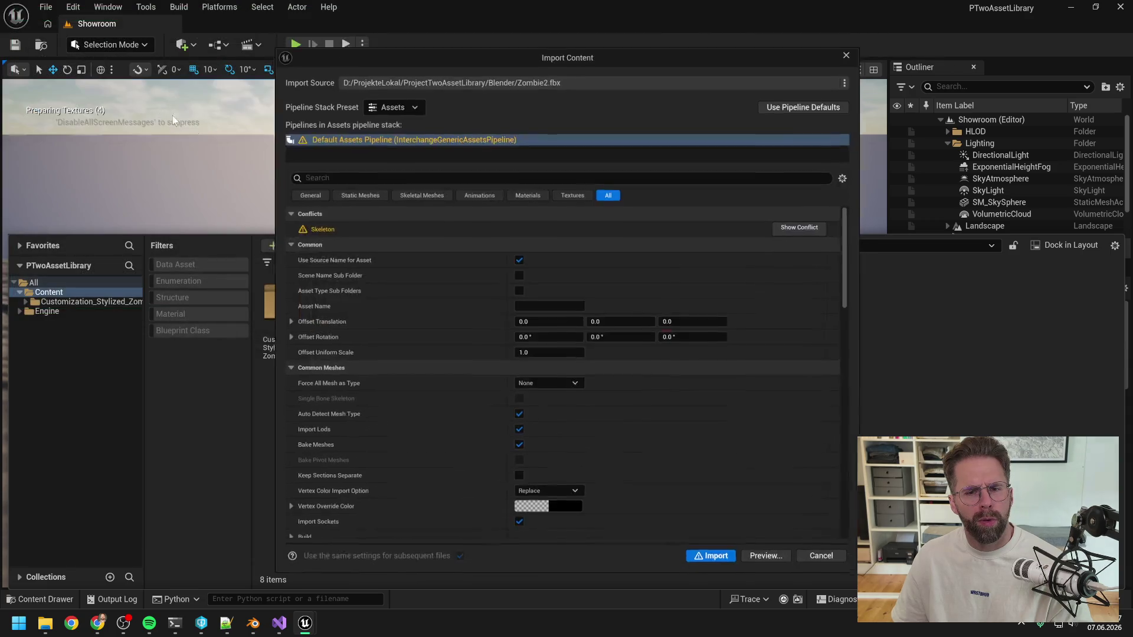
Show the skeleton conflict, expand the Hip_J and Hip_J_003 hierarchies, and move the window aside
{"action": "left_click", "coordinate": [807, 225]}
{"action": "left_click", "coordinate": [271, 162]}
{"action": "left_click", "coordinate": [271, 150]}
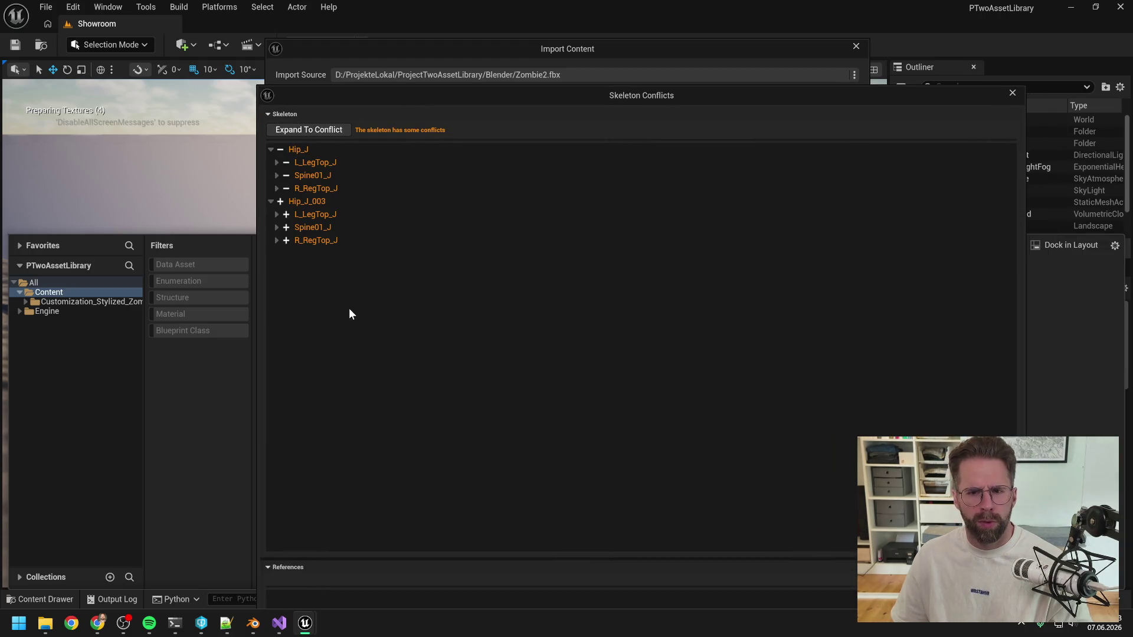
{"action": "mouse_move", "coordinate": [440, 97]}
{"action": "left_mouse_down"}
{"action": "mouse_move", "coordinate": [628, 217]}
{"action": "mouse_move", "coordinate": [606, 180]}
{"action": "mouse_move", "coordinate": [520, 271]}
{"action": "mouse_move", "coordinate": [443, 98]}
{"action": "left_mouse_up"}
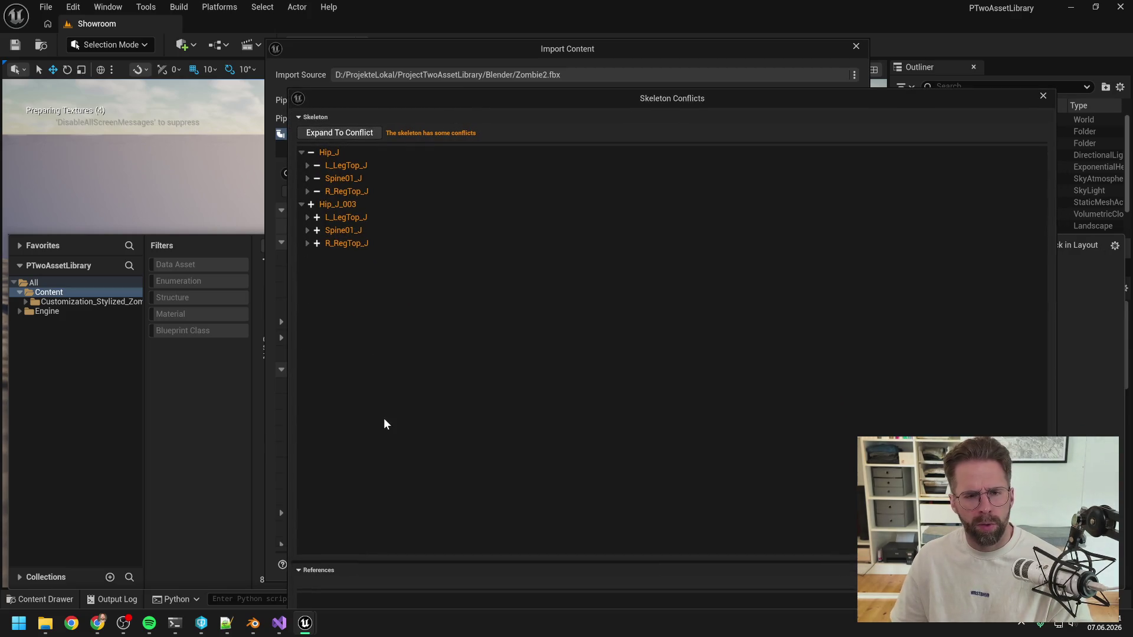
Switch over to the terminal and then to Blender
{"action": "mouse_move", "coordinate": [174, 623]}
{"action": "left_click", "coordinate": [216, 583]}
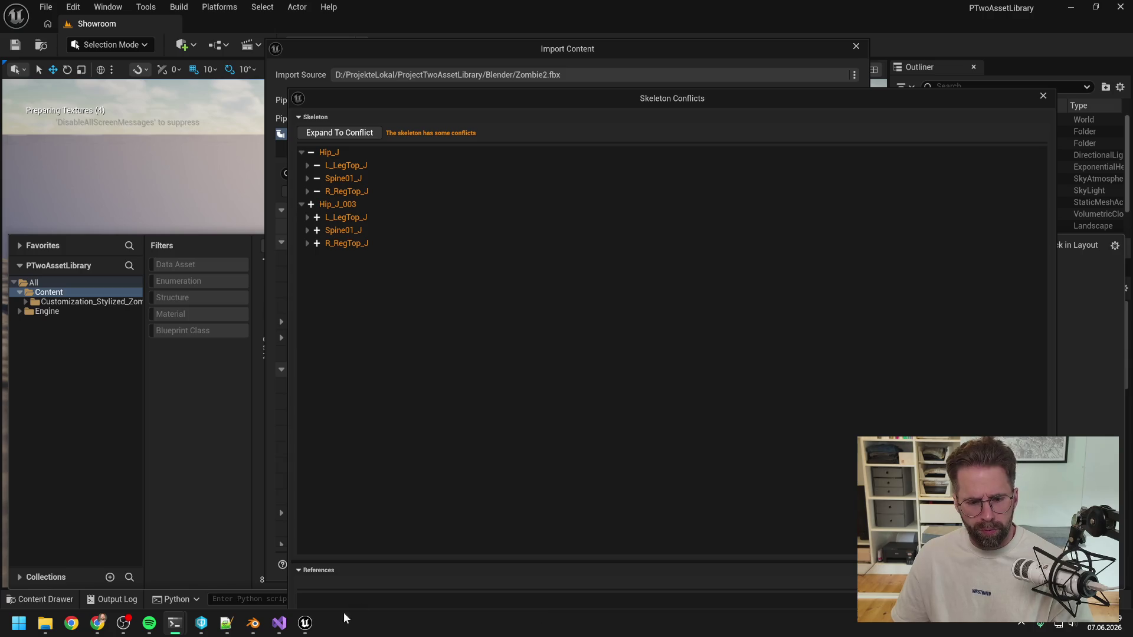
{"action": "key", "text": "alt+Tab"}
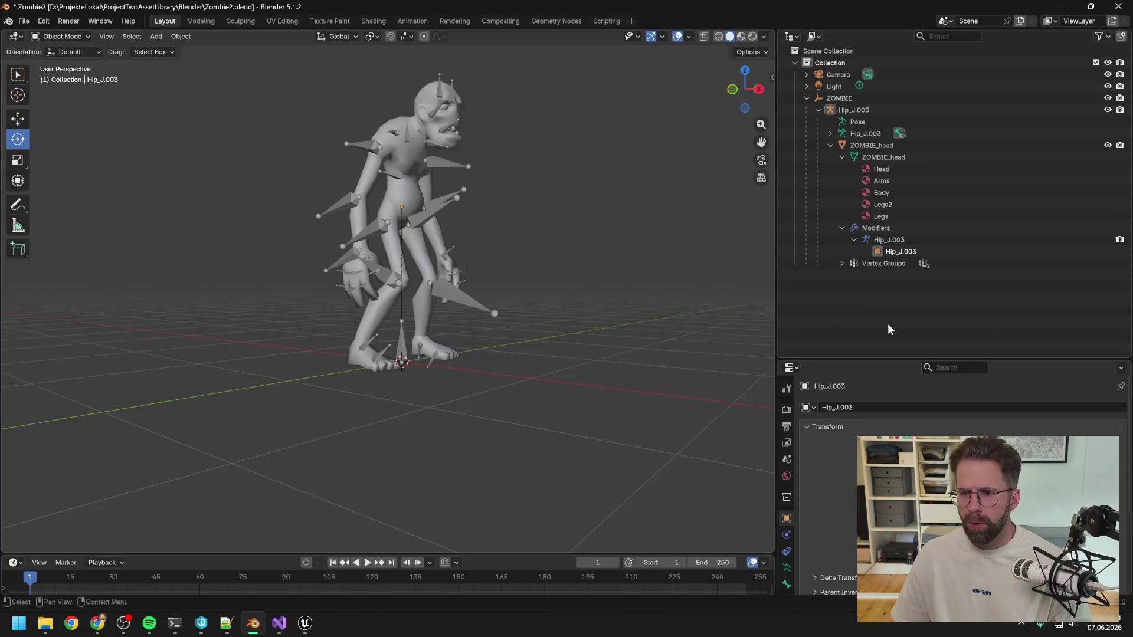
Leave Blender's Zombie2 rig and bring the Resume coding session terminal to the front
{"action": "key", "text": "alt+Tab"}
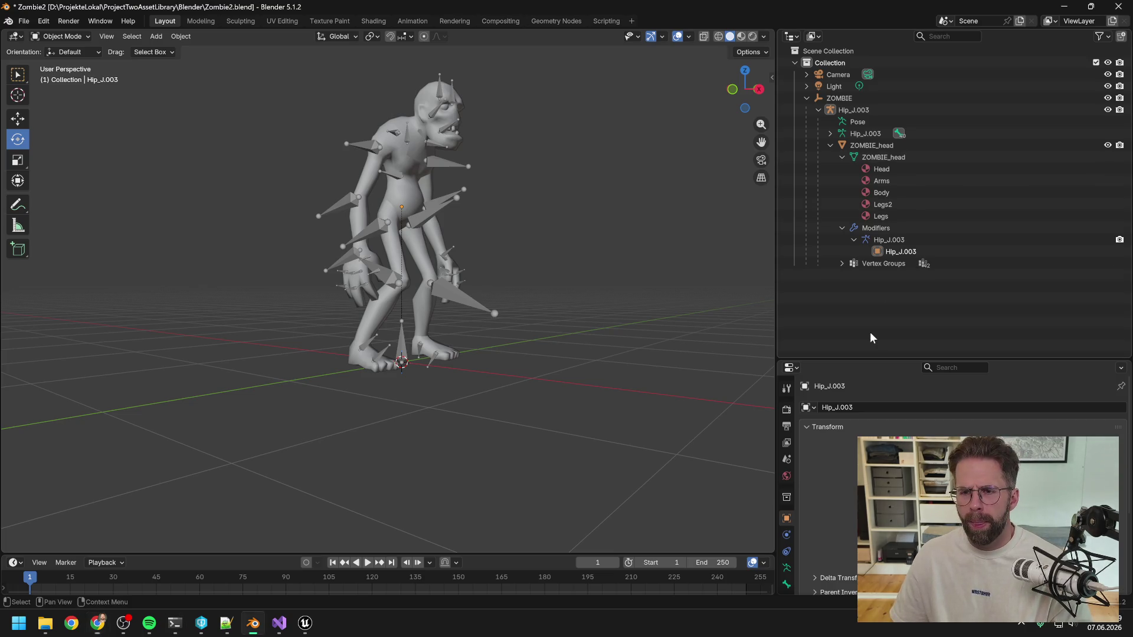
{"action": "mouse_move", "coordinate": [175, 623]}
{"action": "left_click", "coordinate": [118, 566]}
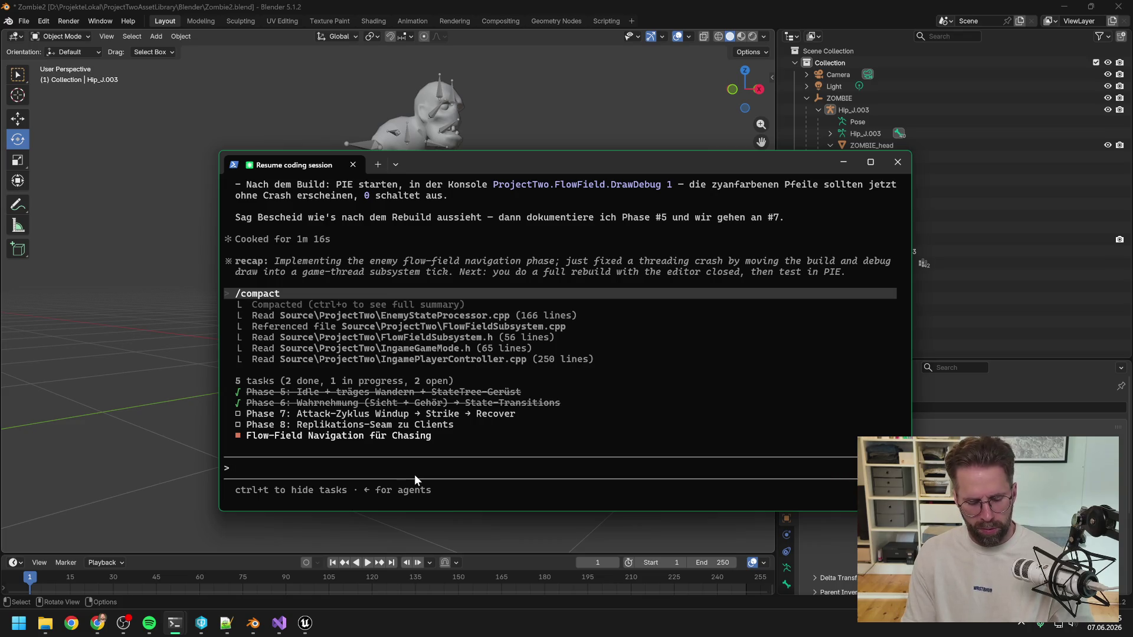
Send Claude 'getestet, sieht soweit ich erstmal beurteilen kann gut aus, keine fehler', then bring up Perforce P4V
{"action": "type", "text": "getestet, sieht soweit ich erstmal beurit"}
{"action": "key", "text": "BackSpace"}
{"action": "key", "text": "BackSpace"}
{"action": "key", "text": "BackSpace"}
{"action": "type", "text": "rteilen kann gut aus, keine fehler"}
{"action": "key", "text": "Return"}
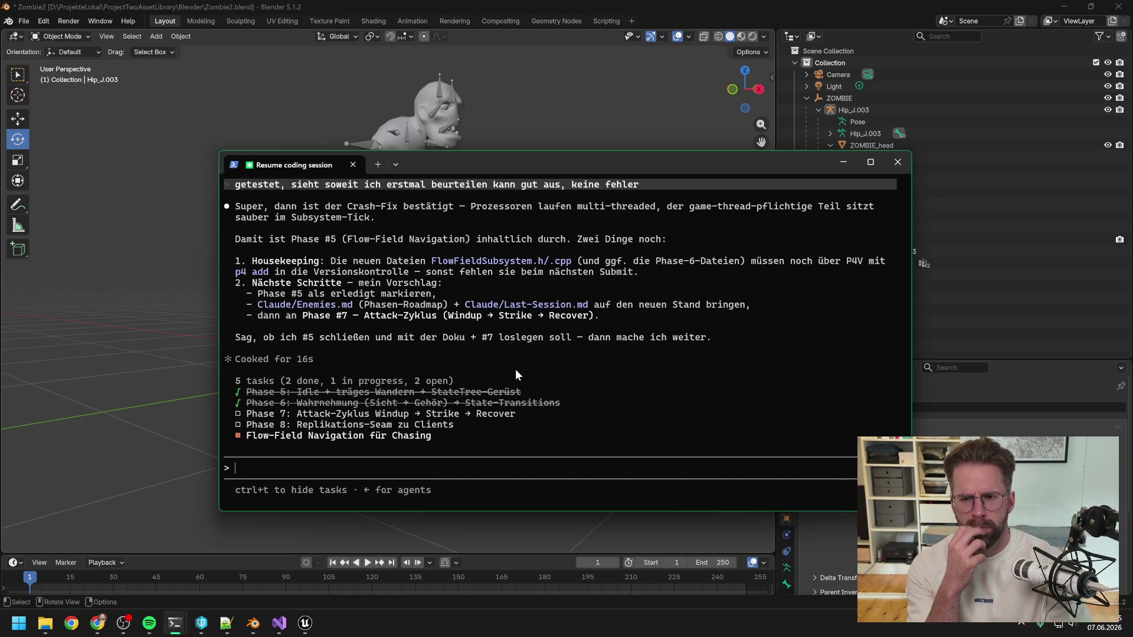
{"action": "left_click", "coordinate": [201, 622]}
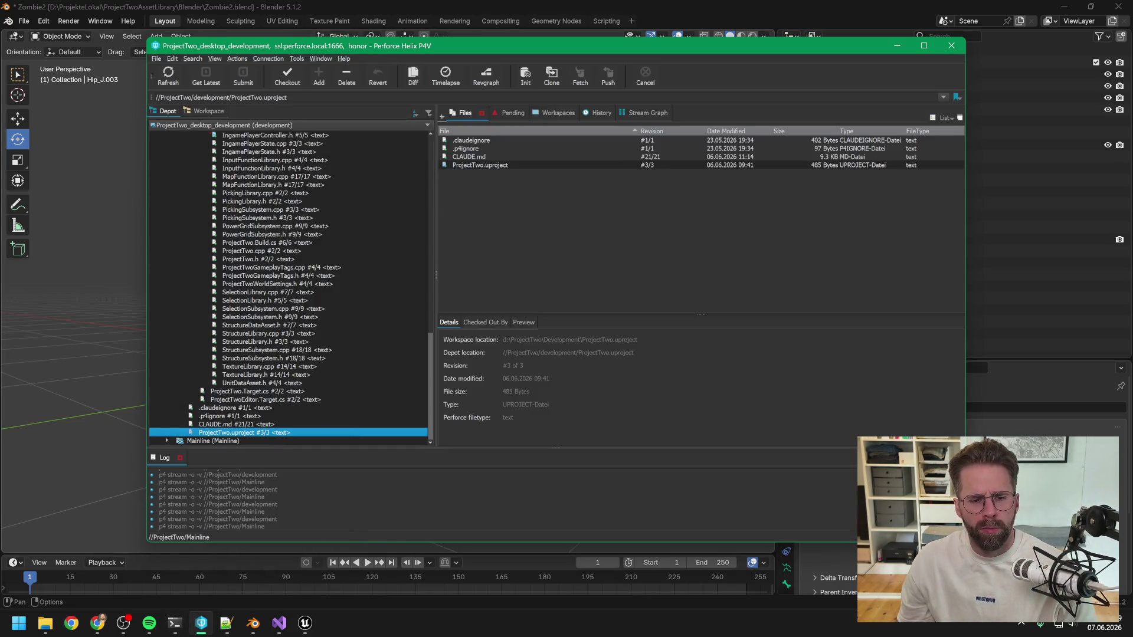
Return from Perforce P4V to the Resume coding session terminal
{"action": "mouse_move", "coordinate": [178, 625]}
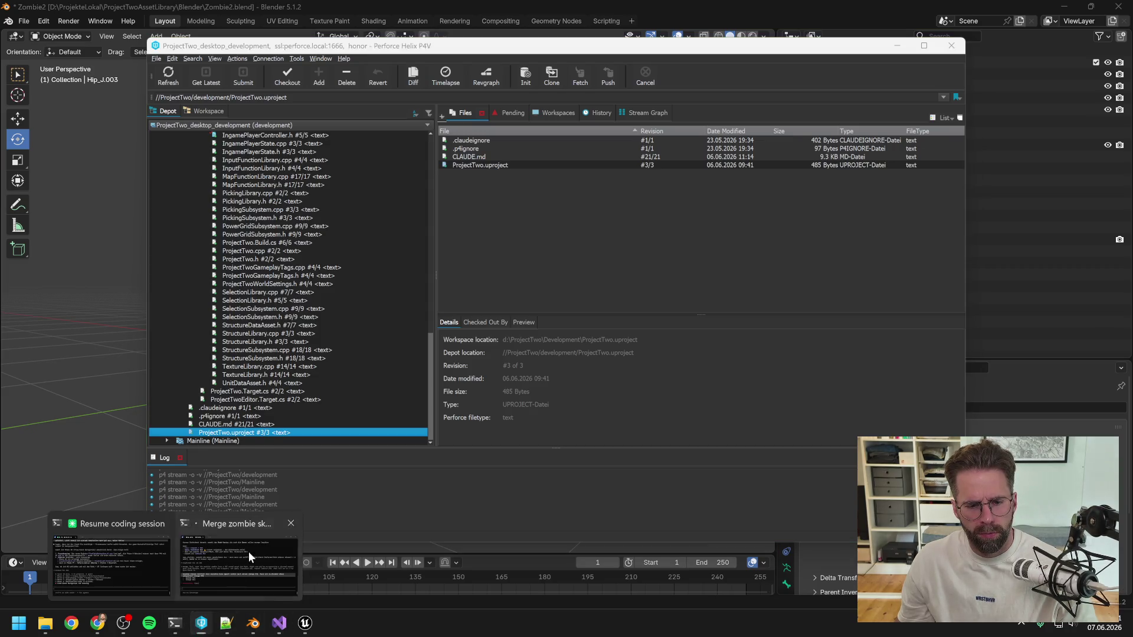
{"action": "left_click", "coordinate": [146, 550]}
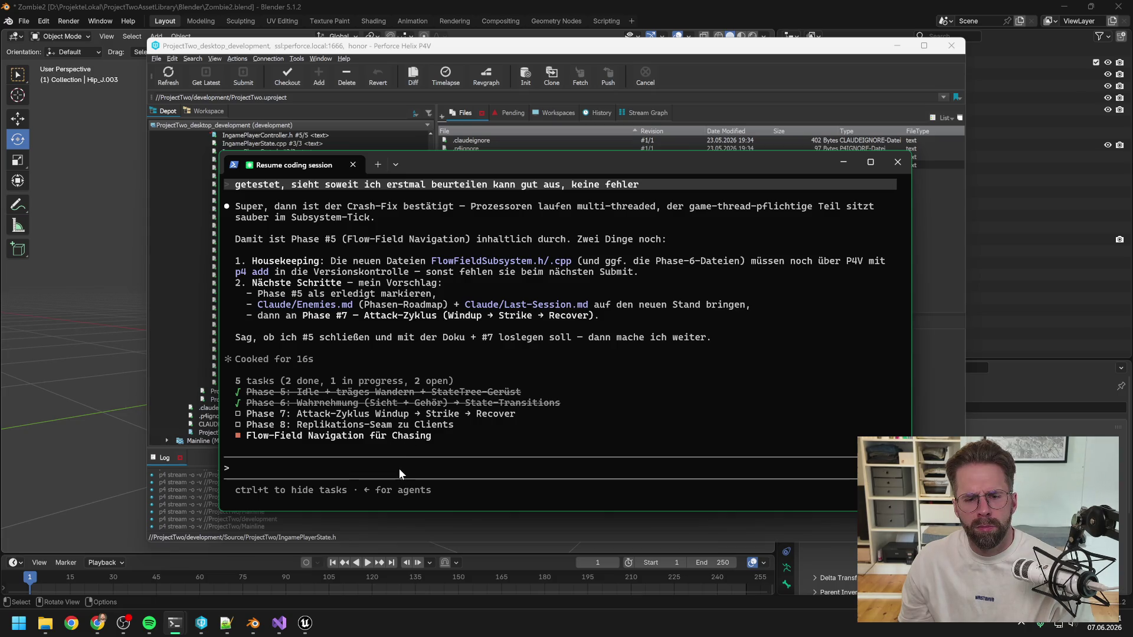
Reply 'jo mach mal erst doku schritte, gute idee' to Claude, then switch to Perforce P4V
{"action": "type", "text": "jo mach mal erst doku schritte, gute idee"}
{"action": "key", "text": "Return"}
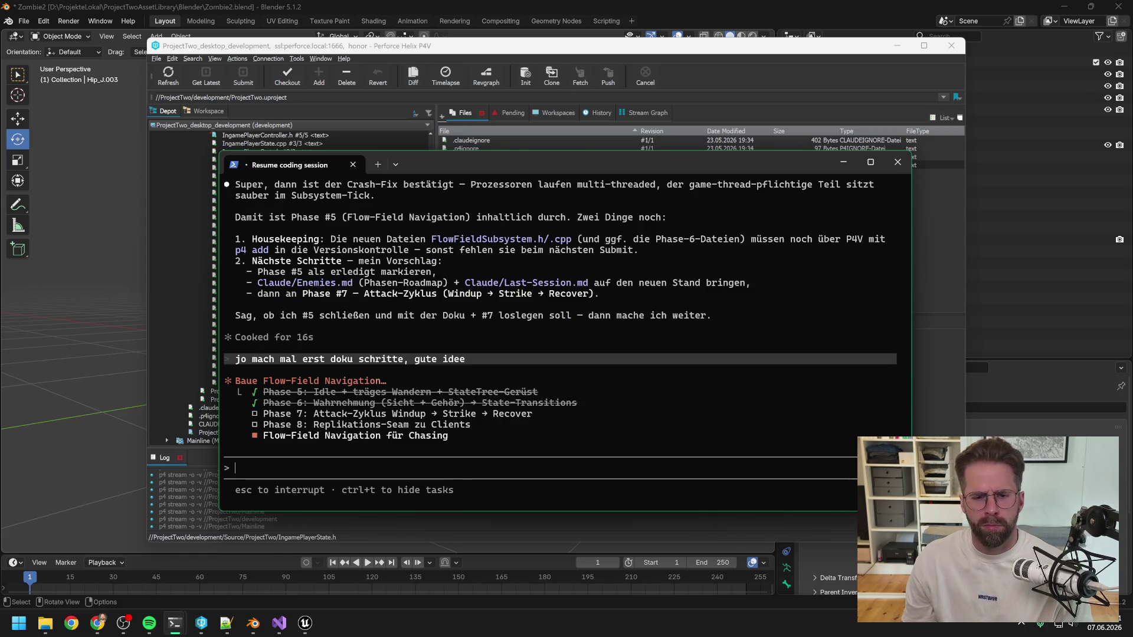
{"action": "key", "text": "alt+Tab"}
{"action": "scroll", "coordinate": [339, 256], "scroll_direction": "up", "scroll_amount": 8}
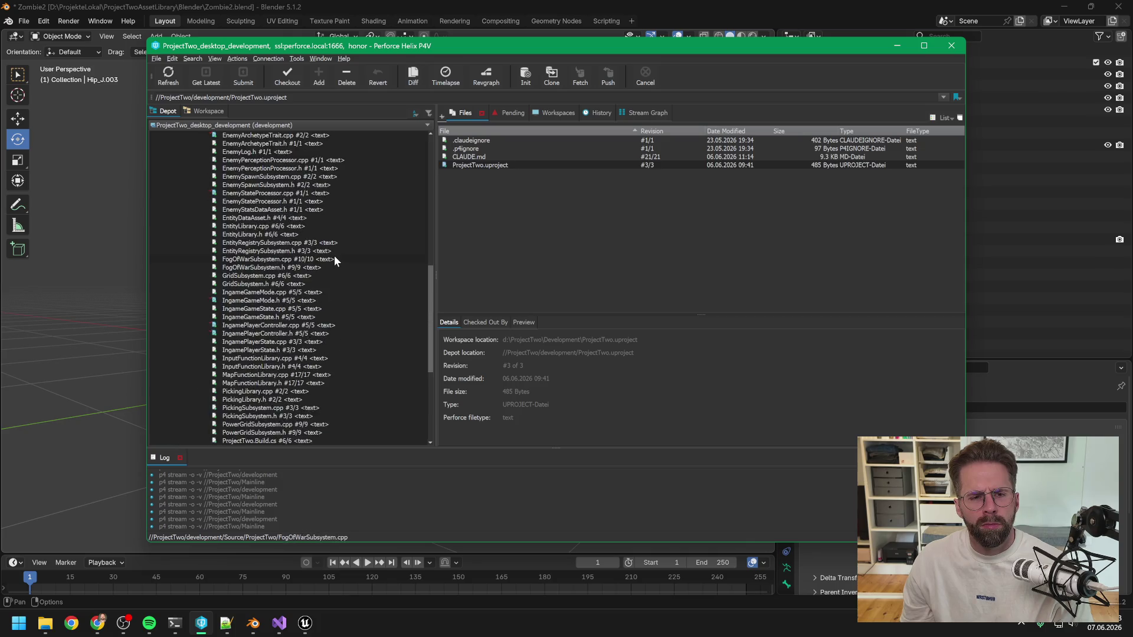
Show the local Workspace tree and scroll to the new subsystem source files
{"action": "scroll", "coordinate": [334, 256], "scroll_direction": "up", "scroll_amount": 3}
{"action": "left_click", "coordinate": [200, 110]}
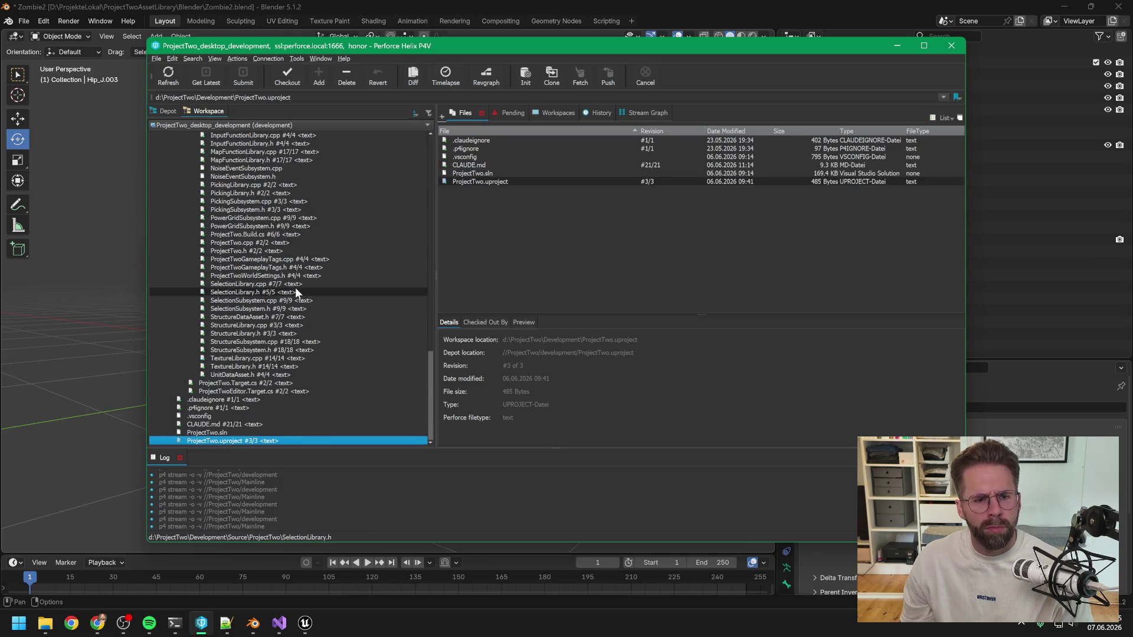
{"action": "scroll", "coordinate": [278, 341], "scroll_direction": "up", "scroll_amount": 5}
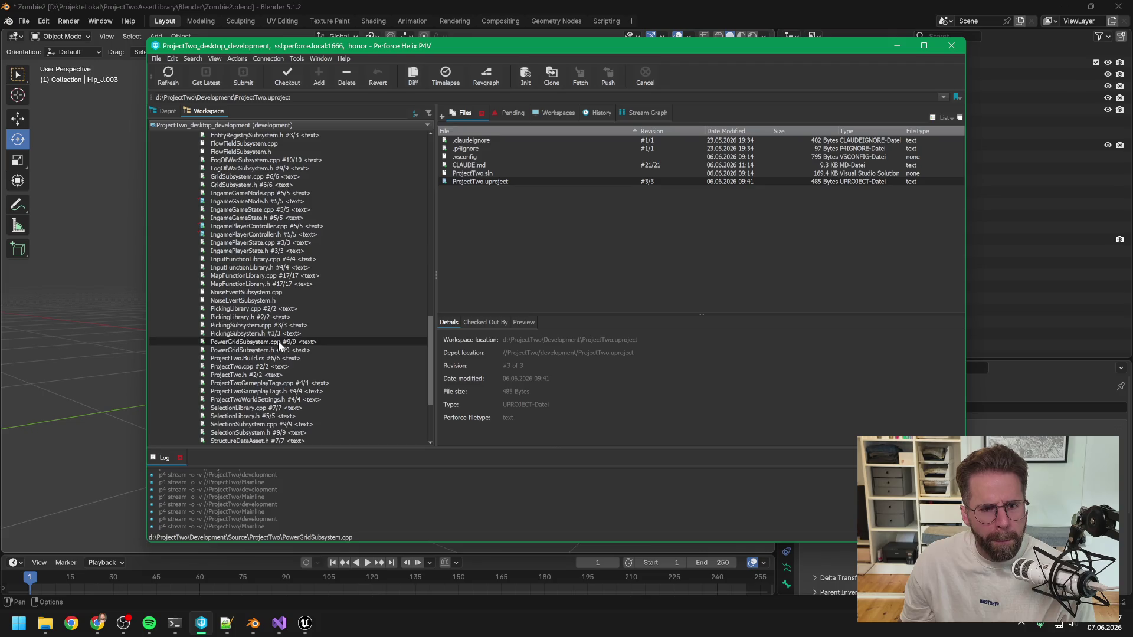
{"action": "scroll", "coordinate": [278, 341], "scroll_direction": "up", "scroll_amount": 1}
{"action": "left_click_drag", "start_coordinate": [245, 325], "coordinate": [245, 317]}
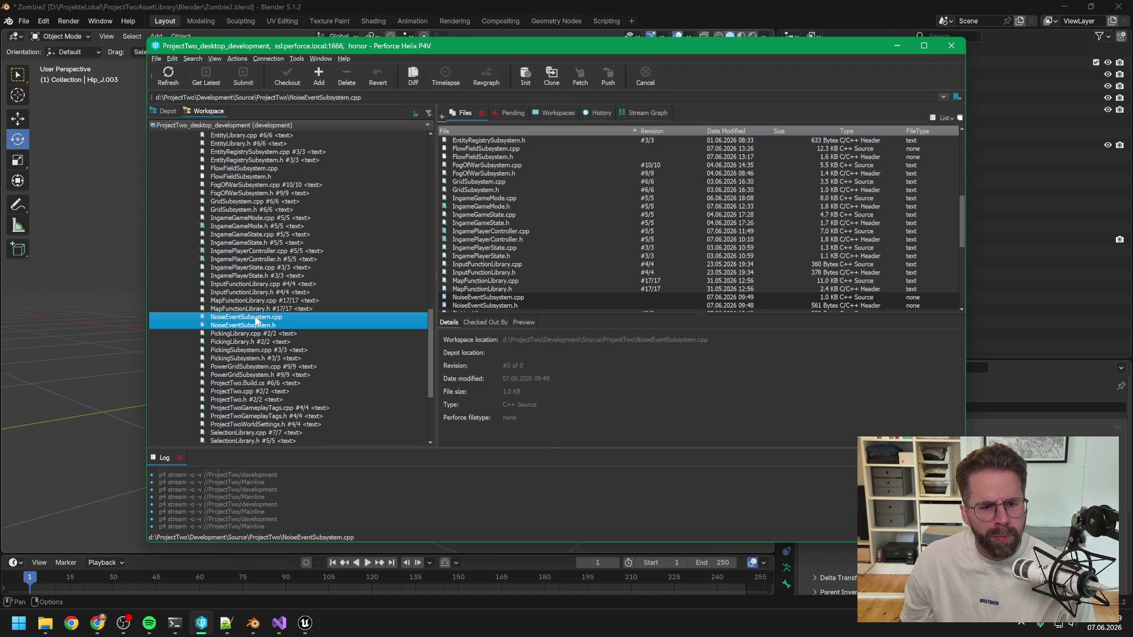
{"action": "scroll", "coordinate": [345, 299], "scroll_direction": "up", "scroll_amount": 1}
{"action": "scroll", "coordinate": [345, 301], "scroll_direction": "up", "scroll_amount": 4}
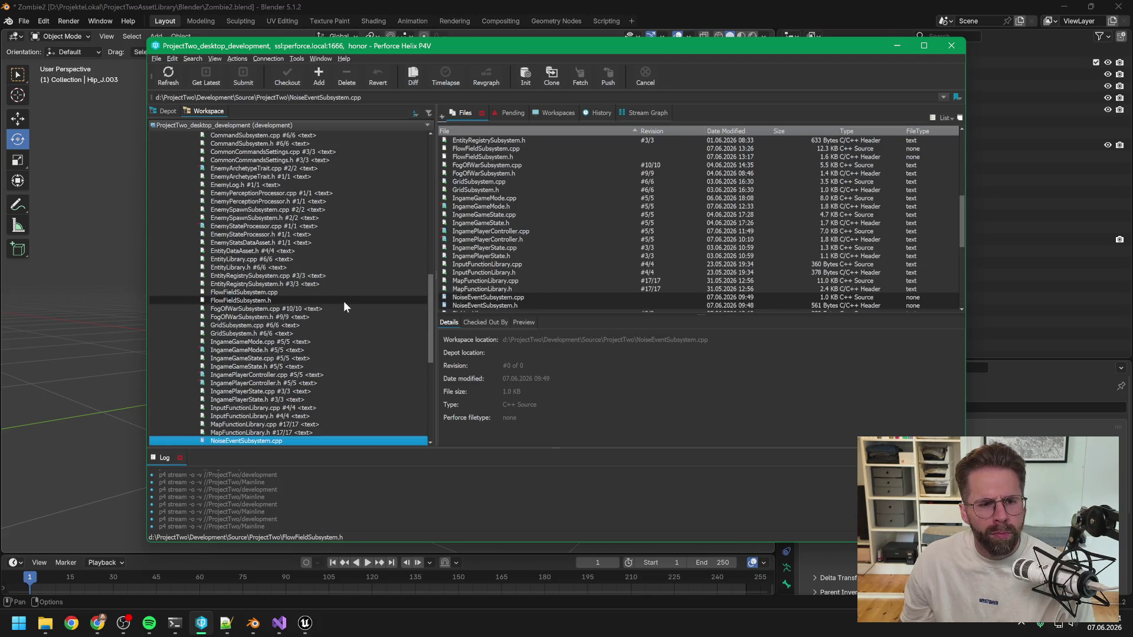
{"action": "scroll", "coordinate": [344, 304], "scroll_direction": "up", "scroll_amount": 7}
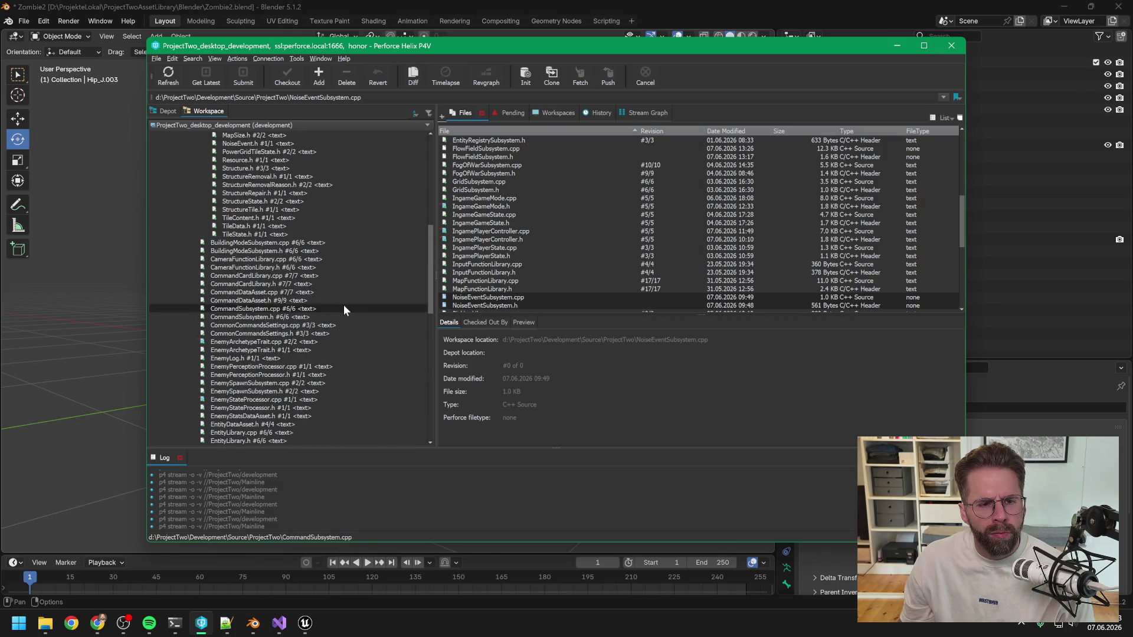
{"action": "scroll", "coordinate": [344, 305], "scroll_direction": "up", "scroll_amount": 6}
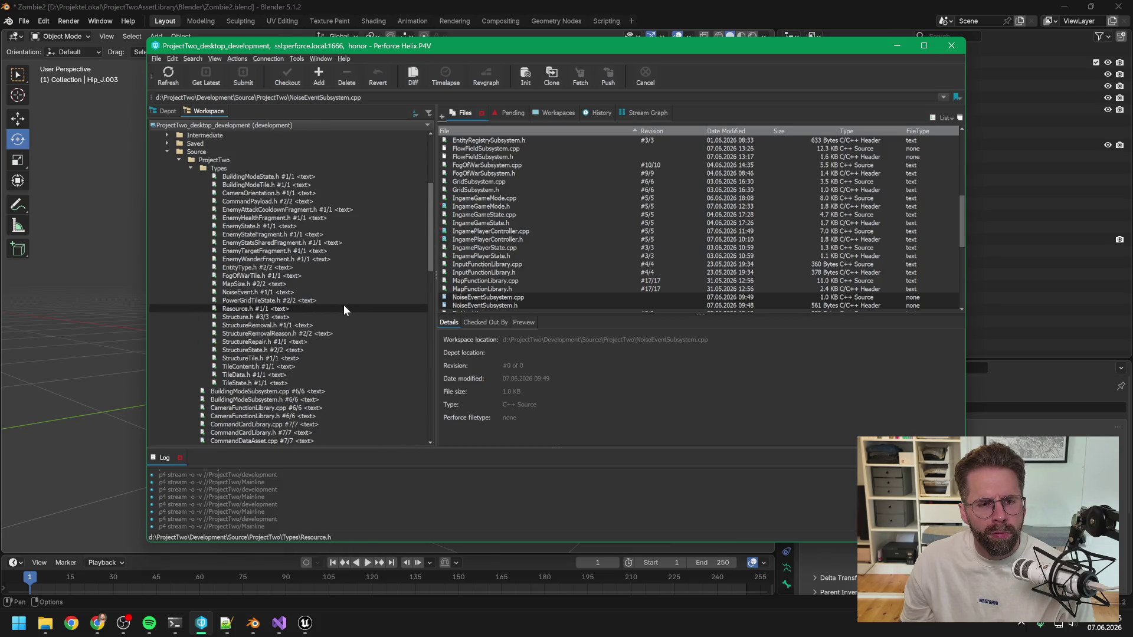
{"action": "scroll", "coordinate": [343, 304], "scroll_direction": "down", "scroll_amount": 6}
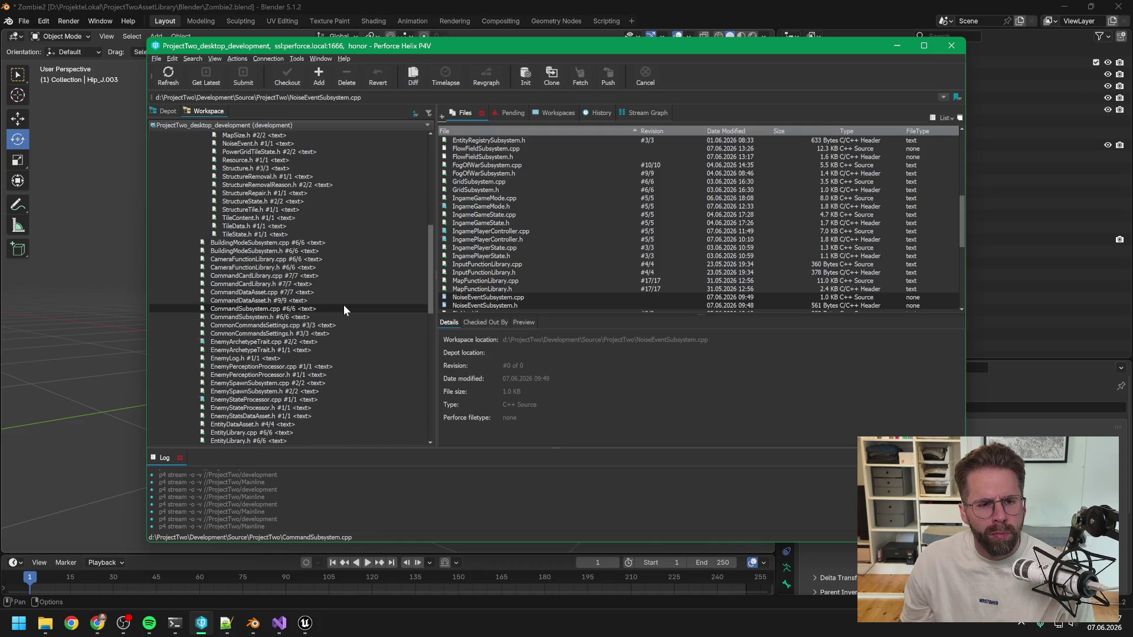
{"action": "scroll", "coordinate": [344, 304], "scroll_direction": "down", "scroll_amount": 4}
{"action": "scroll", "coordinate": [327, 235], "scroll_direction": "down", "scroll_amount": 12}
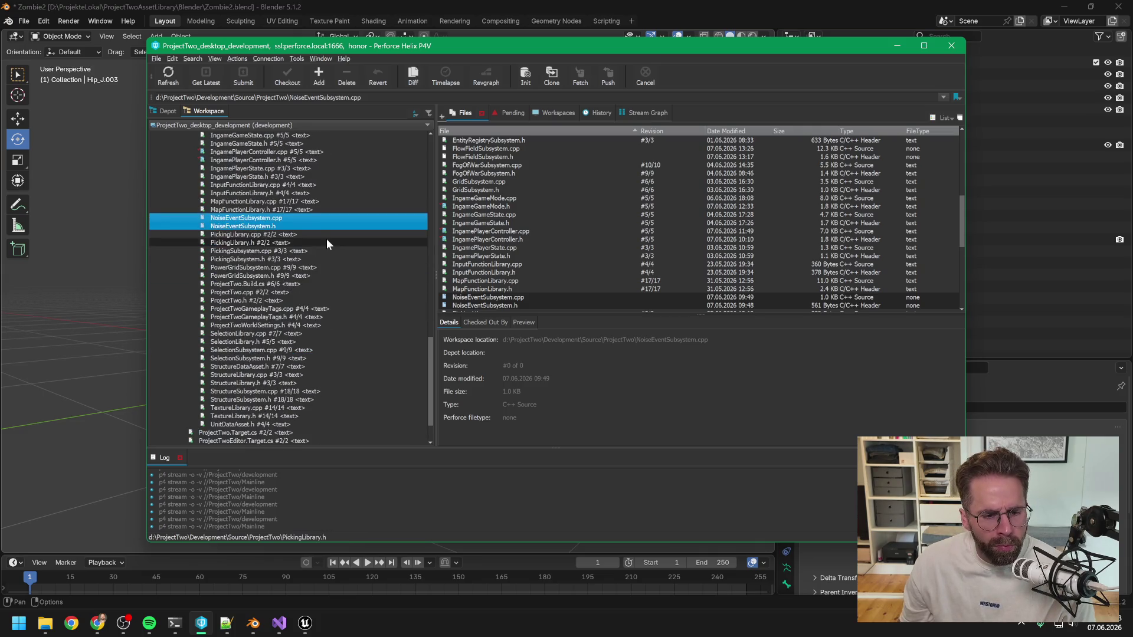
{"action": "scroll", "coordinate": [324, 283], "scroll_direction": "up", "scroll_amount": 5}
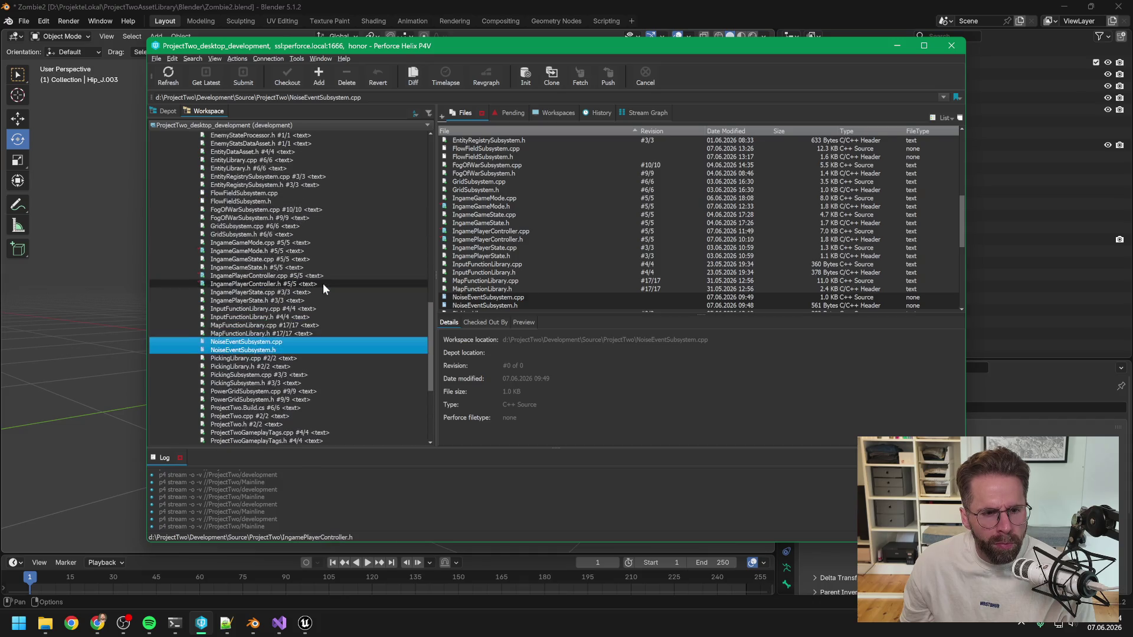
Select the FlowFieldSubsystem and NoiseEventSubsystem .cpp/.h files and mark them for add
{"action": "left_click", "coordinate": [253, 201], "text": "ctrl"}
{"action": "left_click", "coordinate": [248, 193], "text": "ctrl"}
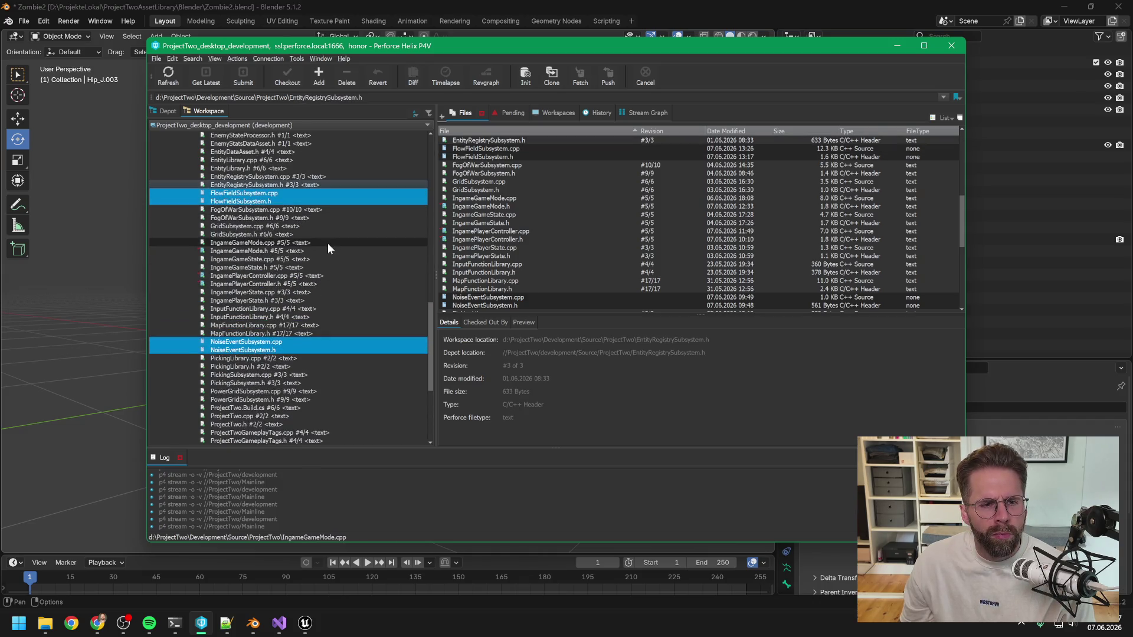
{"action": "scroll", "coordinate": [317, 287], "scroll_direction": "up", "scroll_amount": 6}
{"action": "scroll", "coordinate": [325, 289], "scroll_direction": "up", "scroll_amount": 7}
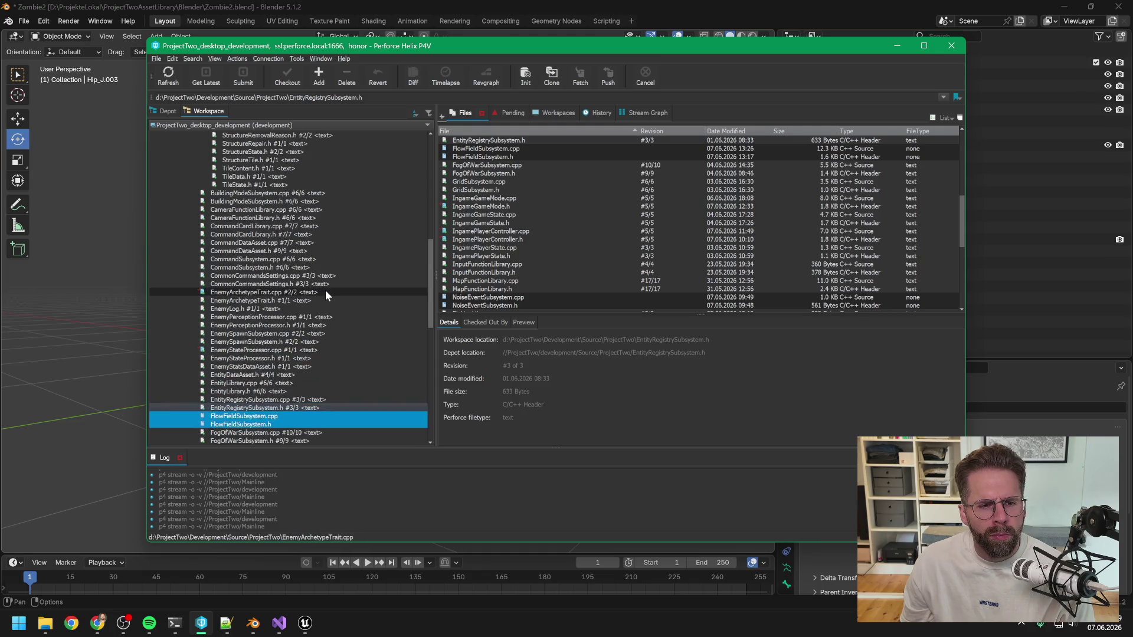
{"action": "scroll", "coordinate": [326, 292], "scroll_direction": "up", "scroll_amount": 5}
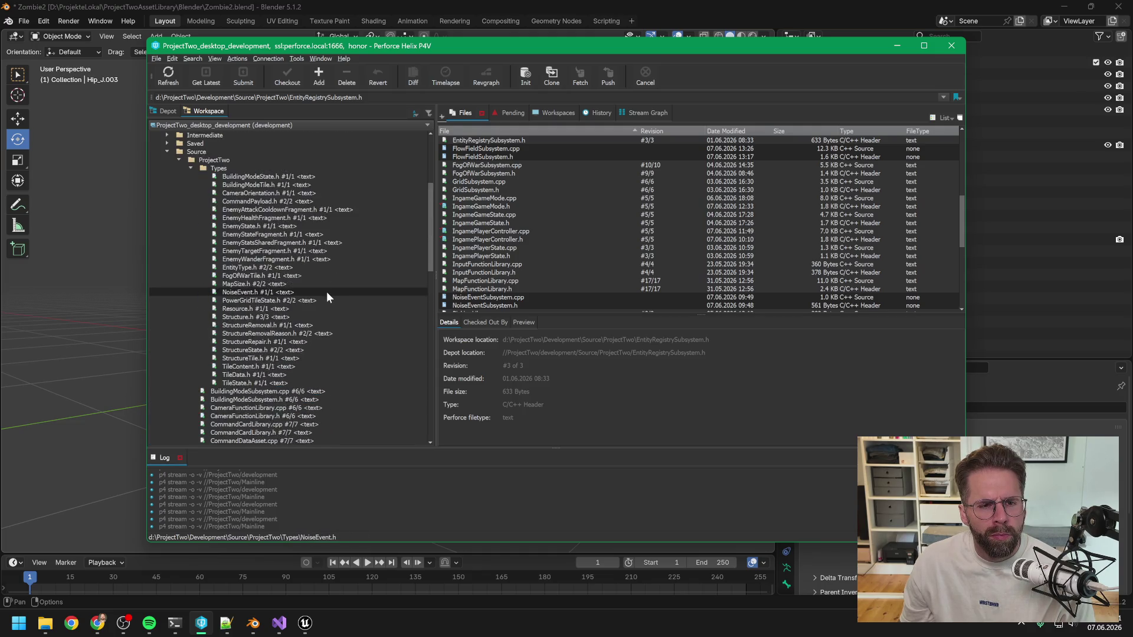
{"action": "left_click", "coordinate": [316, 77]}
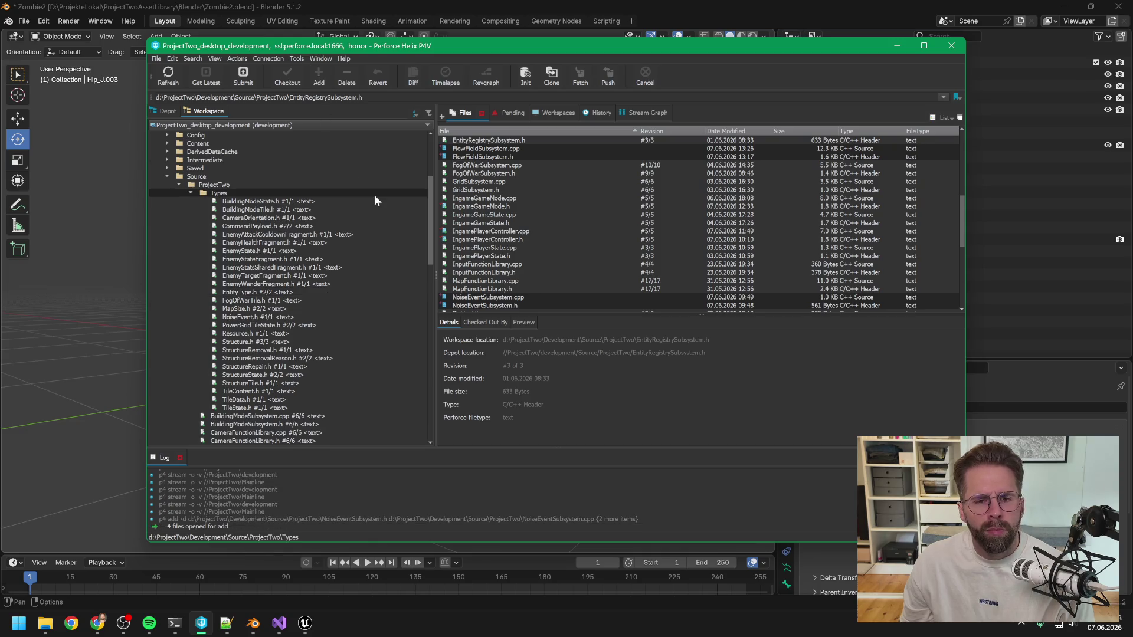
Submit the four new files with description 'New C++ files', then return to the Unreal editor
{"action": "left_click", "coordinate": [243, 79]}
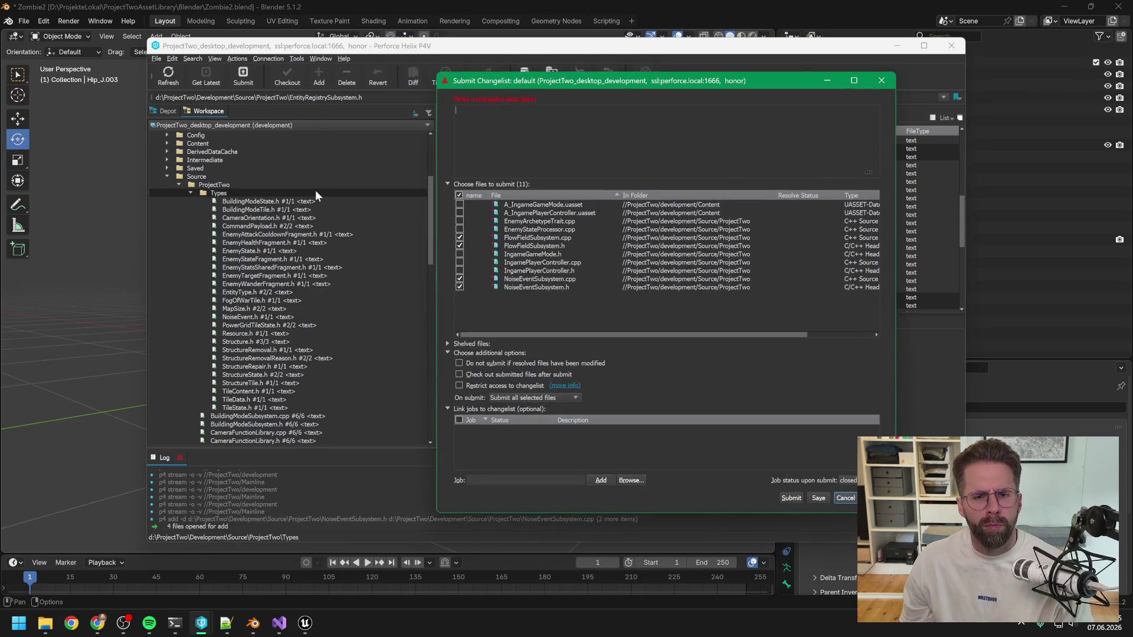
{"action": "type", "text": "New C++ "}
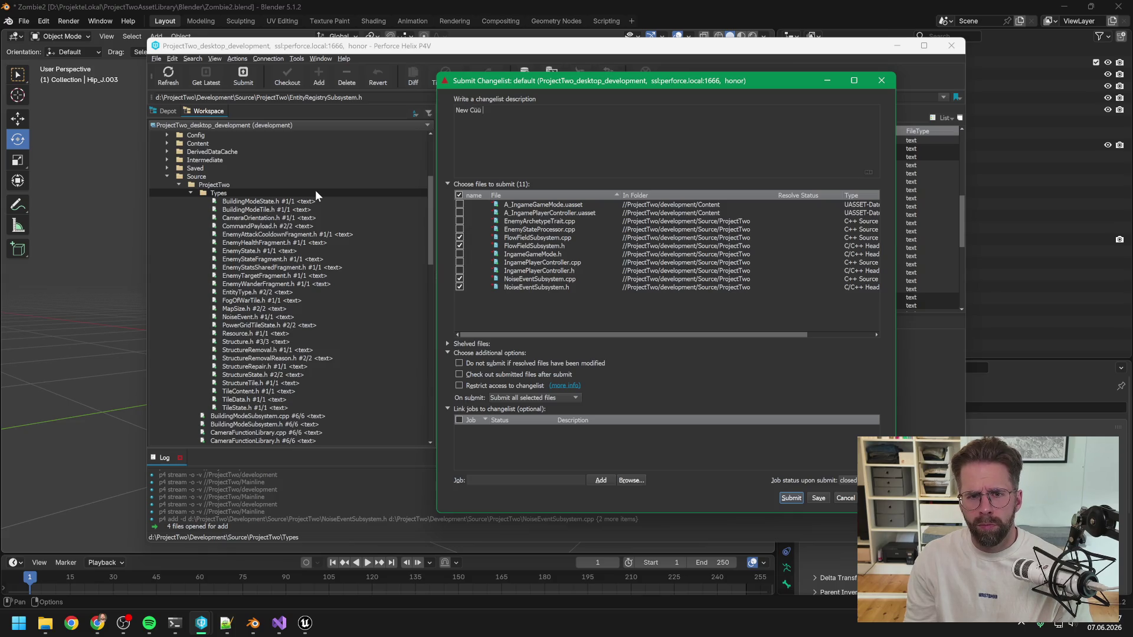
{"action": "type", "text": "files"}
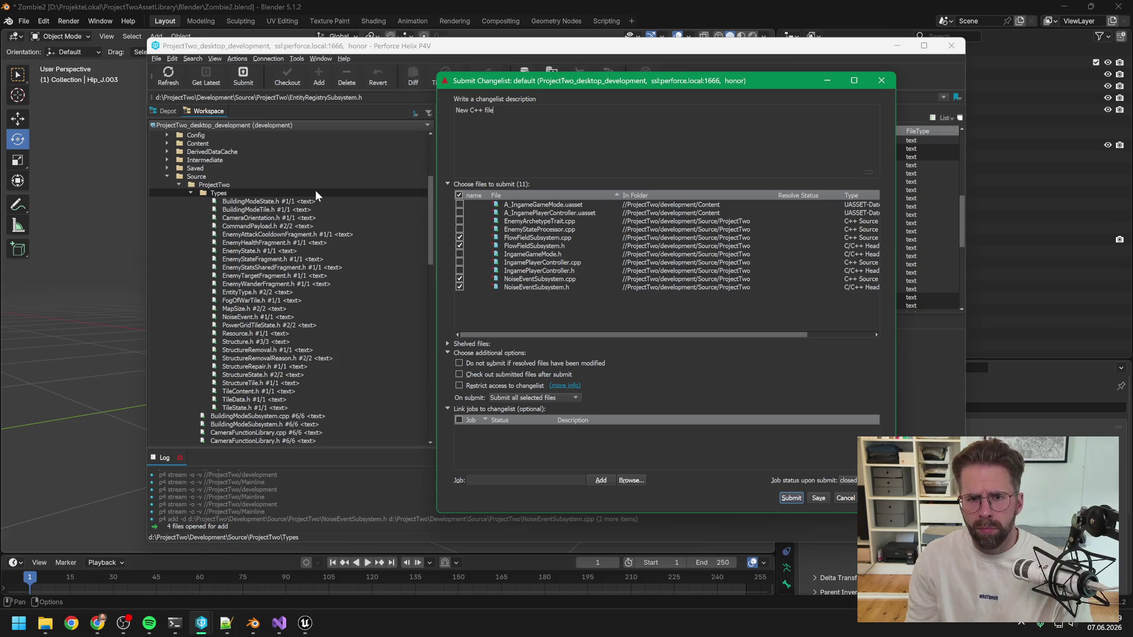
{"action": "left_click", "coordinate": [790, 498]}
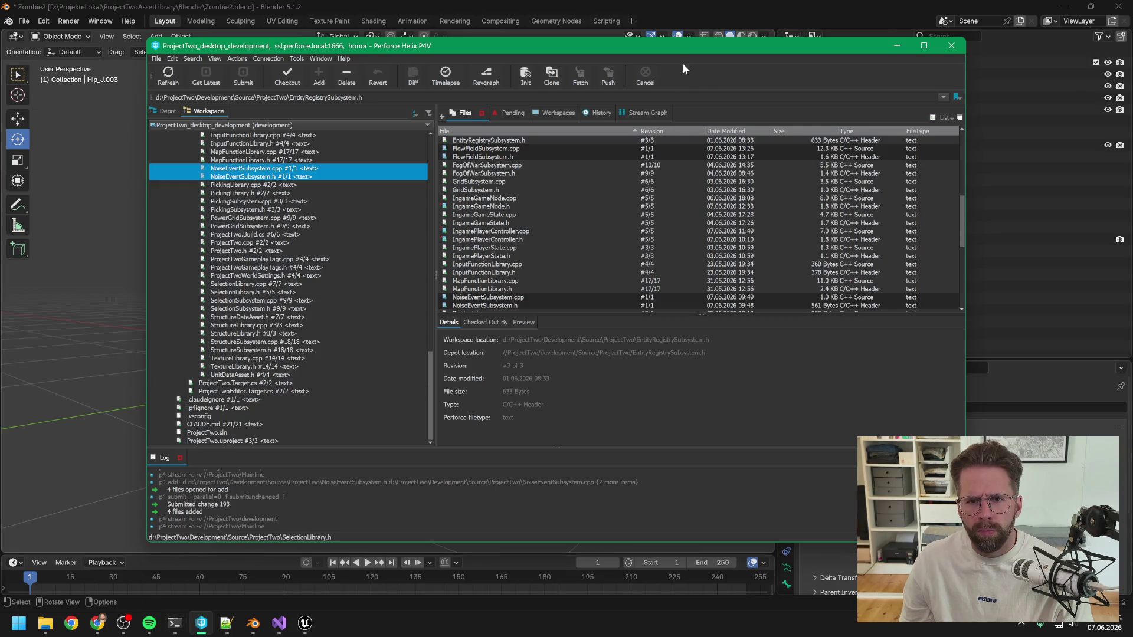
{"action": "mouse_move", "coordinate": [305, 628]}
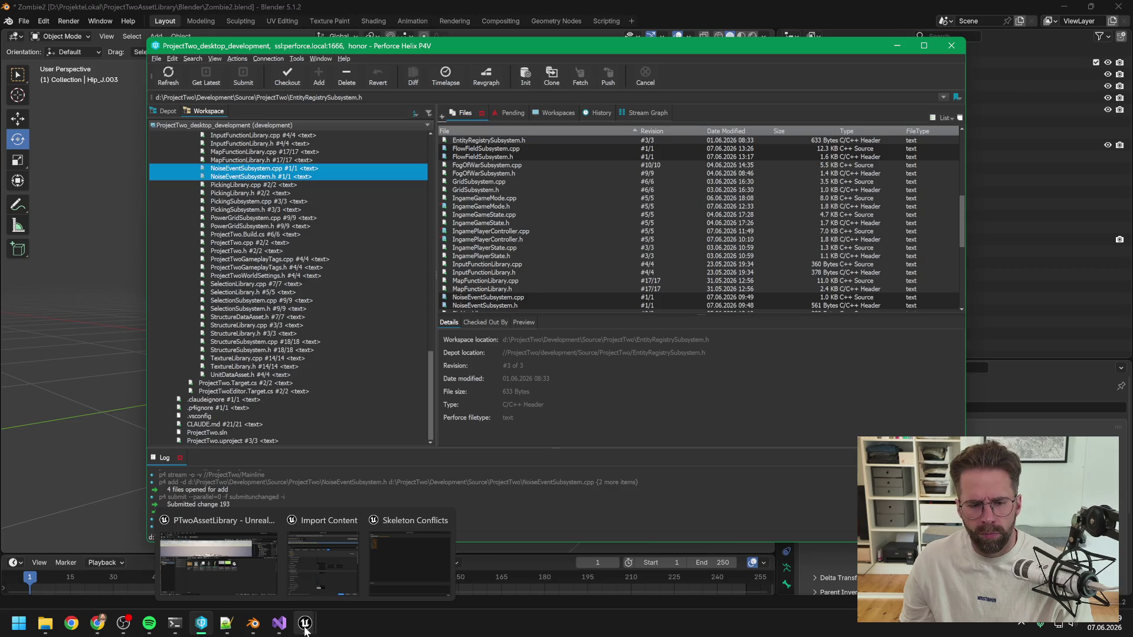
{"action": "left_click", "coordinate": [391, 560]}
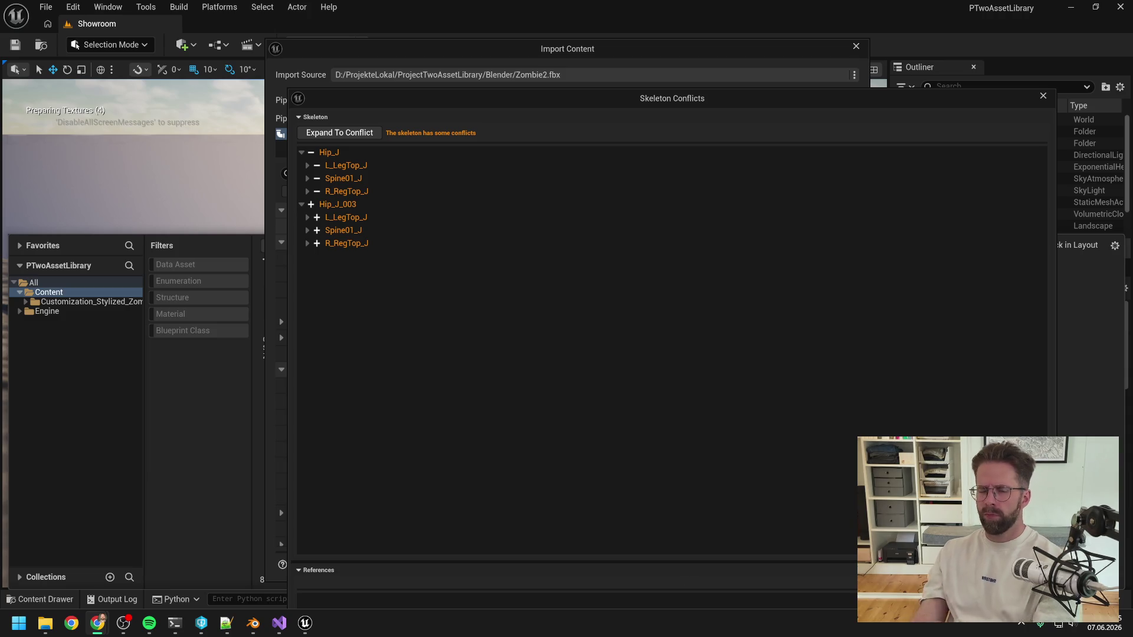
Approve the doc-file check, the p4 checkout of both docs, and the first two Enemies.md edits
{"action": "mouse_move", "coordinate": [175, 623]}
{"action": "left_click", "coordinate": [190, 512]}
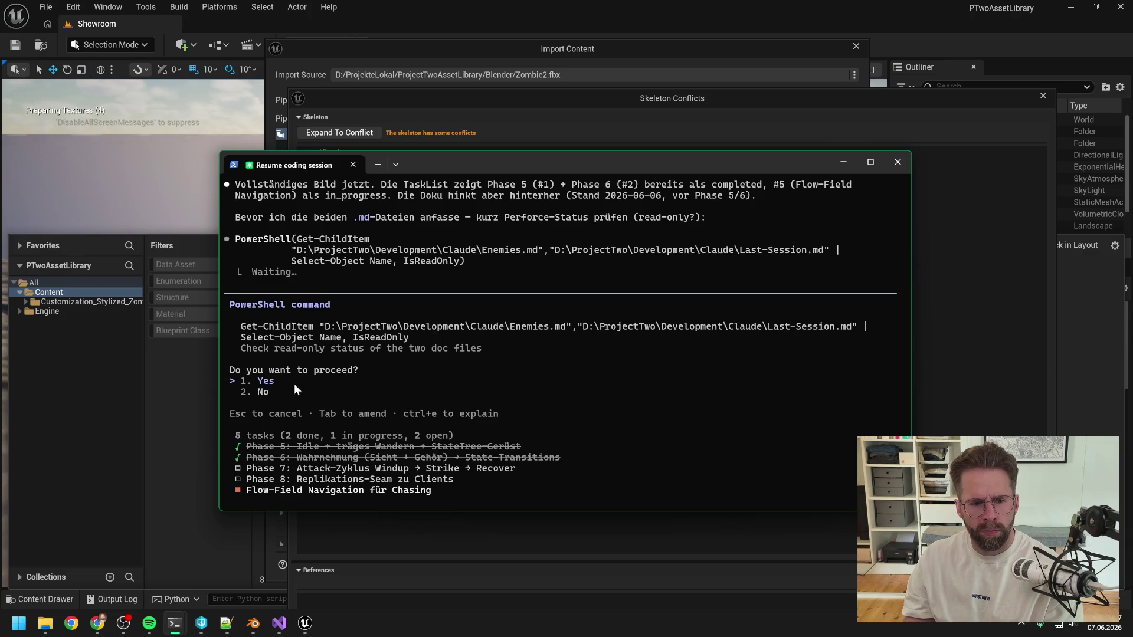
{"action": "key", "text": "Return"}
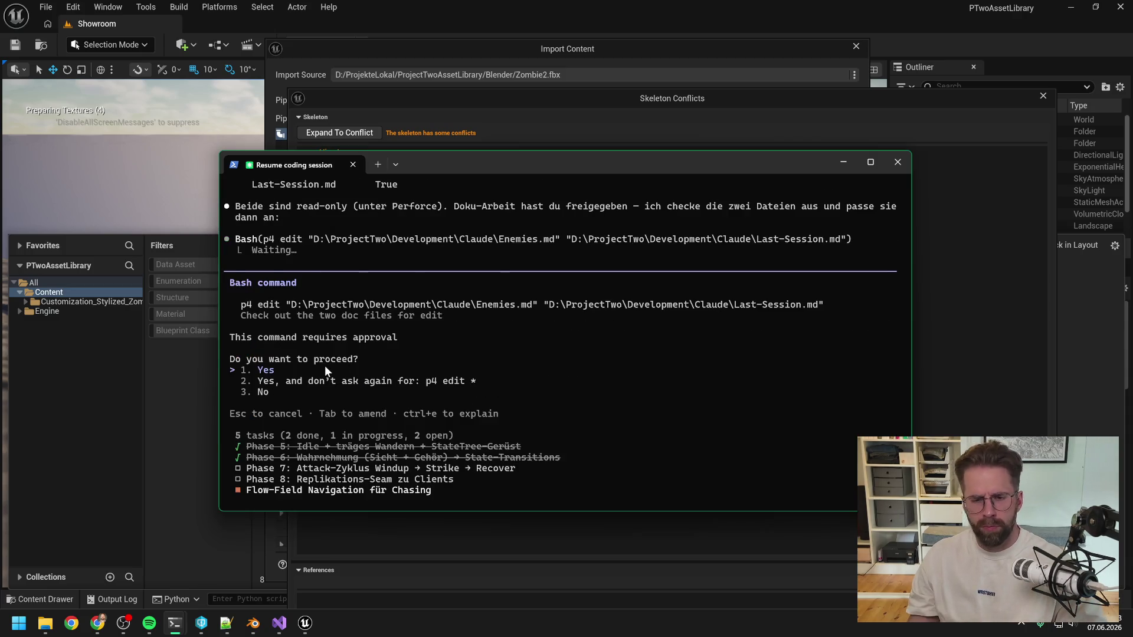
{"action": "key", "text": "Return"}
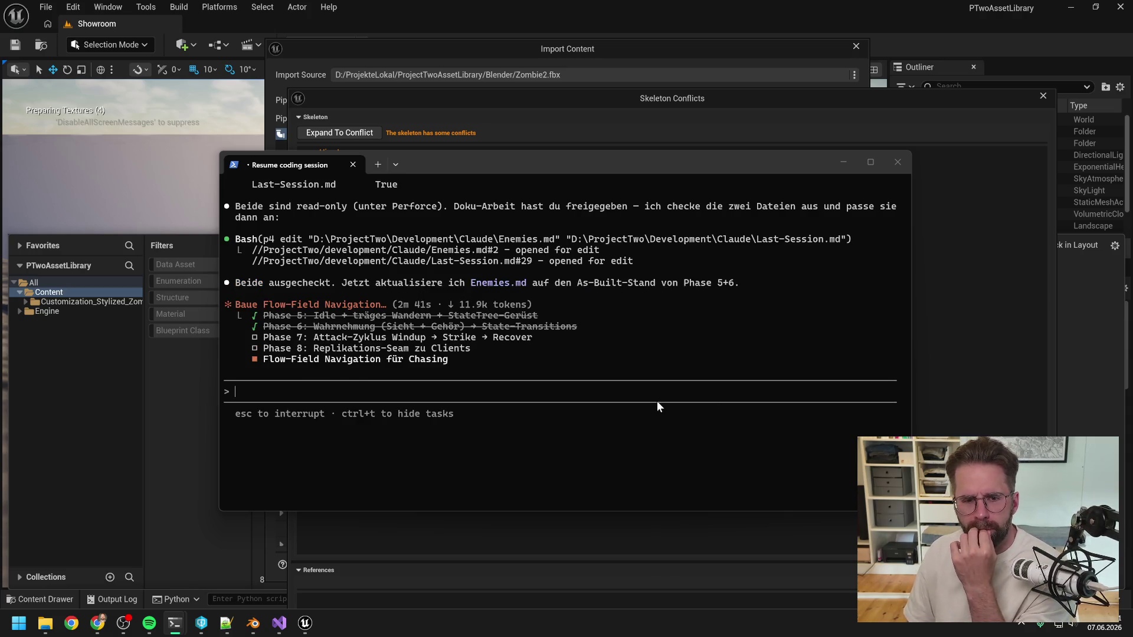
{"action": "key", "text": "Return"}
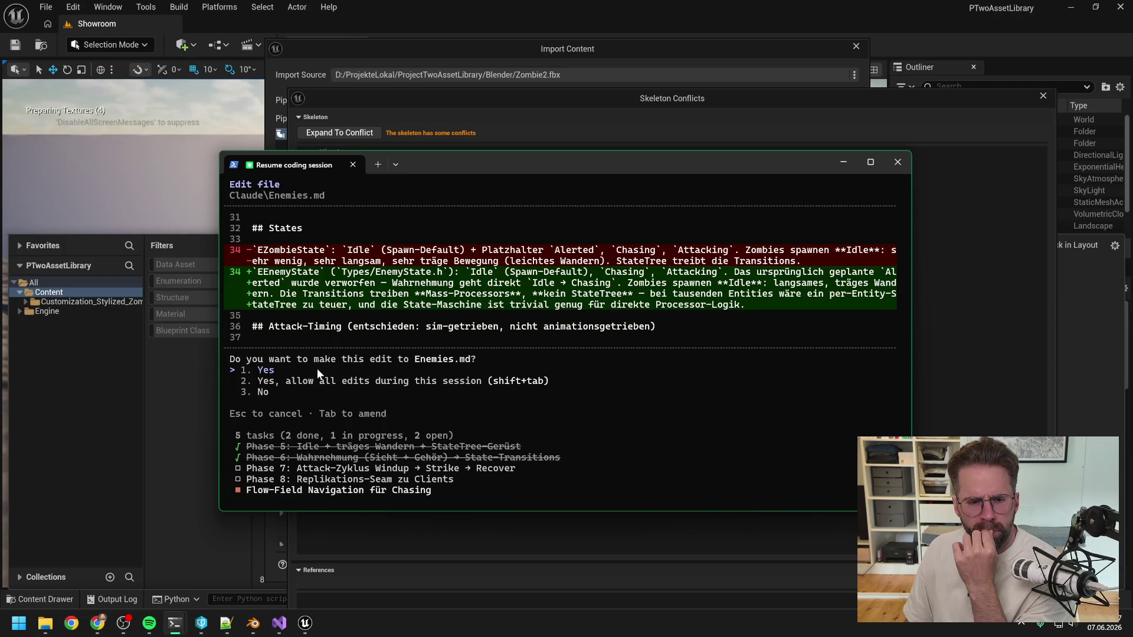
{"action": "key", "text": "Return"}
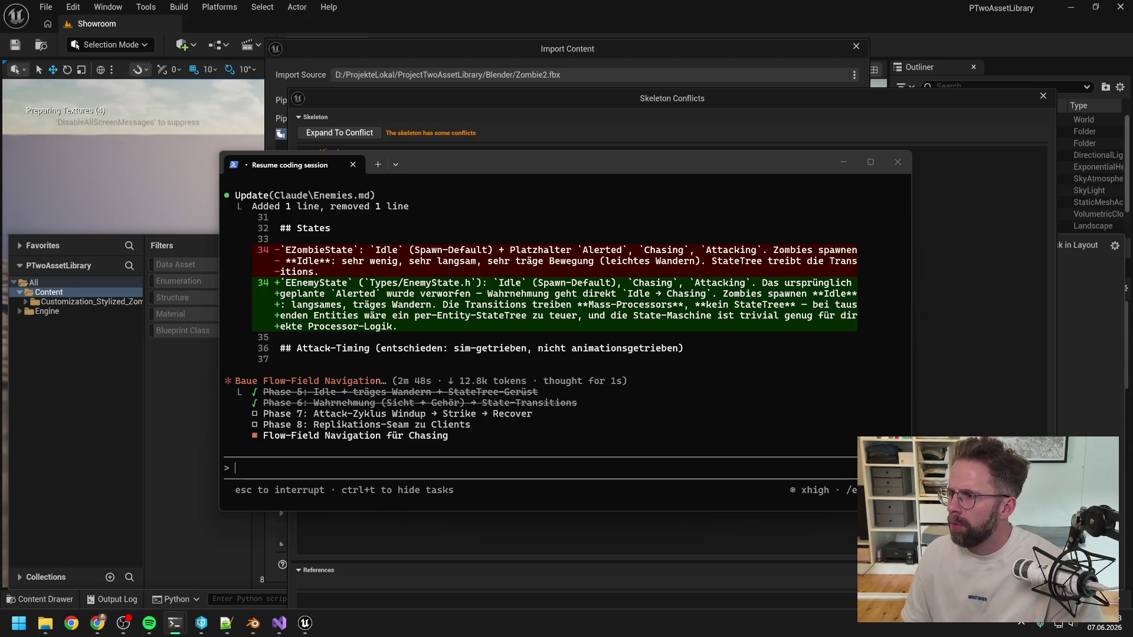
Check the skeleton merge session, rearrange both terminal windows, and return to the coding session
{"action": "key", "text": "alt+Tab"}
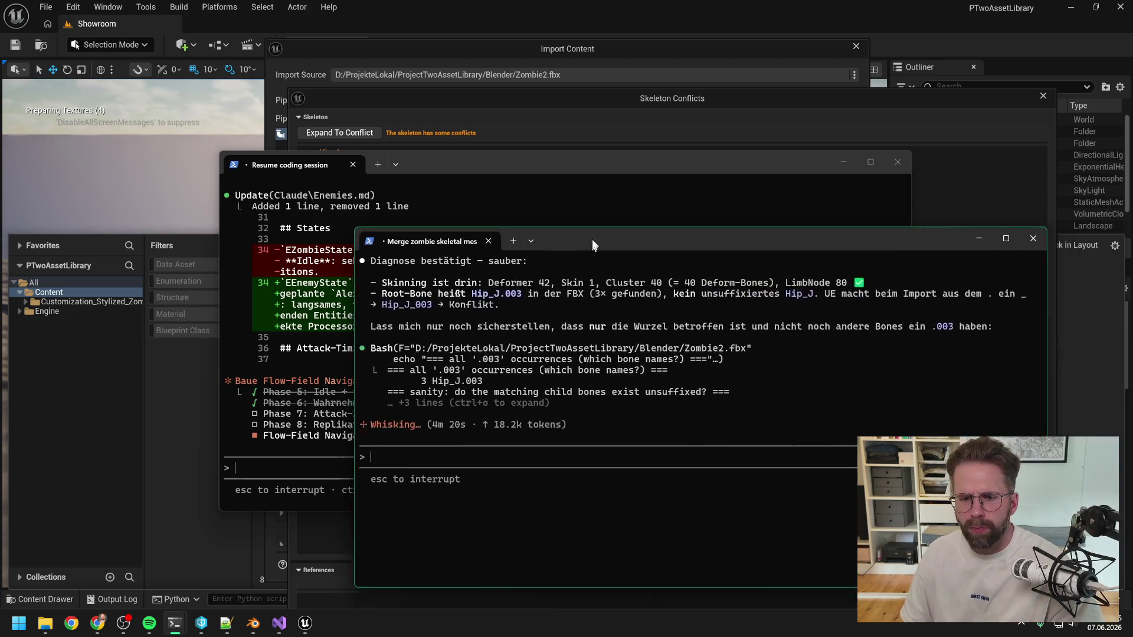
{"action": "left_click_drag", "start_coordinate": [593, 244], "coordinate": [610, 214]}
{"action": "left_click_drag", "start_coordinate": [618, 168], "coordinate": [450, 76]}
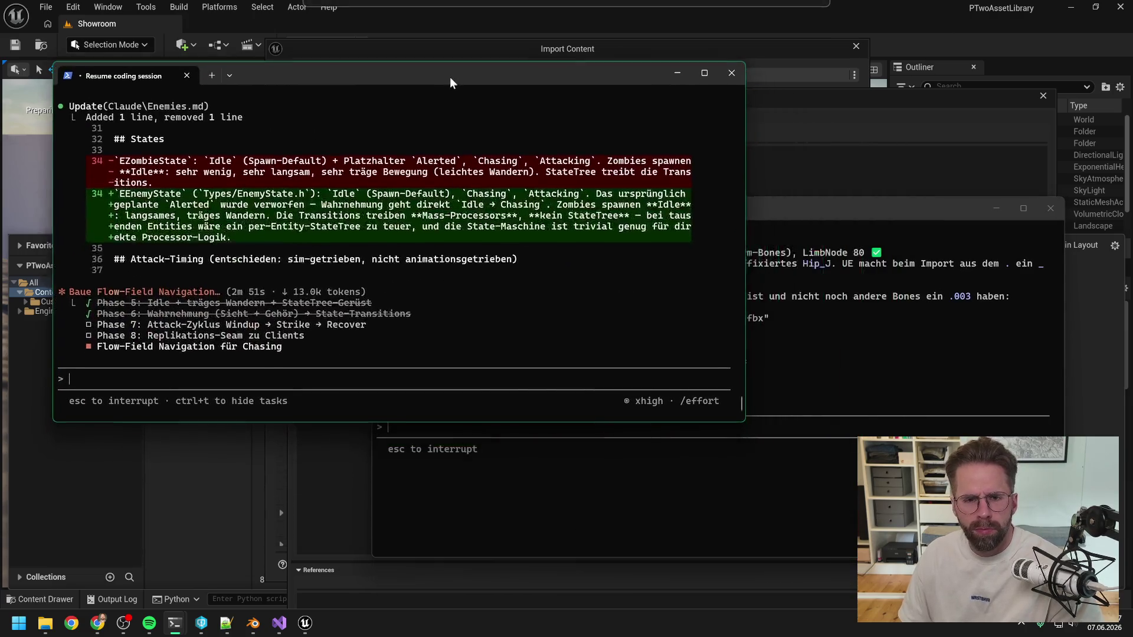
{"action": "left_click", "coordinate": [794, 211]}
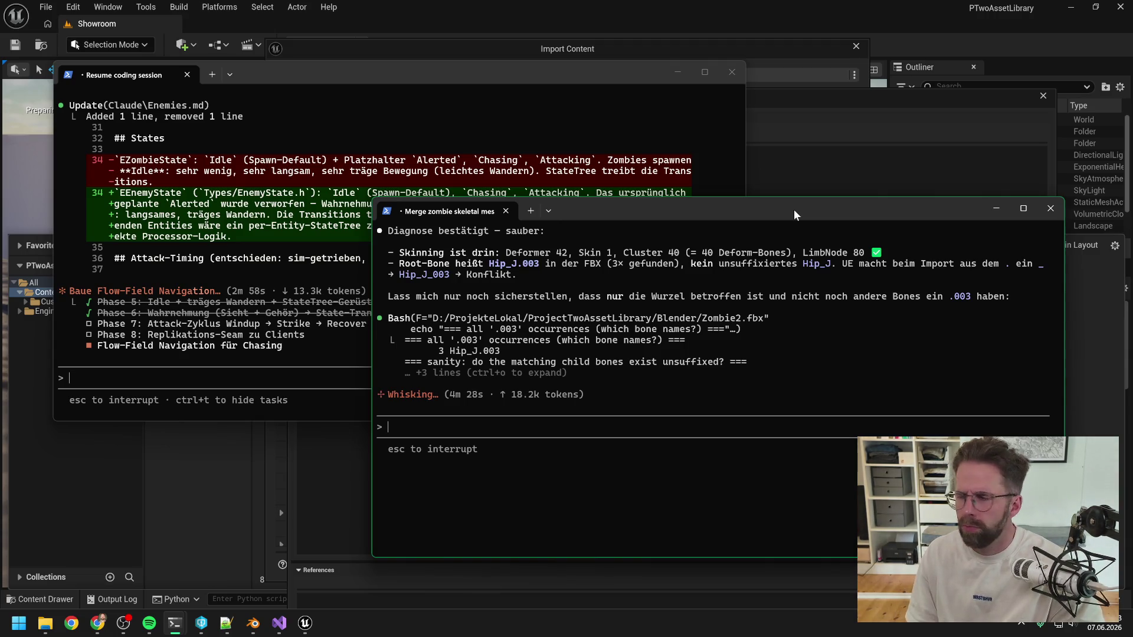
{"action": "key", "text": "alt+Tab"}
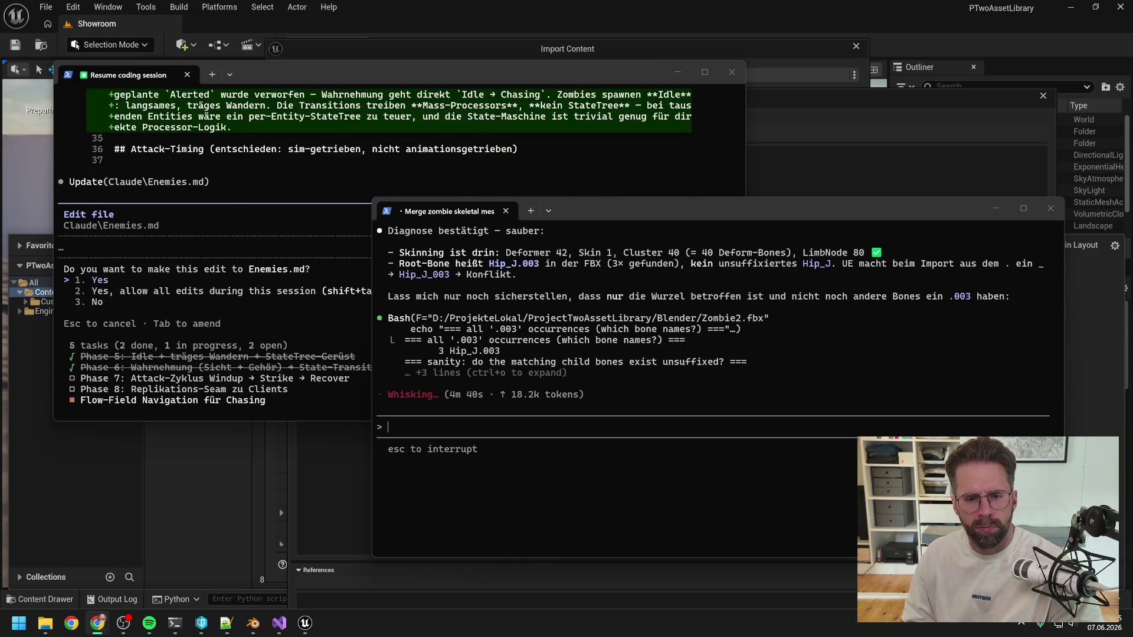
{"action": "left_click", "coordinate": [243, 285]}
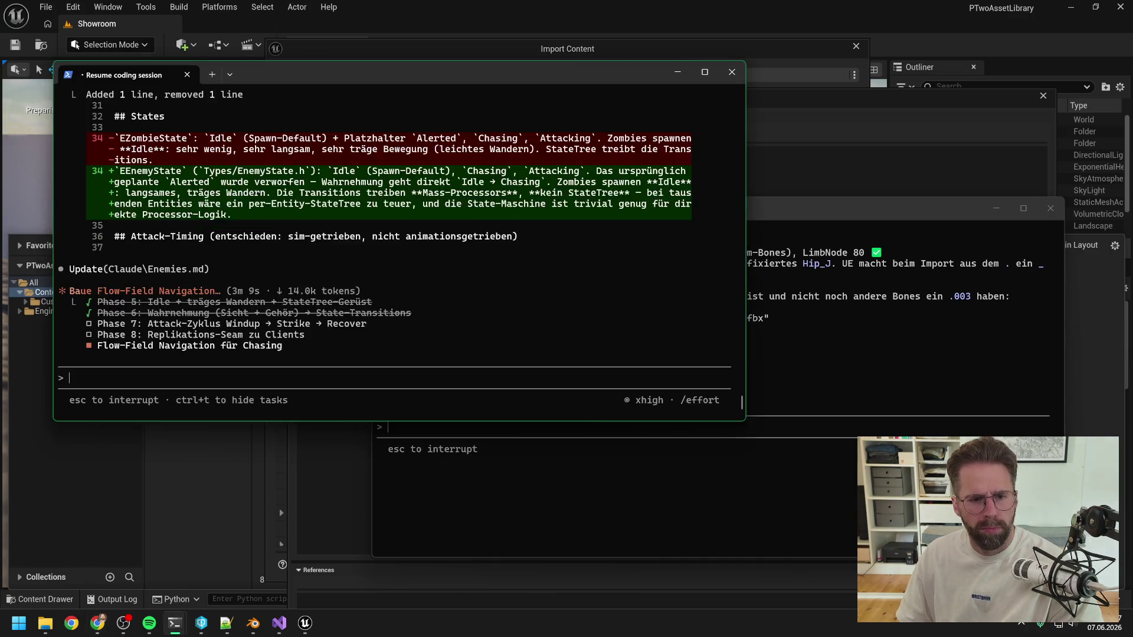
Approve the remaining Enemies.md edits for the phase table and open points
{"action": "key", "text": "Return"}
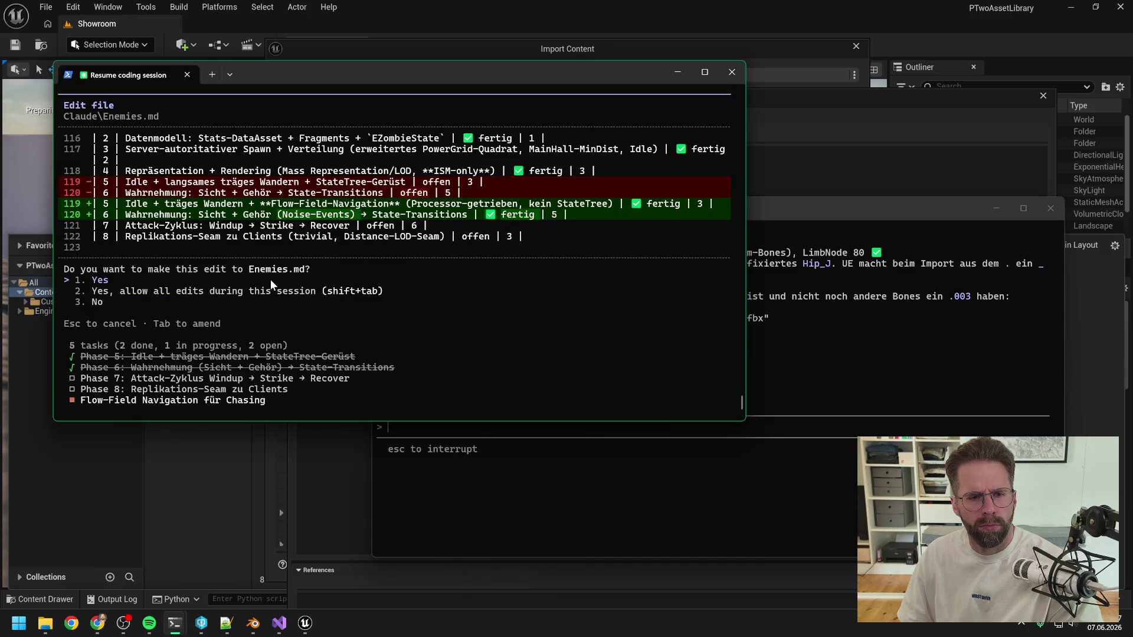
{"action": "key", "text": "Return"}
{"action": "left_click", "coordinate": [794, 218]}
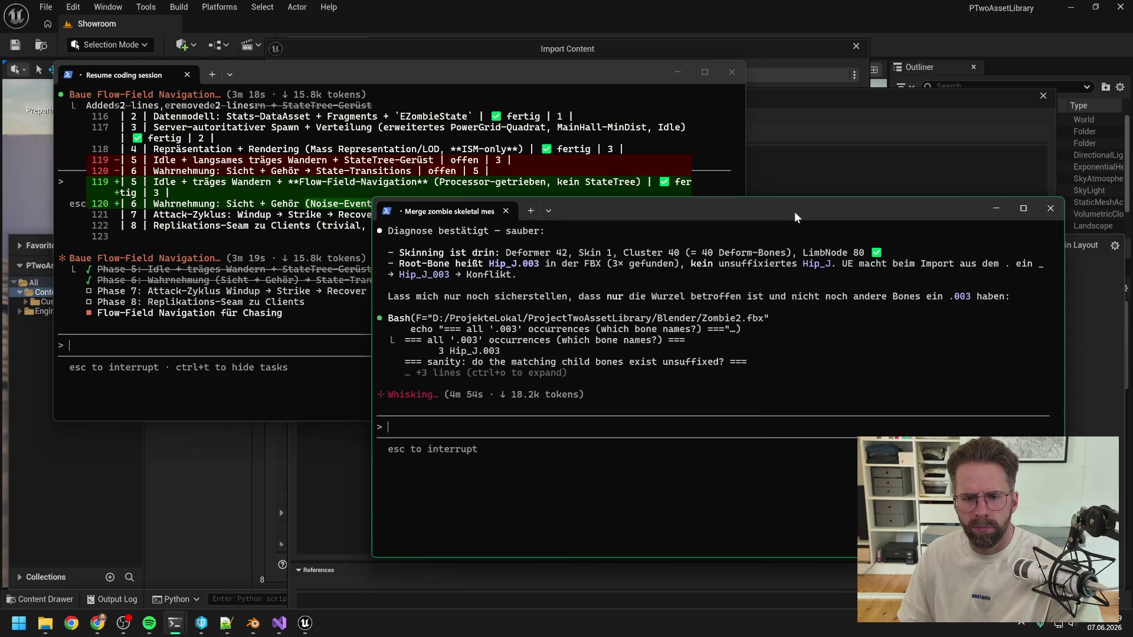
{"action": "left_click", "coordinate": [152, 285]}
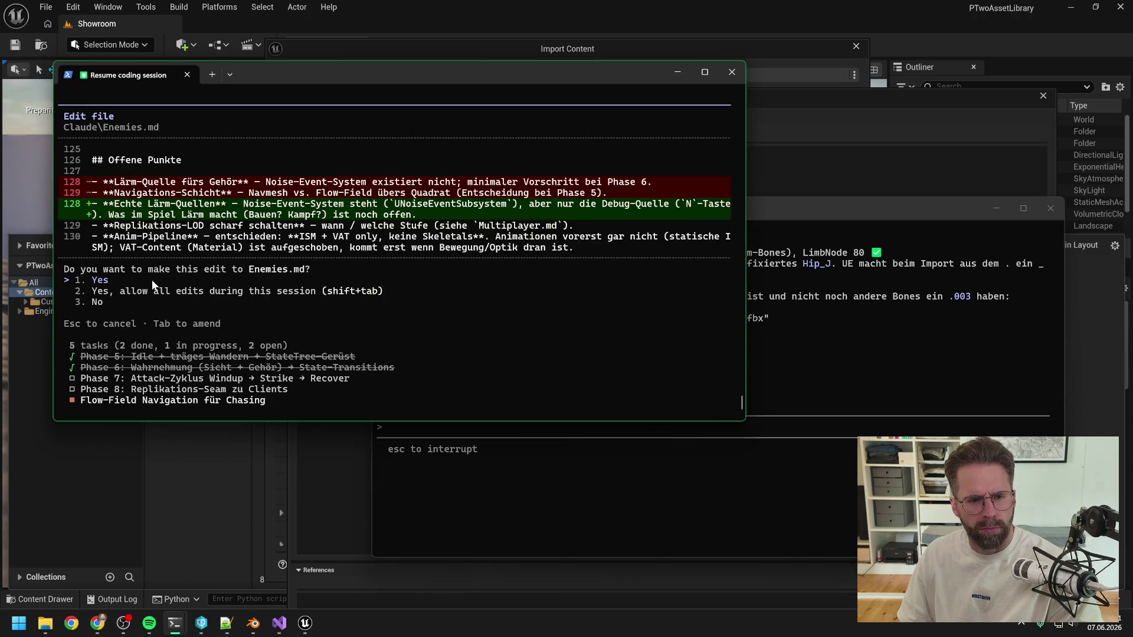
{"action": "key", "text": "Return"}
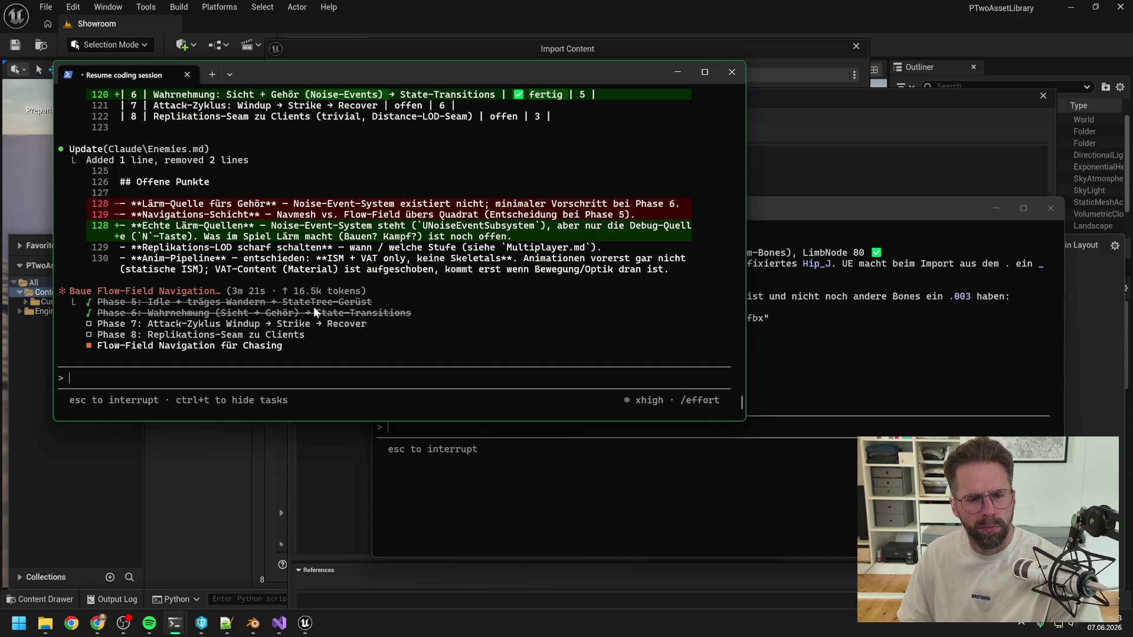
{"action": "left_click", "coordinate": [663, 270]}
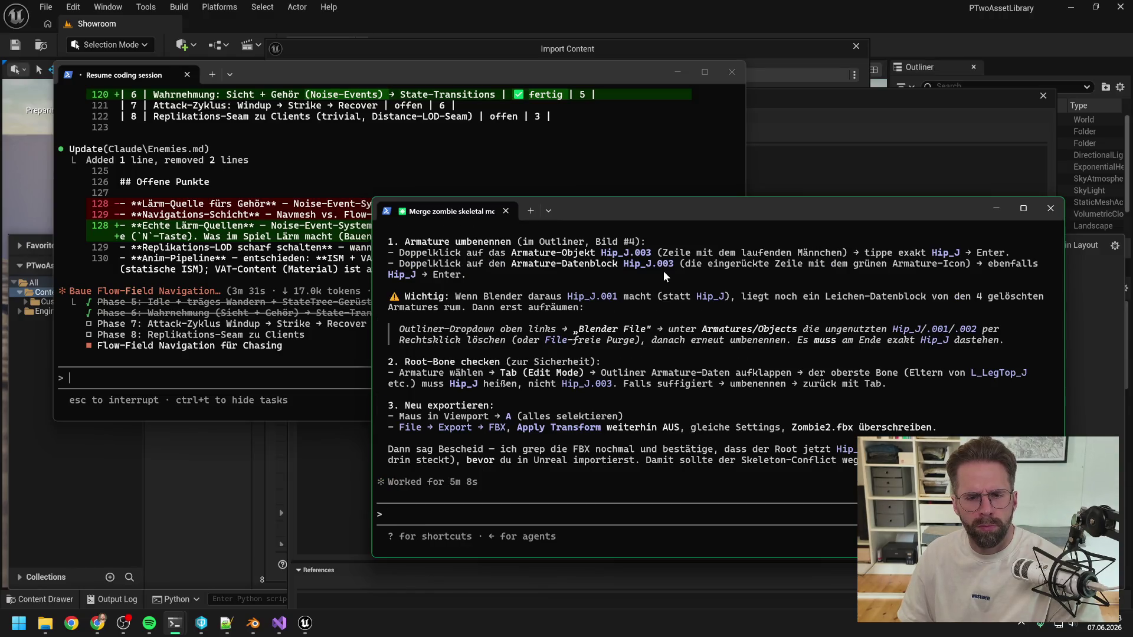
Read the Hip_J.003 armature rename steps in the Merge terminal, then minimise it and return to Blender
{"action": "scroll", "coordinate": [650, 342], "scroll_direction": "up", "scroll_amount": 2}
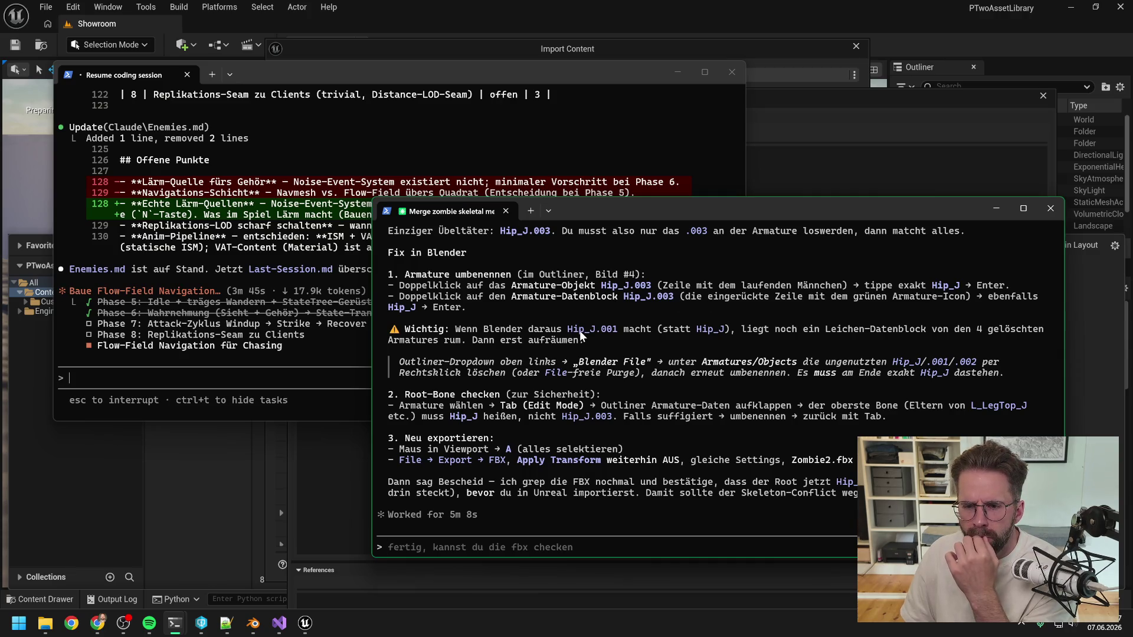
{"action": "key", "text": "super+Down"}
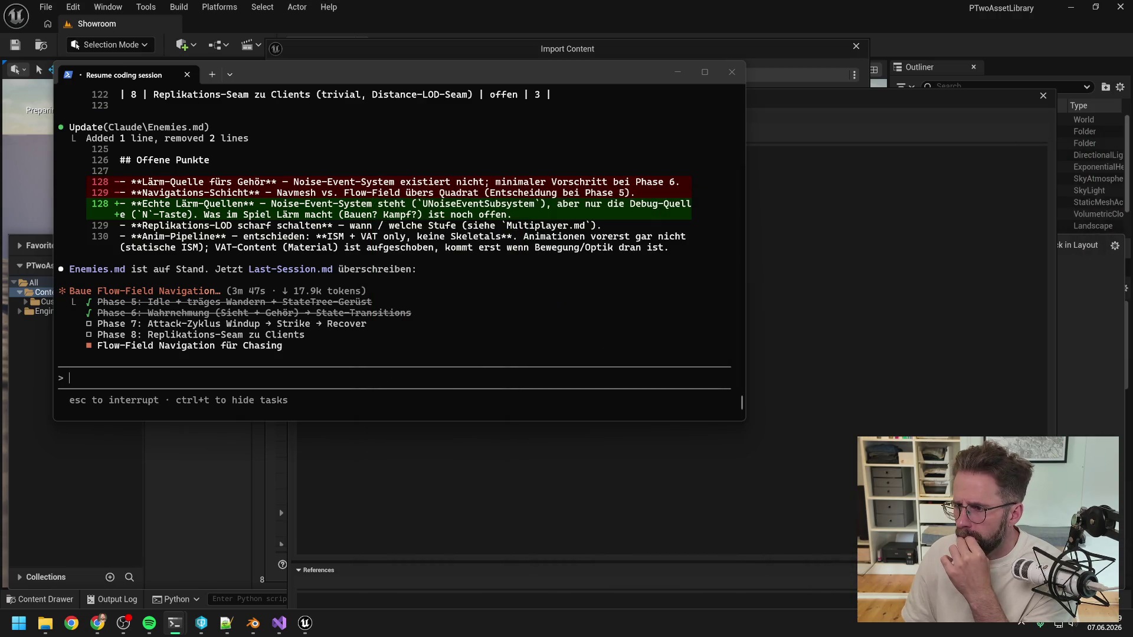
{"action": "left_click", "coordinate": [253, 623]}
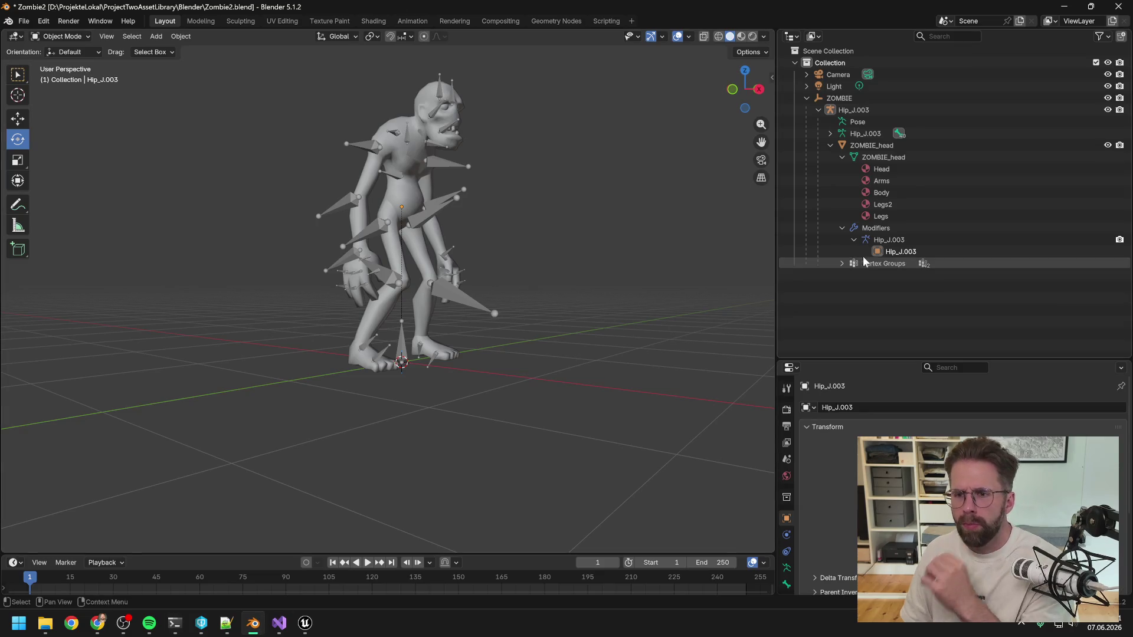
Rename the Hip_J.003 armature object in the Outliner to Hip_J
{"action": "left_click", "coordinate": [868, 109]}
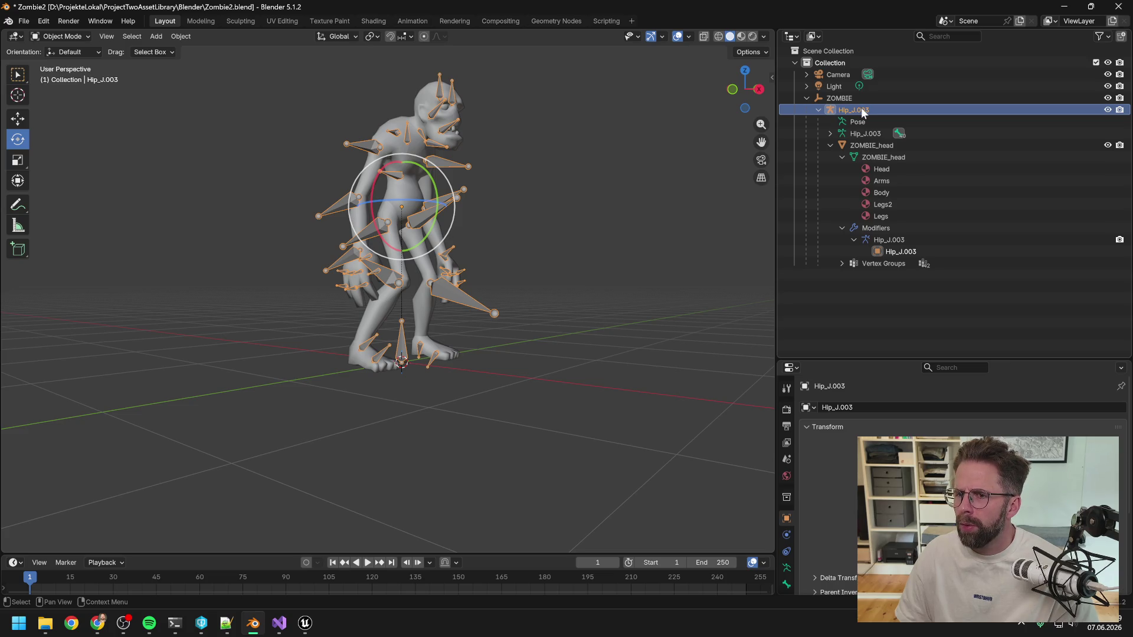
{"action": "double_click", "coordinate": [889, 114]}
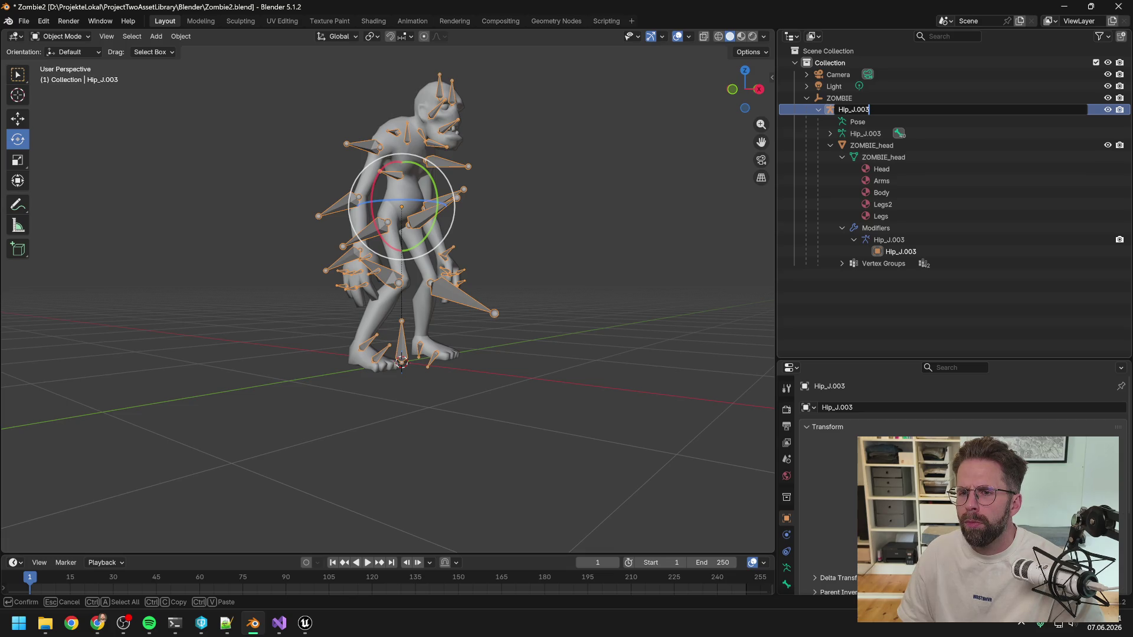
{"action": "key", "text": "BackSpace"}
{"action": "key", "text": "BackSpace"}
{"action": "key", "text": "BackSpace"}
Rename the armature data entry to Hip_J as well
{"action": "key", "text": "BackSpace"}
{"action": "key", "text": "Return"}
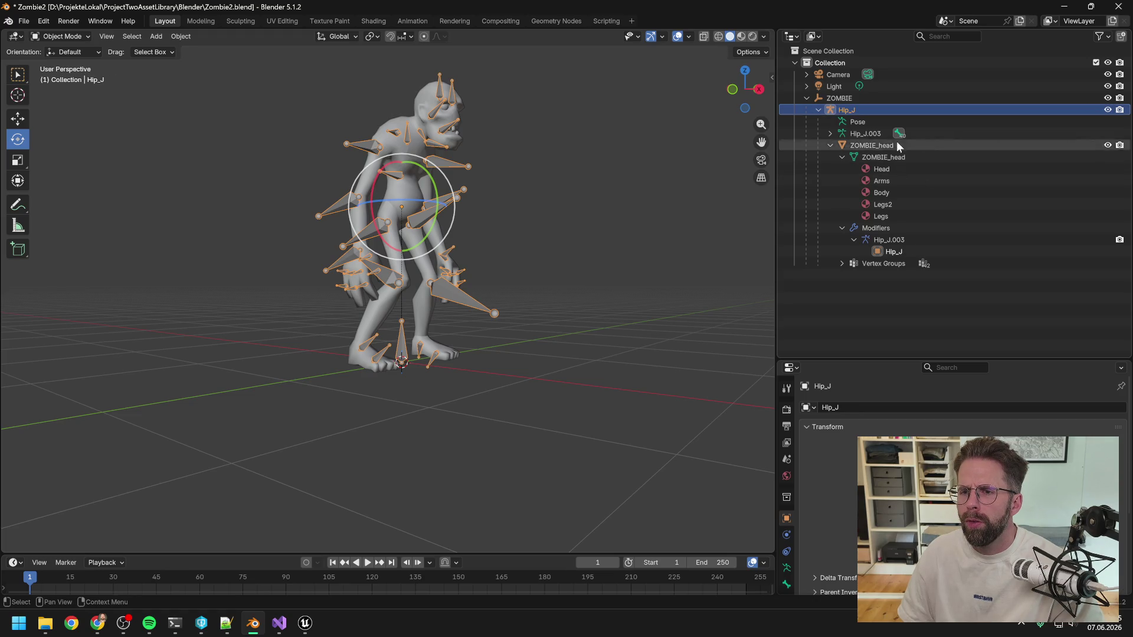
{"action": "double_click", "coordinate": [876, 132]}
{"action": "key", "text": "BackSpace"}
{"action": "key", "text": "BackSpace"}
{"action": "key", "text": "BackSpace"}
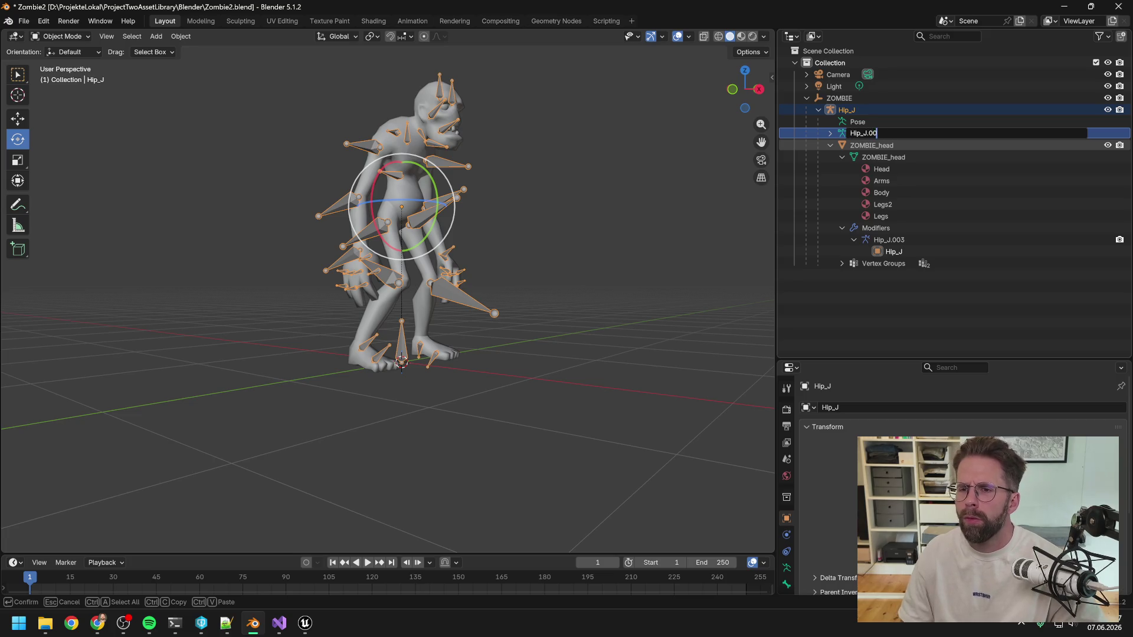
{"action": "key", "text": "Return"}
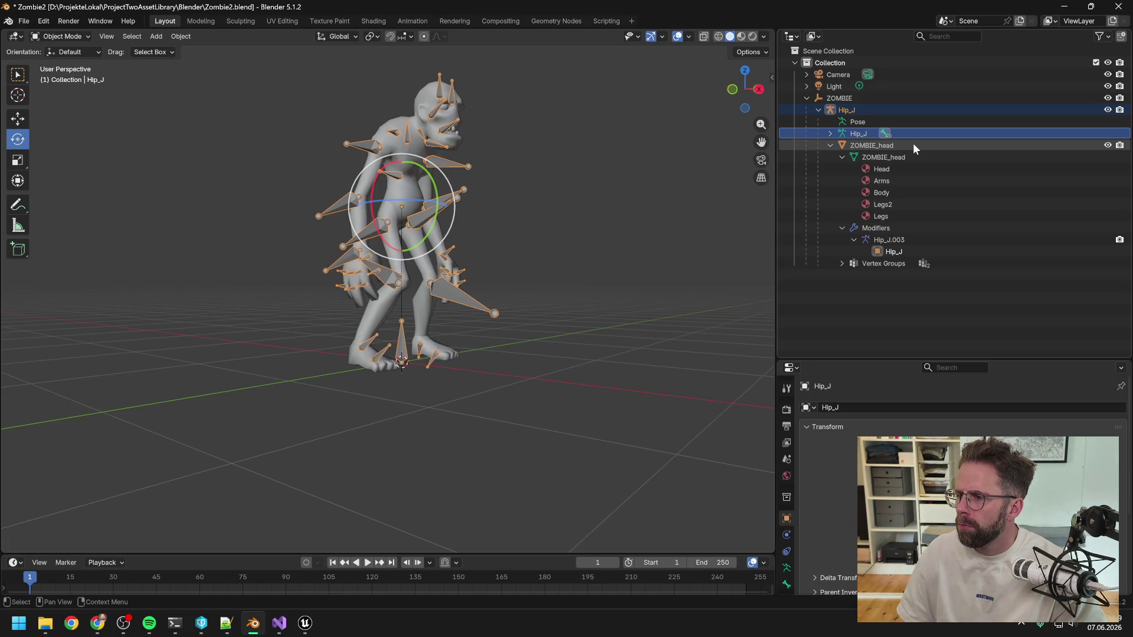
{"action": "key", "text": "alt+Tab"}
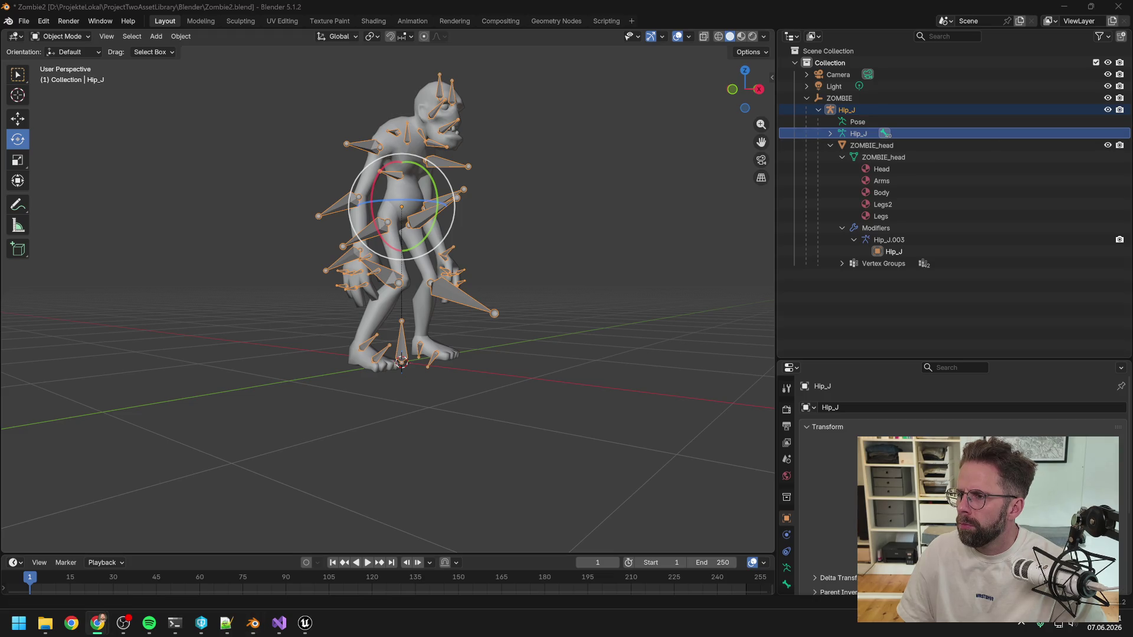
{"action": "key", "text": "alt+Tab"}
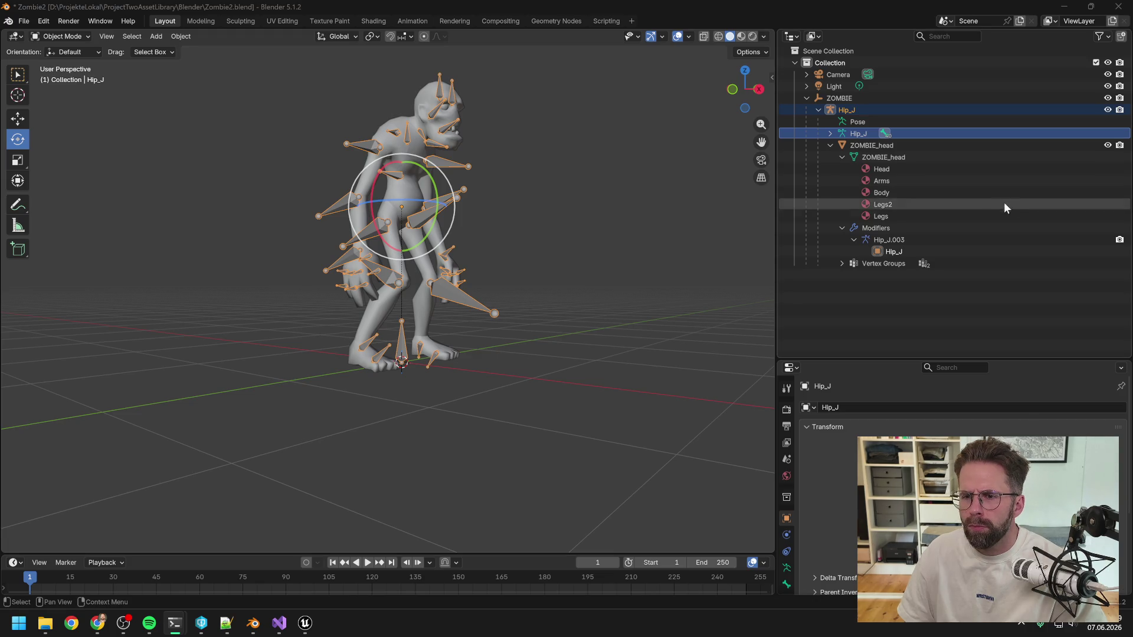
Rename the head mesh's Hip_J.003 armature modifier to Hip_J
{"action": "left_click", "coordinate": [905, 240]}
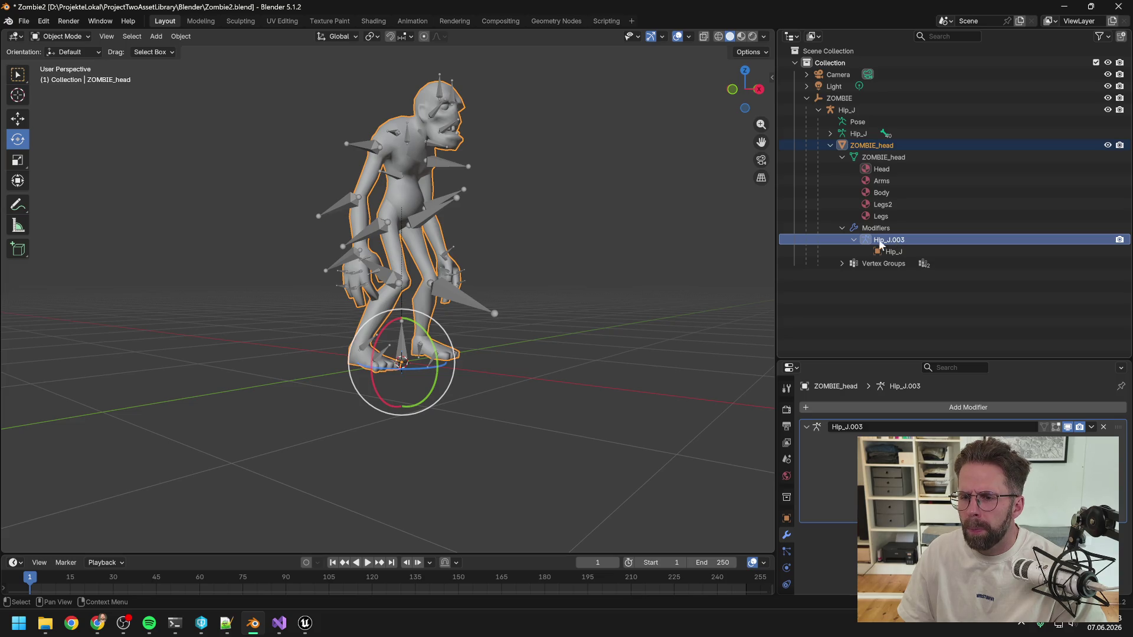
{"action": "left_click", "coordinate": [853, 239]}
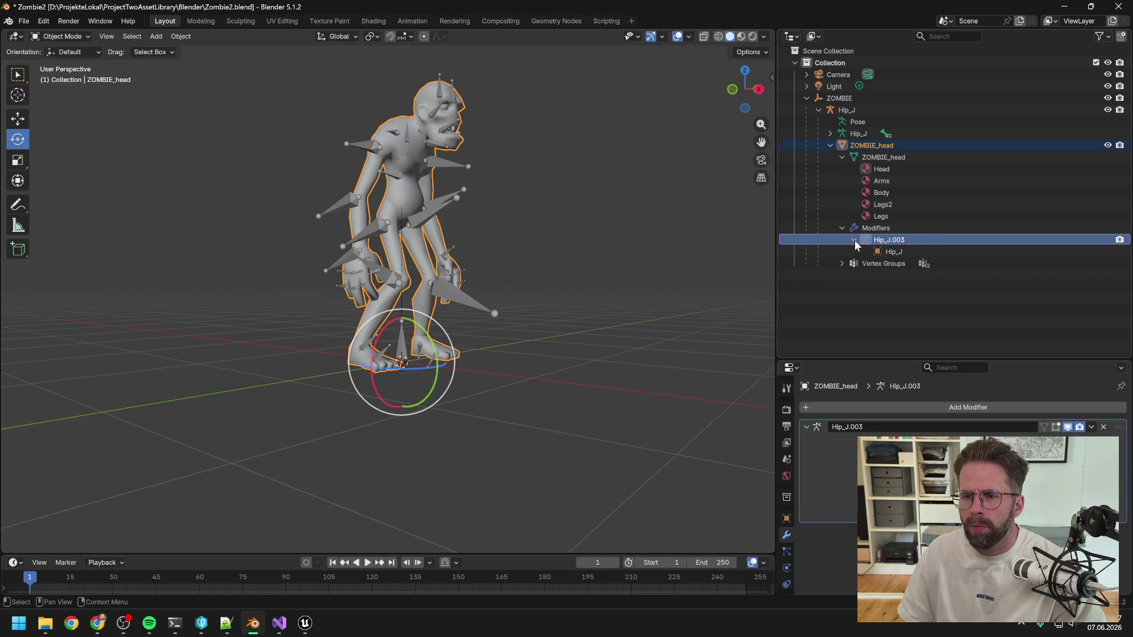
{"action": "double_click", "coordinate": [922, 238]}
{"action": "key", "text": "BackSpace"}
{"action": "key", "text": "BackSpace"}
{"action": "key", "text": "BackSpace"}
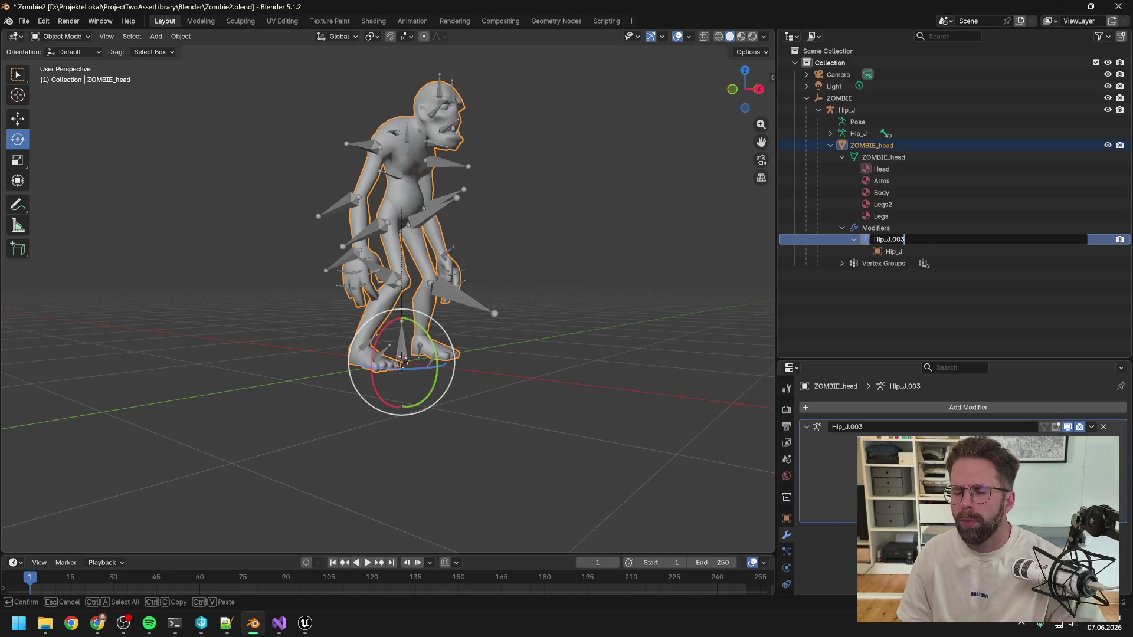
{"action": "key", "text": "Return"}
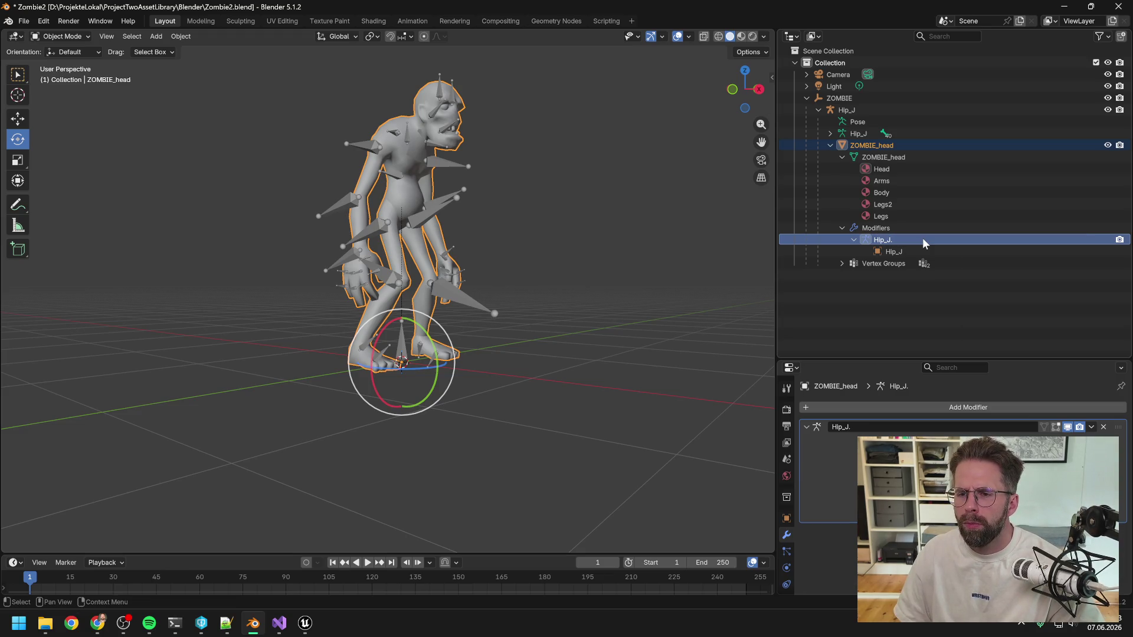
{"action": "double_click", "coordinate": [922, 239]}
{"action": "key", "text": "BackSpace"}
{"action": "key", "text": "Return"}
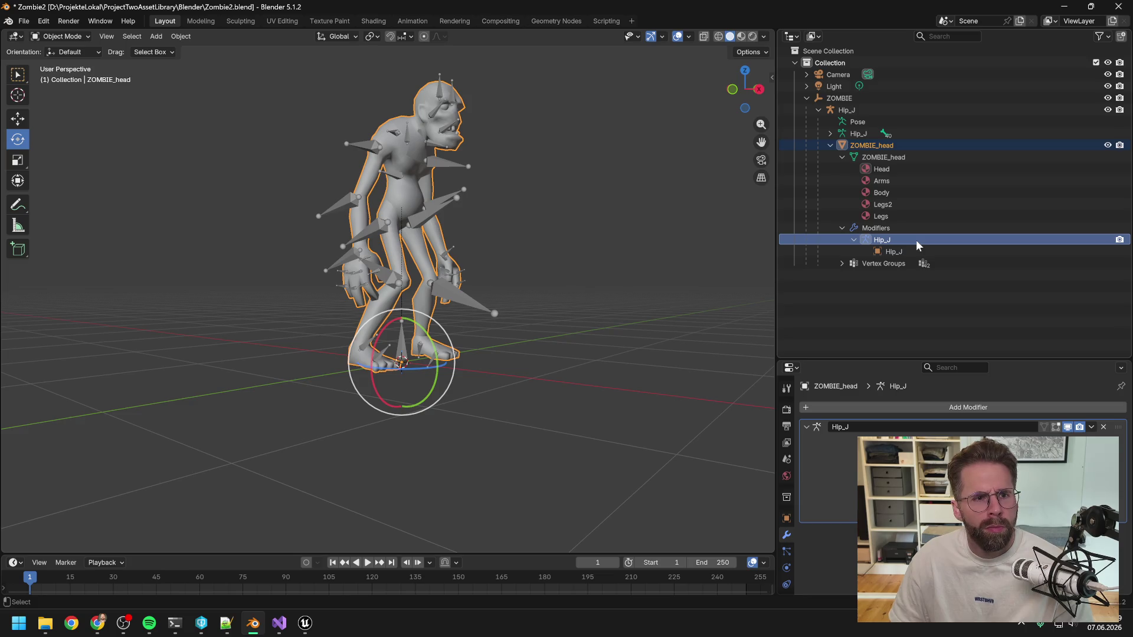
Save Zombie2.blend and bring up the File menu's export formats
{"action": "key", "text": "ctrl+s"}
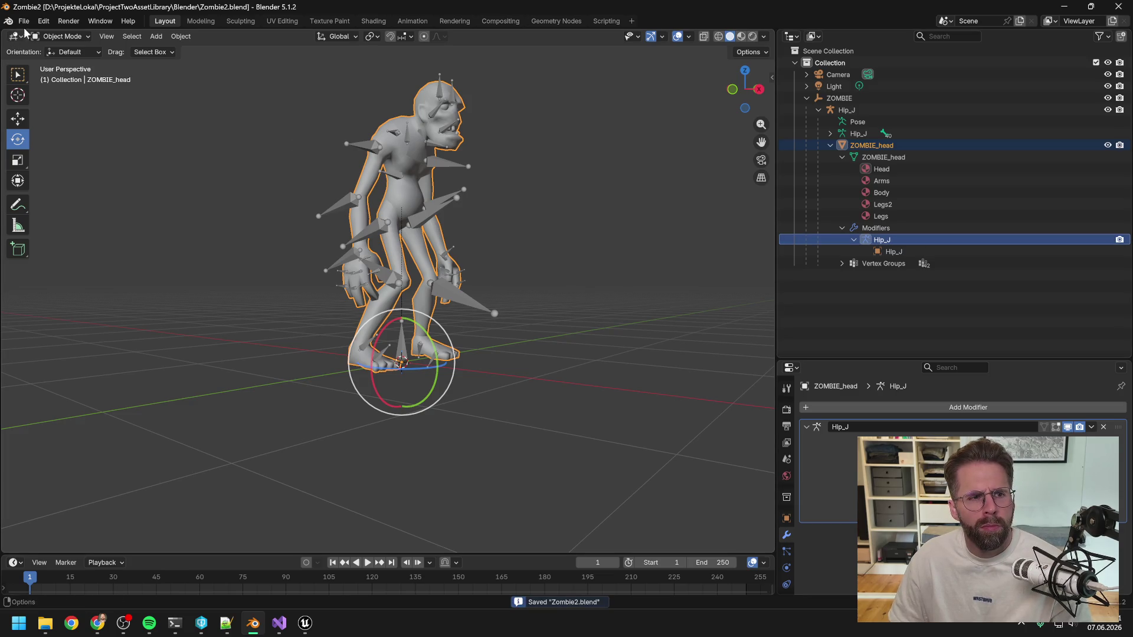
{"action": "left_click", "coordinate": [24, 21]}
{"action": "mouse_move", "coordinate": [49, 201]}
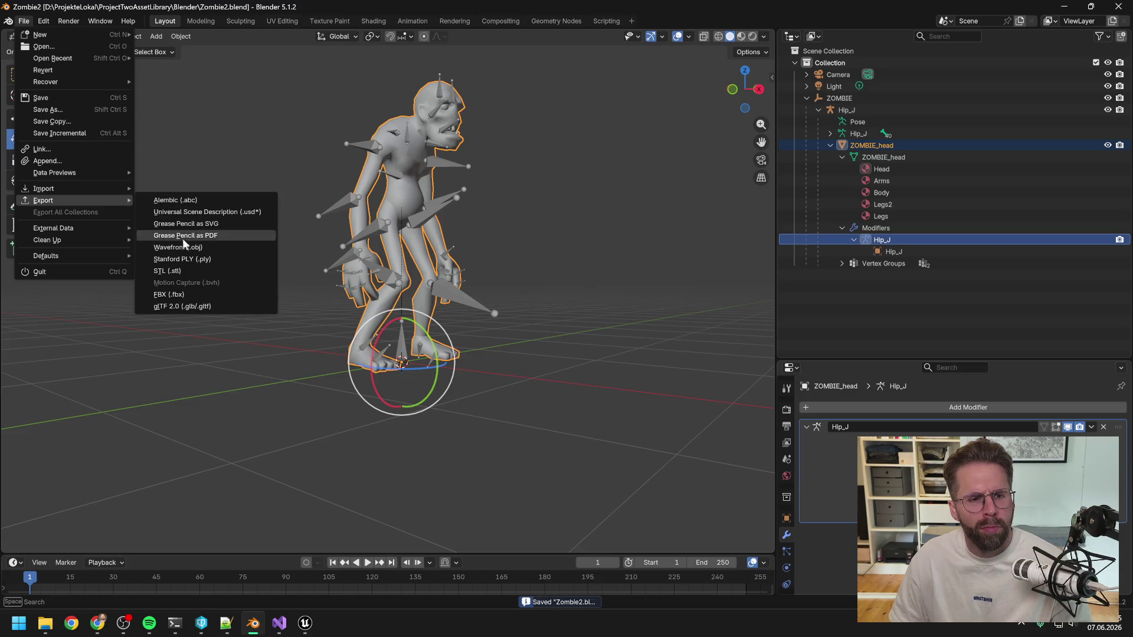
Export the armature and mesh as FBX, overwriting the existing Zombie2.fbx
{"action": "left_click", "coordinate": [171, 293]}
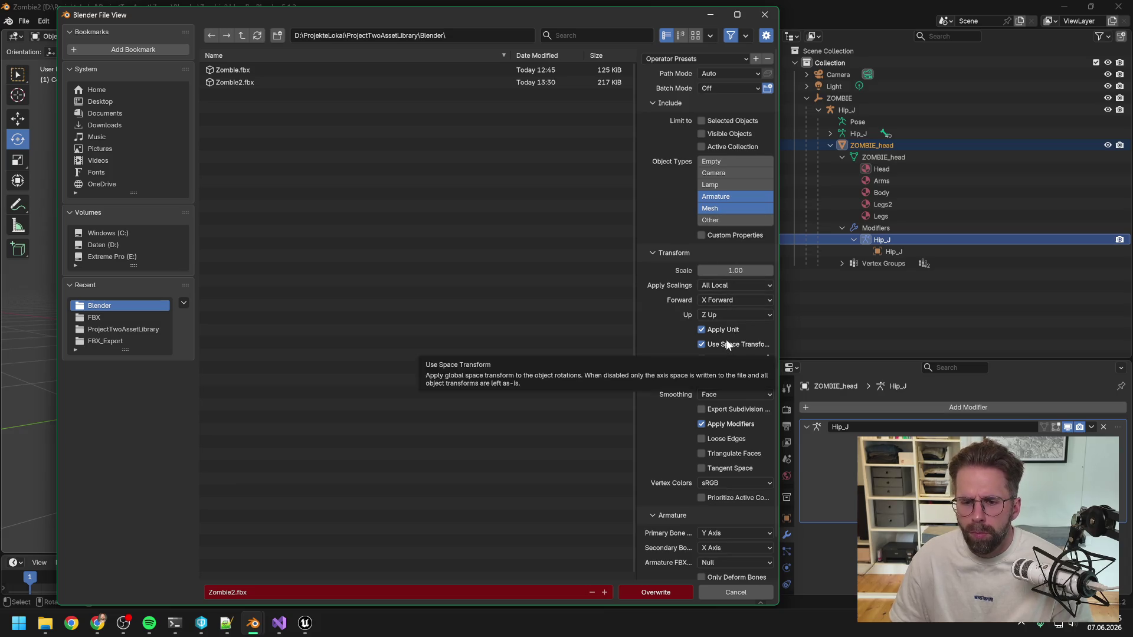
{"action": "scroll", "coordinate": [726, 343], "scroll_direction": "down", "scroll_amount": 2}
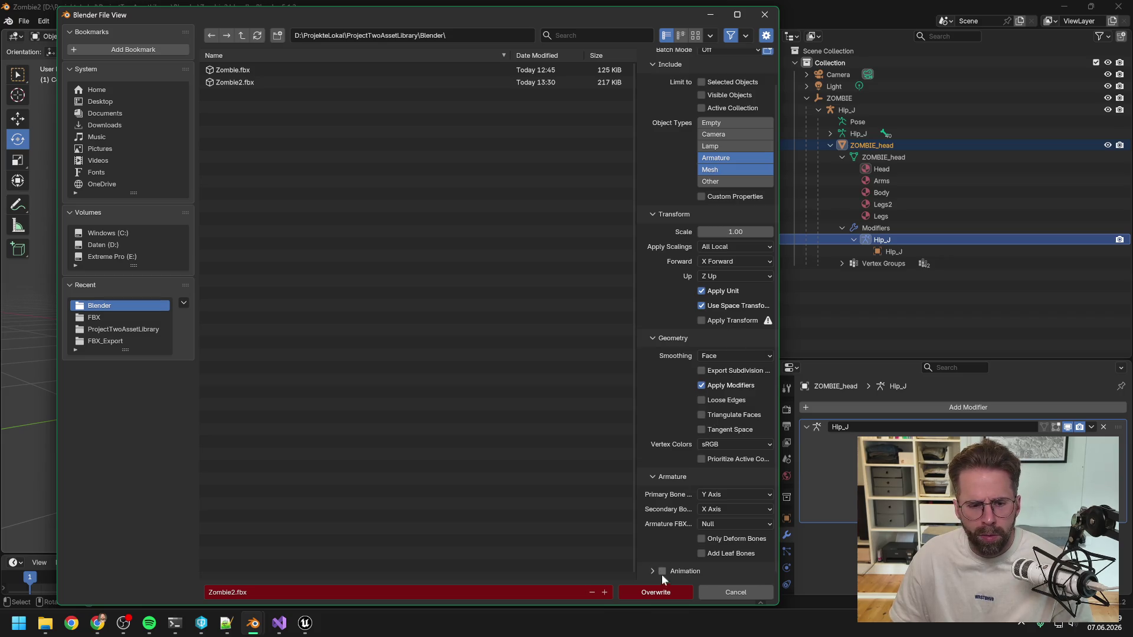
{"action": "left_click", "coordinate": [651, 593]}
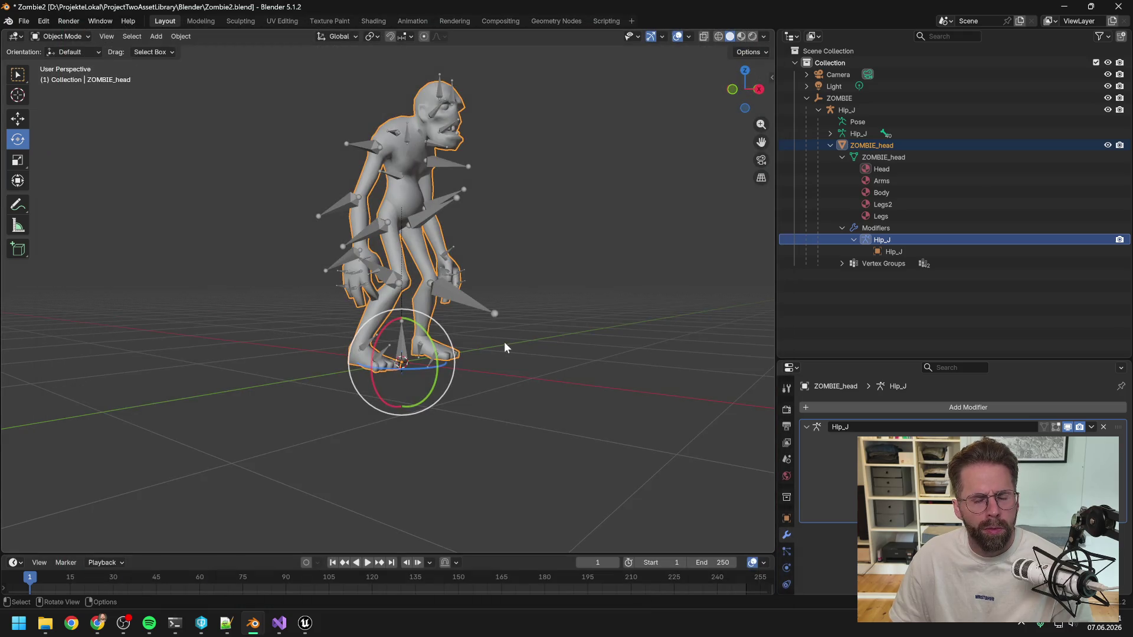
Back in Unreal, close the leftover skeleton and import dialogs and pick Zombie2.fbx to import
{"action": "mouse_move", "coordinate": [305, 623]}
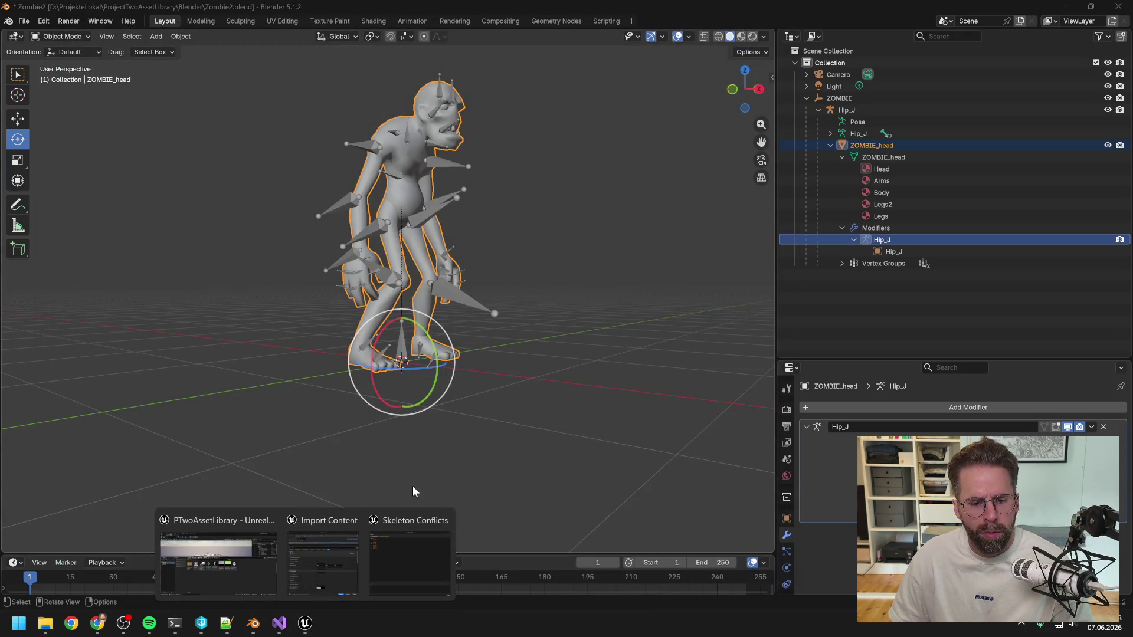
{"action": "left_click", "coordinate": [406, 543]}
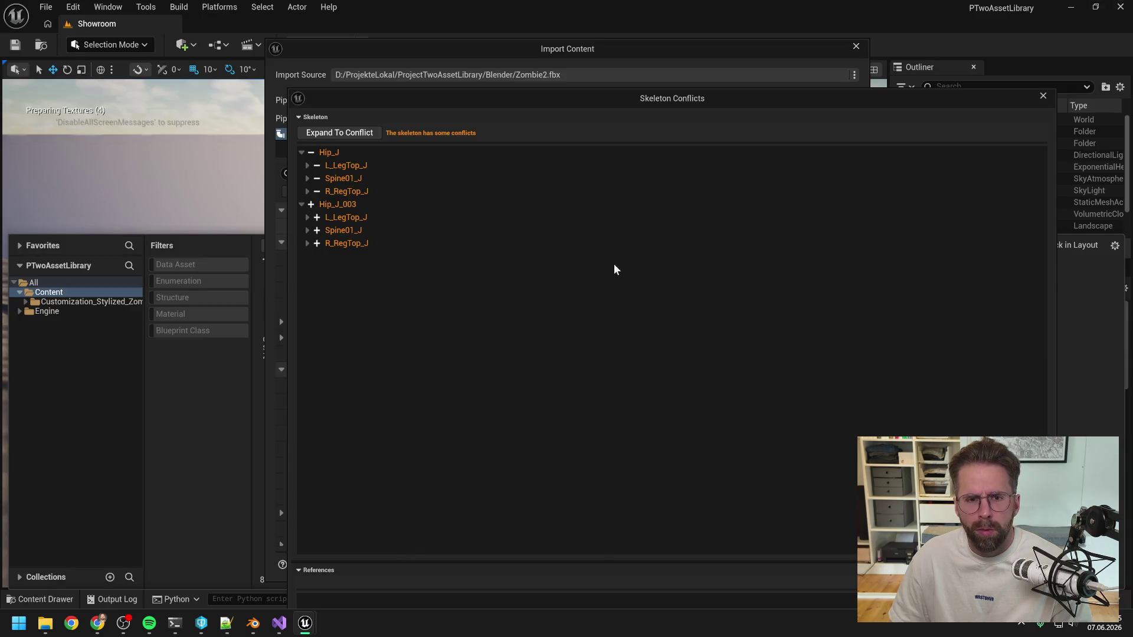
{"action": "left_click", "coordinate": [1043, 97]}
{"action": "left_click", "coordinate": [856, 46]}
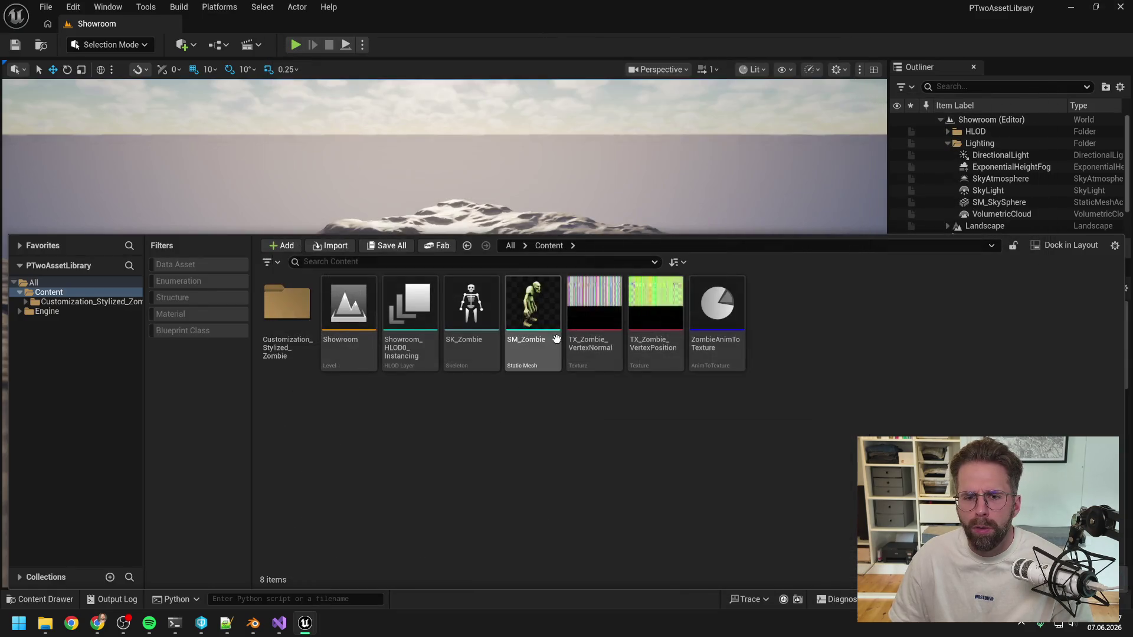
{"action": "right_click", "coordinate": [563, 454]}
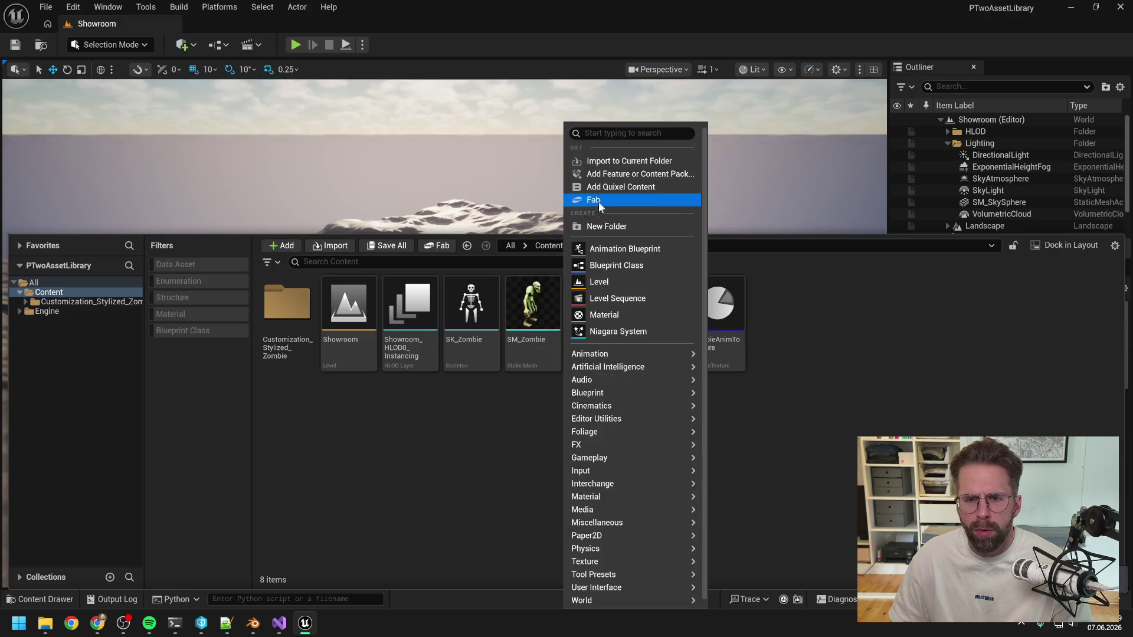
{"action": "left_click", "coordinate": [618, 164]}
{"action": "double_click", "coordinate": [145, 102]}
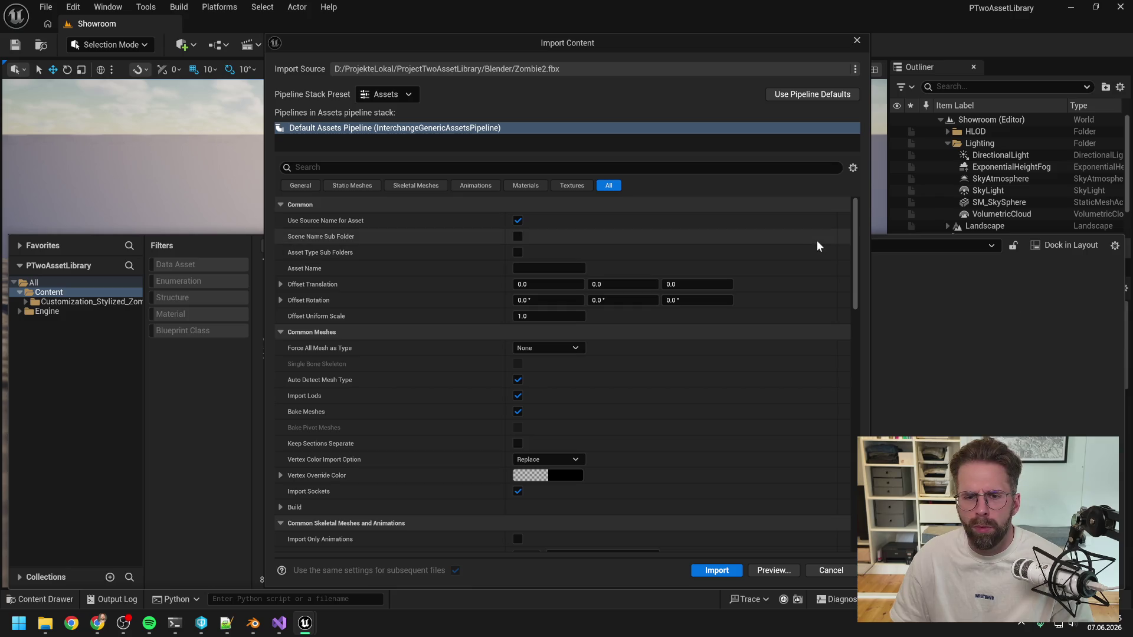
Import Zombie2.fbx with Import Materials and Import Textures unchecked
{"action": "left_click_drag", "start_coordinate": [515, 45], "coordinate": [482, 17]}
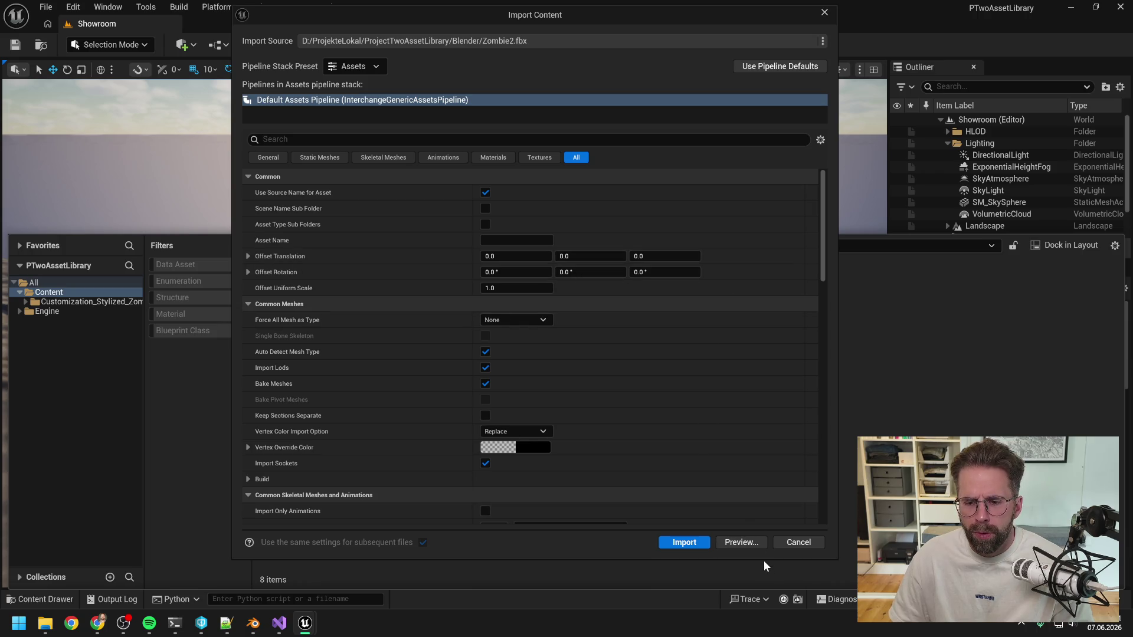
{"action": "left_click_drag", "start_coordinate": [761, 560], "coordinate": [763, 589]}
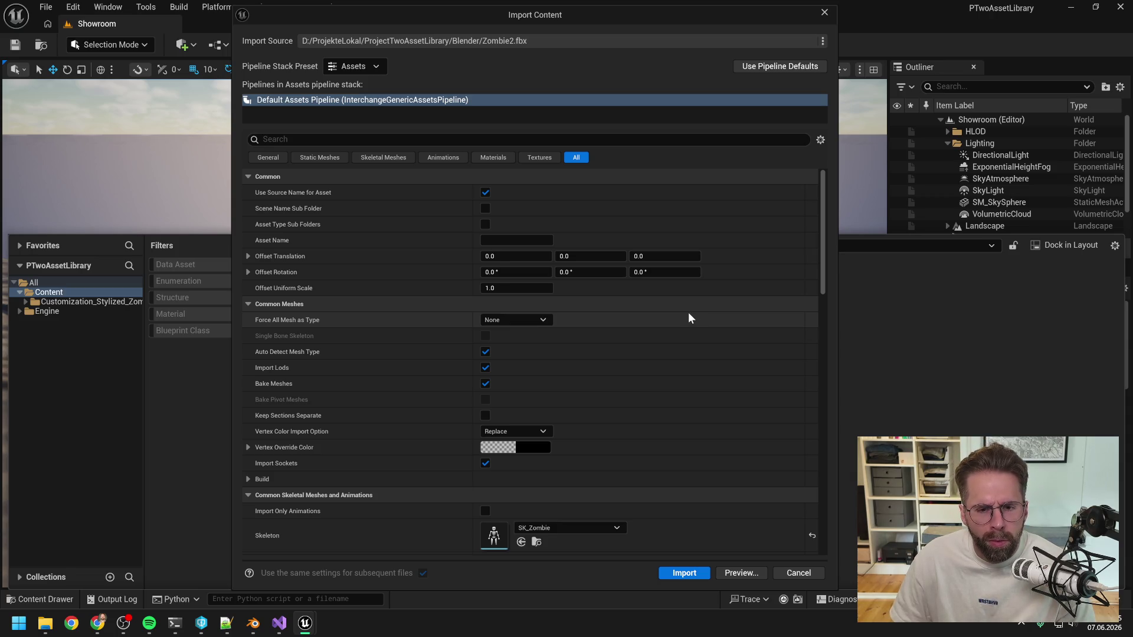
{"action": "scroll", "coordinate": [684, 316], "scroll_direction": "down", "scroll_amount": 2}
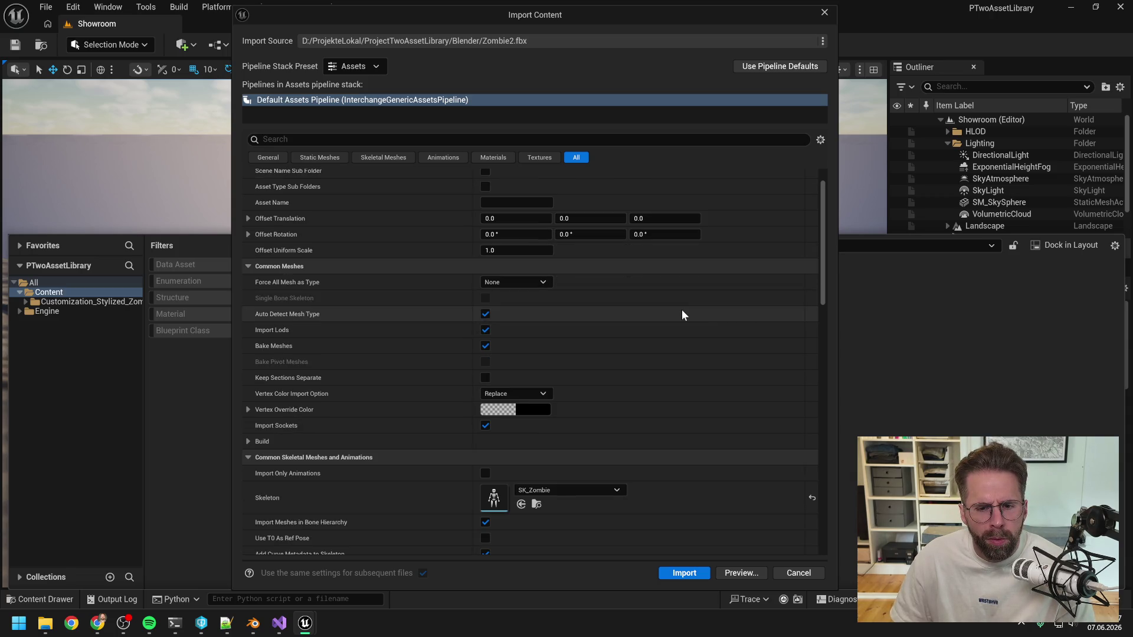
{"action": "scroll", "coordinate": [683, 315], "scroll_direction": "down", "scroll_amount": 3}
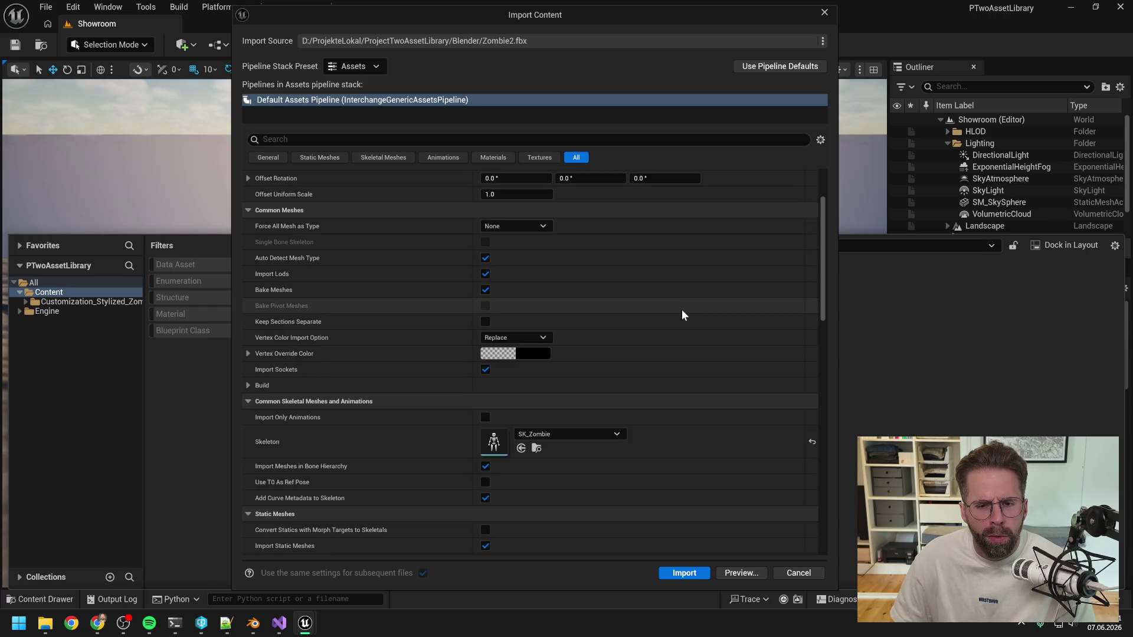
{"action": "scroll", "coordinate": [682, 311], "scroll_direction": "down", "scroll_amount": 5}
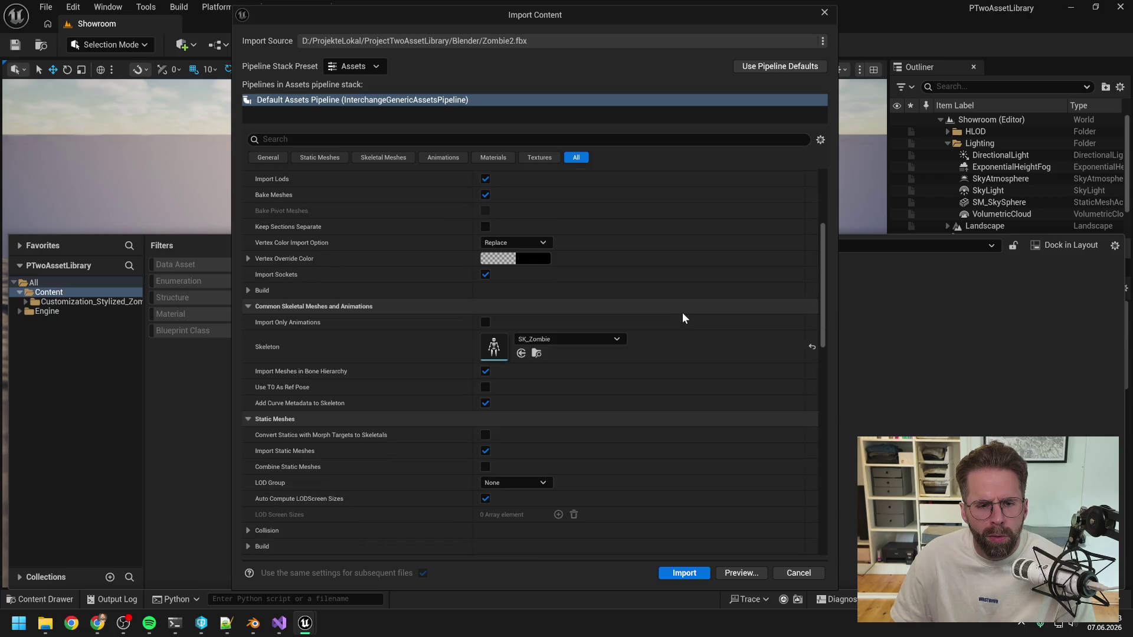
{"action": "scroll", "coordinate": [683, 317], "scroll_direction": "down", "scroll_amount": 2}
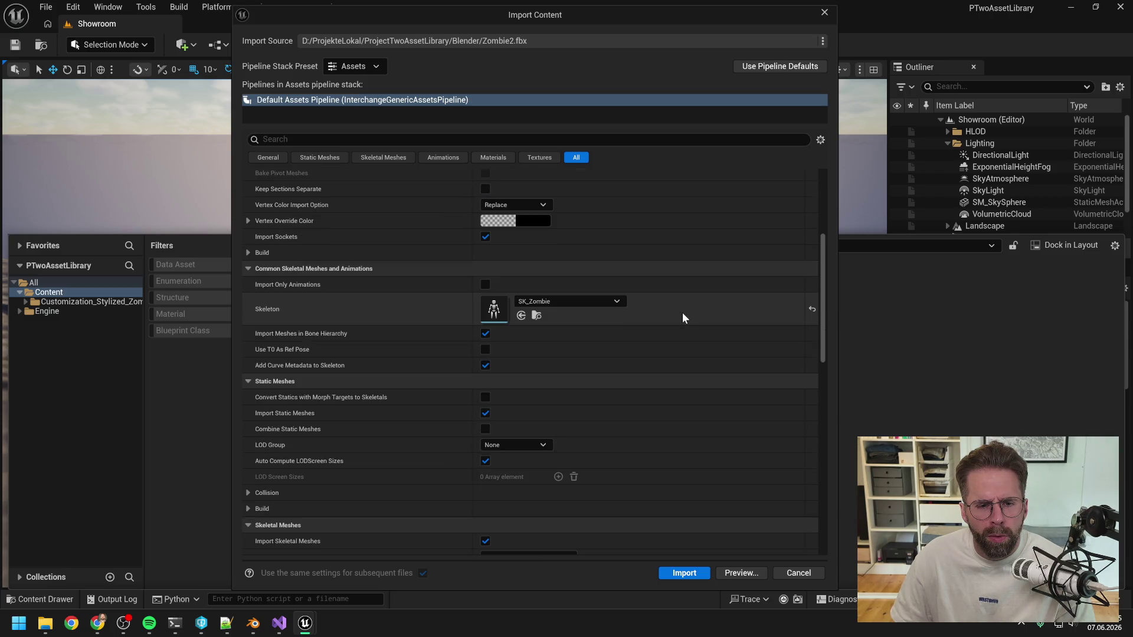
{"action": "scroll", "coordinate": [671, 312], "scroll_direction": "down", "scroll_amount": 4}
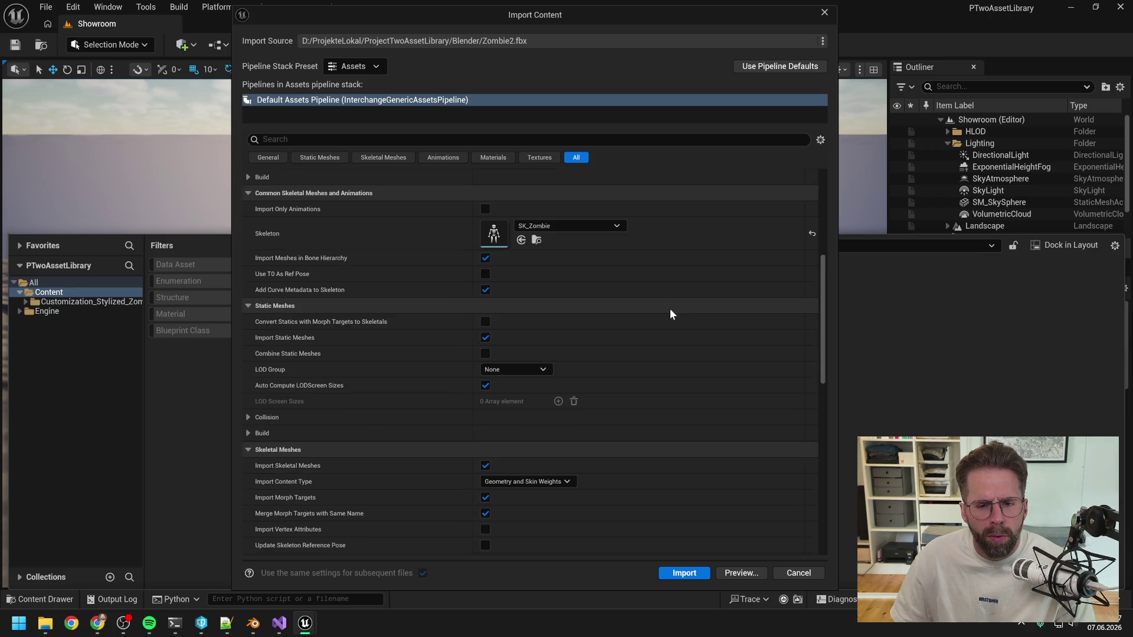
{"action": "scroll", "coordinate": [670, 310], "scroll_direction": "down", "scroll_amount": 3}
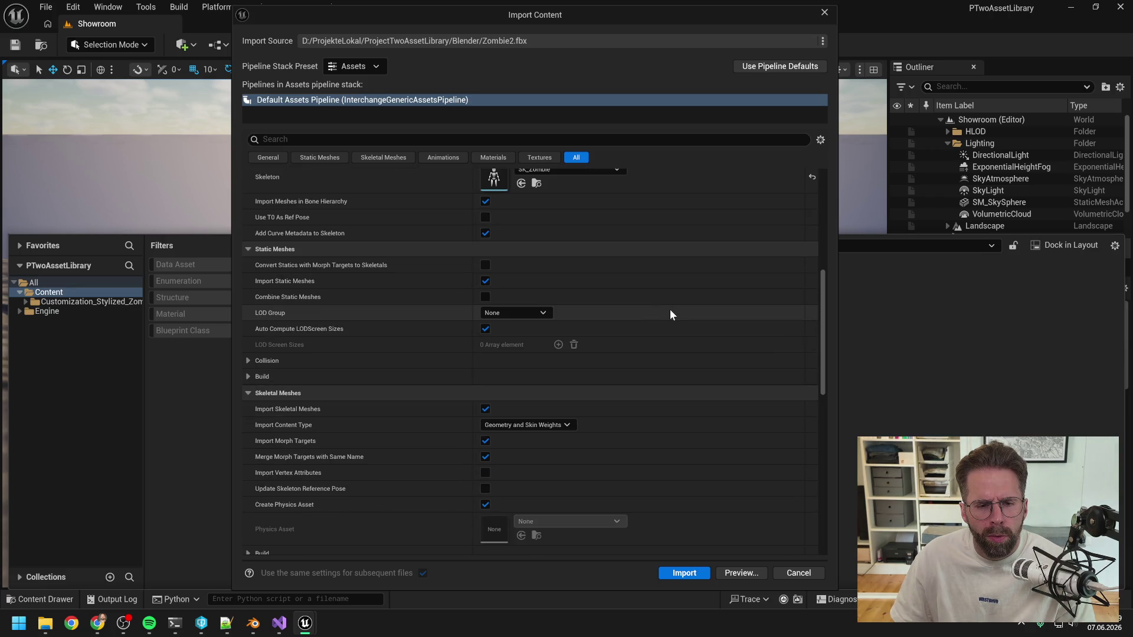
{"action": "scroll", "coordinate": [668, 310], "scroll_direction": "down", "scroll_amount": 10}
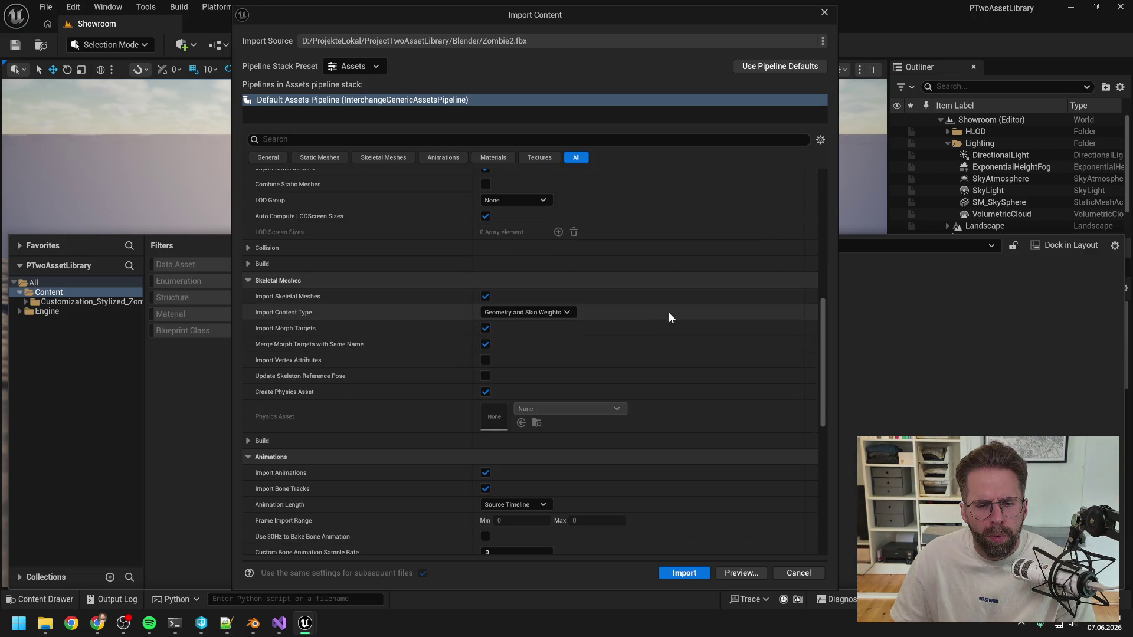
{"action": "scroll", "coordinate": [670, 318], "scroll_direction": "down", "scroll_amount": 3}
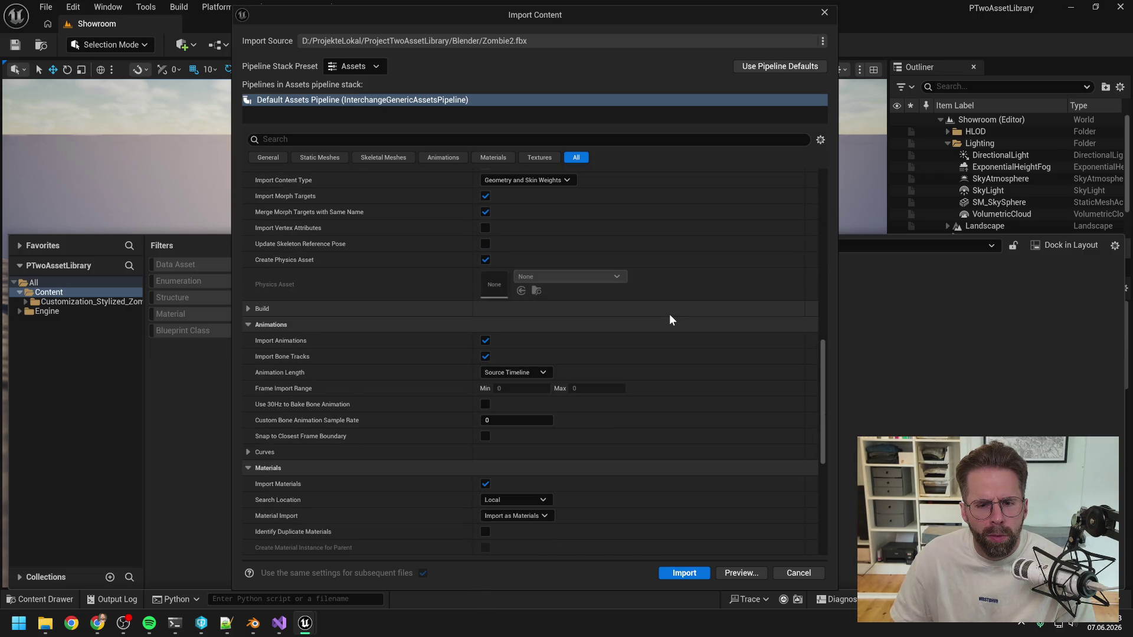
{"action": "scroll", "coordinate": [669, 320], "scroll_direction": "down", "scroll_amount": 6}
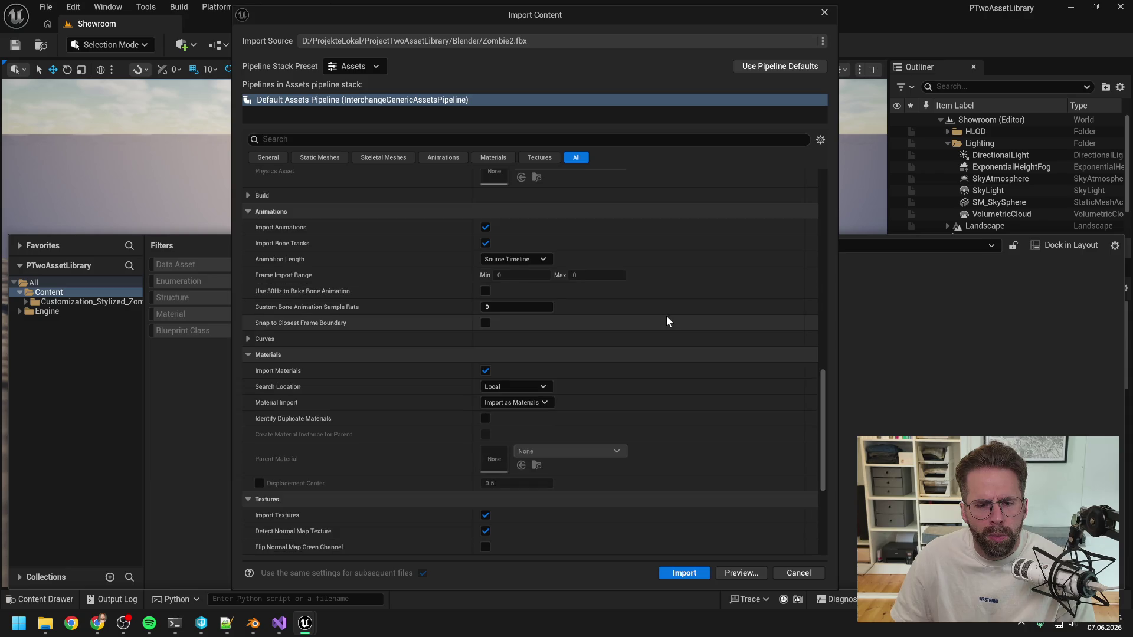
{"action": "scroll", "coordinate": [667, 322], "scroll_direction": "down", "scroll_amount": 6}
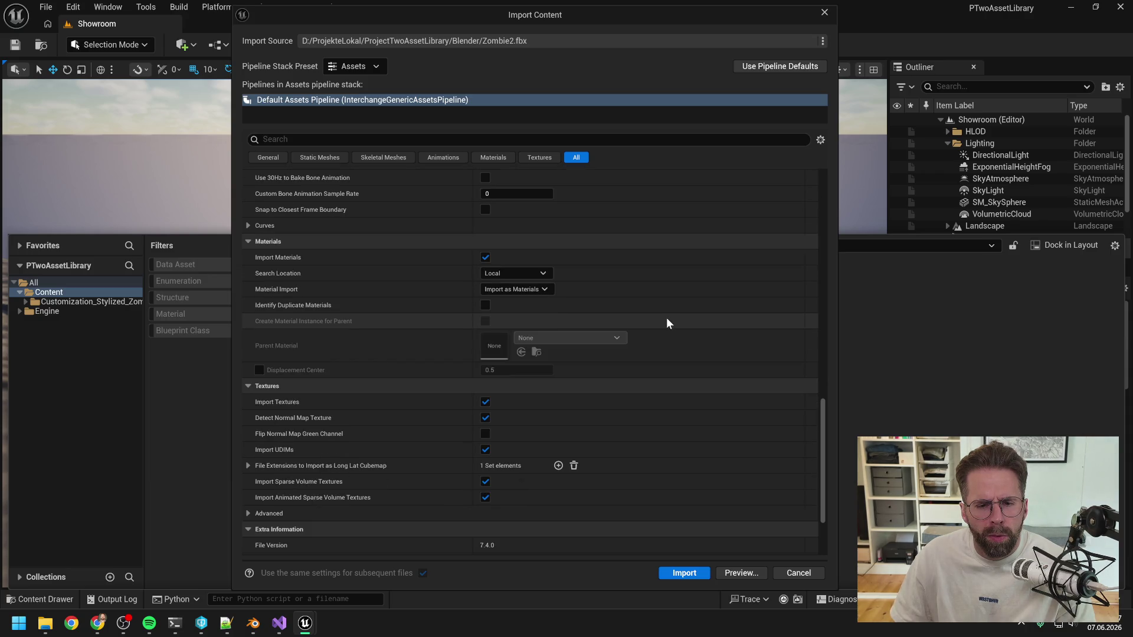
{"action": "left_click", "coordinate": [485, 258]}
{"action": "left_click", "coordinate": [485, 402]}
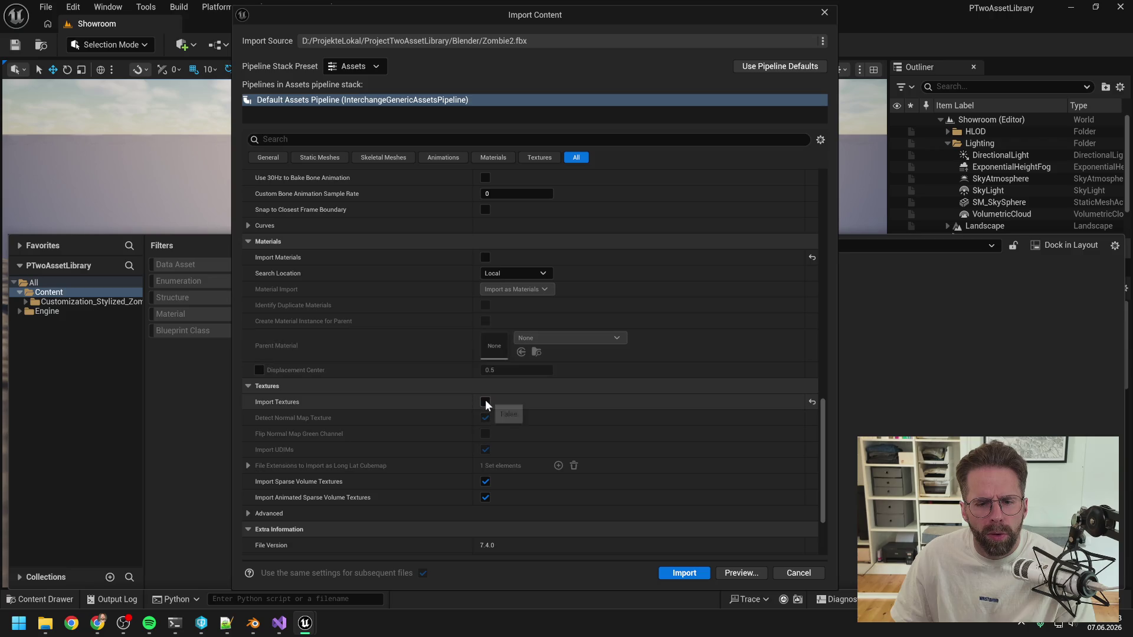
{"action": "scroll", "coordinate": [492, 301], "scroll_direction": "up", "scroll_amount": 3}
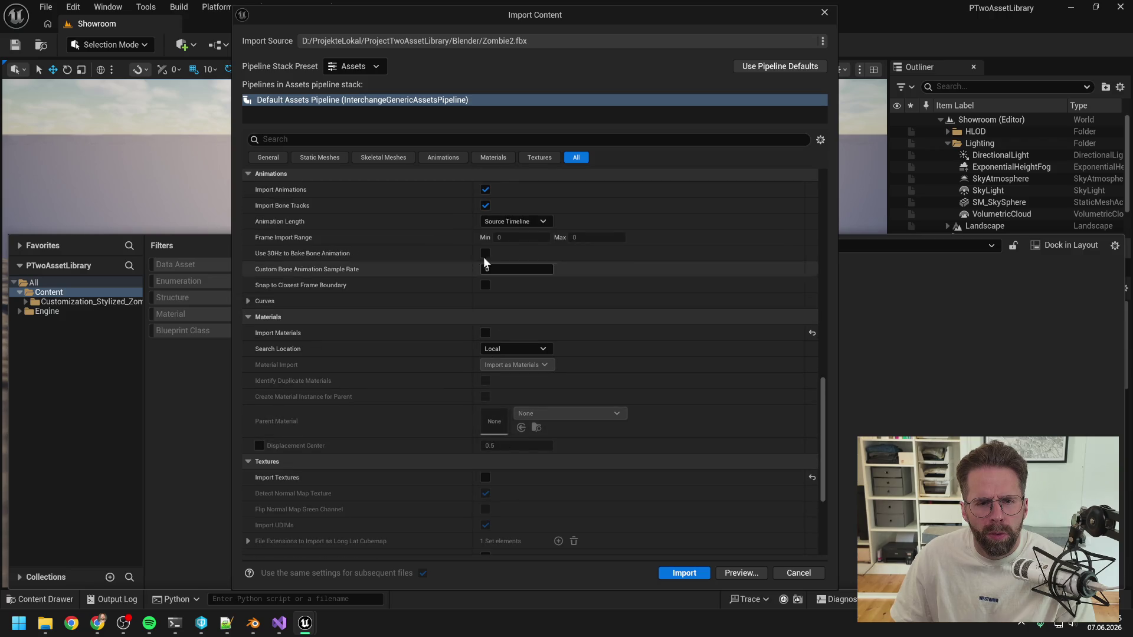
{"action": "scroll", "coordinate": [620, 310], "scroll_direction": "down", "scroll_amount": 5}
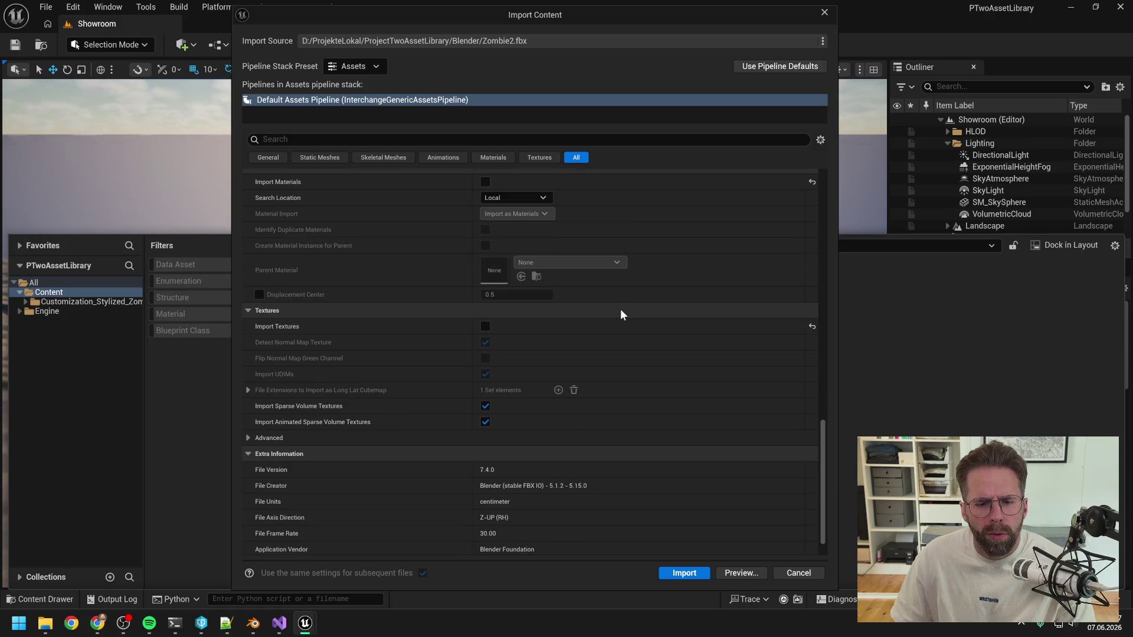
{"action": "left_click", "coordinate": [683, 572]}
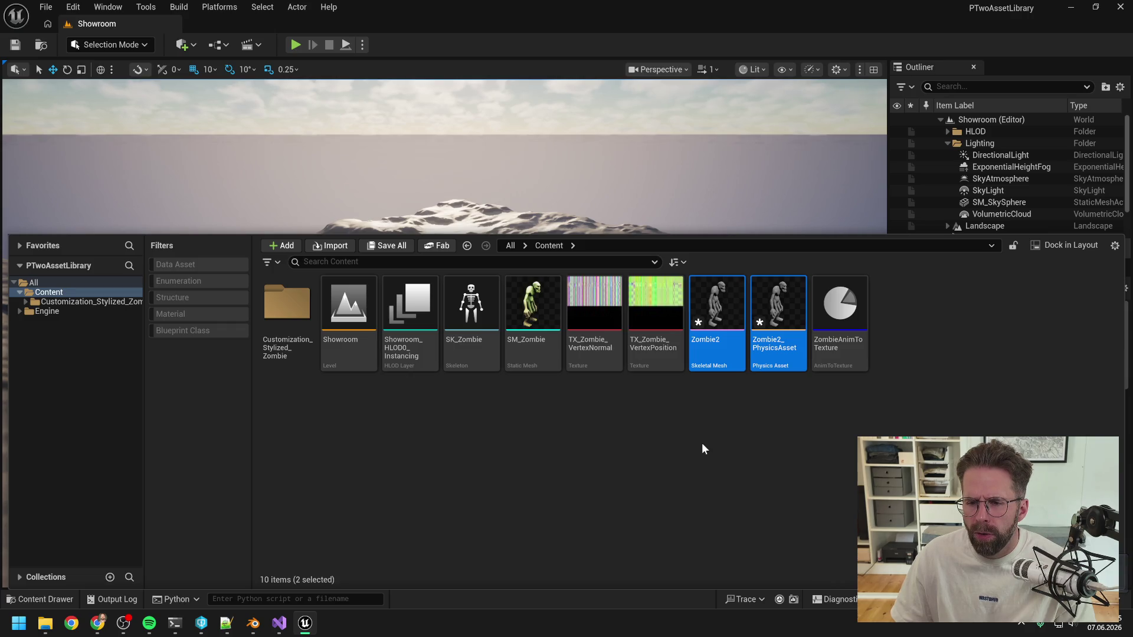
Delete the Zombie2 skeletal mesh and Zombie2_PhysicsAsset from Content
{"action": "left_click", "coordinate": [702, 443]}
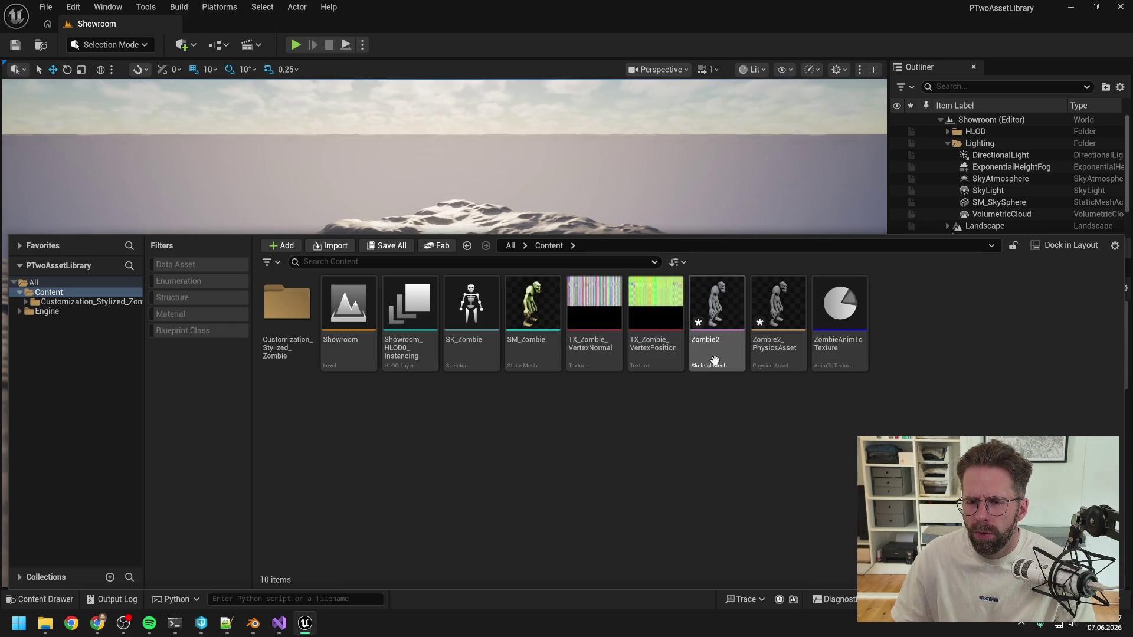
{"action": "left_click", "coordinate": [723, 354]}
{"action": "left_click", "coordinate": [768, 358], "text": "ctrl"}
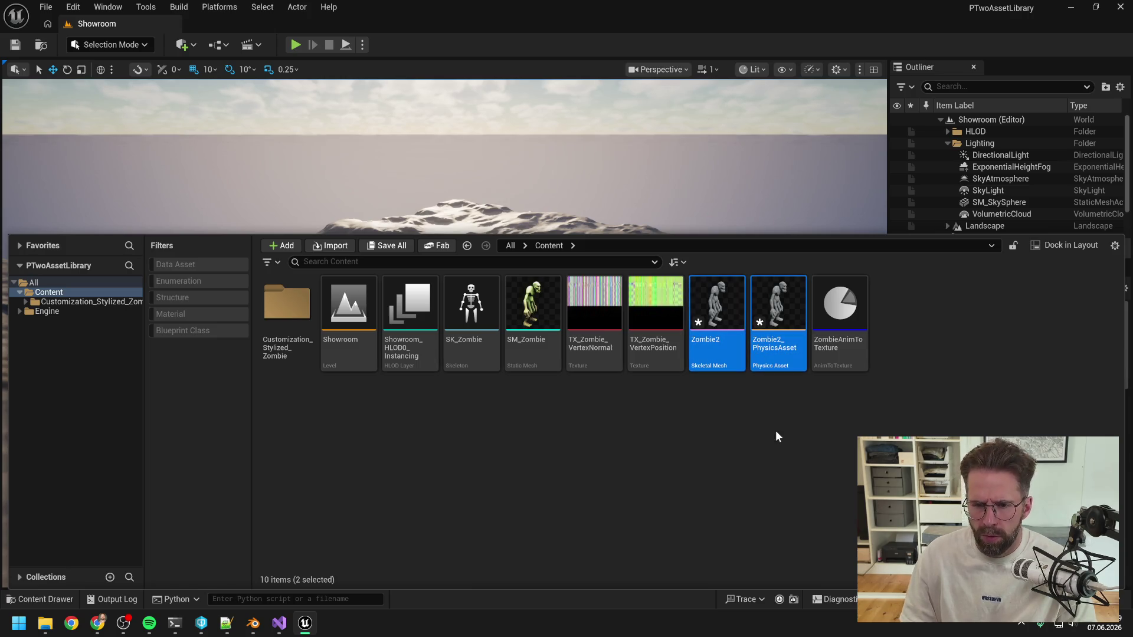
{"action": "key", "text": "Delete"}
{"action": "left_click", "coordinate": [536, 500]}
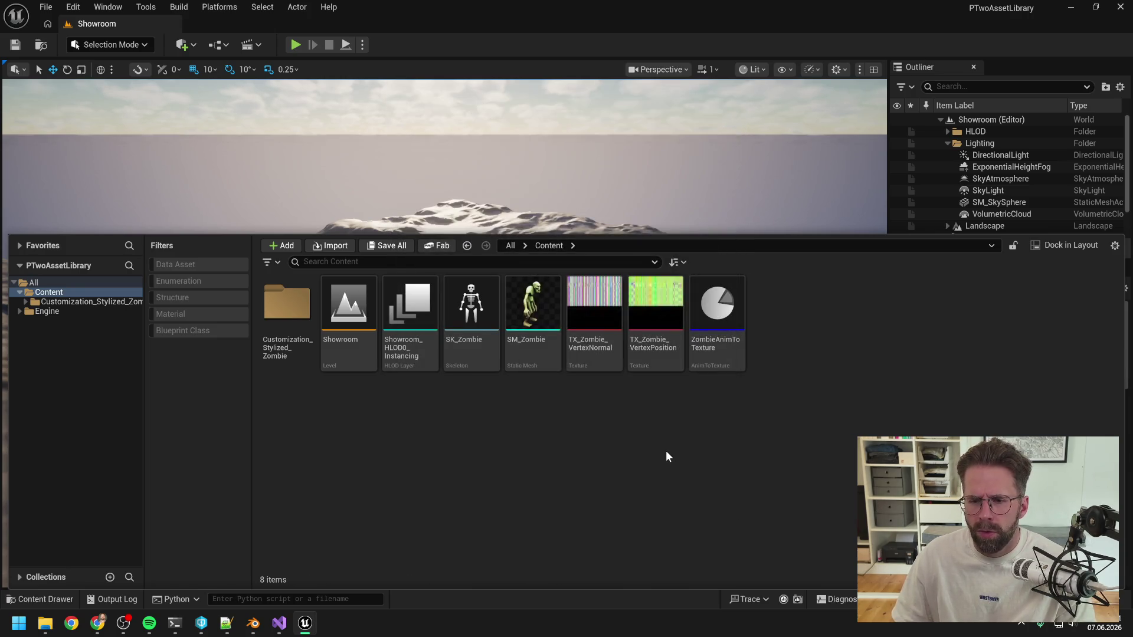
Bring up Import to Current Folder's file picker on the Blender folder
{"action": "right_click", "coordinate": [665, 451]}
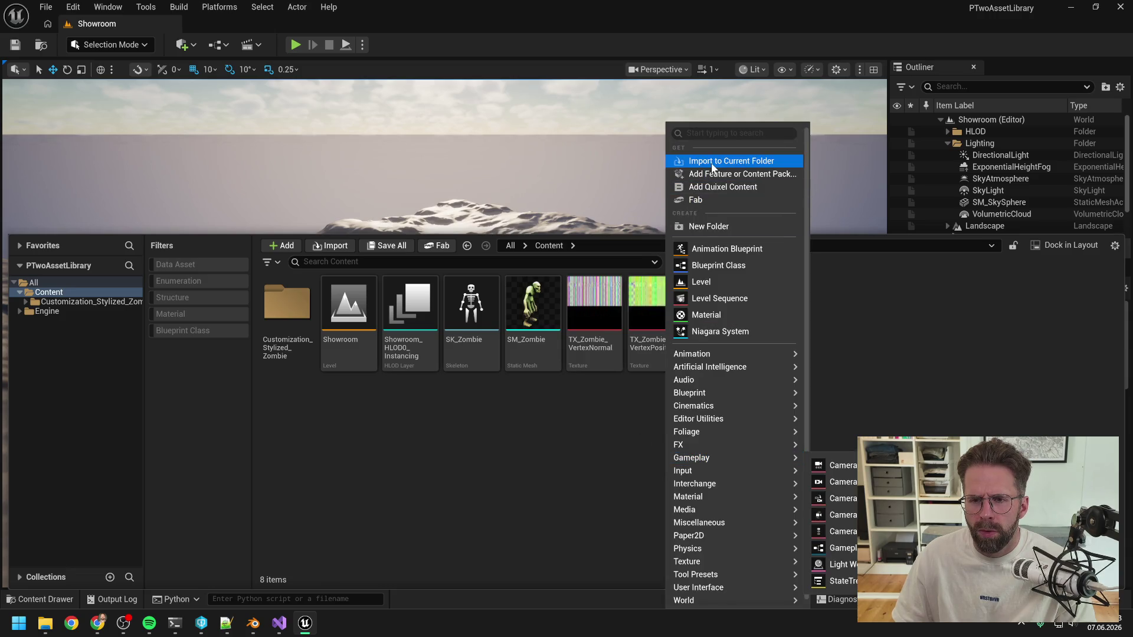
{"action": "left_click", "coordinate": [730, 161]}
{"action": "left_click", "coordinate": [523, 295]}
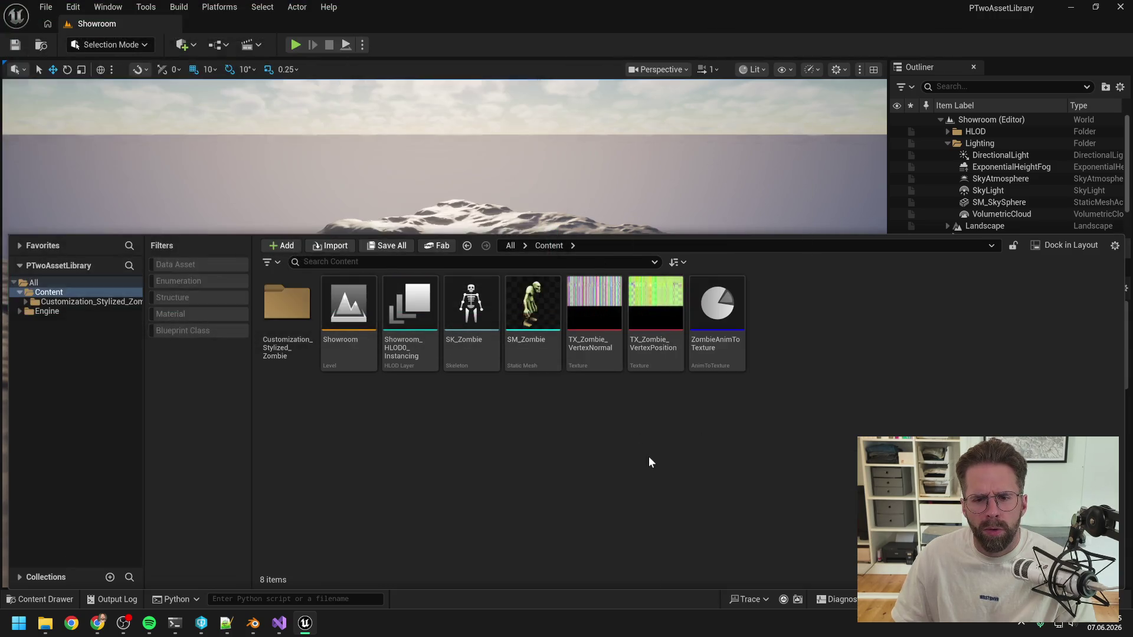
{"action": "right_click", "coordinate": [649, 456]}
{"action": "left_click", "coordinate": [731, 161]}
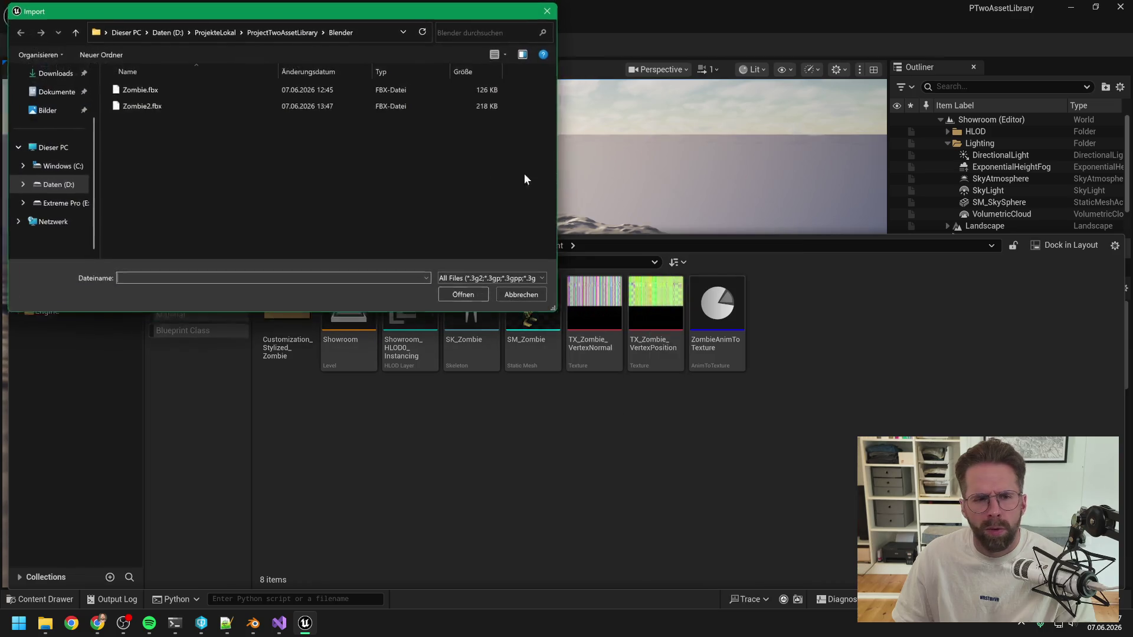
Re-import Zombie2.fbx after reviewing the Import Content options, restoring the mesh and physics asset
{"action": "double_click", "coordinate": [193, 104]}
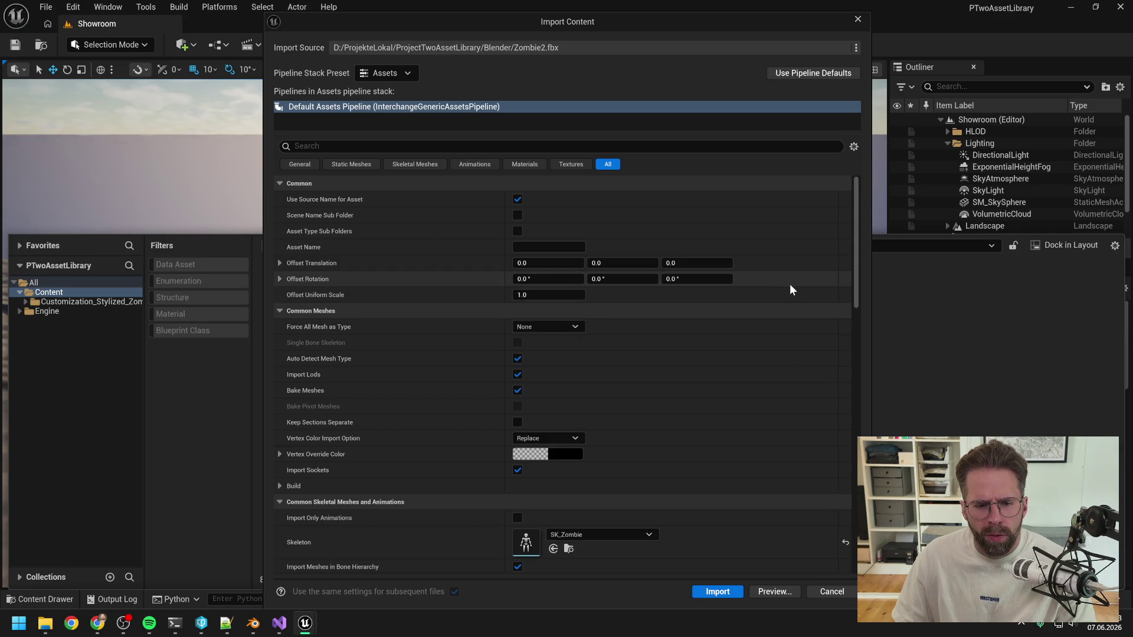
{"action": "left_click_drag", "start_coordinate": [853, 250], "coordinate": [865, 289]}
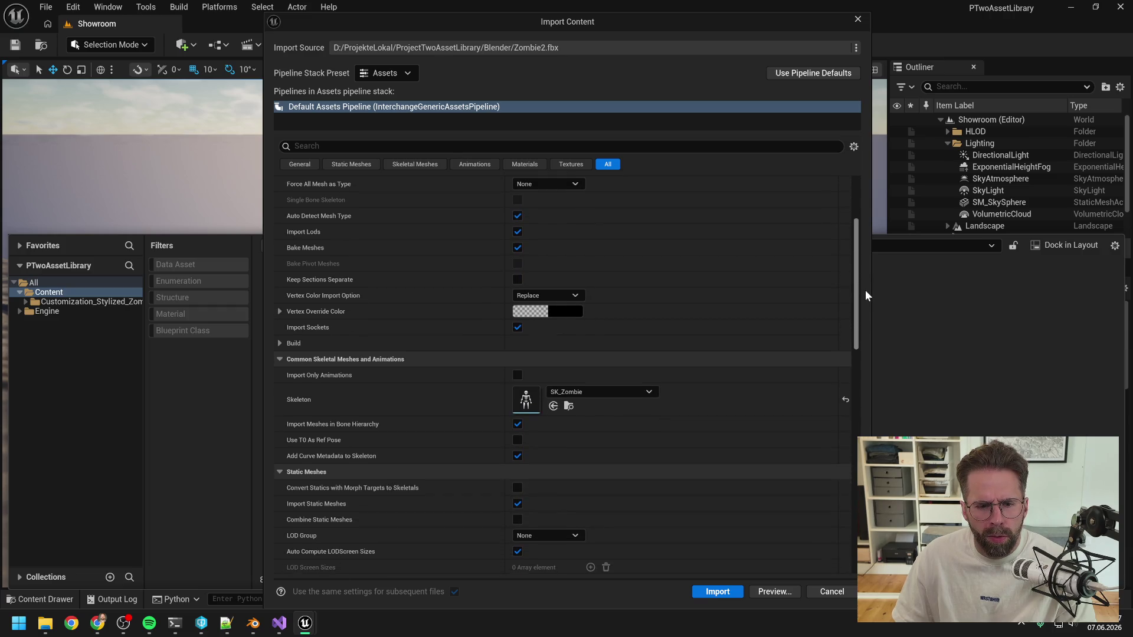
{"action": "left_click_drag", "start_coordinate": [865, 289], "coordinate": [869, 301]}
{"action": "mouse_move", "coordinate": [419, 449]}
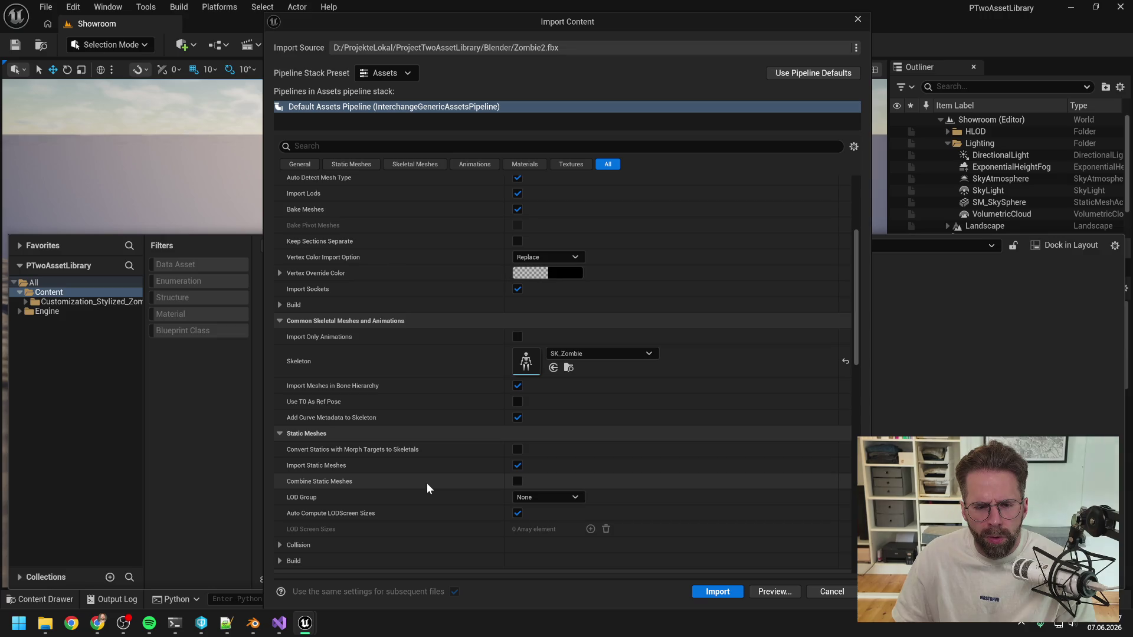
{"action": "scroll", "coordinate": [426, 482], "scroll_direction": "down", "scroll_amount": 4}
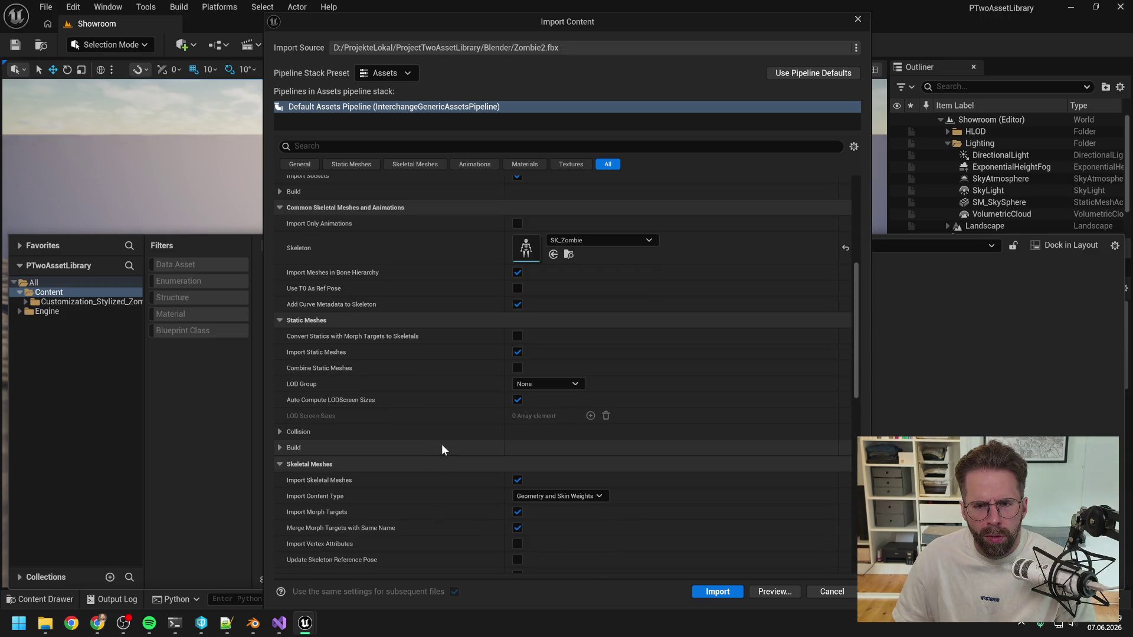
{"action": "scroll", "coordinate": [441, 445], "scroll_direction": "up", "scroll_amount": 10}
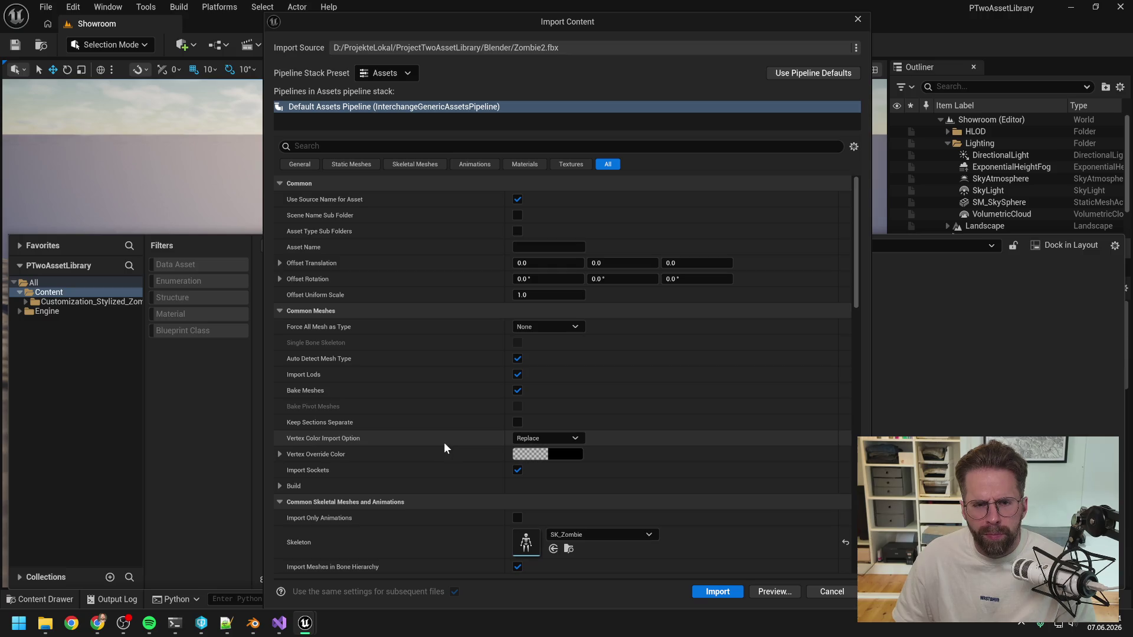
{"action": "scroll", "coordinate": [596, 354], "scroll_direction": "down", "scroll_amount": 15}
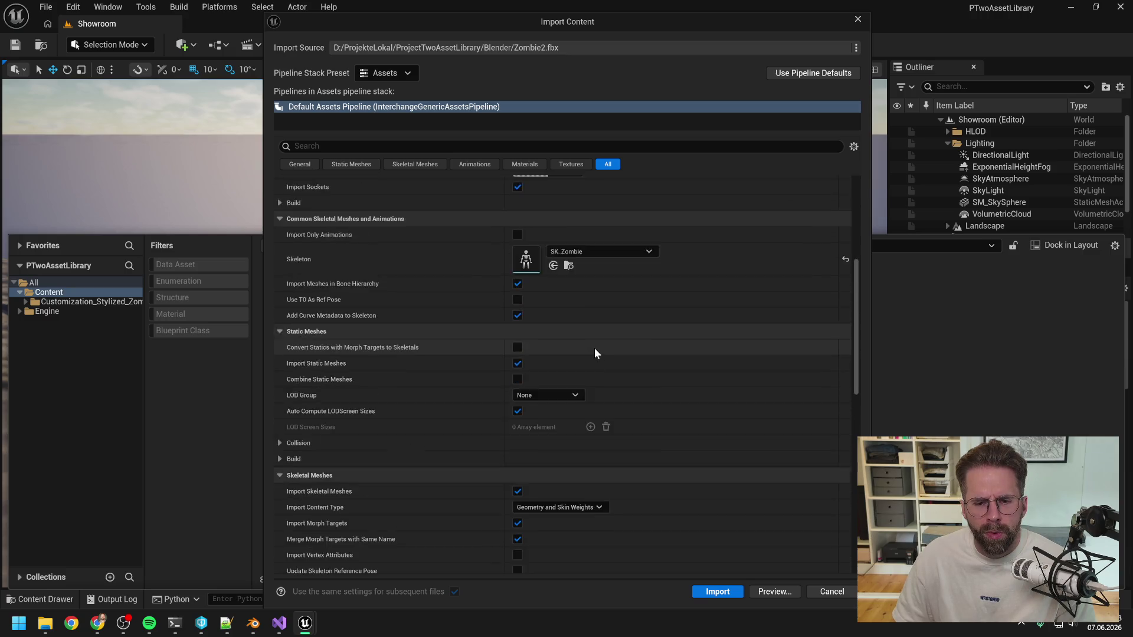
{"action": "scroll", "coordinate": [602, 343], "scroll_direction": "down", "scroll_amount": 10}
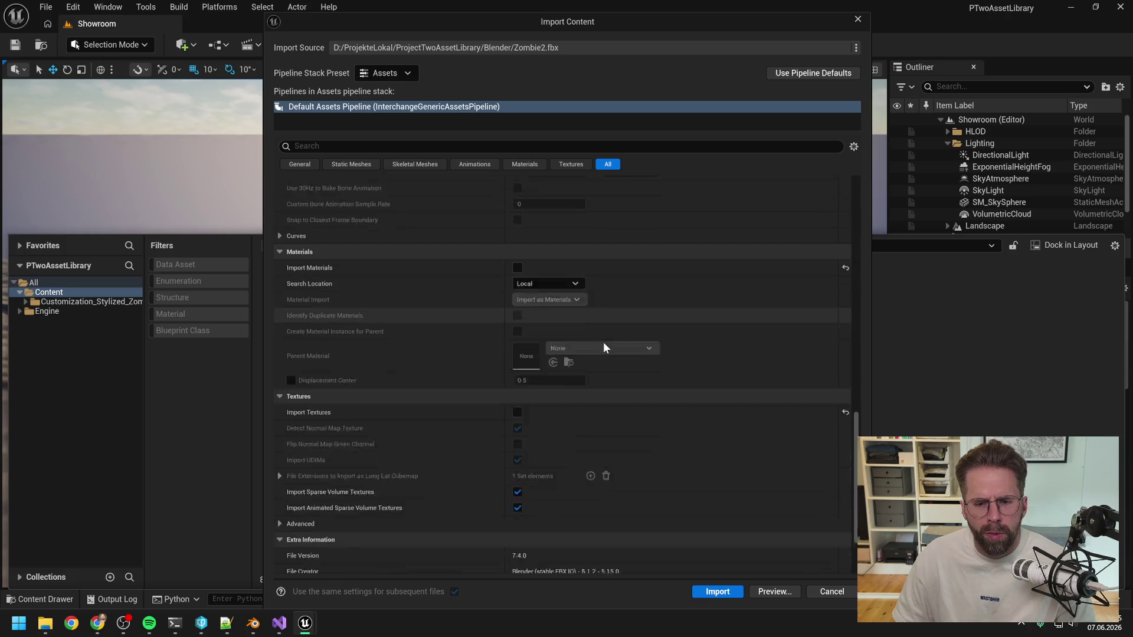
{"action": "left_click", "coordinate": [718, 591]}
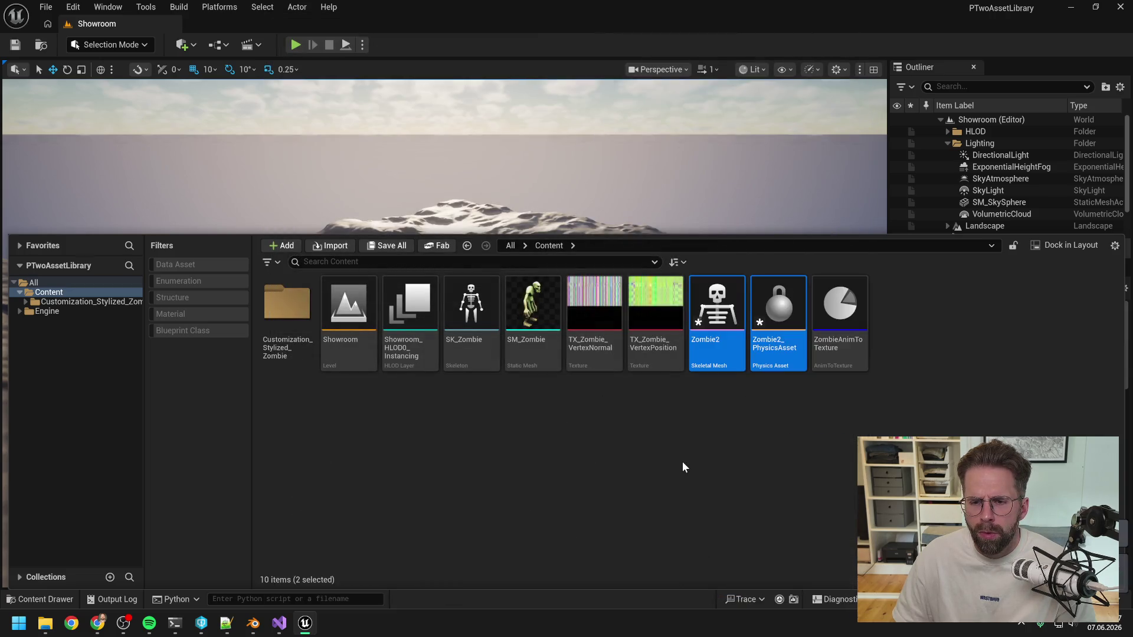
{"action": "key", "text": "alt+Tab"}
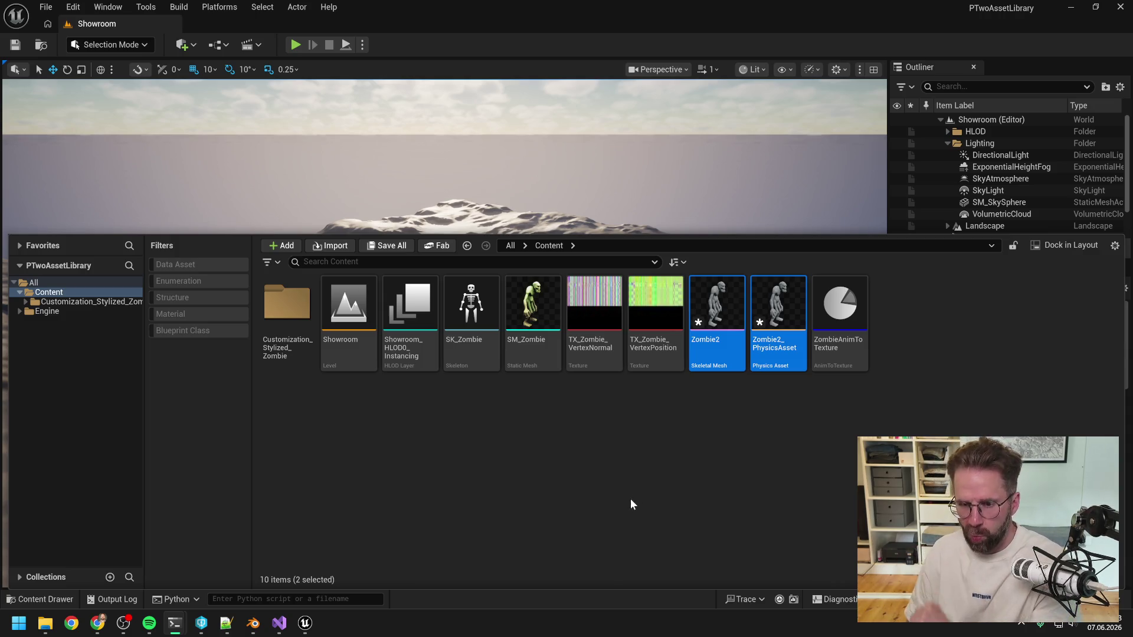
{"action": "left_click", "coordinate": [620, 474]}
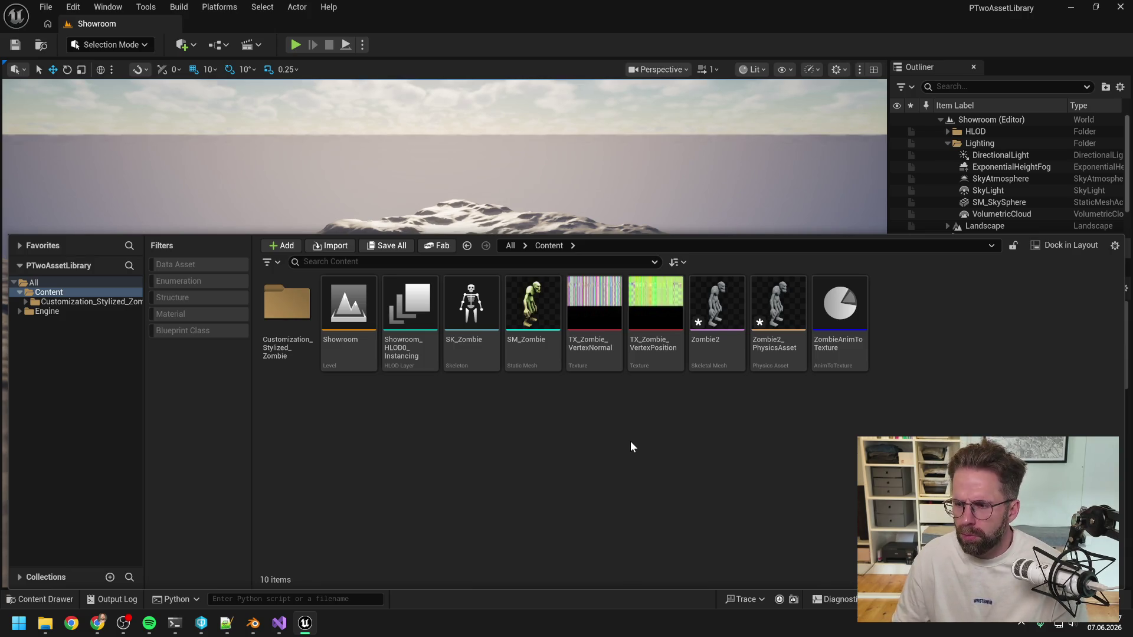
{"action": "mouse_move", "coordinate": [174, 622]}
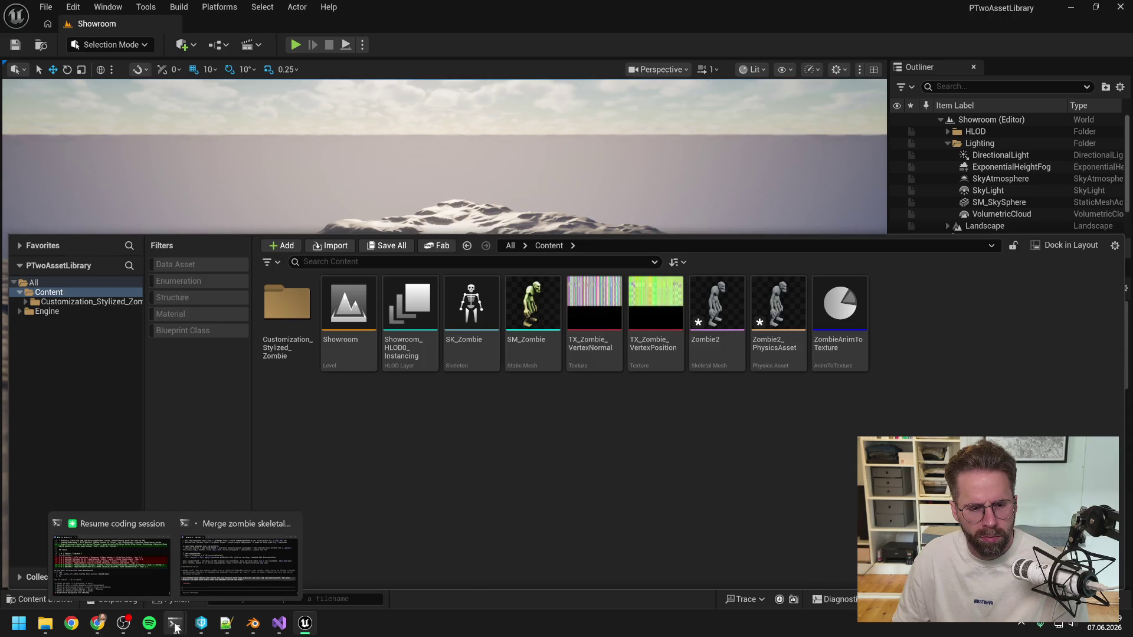
Accept the pending file overwrite in the Claude Code session, then return to Unreal
{"action": "left_click", "coordinate": [127, 577]}
{"action": "key", "text": "Return"}
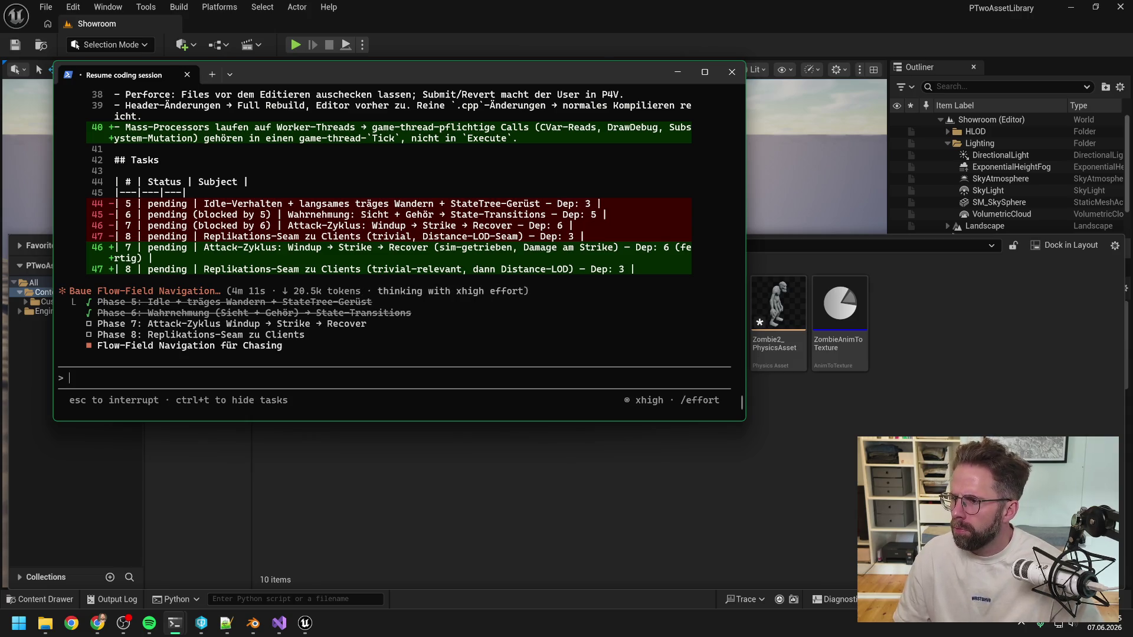
{"action": "left_click", "coordinate": [778, 313]}
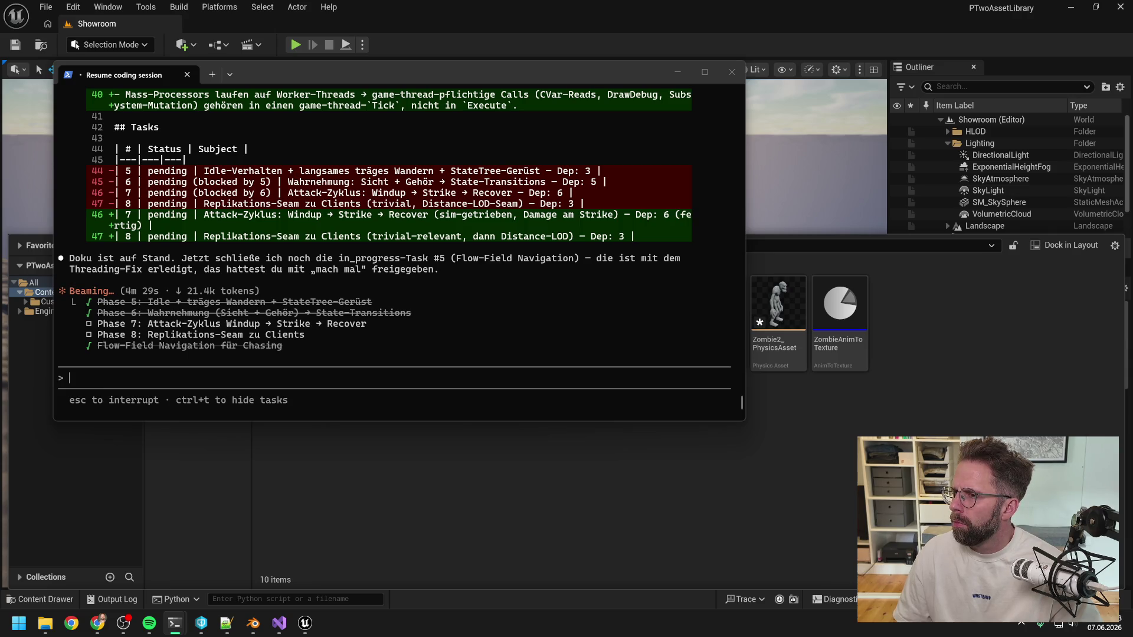
{"action": "key", "text": "alt+Tab"}
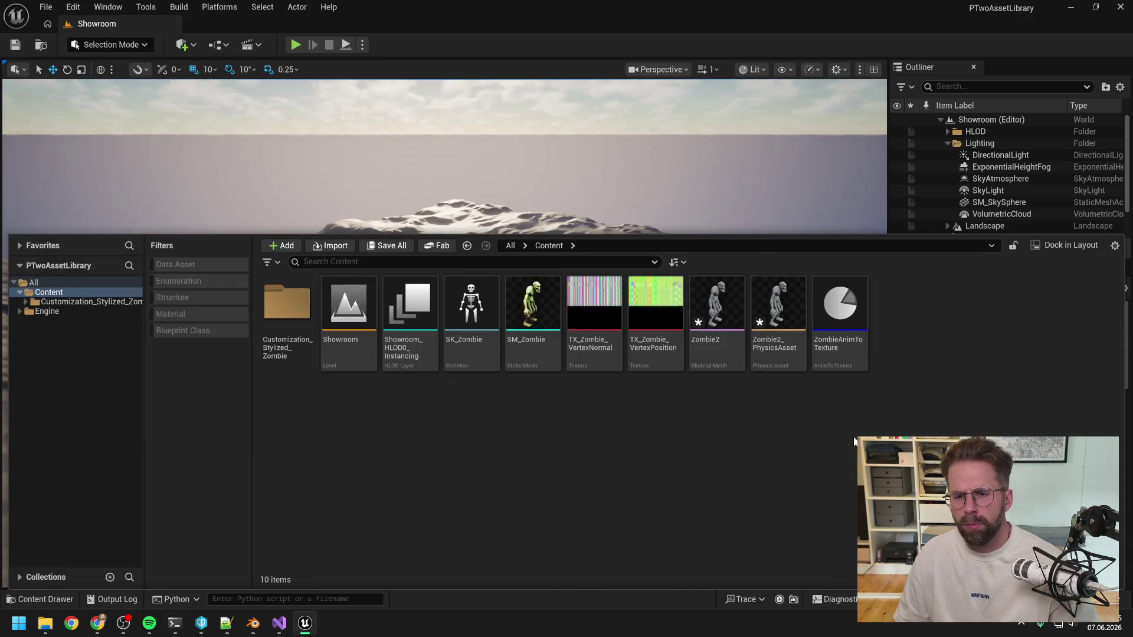
{"action": "left_click", "coordinate": [724, 361]}
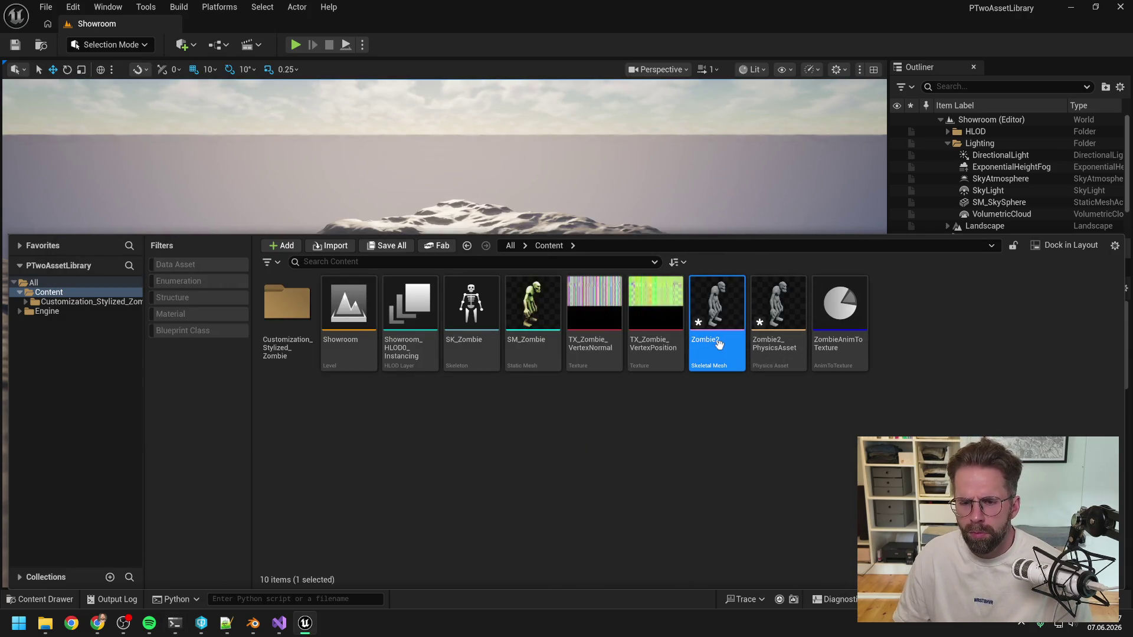
{"action": "right_click", "coordinate": [719, 345]}
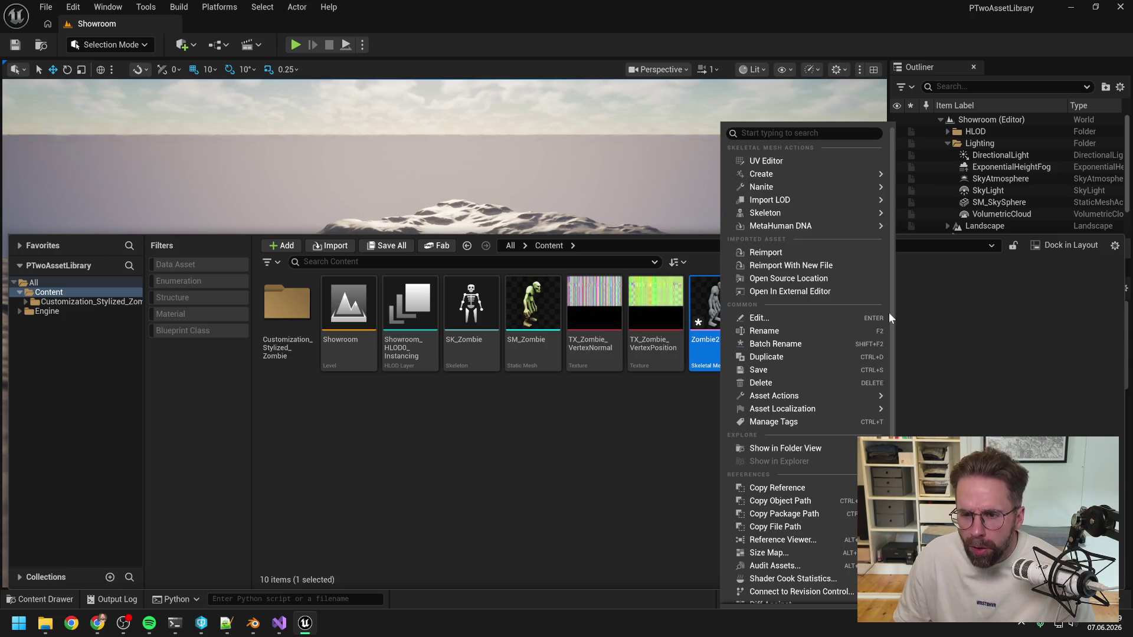
{"action": "scroll", "coordinate": [827, 305], "scroll_direction": "down", "scroll_amount": 1}
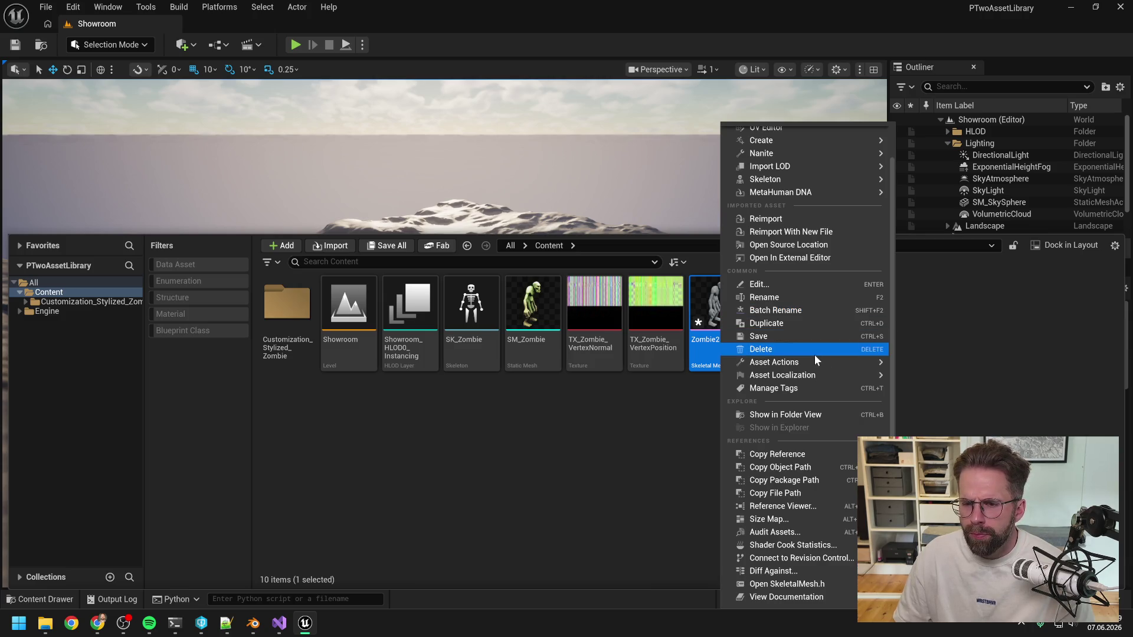
{"action": "mouse_move", "coordinate": [816, 361]}
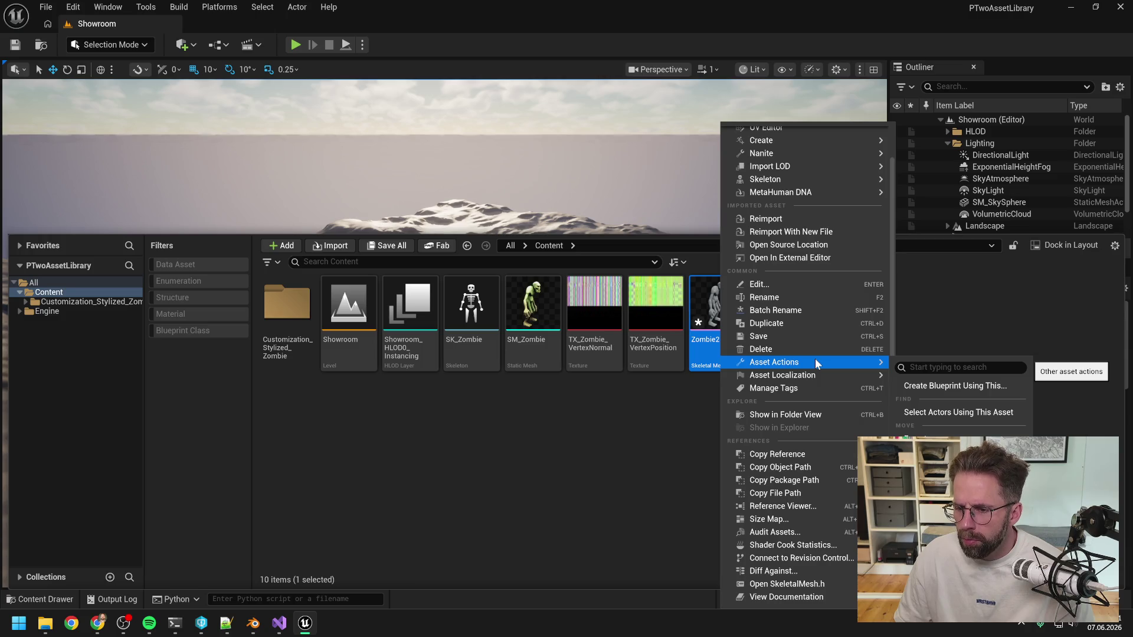
{"action": "scroll", "coordinate": [809, 327], "scroll_direction": "up", "scroll_amount": 2}
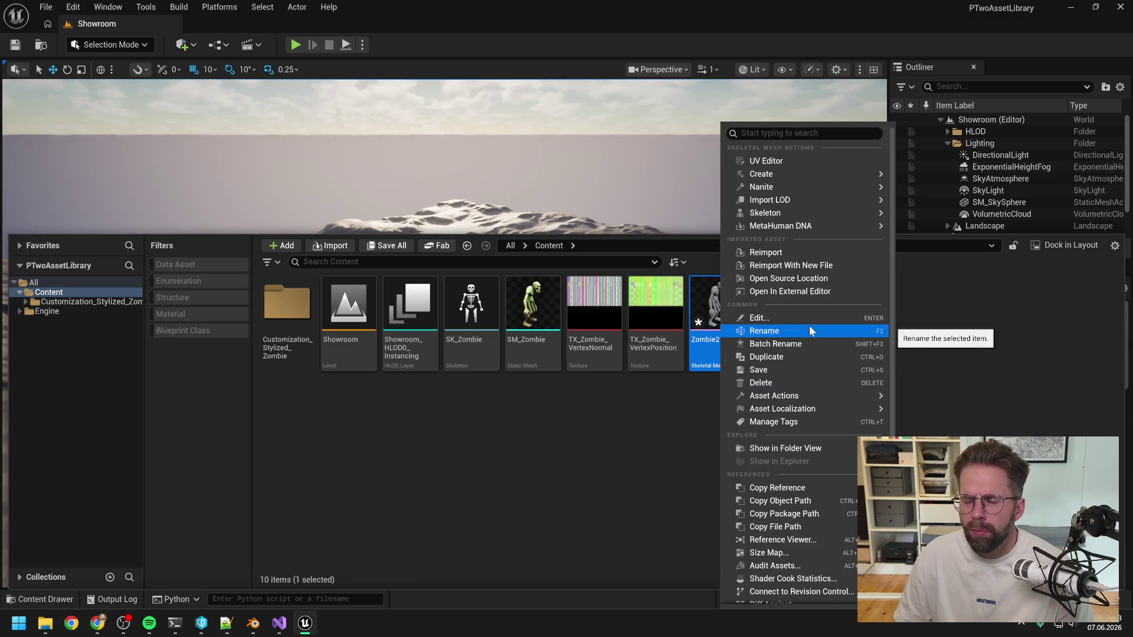
{"action": "mouse_move", "coordinate": [785, 214]}
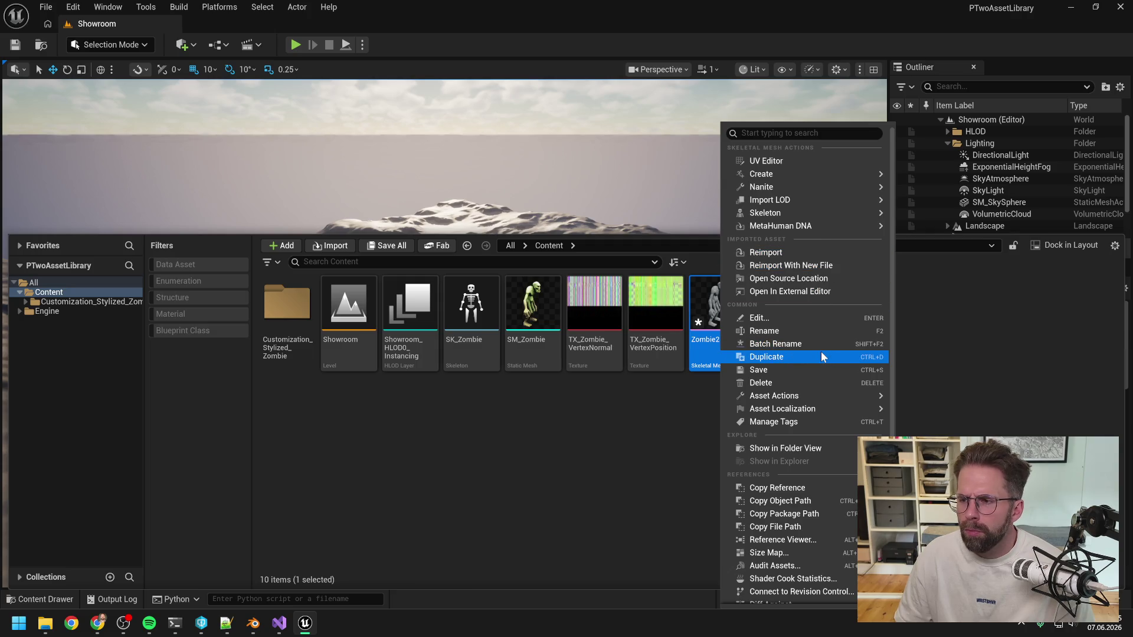
{"action": "mouse_move", "coordinate": [820, 395]}
{"action": "left_click", "coordinate": [609, 452]}
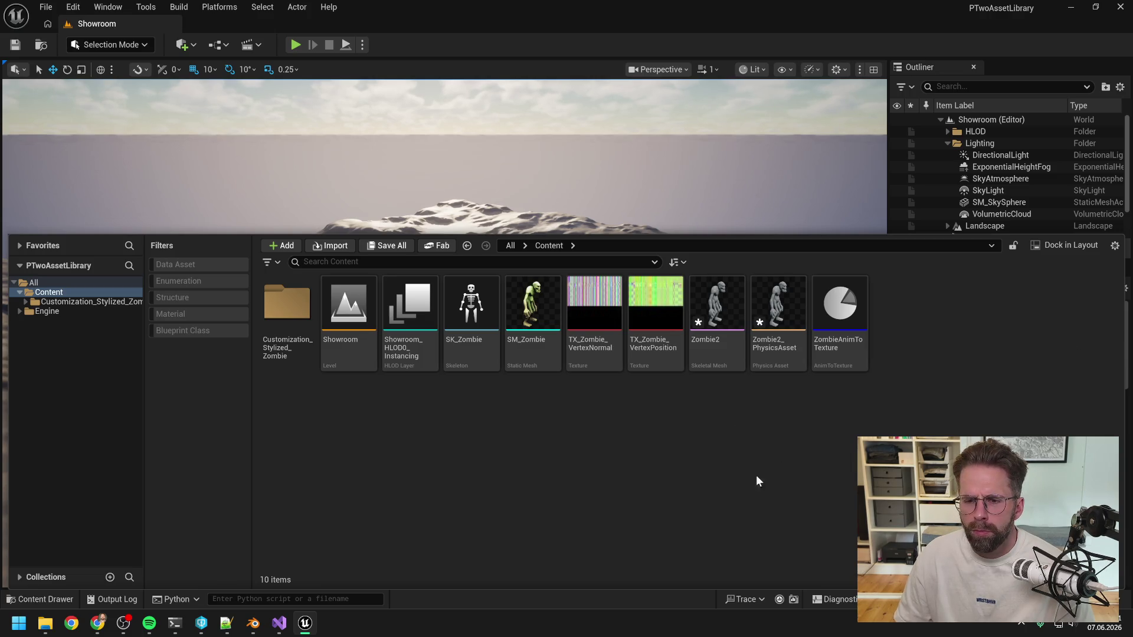
{"action": "left_click", "coordinate": [279, 623]}
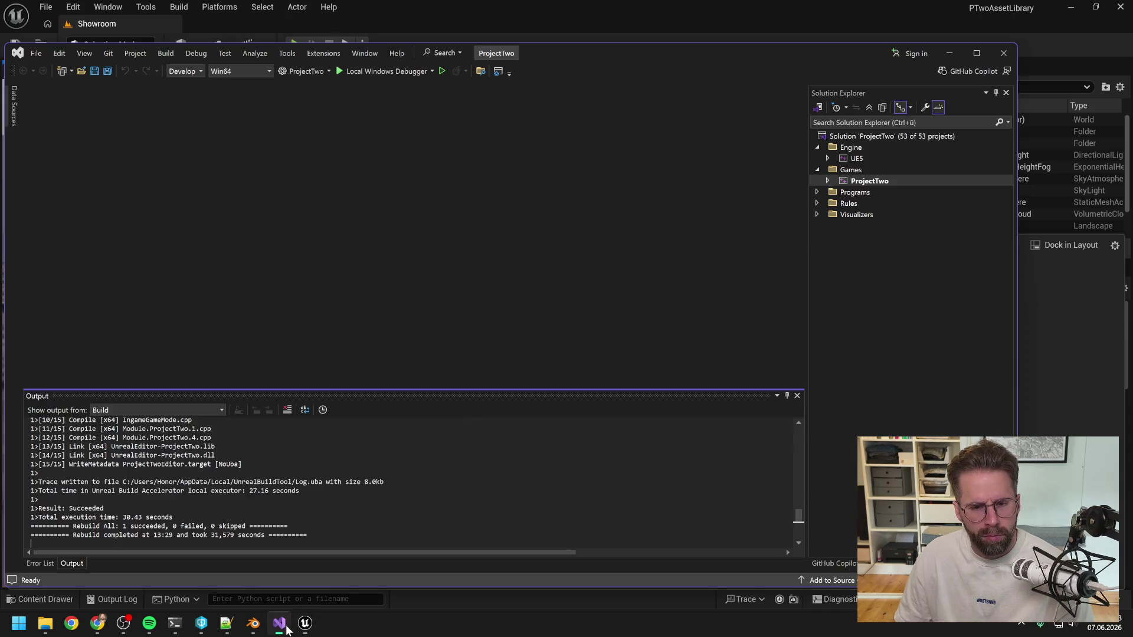
Run /compact in the Claude Code terminal, then bring the Unreal Editor forward
{"action": "key", "text": "super+6"}
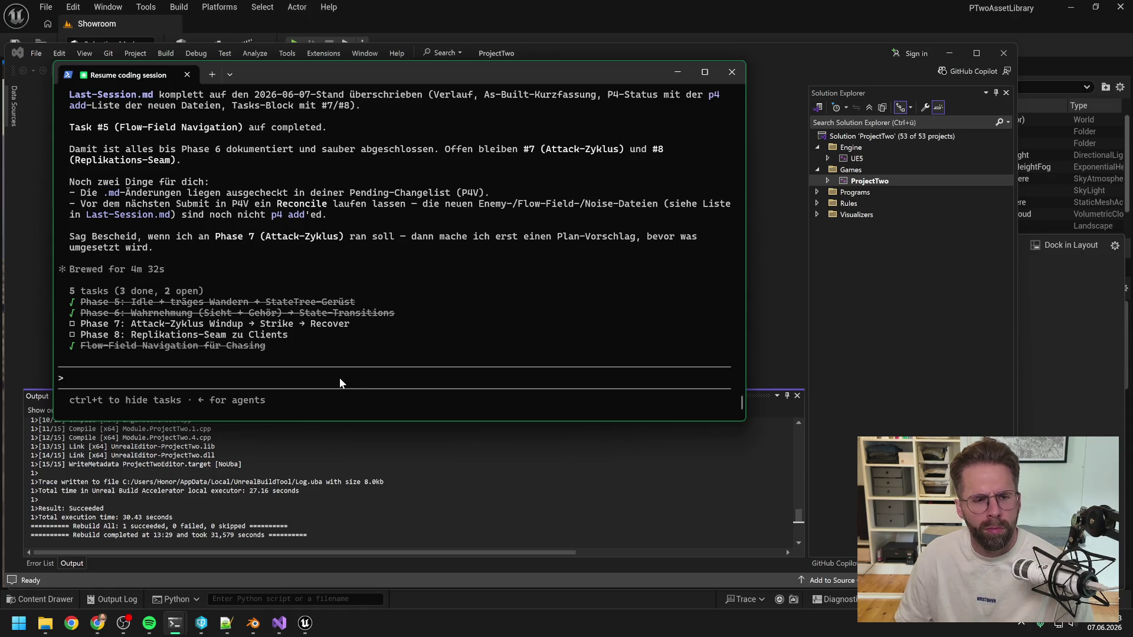
{"action": "type", "text": "/compact"}
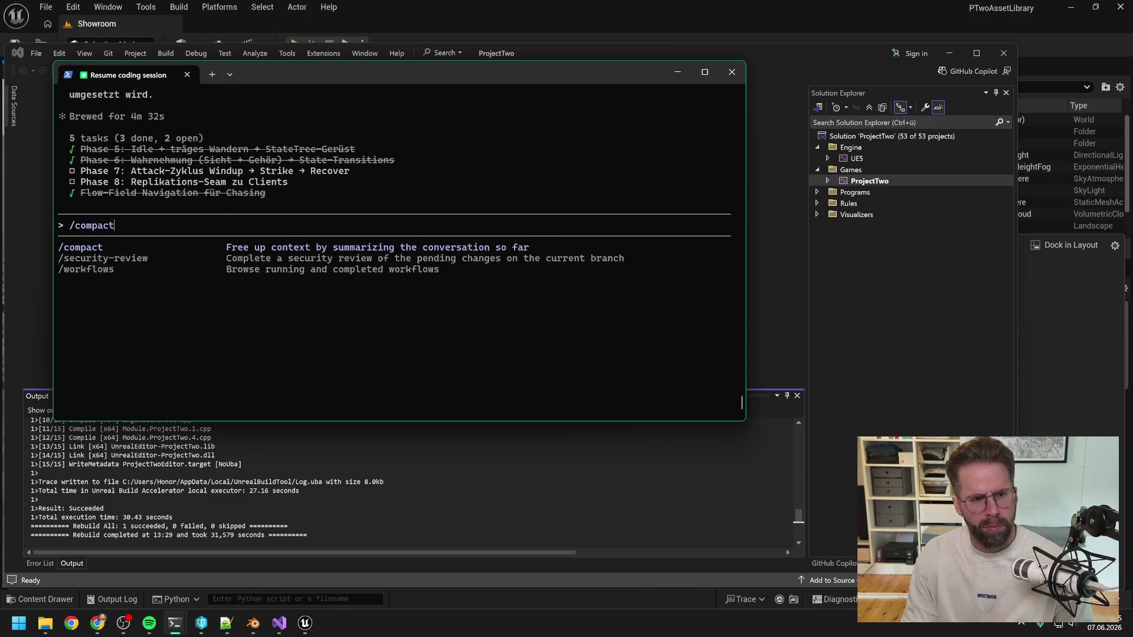
{"action": "key", "text": "Return"}
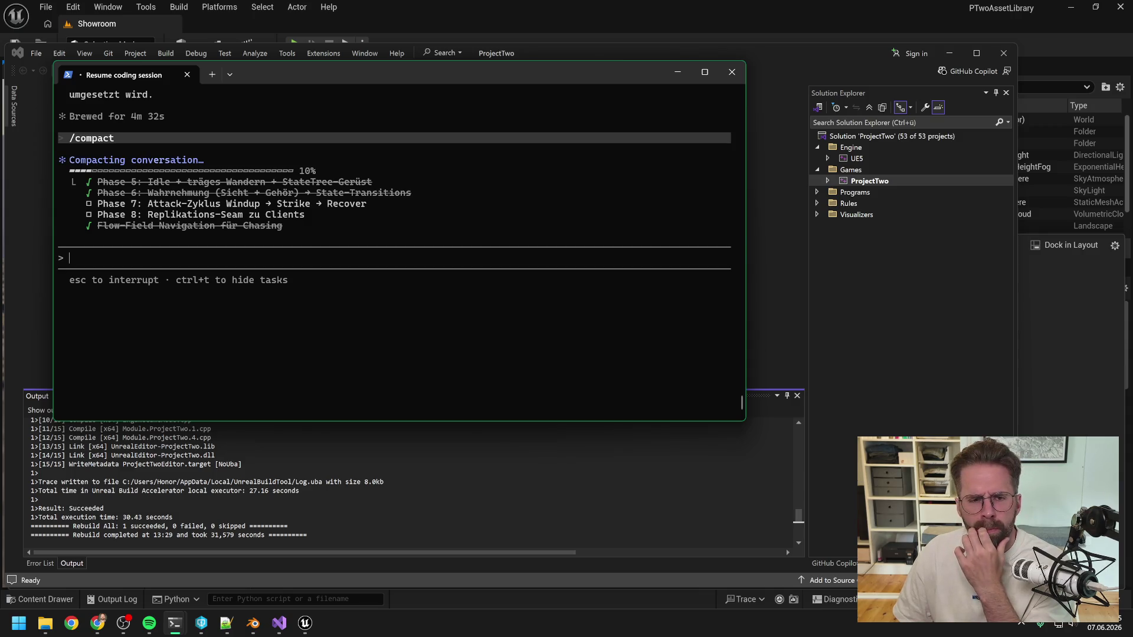
{"action": "left_click", "coordinate": [820, 8]}
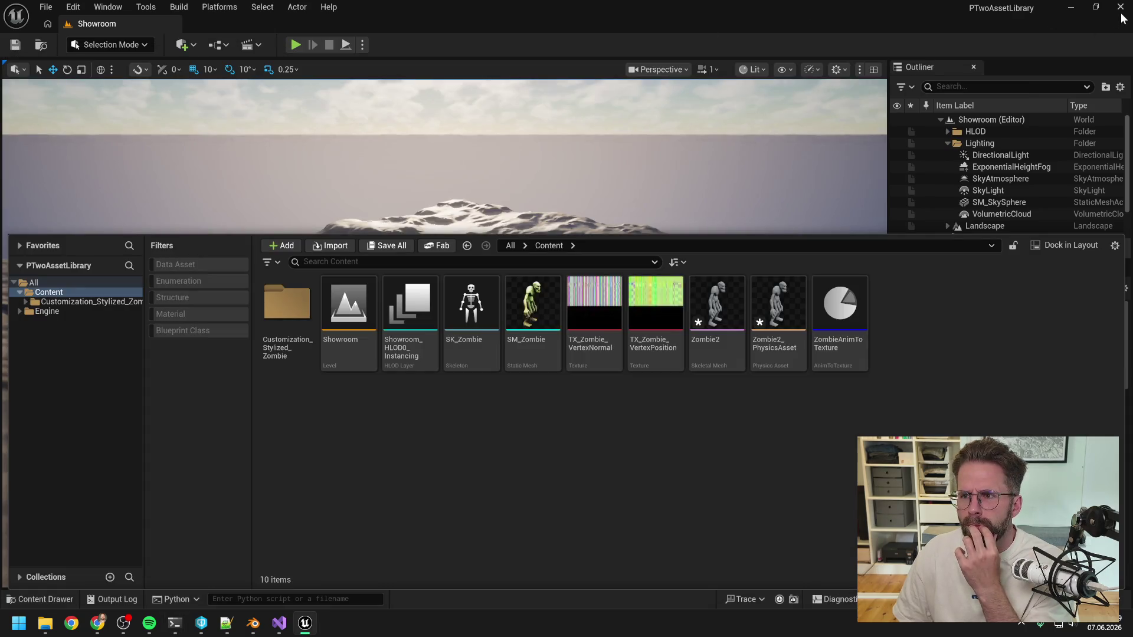
Close Visual Studio and raise the still-compacting Claude Code terminal
{"action": "left_click", "coordinate": [282, 627]}
{"action": "left_click", "coordinate": [1001, 51]}
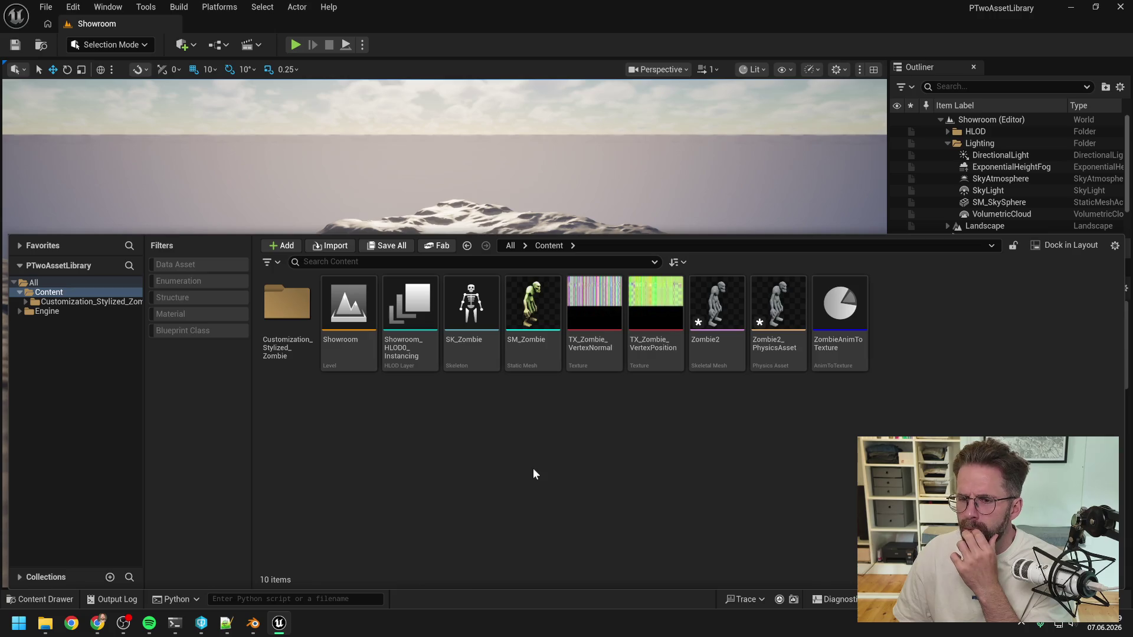
{"action": "mouse_move", "coordinate": [175, 623]}
{"action": "left_click", "coordinate": [175, 546]}
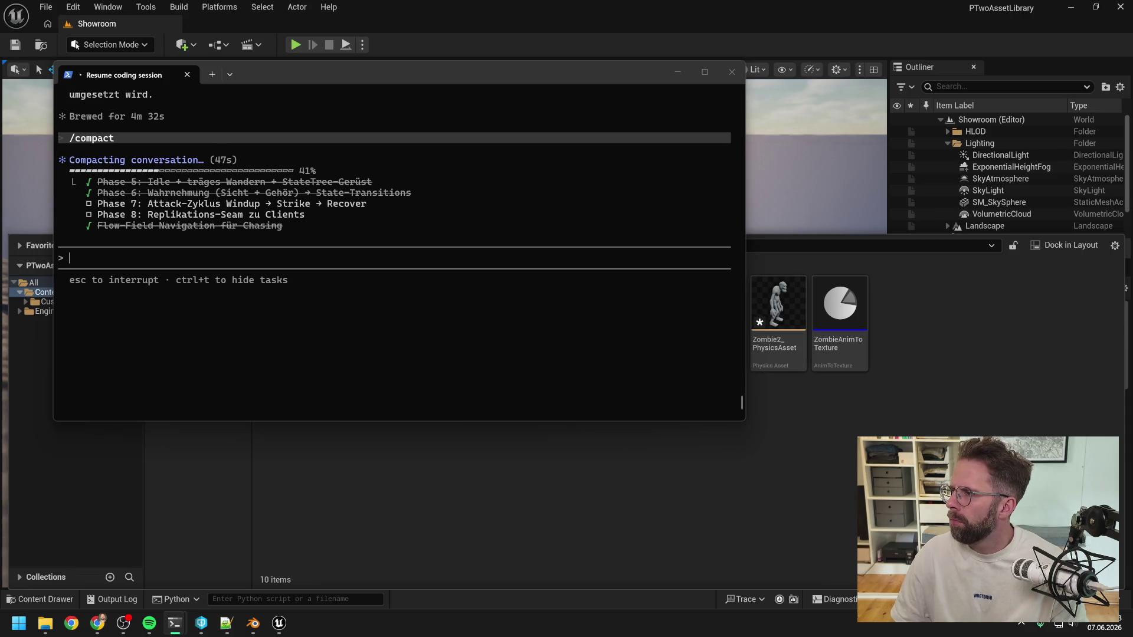
Bring the Unreal Editor's Content Browser back in front of the terminal
{"action": "left_click", "coordinate": [932, 348]}
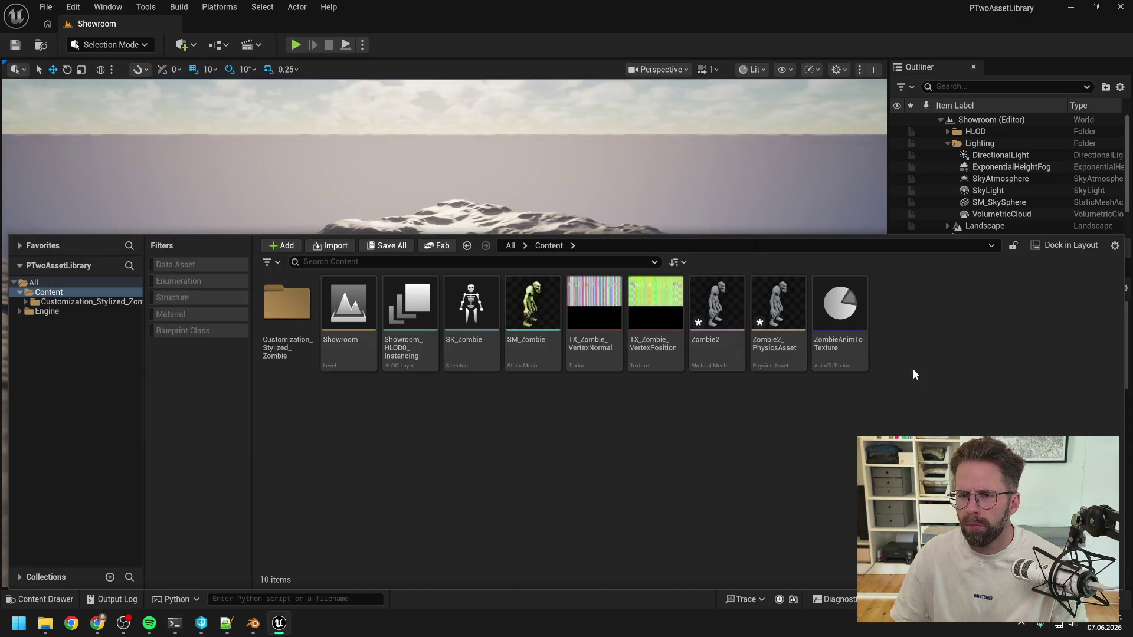
Add the SKM_ prefix to the Zombie2 skeletal mesh, making it SKM_Zombie2
{"action": "left_click", "coordinate": [724, 352]}
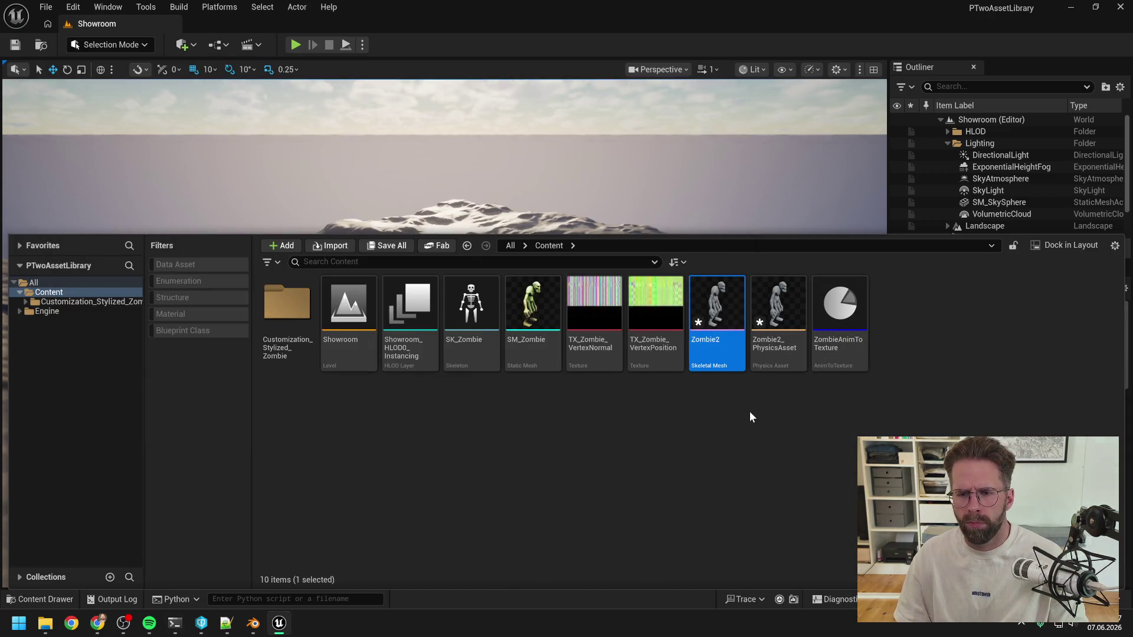
{"action": "key", "text": "F2"}
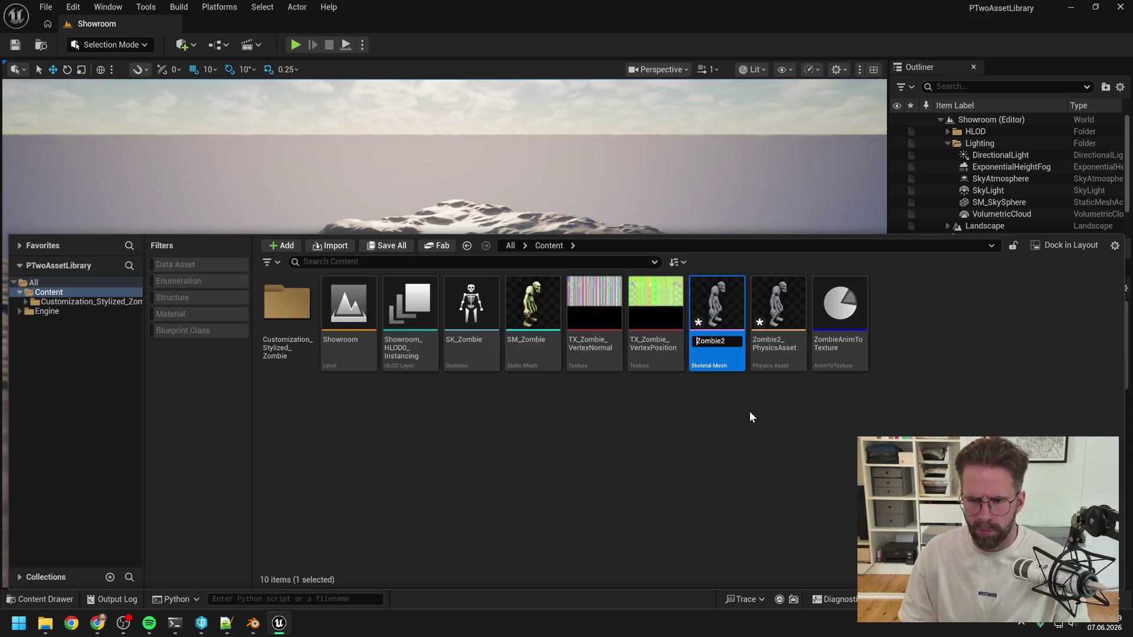
{"action": "key", "text": "End"}
{"action": "key", "text": "BackSpace"}
{"action": "key", "text": "Home"}
{"action": "type", "text": "SKM_"}
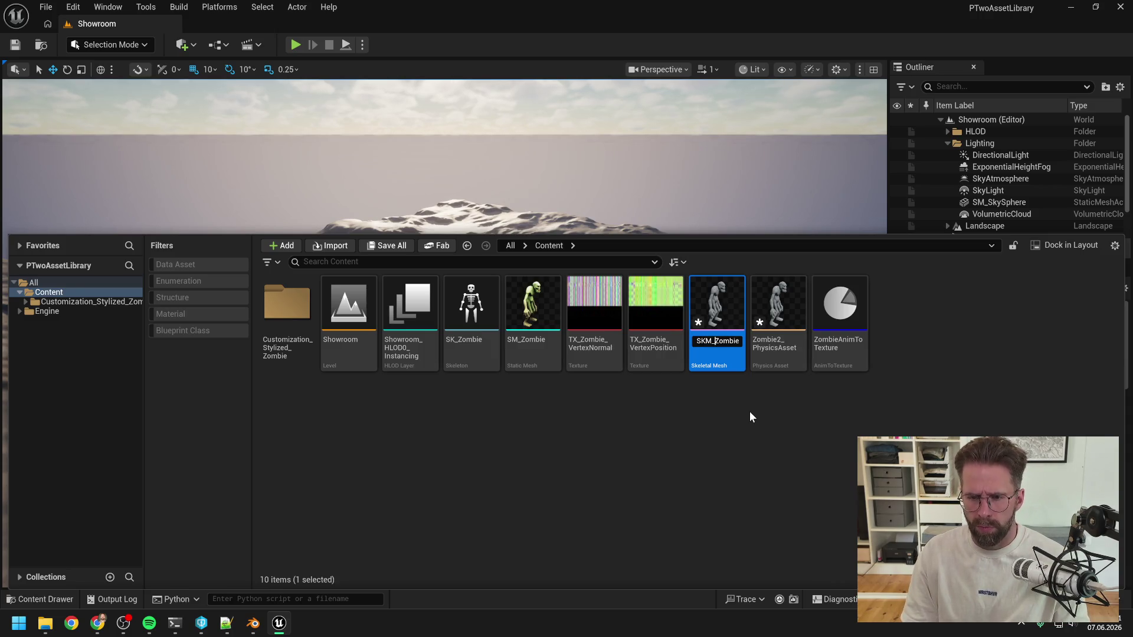
{"action": "key", "text": "Return"}
{"action": "left_click", "coordinate": [750, 416]}
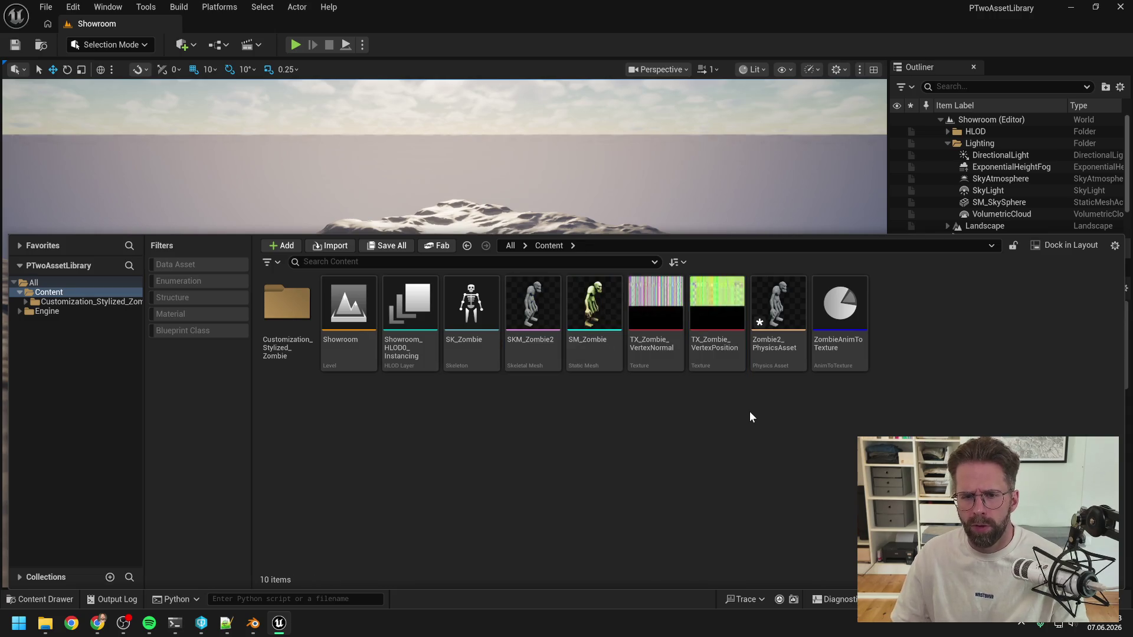
{"action": "left_click", "coordinate": [532, 330]}
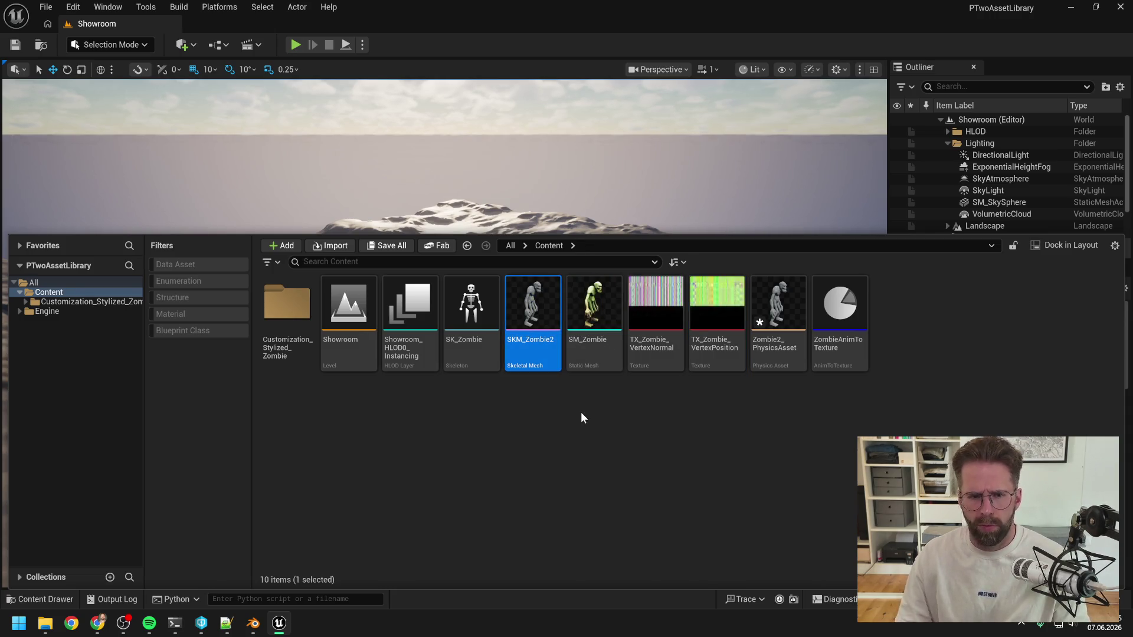
{"action": "key", "text": "alt+Tab"}
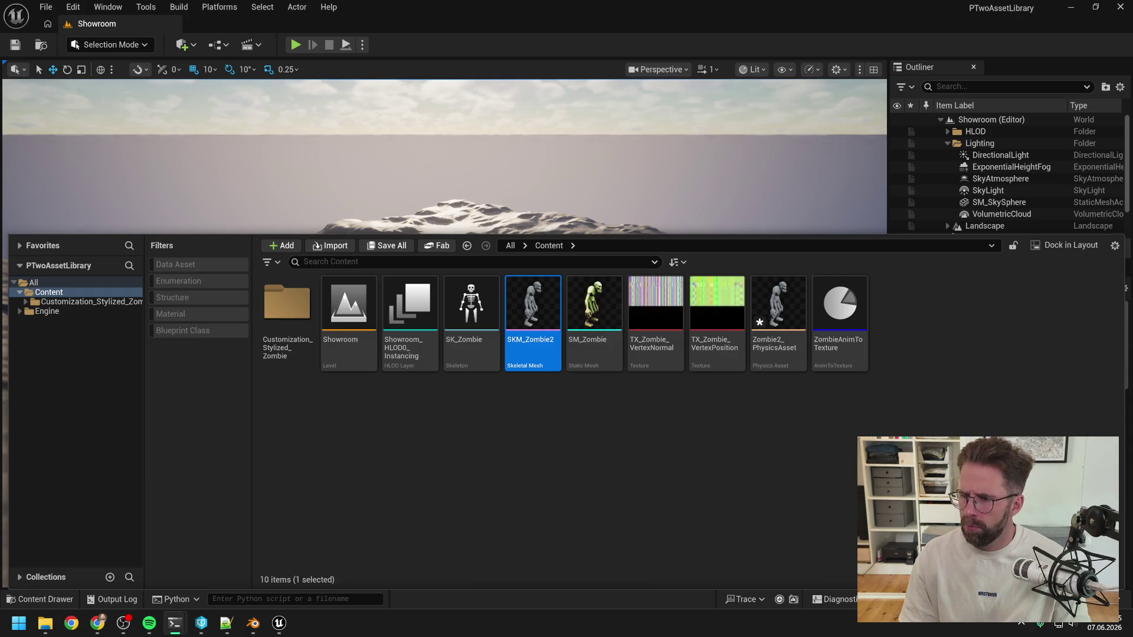
Send Claude Code the message 'phase 7 geht los' to begin the attack-cycle phase
{"action": "left_click", "coordinate": [748, 476]}
{"action": "mouse_move", "coordinate": [178, 629]}
{"action": "left_click", "coordinate": [112, 581]}
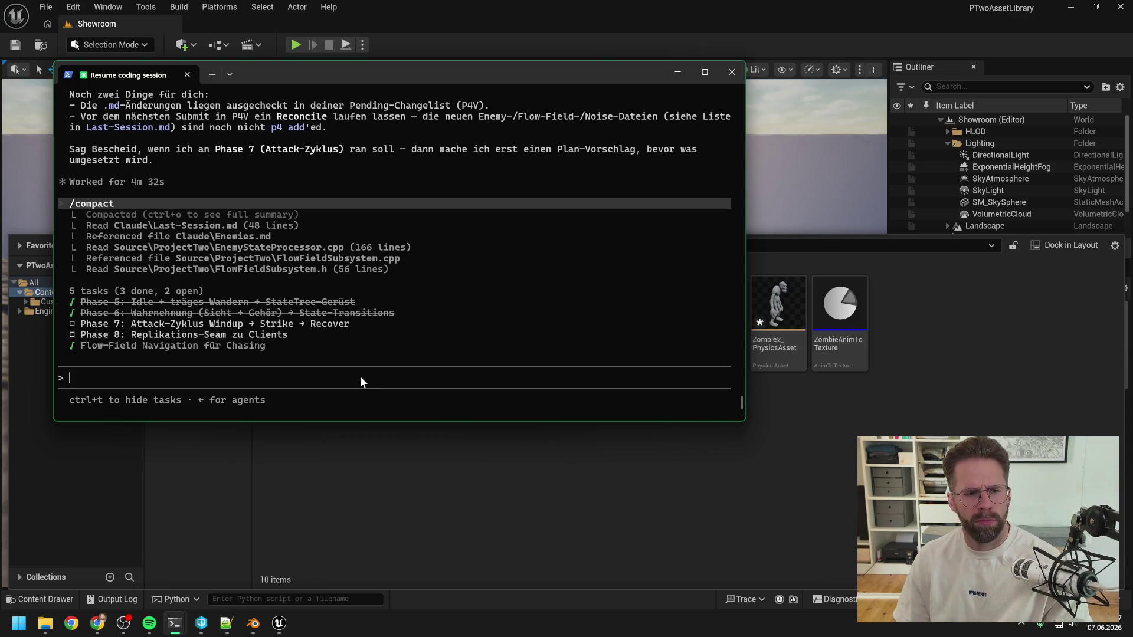
{"action": "type", "text": "phase z7"}
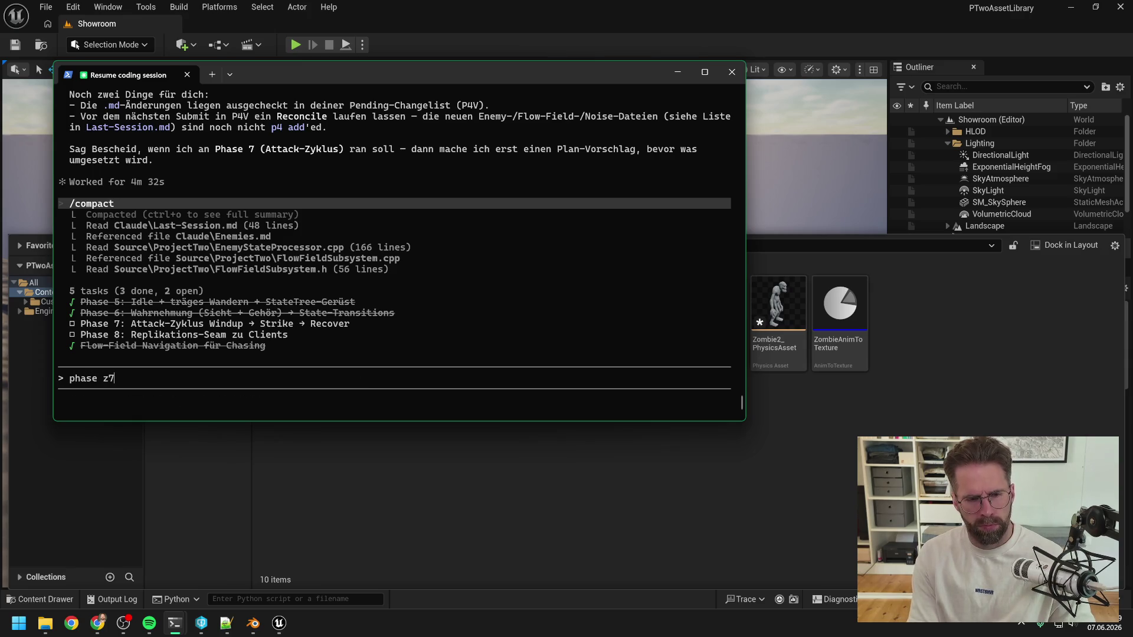
{"action": "key", "text": "BackSpace"}
{"action": "key", "text": "BackSpace"}
{"action": "type", "text": "7 geht los"}
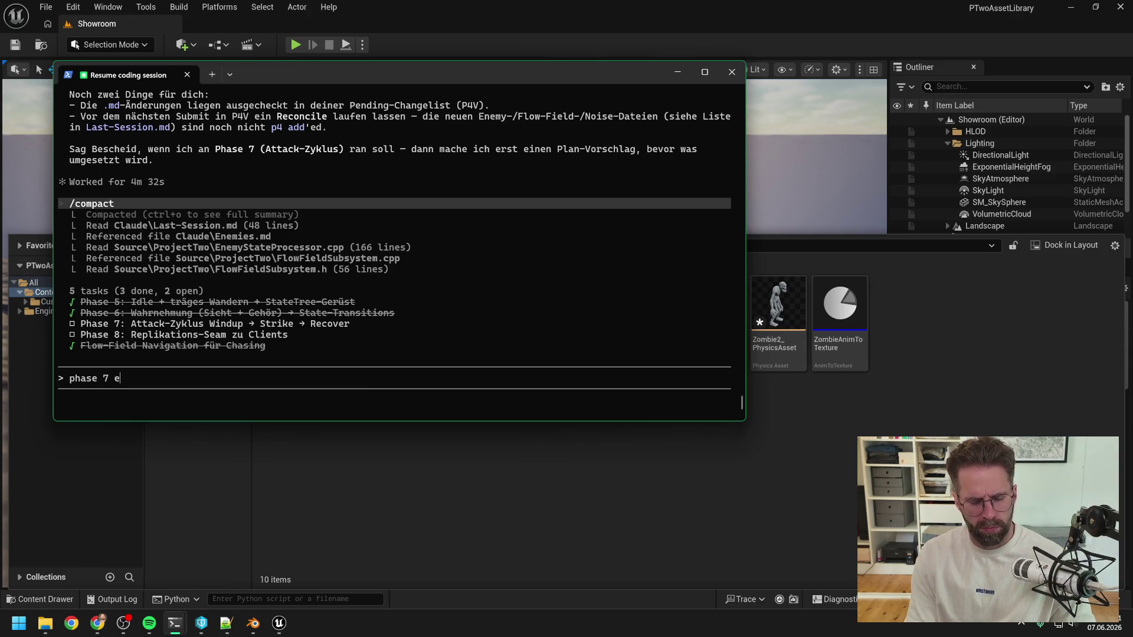
{"action": "key", "text": "Return"}
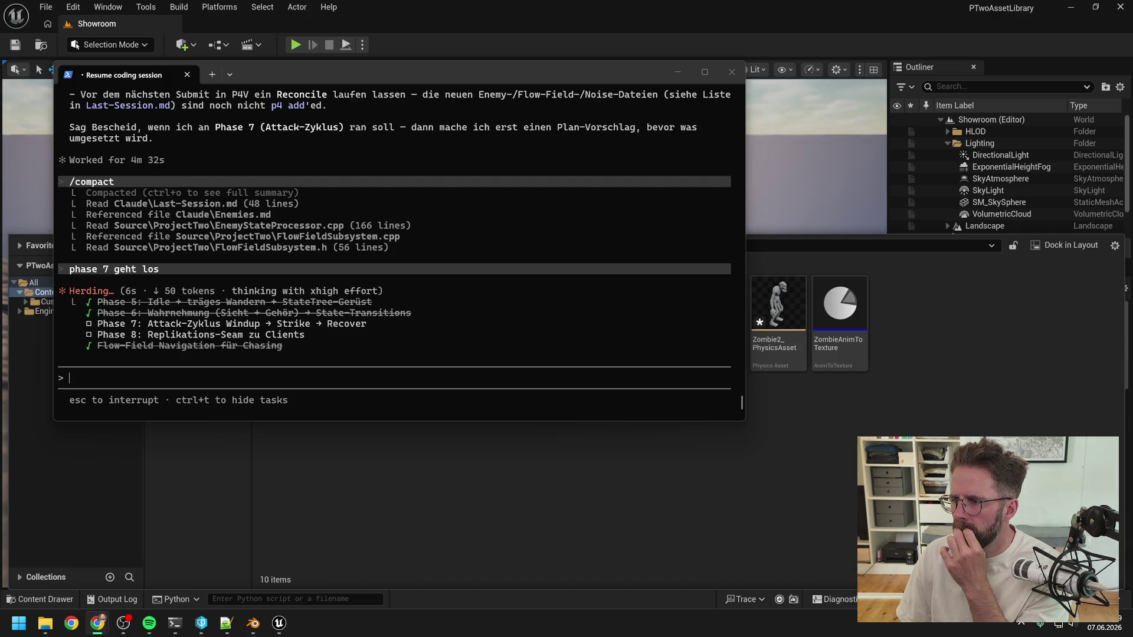
{"action": "left_click", "coordinate": [937, 363]}
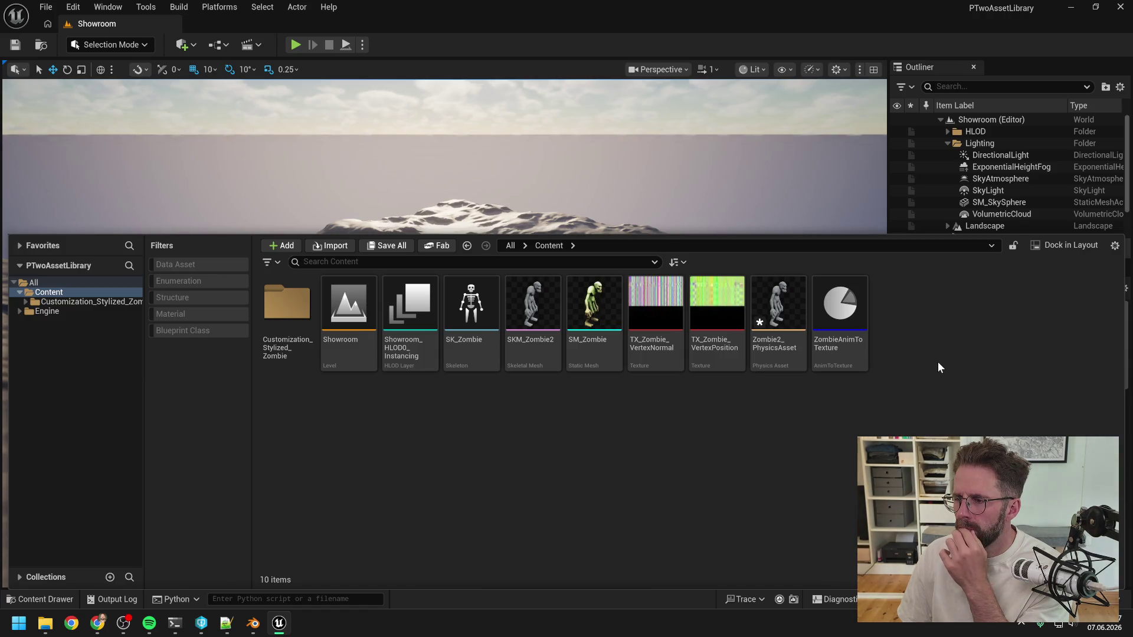
Select Zombie2_PhysicsAsset and check its tooltip: unsaved, 17 bodies and 16 constraints
{"action": "key", "text": "alt+Tab"}
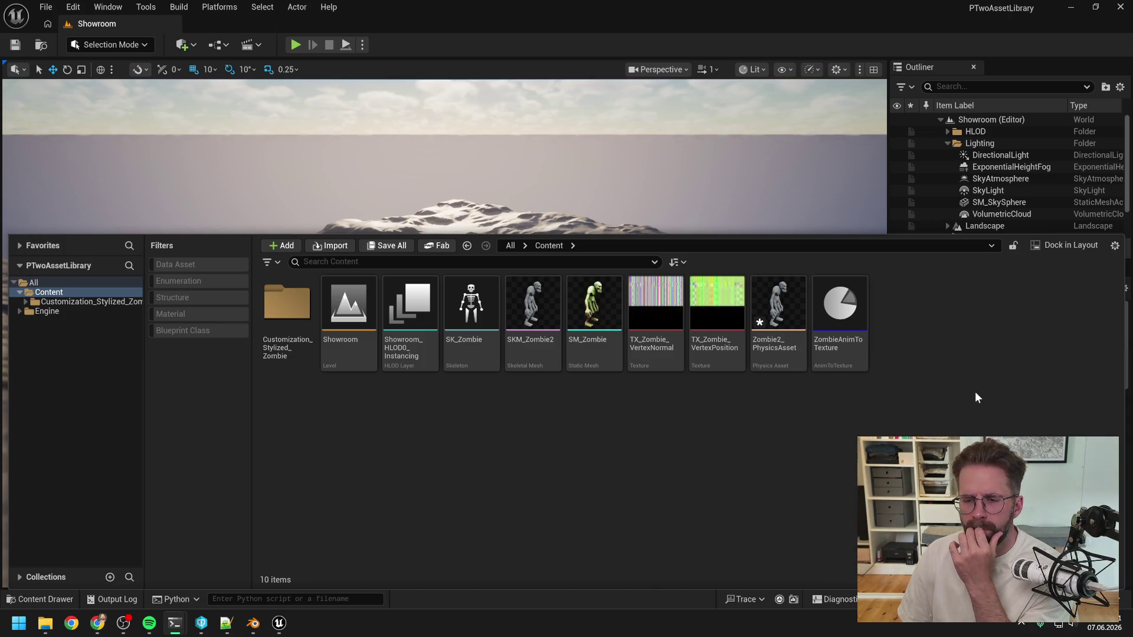
{"action": "left_click", "coordinate": [859, 426]}
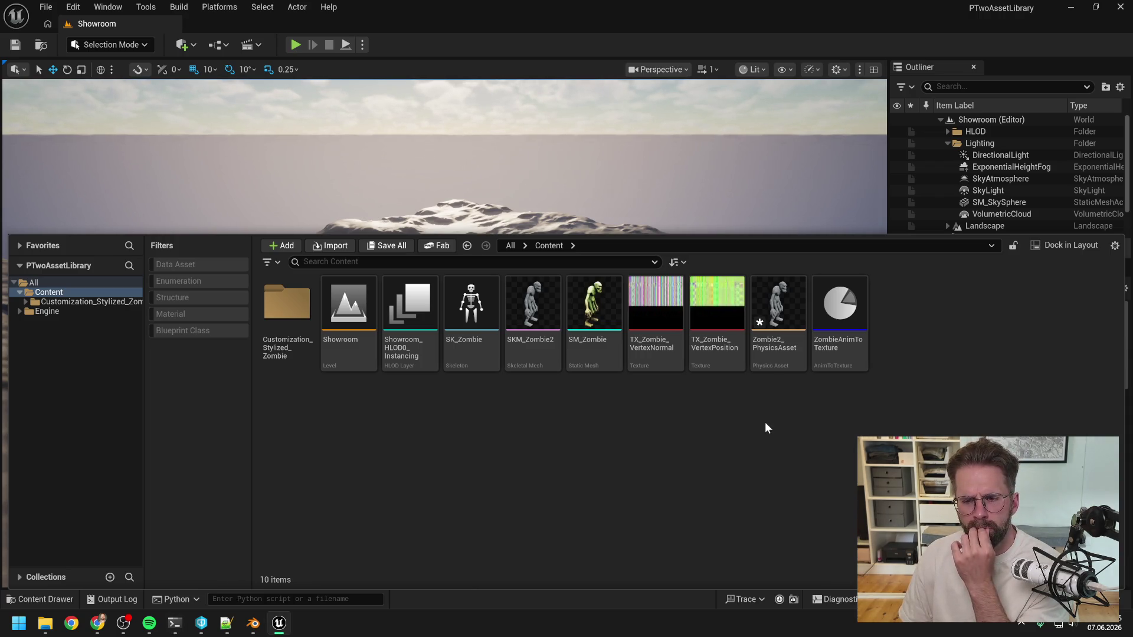
{"action": "left_click", "coordinate": [782, 356]}
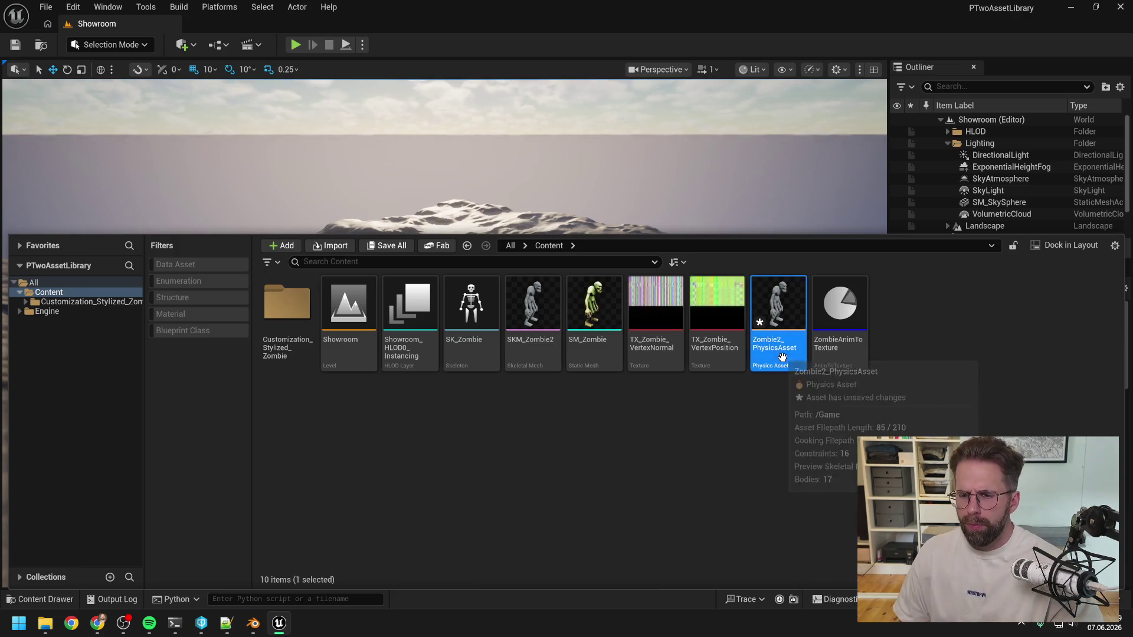
{"action": "key", "text": "alt+Tab"}
{"action": "key", "text": "alt+Tab"}
{"action": "mouse_move", "coordinate": [779, 342]}
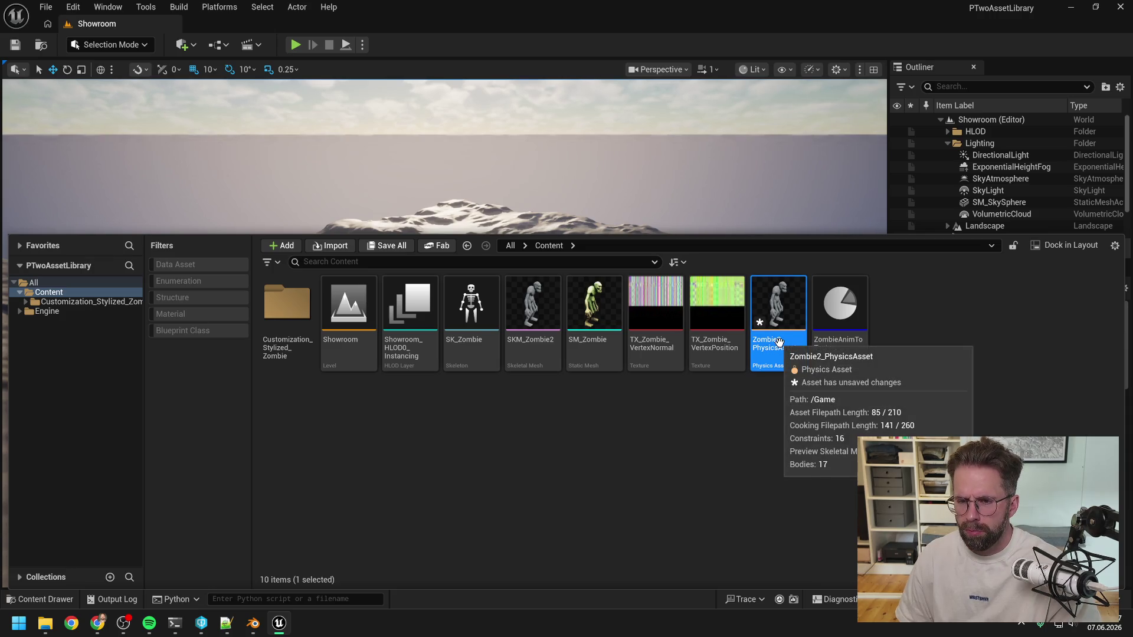
Start deleting Zombie2_PhysicsAsset, then cancel so the physics asset is kept
{"action": "key", "text": "Delete"}
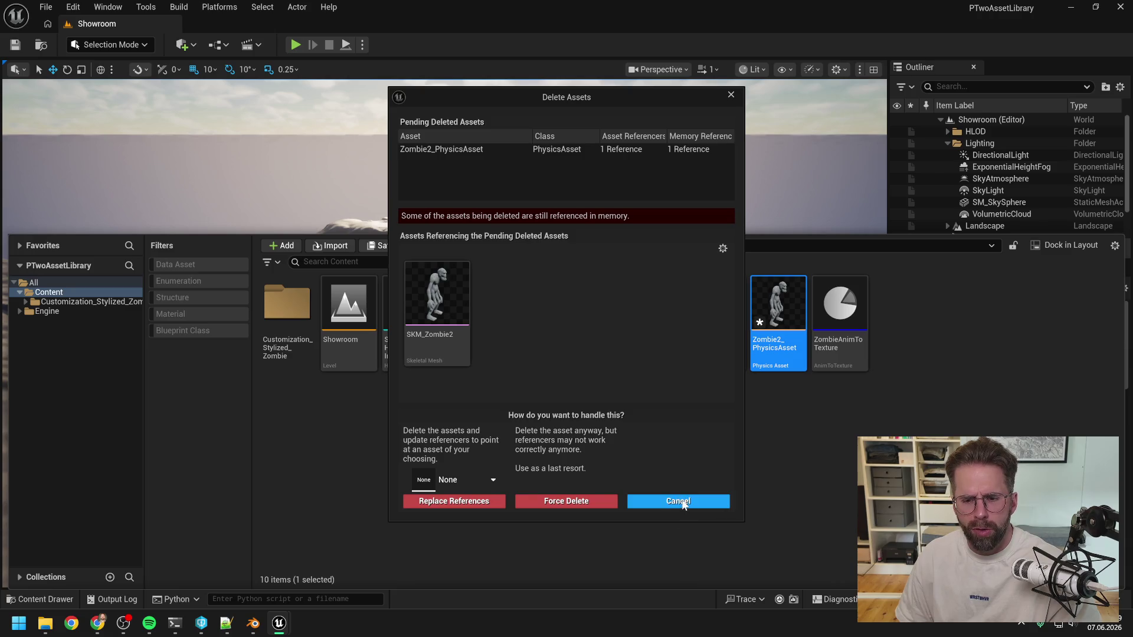
{"action": "left_click", "coordinate": [682, 503]}
{"action": "left_click", "coordinate": [764, 424]}
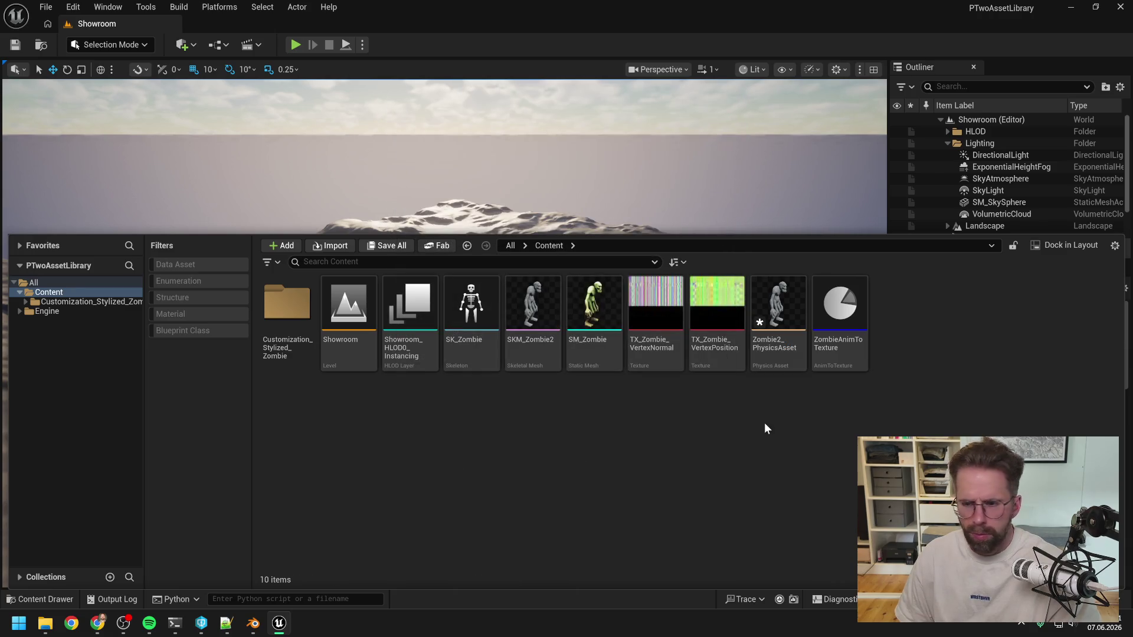
{"action": "key", "text": "alt+Tab"}
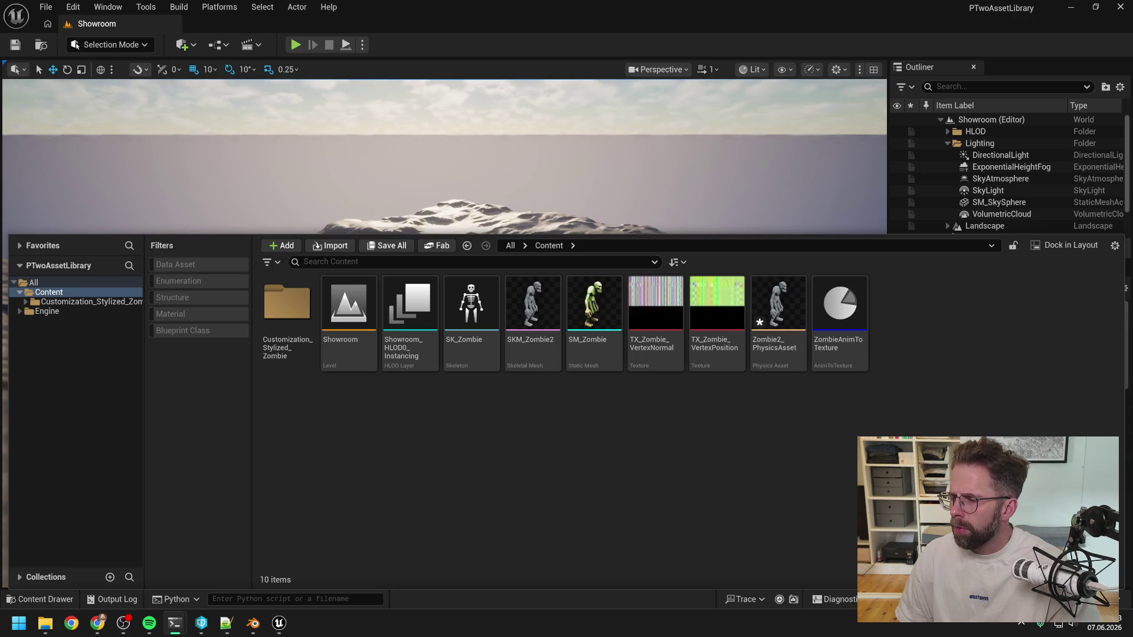
Rename Zombie2_PhysicsAsset to PA_Zombie2, then open a blank Notepad++ document
{"action": "left_click", "coordinate": [775, 354]}
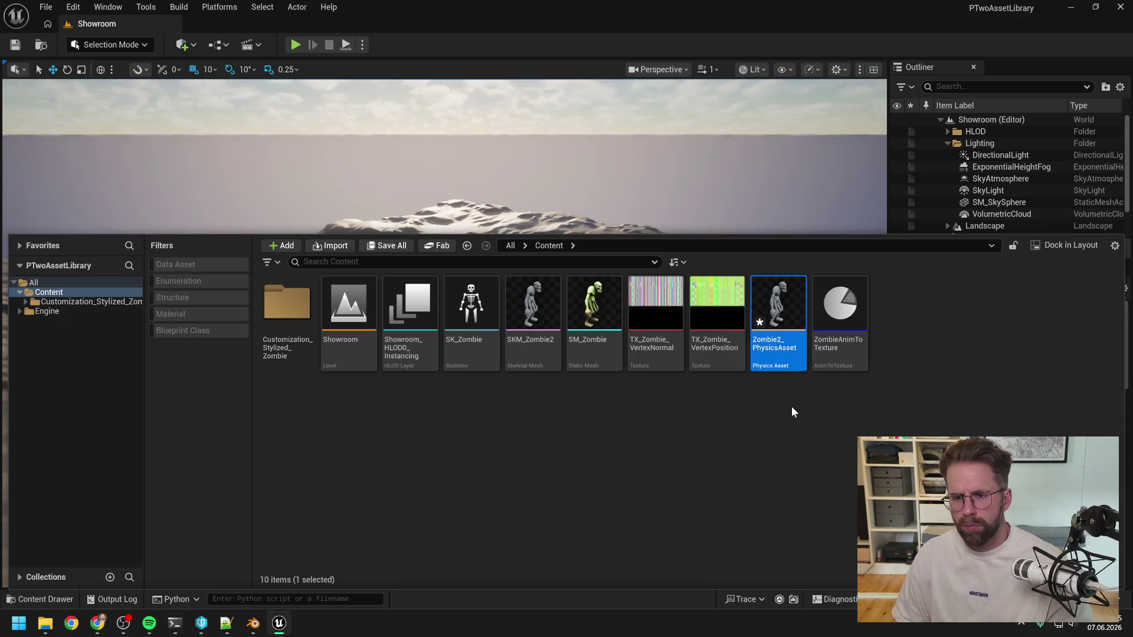
{"action": "key", "text": "F2"}
{"action": "type", "text": "PA_"}
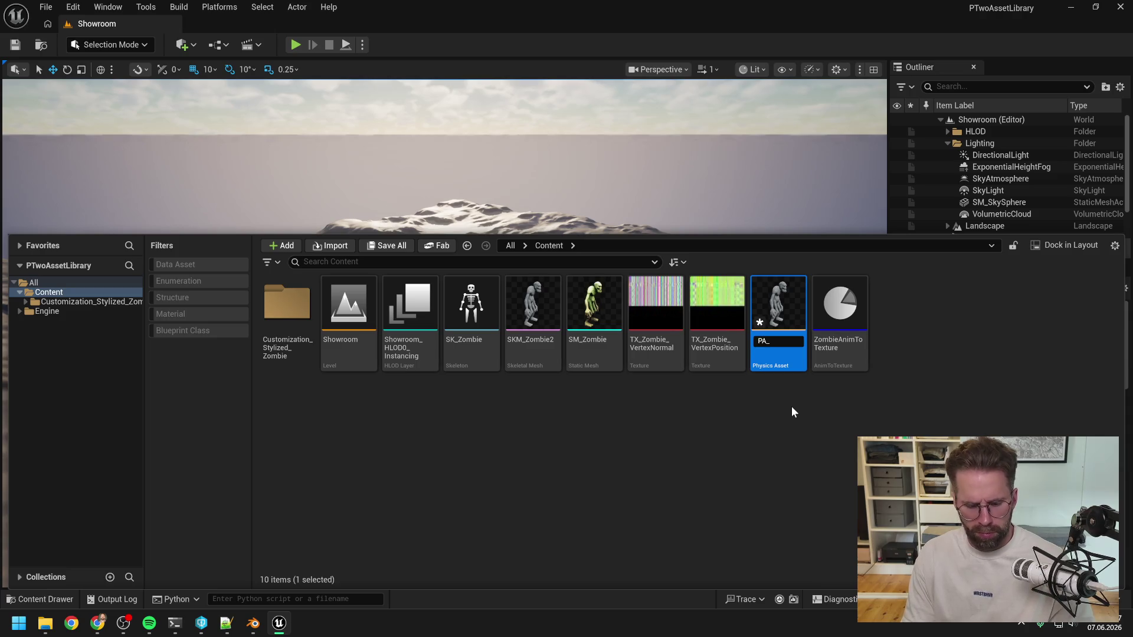
{"action": "type", "text": "Zombie2"}
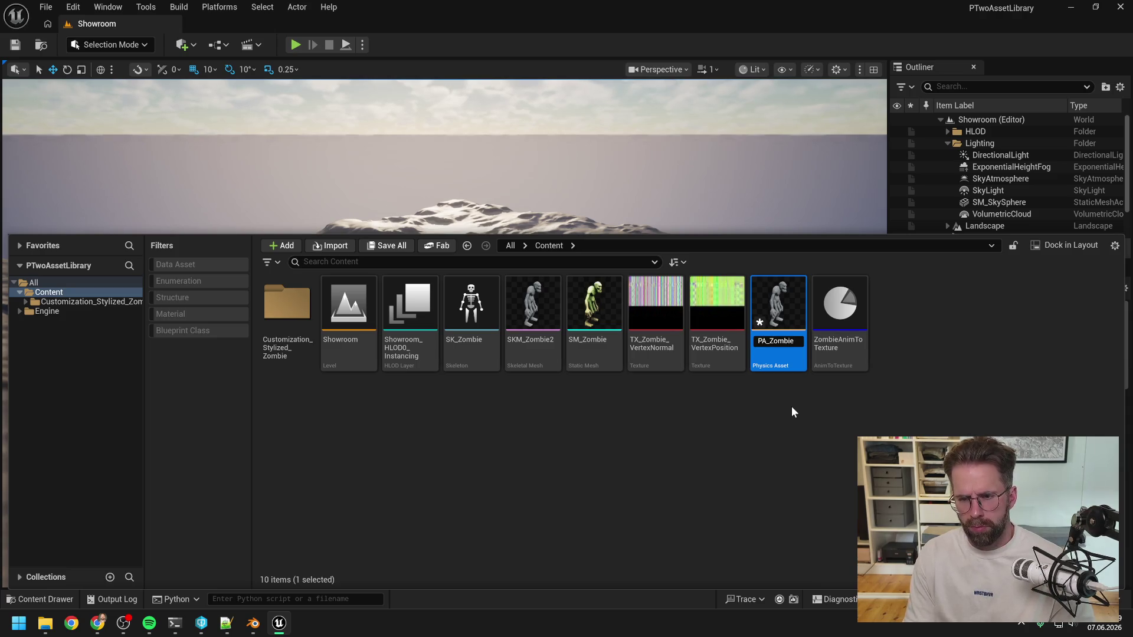
{"action": "key", "text": "Return"}
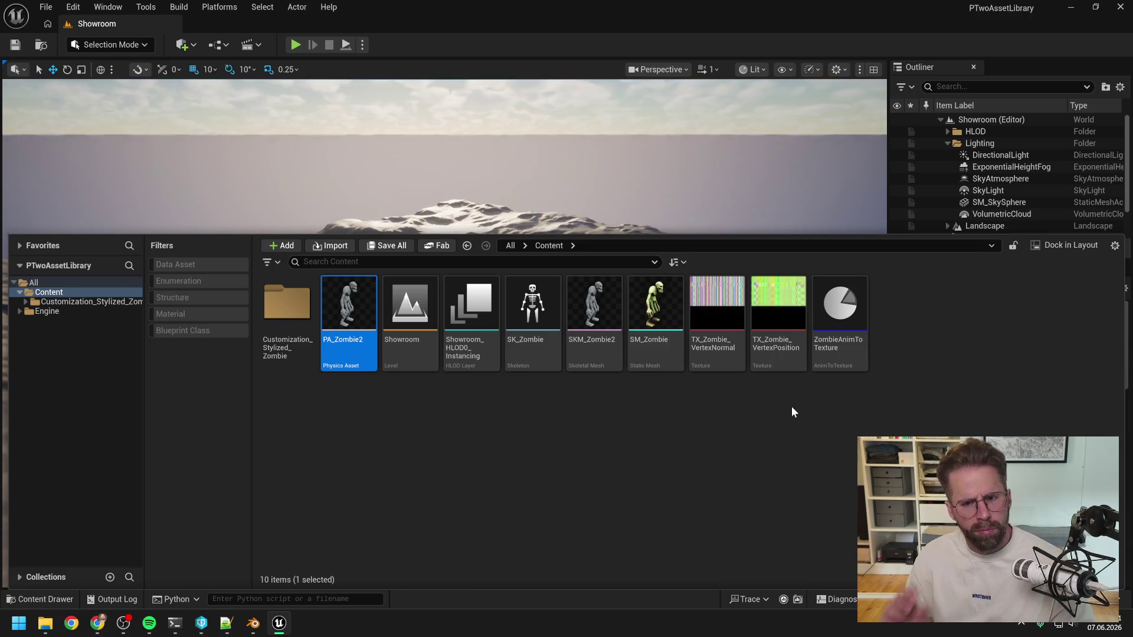
{"action": "left_click", "coordinate": [791, 406]}
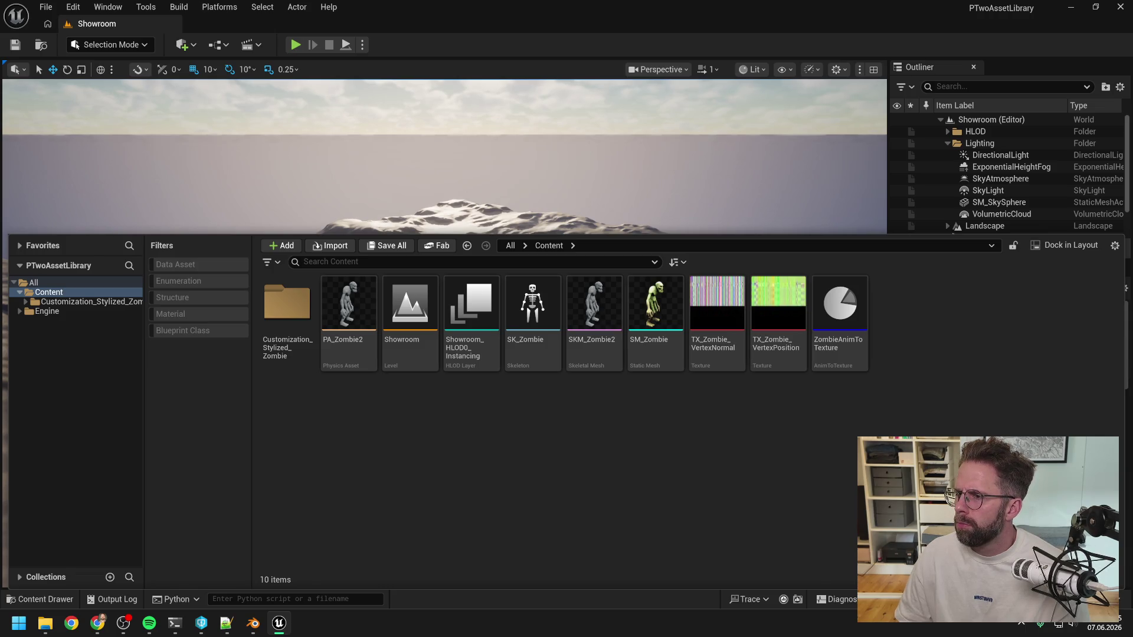
{"action": "key", "text": "alt+Tab"}
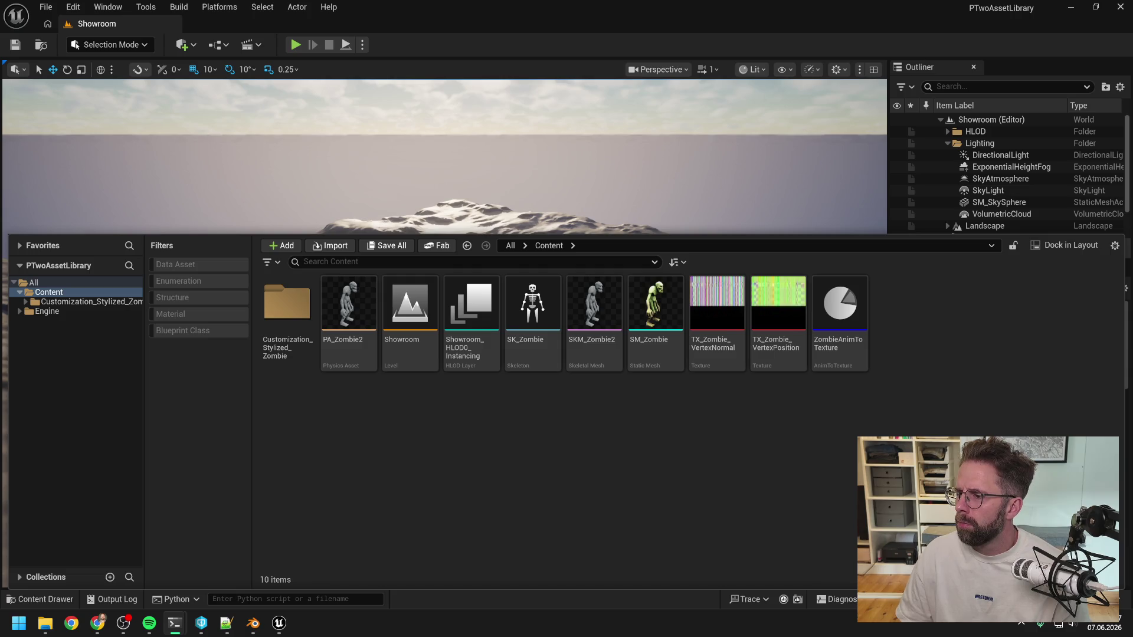
{"action": "key", "text": "super+8"}
Paste the SM_Zombie_Merged Python script into Notepad++ and join it onto one line
{"action": "type", "text": "import unreal; skm = unreal.EditorUtilityLibrary.get_selected_assets()[0]; sm =   unreal.AnimToTextureBPLibrary.convert_skeletal_mesh_to_static_mesh(skm, \"/Game/SM_Zombie_Merged\", 0);   unreal.EditorAssetLibrary.save_loaded_asset(sm); unreal.log_warning(\"CREATED: \" + sm.get_path_name())"}
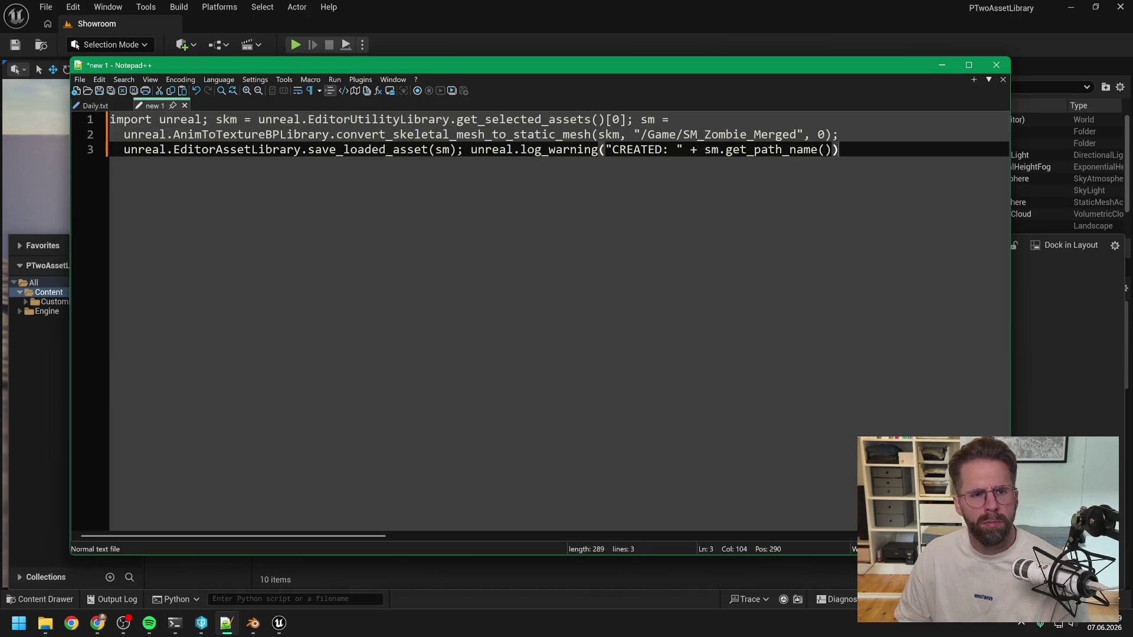
{"action": "left_click", "coordinate": [670, 119]}
{"action": "key", "text": "Delete"}
{"action": "key", "text": "Delete"}
{"action": "key", "text": "Delete"}
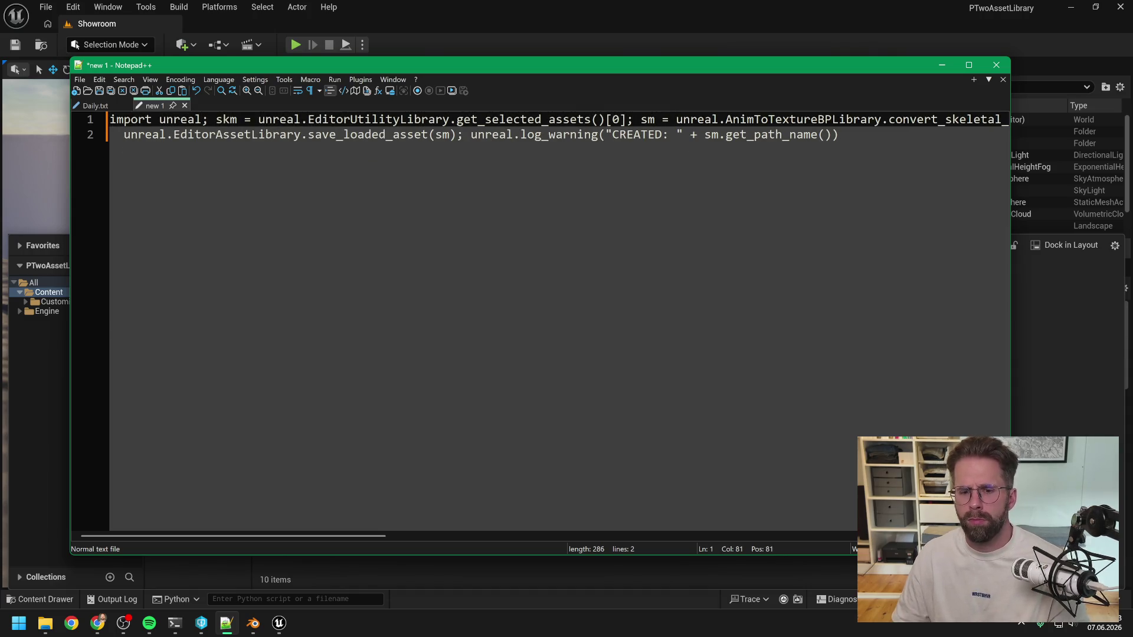
{"action": "left_click_drag", "start_coordinate": [356, 537], "coordinate": [655, 522]}
{"action": "key", "text": "Delete"}
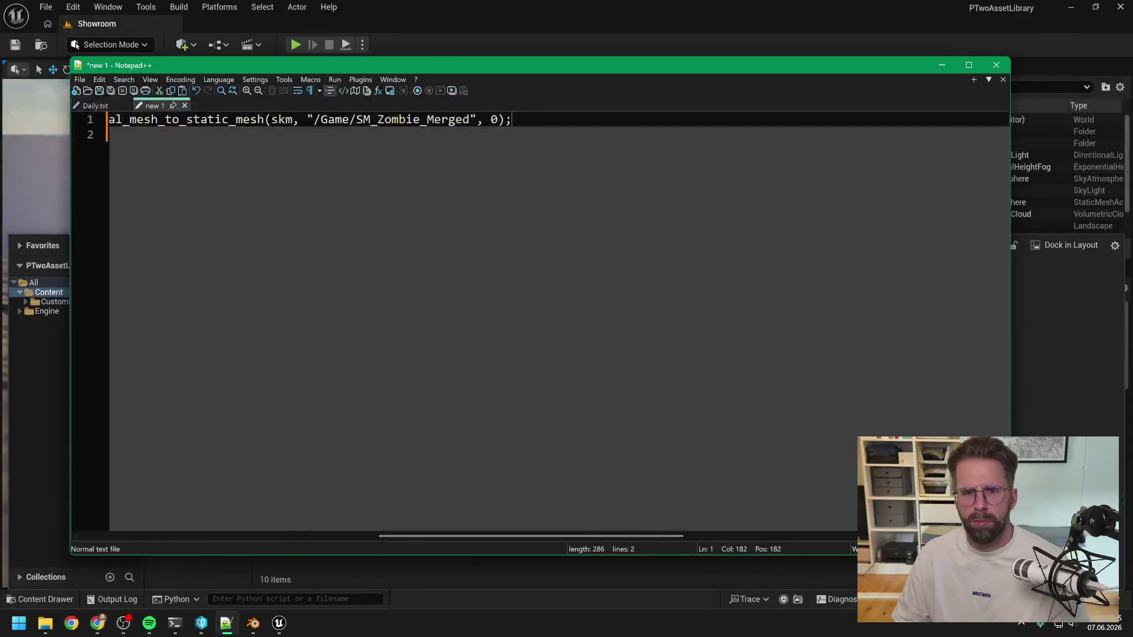
{"action": "key", "text": "Delete"}
{"action": "key", "text": "Delete"}
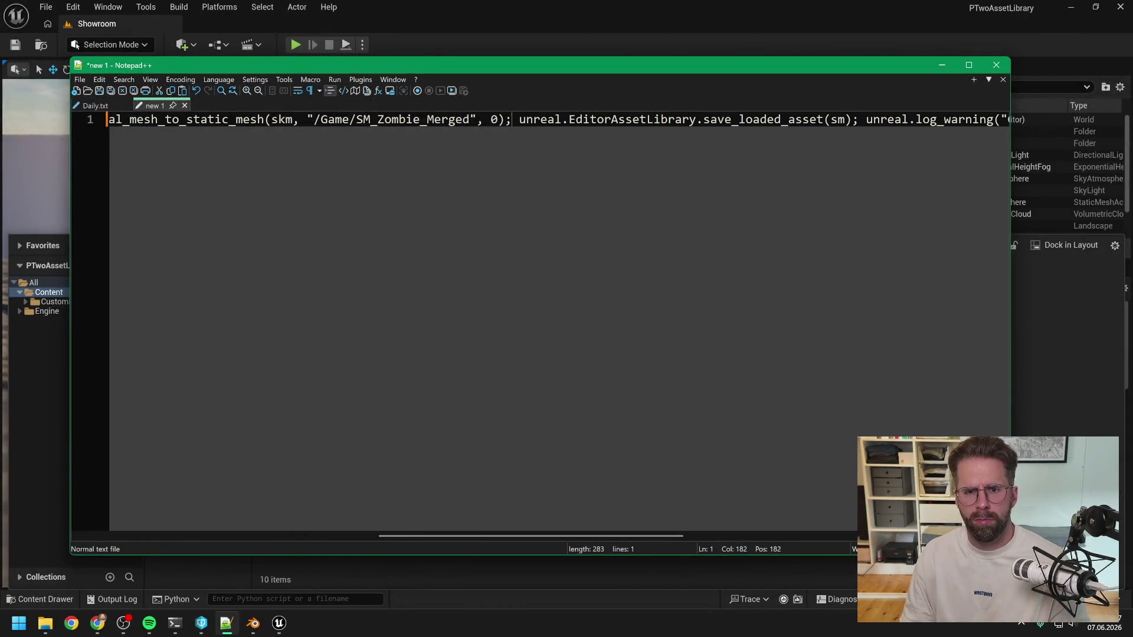
{"action": "mouse_move", "coordinate": [480, 539]}
{"action": "left_mouse_down"}
{"action": "mouse_move", "coordinate": [708, 538]}
{"action": "mouse_move", "coordinate": [142, 491]}
{"action": "left_mouse_up"}
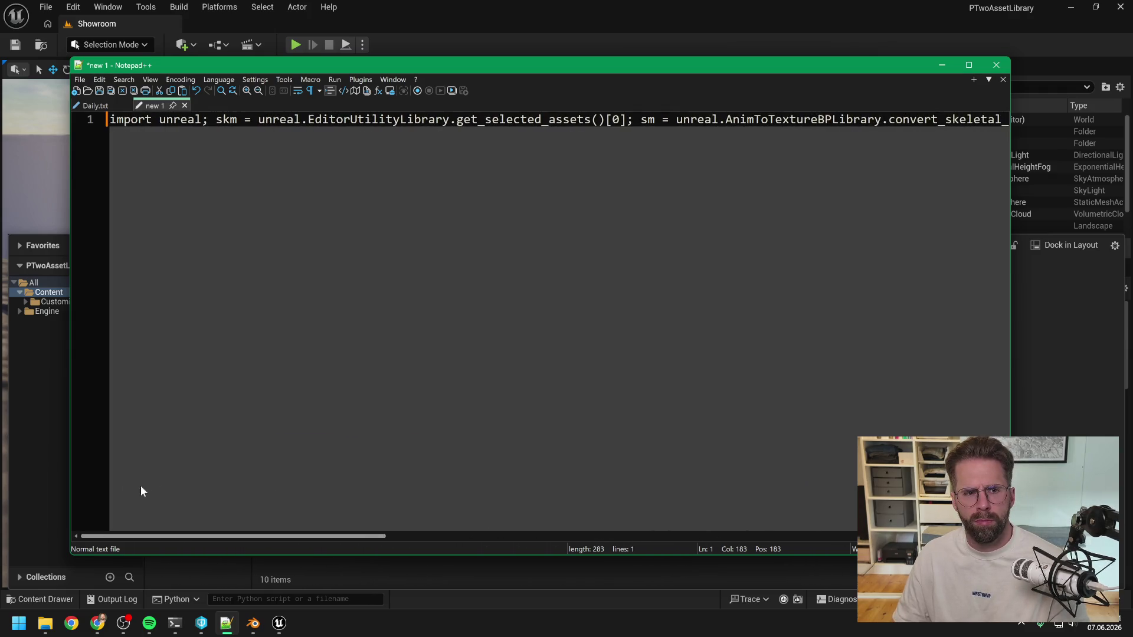
{"action": "key", "text": "ctrl+a"}
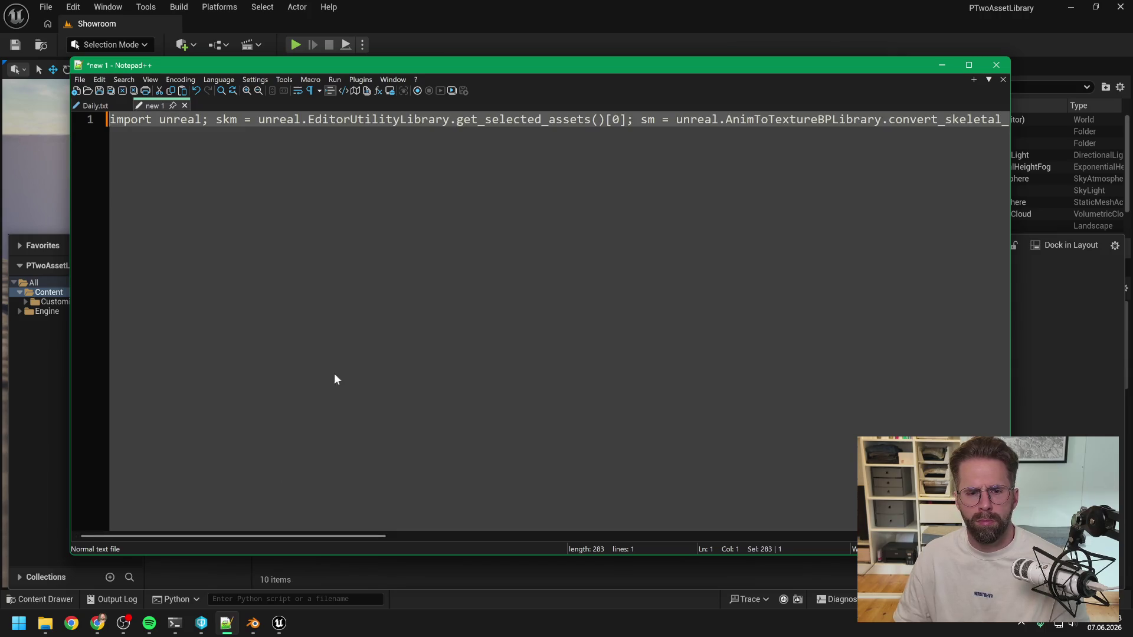
Clear Unreal's Output Log and run the script in the Python console, which raises IndexError
{"action": "left_click", "coordinate": [490, 11]}
{"action": "left_click", "coordinate": [113, 599]}
{"action": "right_click", "coordinate": [265, 392]}
{"action": "left_click", "coordinate": [283, 534]}
{"action": "key", "text": "ctrl+v"}
{"action": "key", "text": "Return"}
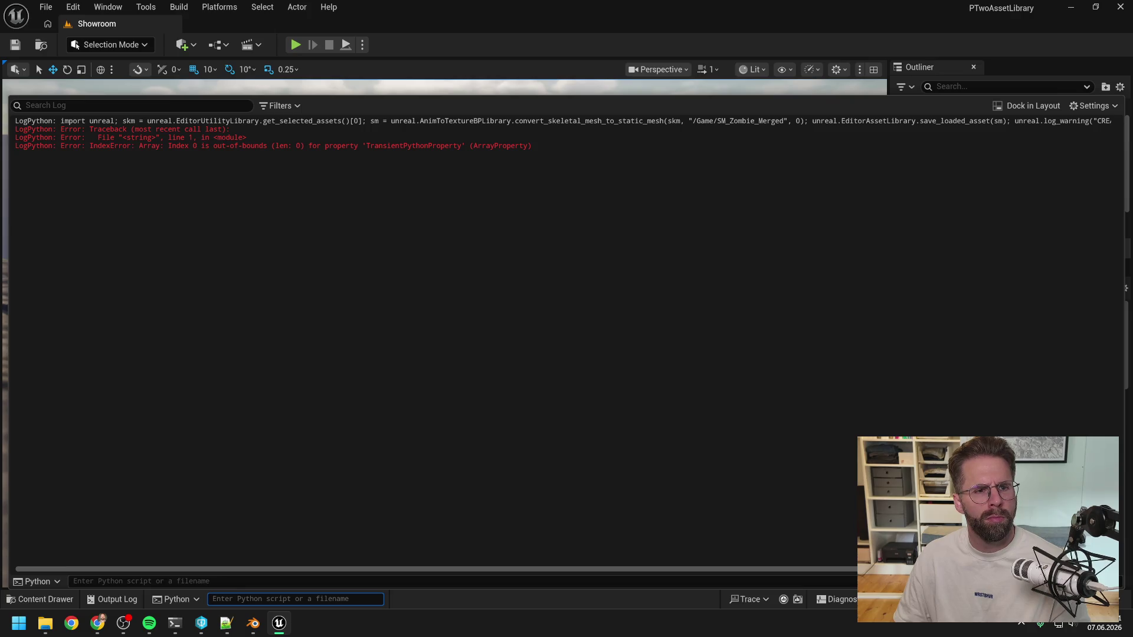
Copy the one-line script from Notepad++, close Unreal's Output Log and reopen the Content Drawer
{"action": "mouse_move", "coordinate": [226, 630]}
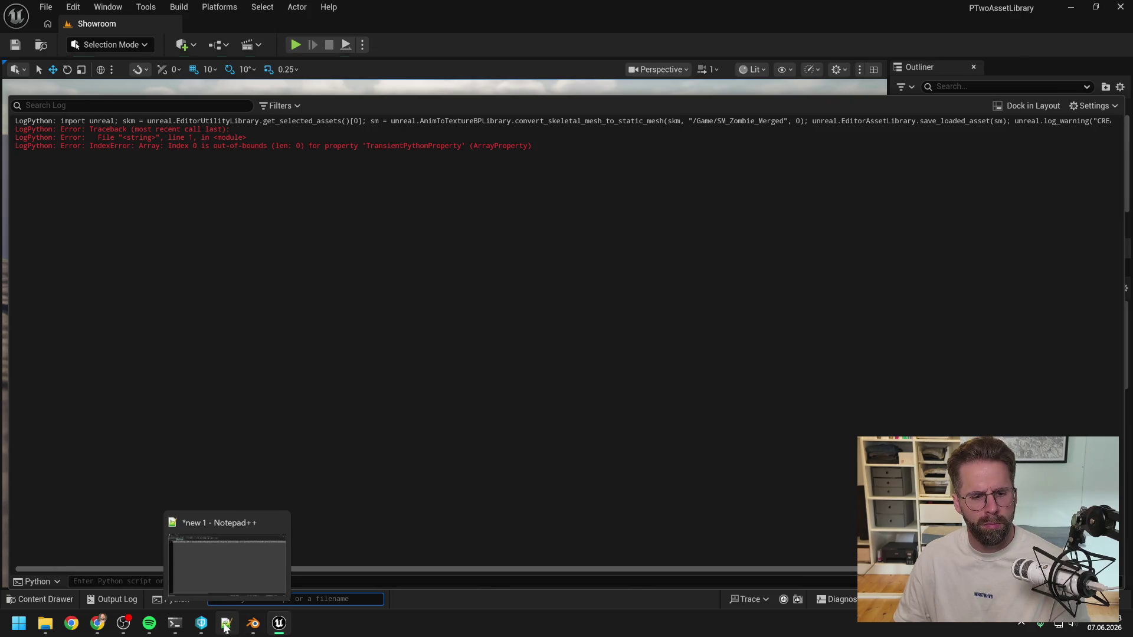
{"action": "left_click", "coordinate": [227, 560]}
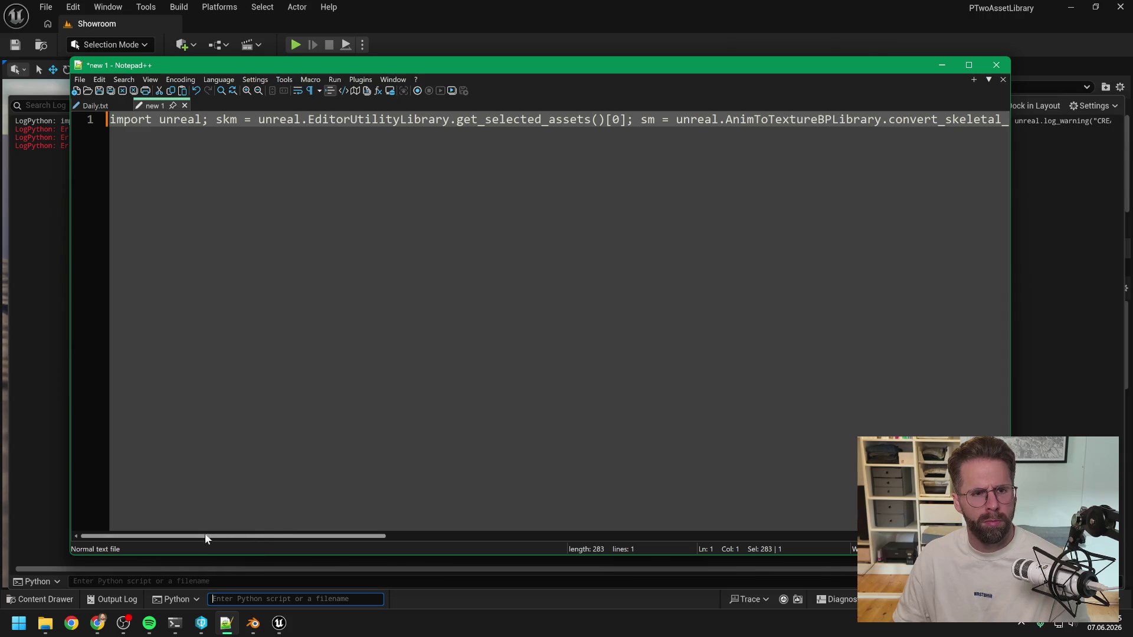
{"action": "key", "text": "End"}
{"action": "left_click_drag", "start_coordinate": [515, 537], "coordinate": [93, 516]}
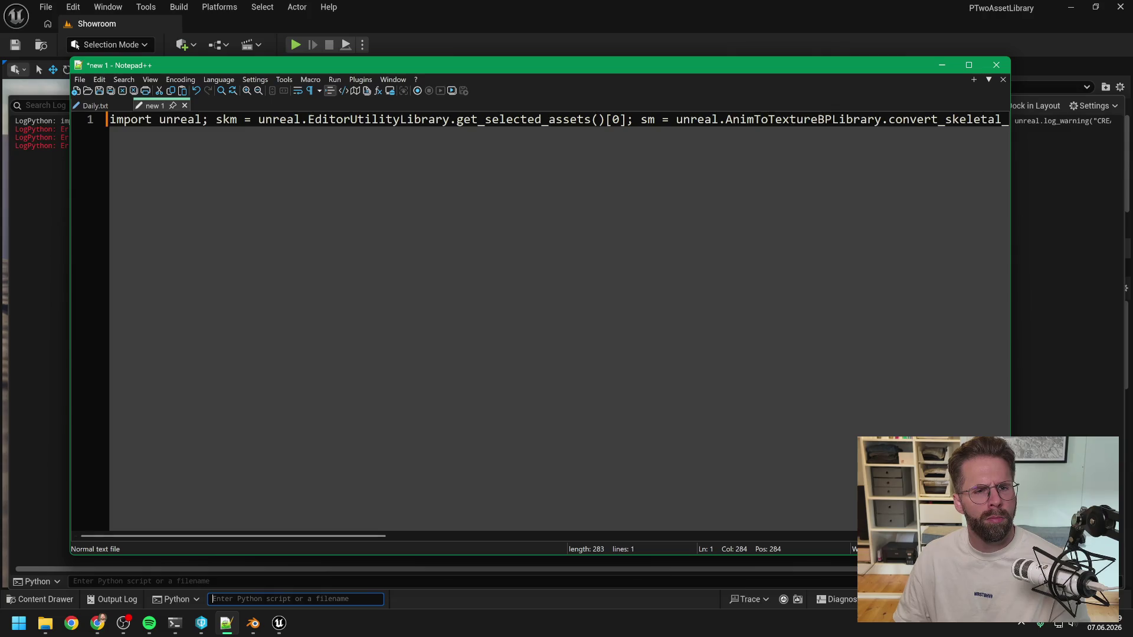
{"action": "key", "text": "alt+Tab"}
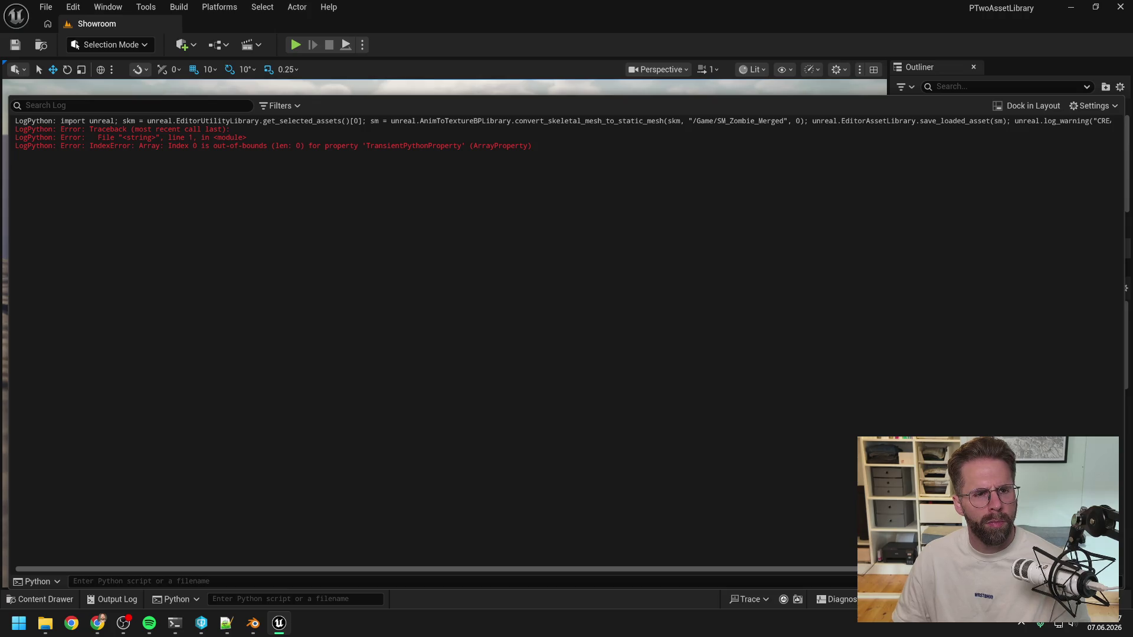
{"action": "left_click", "coordinate": [440, 73]}
{"action": "key", "text": "ctrl+space"}
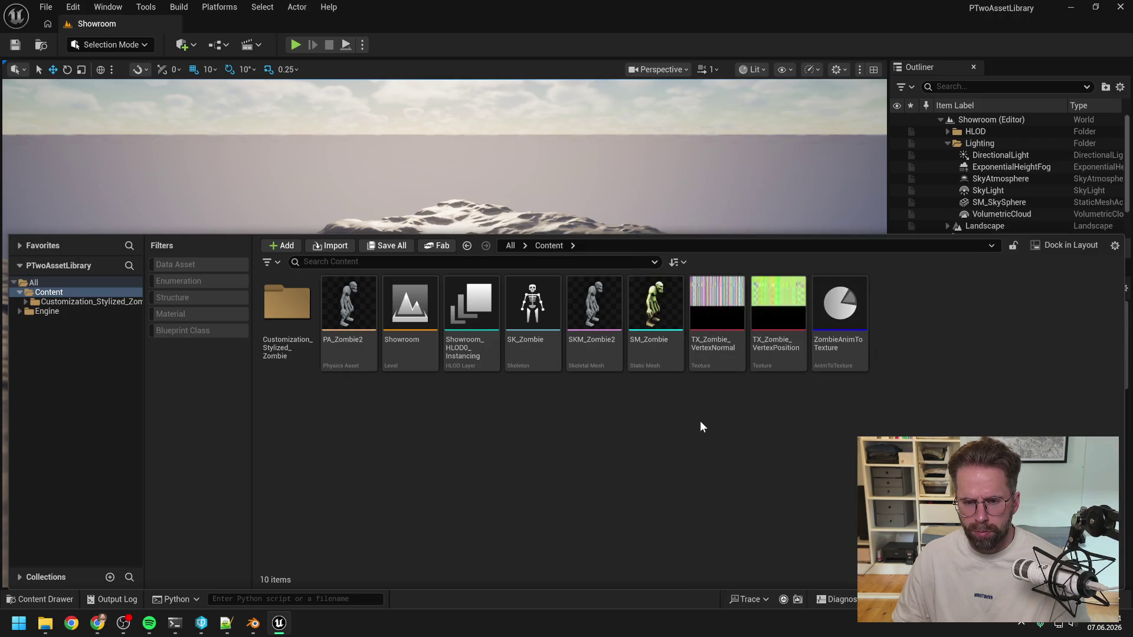
With SKM_Zombie2 selected, run the conversion script to create the SM_Zombie_Merged static mesh
{"action": "left_click", "coordinate": [594, 312]}
{"action": "key", "text": "ctrl+v"}
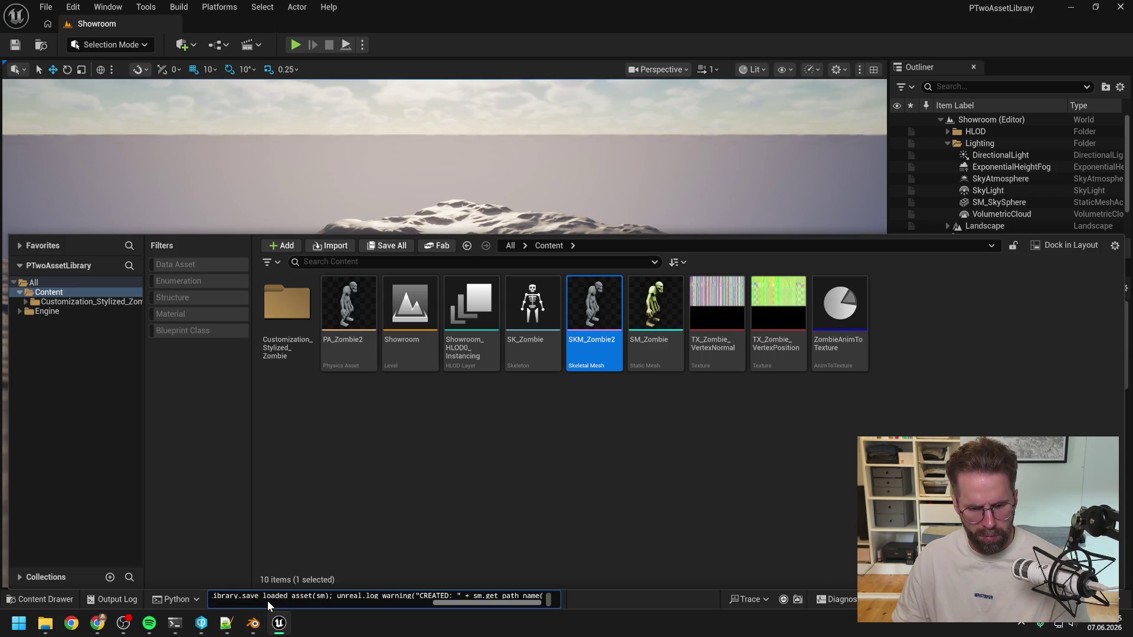
{"action": "key", "text": "Return"}
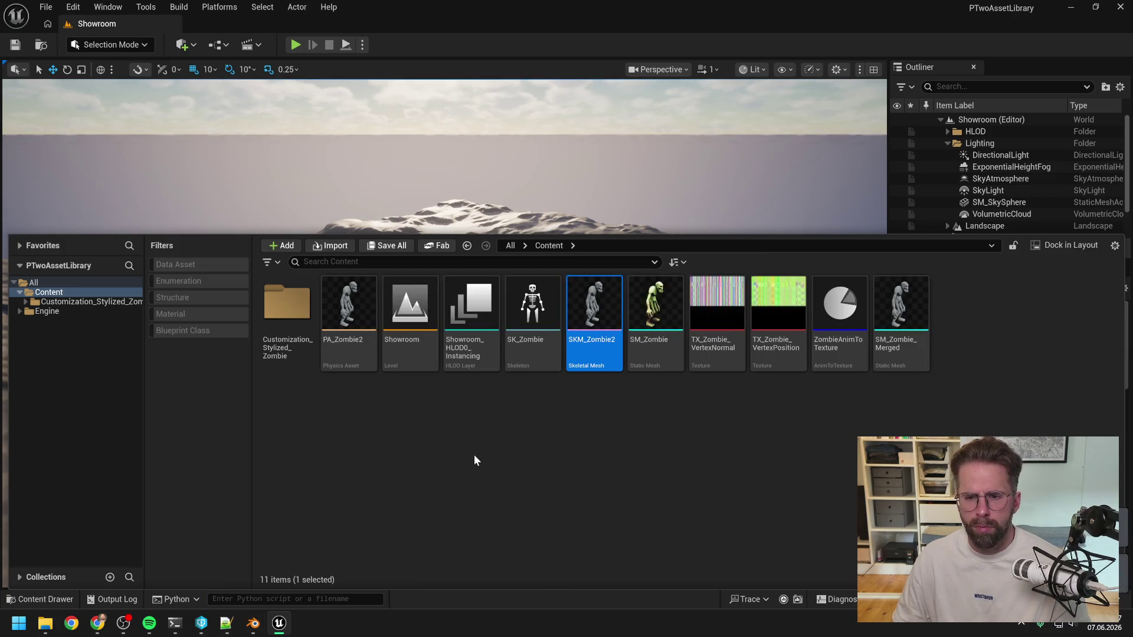
{"action": "left_click", "coordinate": [555, 465]}
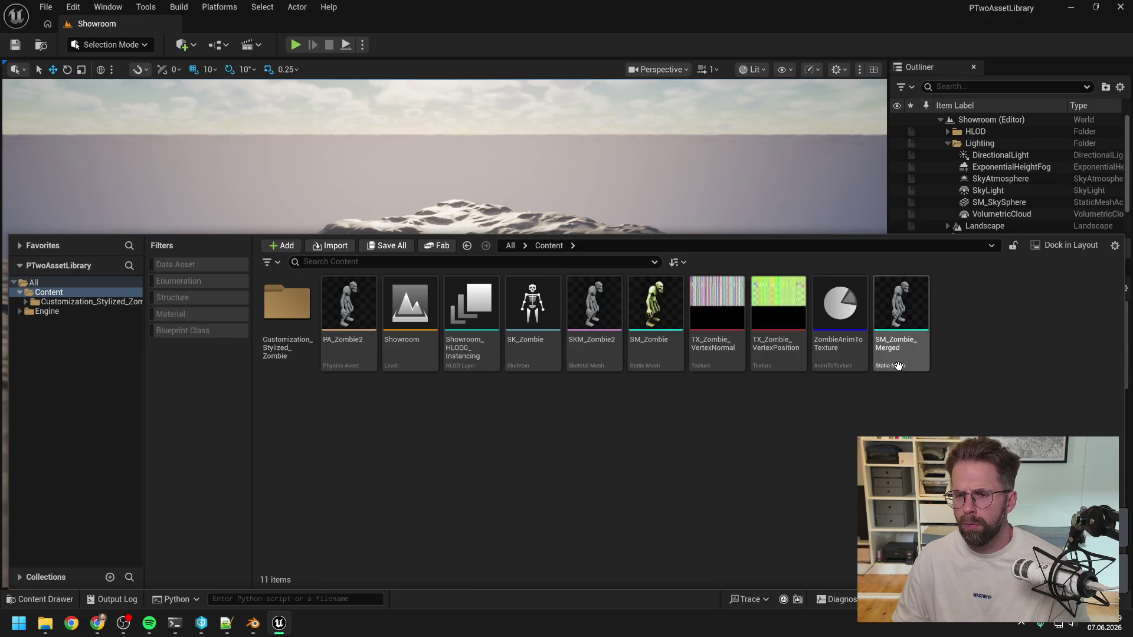
Rename SM_Zombie_Merged to SM_Zombie2 and reselect SKM_Zombie2
{"action": "left_click", "coordinate": [901, 307]}
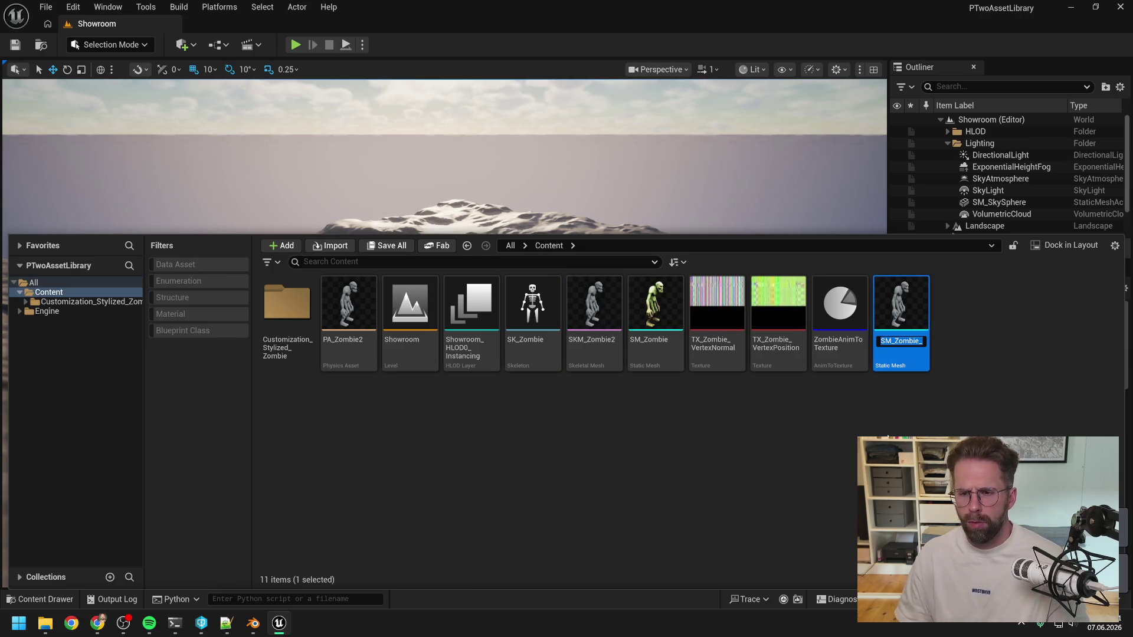
{"action": "key", "text": "F2"}
{"action": "type", "text": "SM_Zombie2"}
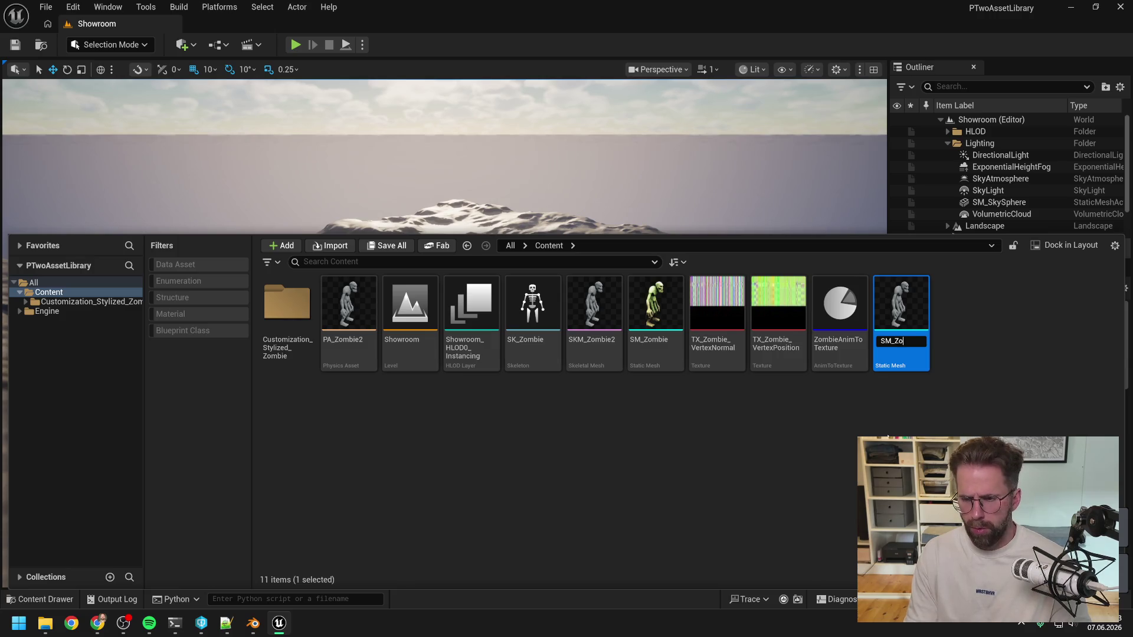
{"action": "key", "text": "Return"}
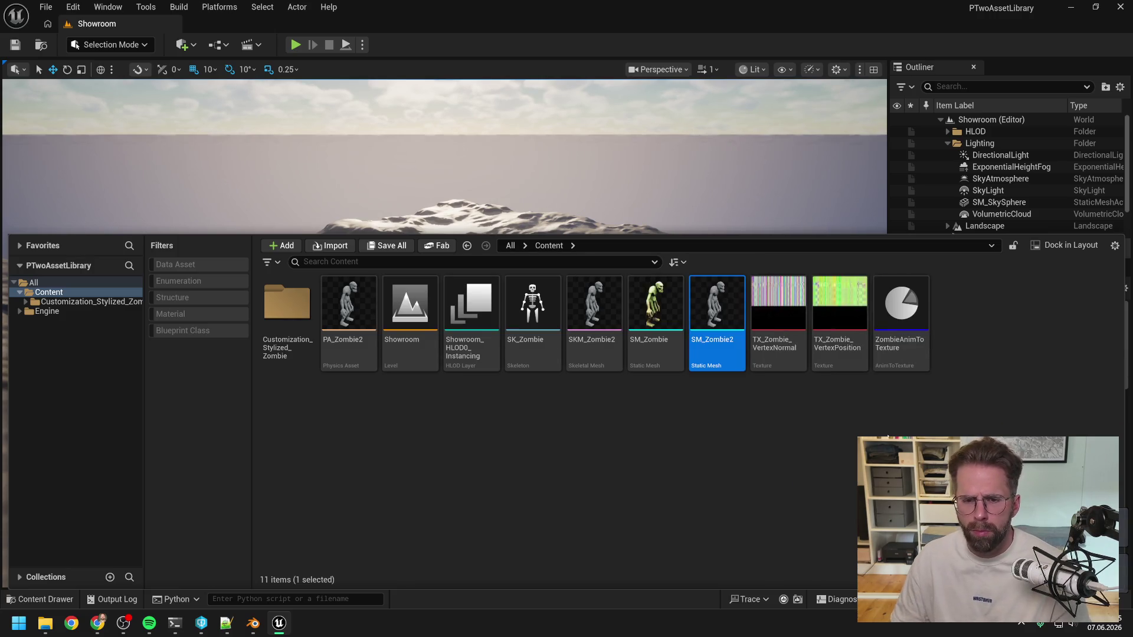
{"action": "left_click", "coordinate": [724, 446]}
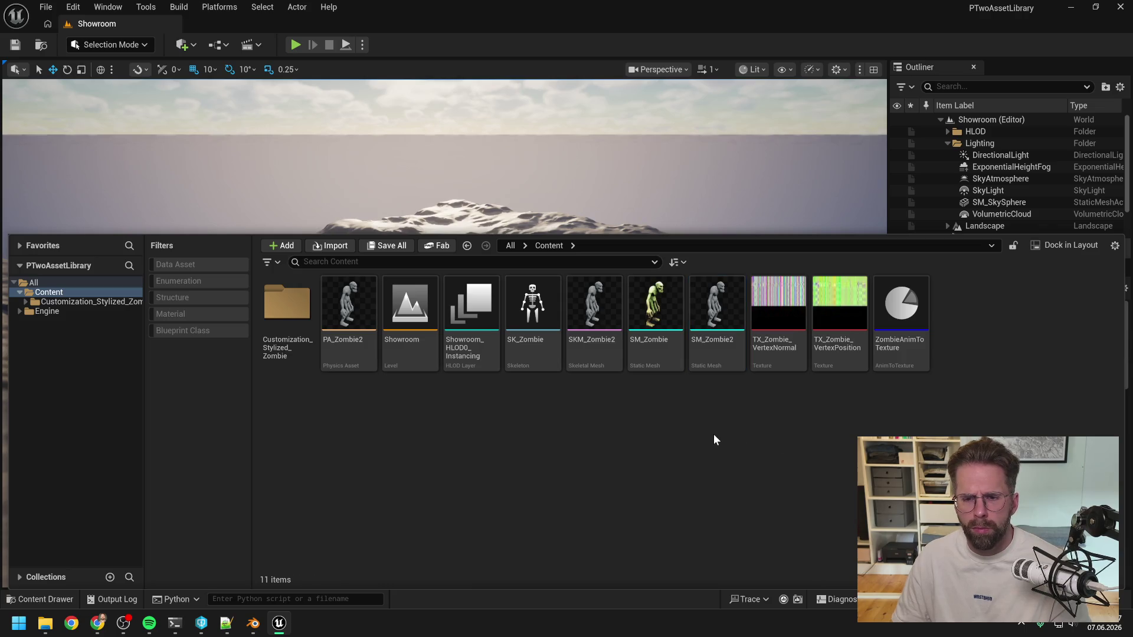
{"action": "left_click", "coordinate": [590, 341]}
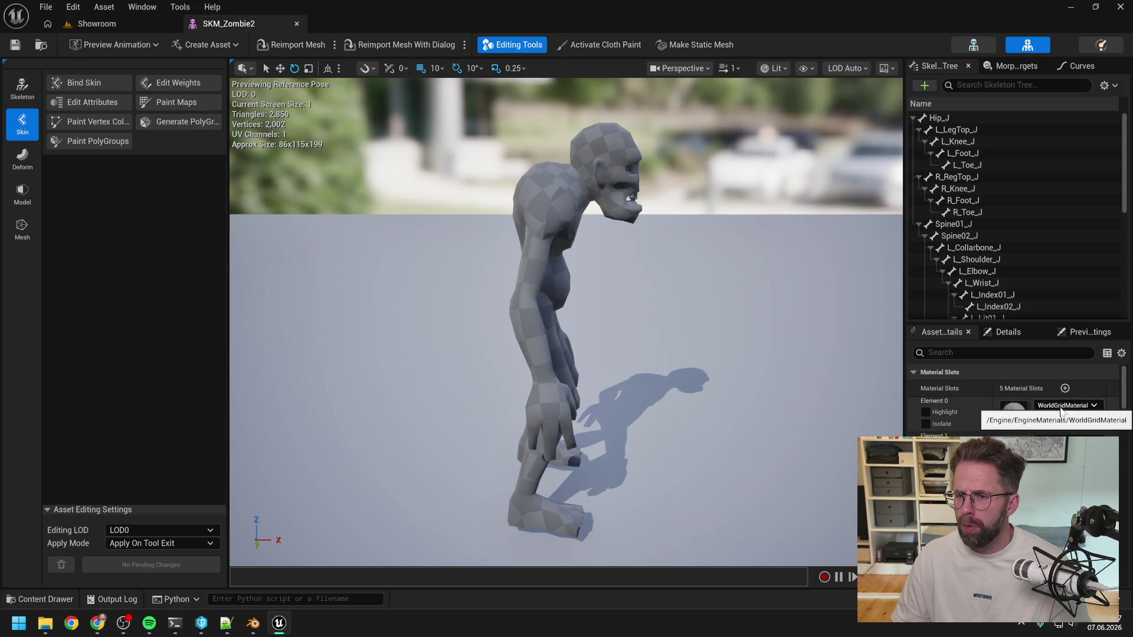
Assign Head to Element 0 and Body materials to the next three slots of SKM_Zombie2
{"action": "left_click", "coordinate": [1060, 407]}
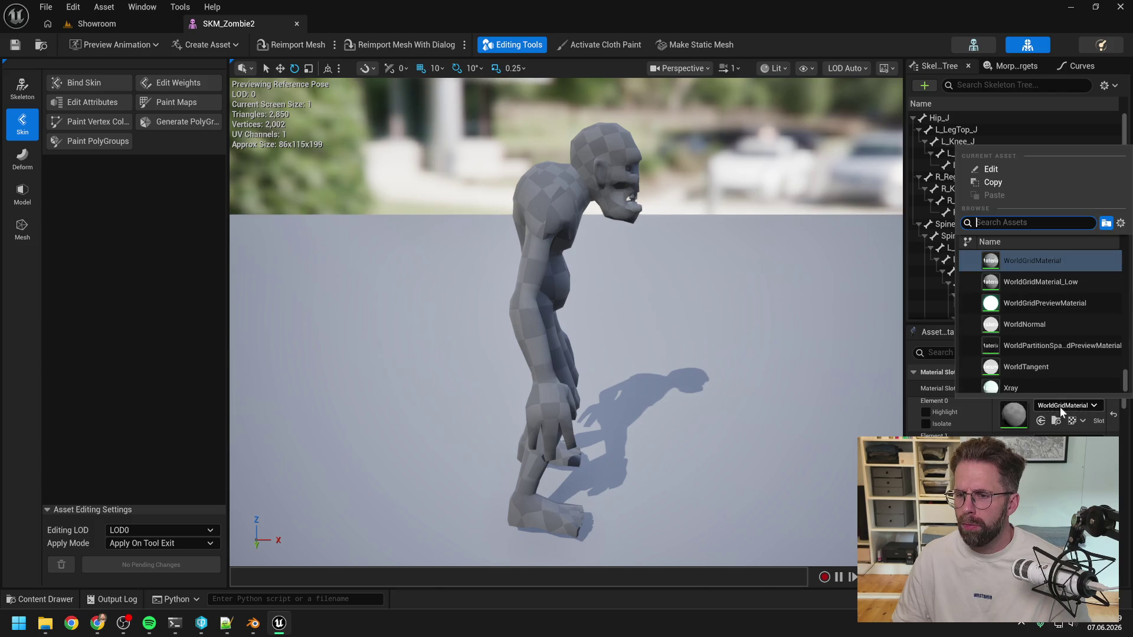
{"action": "type", "text": "head"}
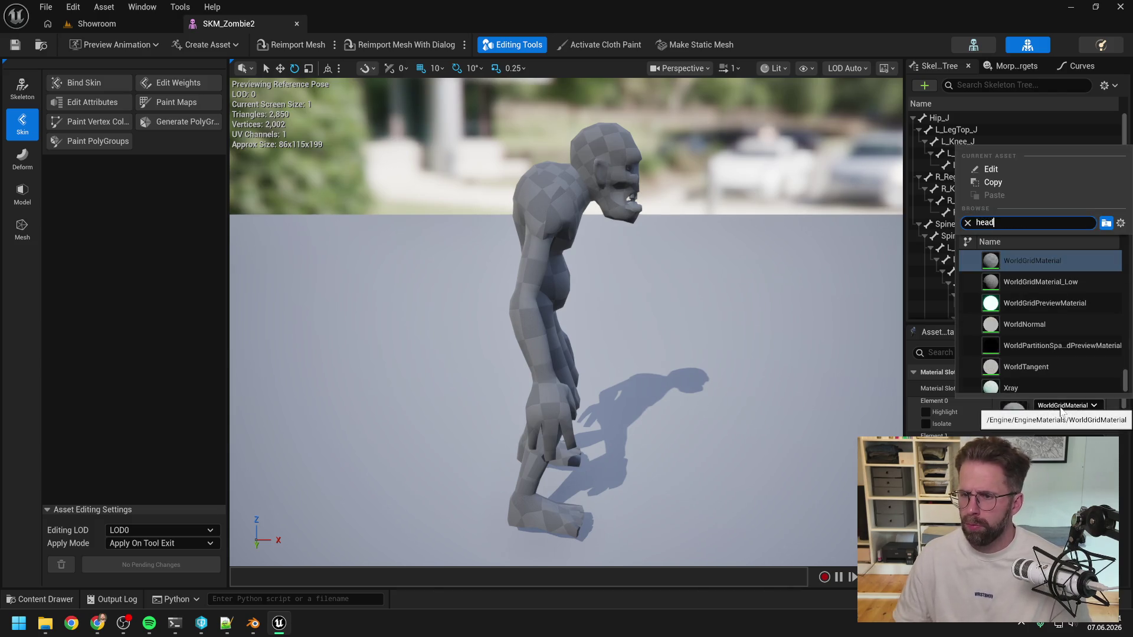
{"action": "left_click", "coordinate": [1010, 259]}
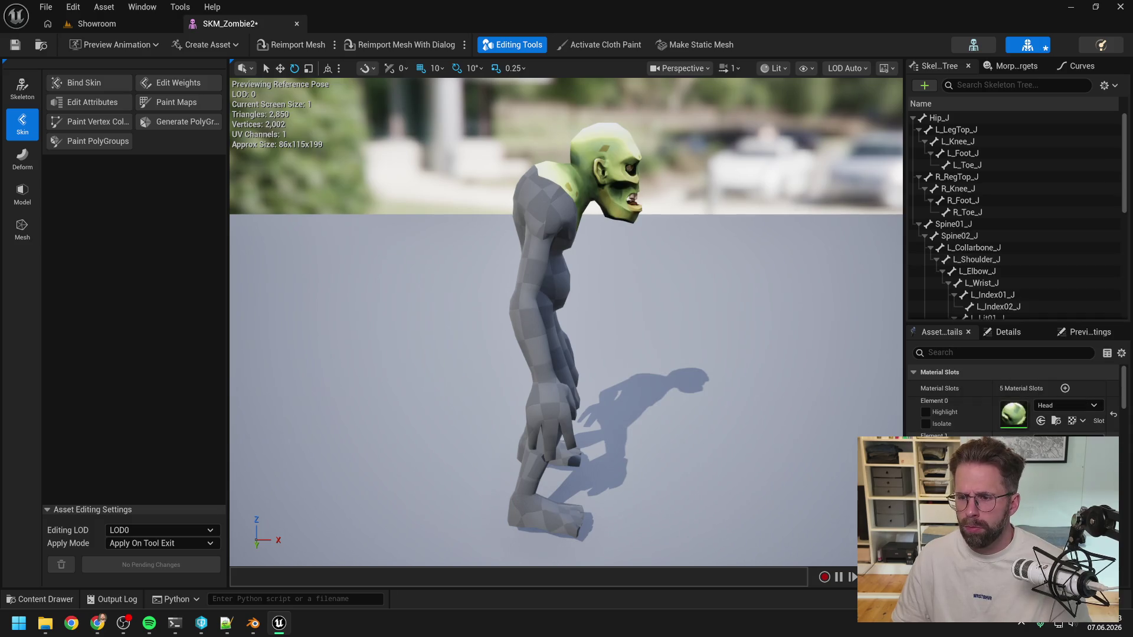
{"action": "left_click", "coordinate": [1065, 442]}
{"action": "type", "text": "body"}
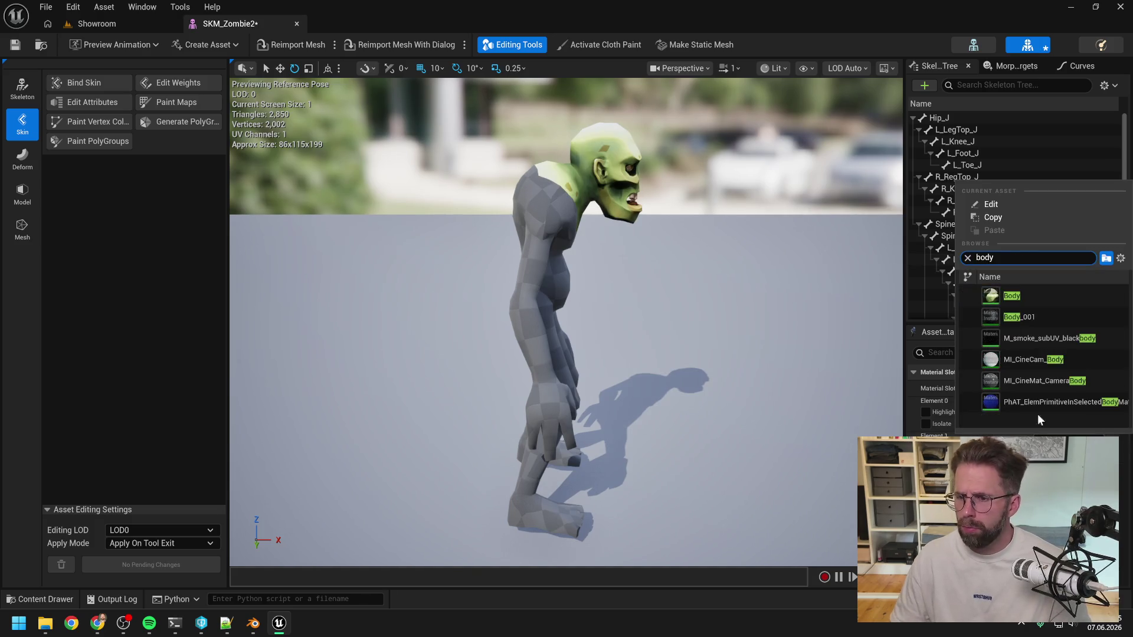
{"action": "left_click", "coordinate": [1024, 407]}
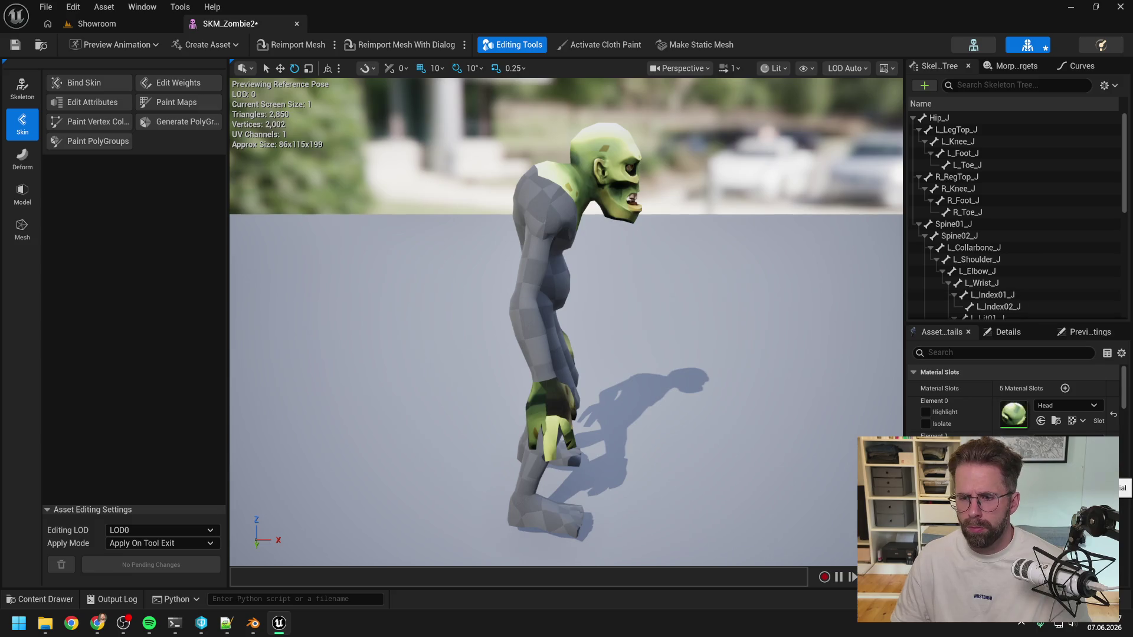
{"action": "left_click", "coordinate": [1068, 442]}
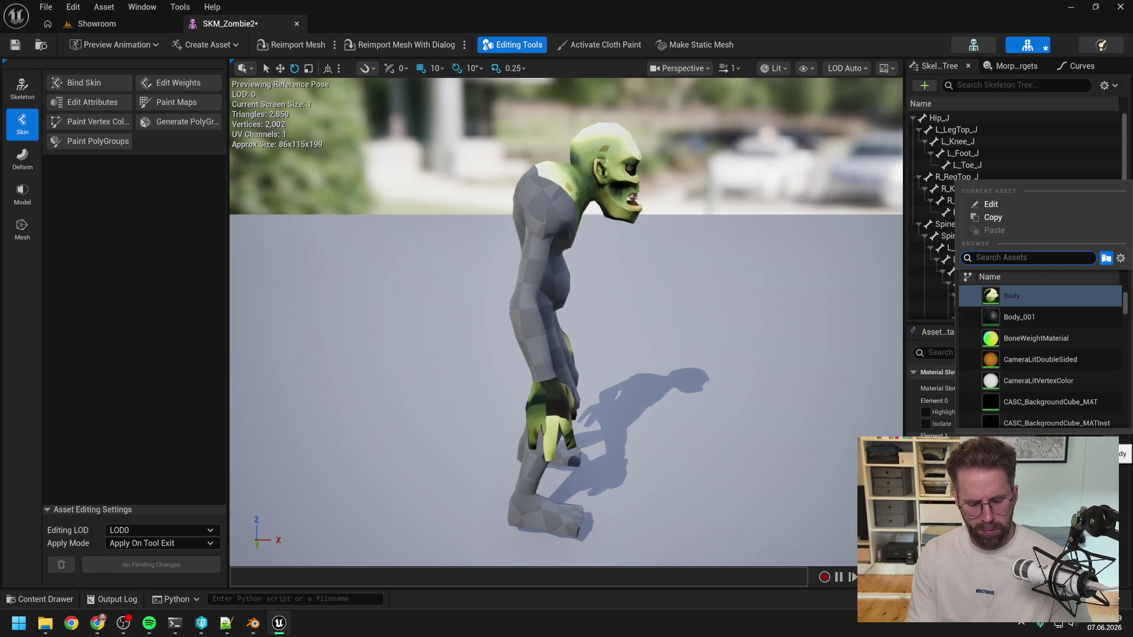
{"action": "type", "text": "body"}
{"action": "left_click", "coordinate": [1012, 295]}
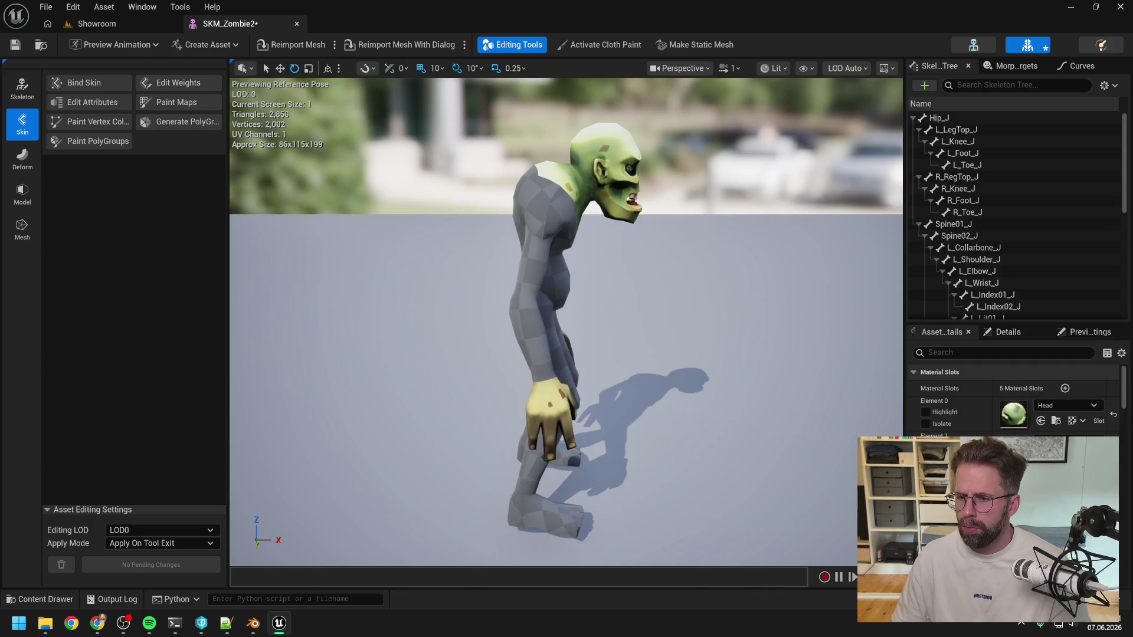
{"action": "left_click", "coordinate": [1067, 437]}
{"action": "type", "text": "body"}
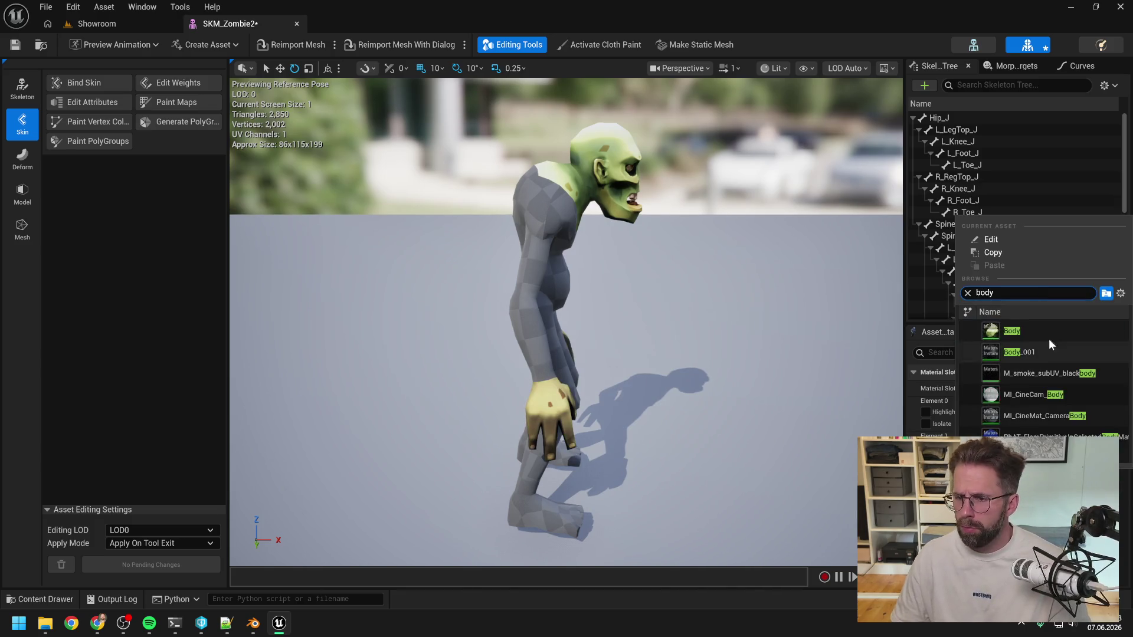
{"action": "left_click", "coordinate": [1049, 331]}
Give the feet slot Legs2 and the last slot Legs, then save SKM_Zombie2
{"action": "left_click", "coordinate": [1062, 472]}
{"action": "type", "text": "feet"}
{"action": "left_click", "coordinate": [1026, 368]}
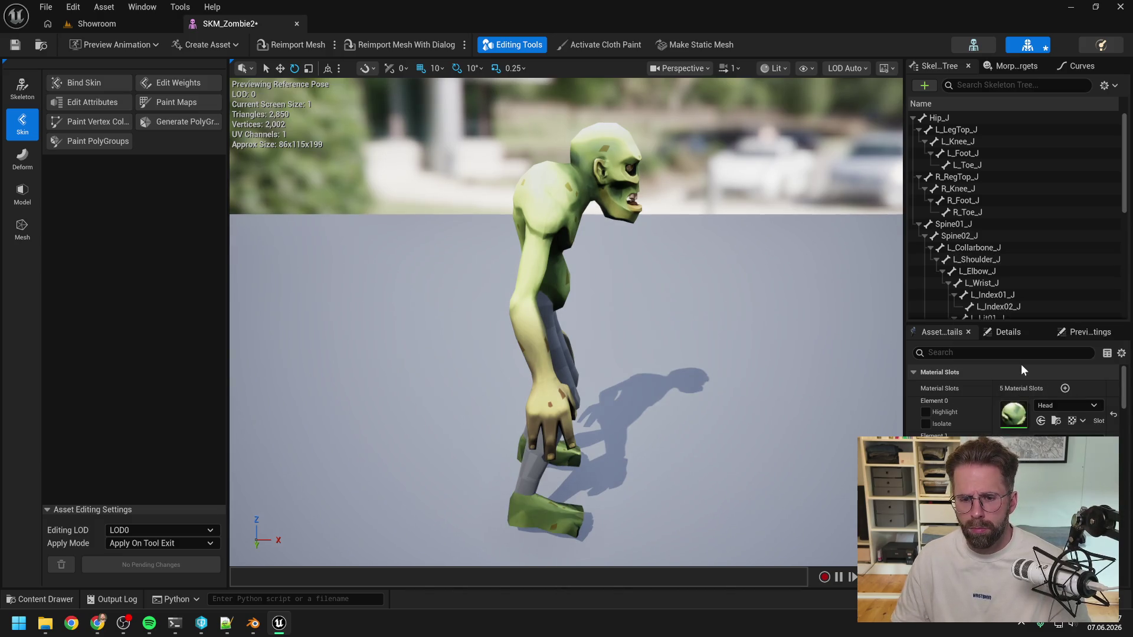
{"action": "left_click", "coordinate": [1068, 472]}
{"action": "type", "text": "legs2"}
{"action": "left_click", "coordinate": [1038, 367]}
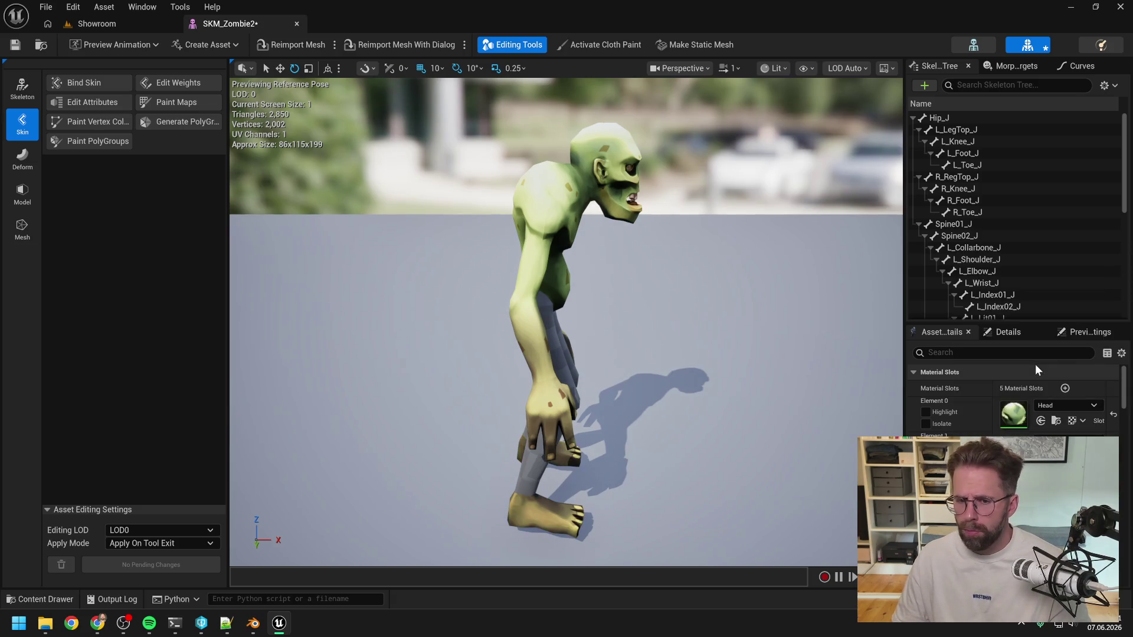
{"action": "left_click", "coordinate": [1035, 437]}
{"action": "type", "text": "legs"}
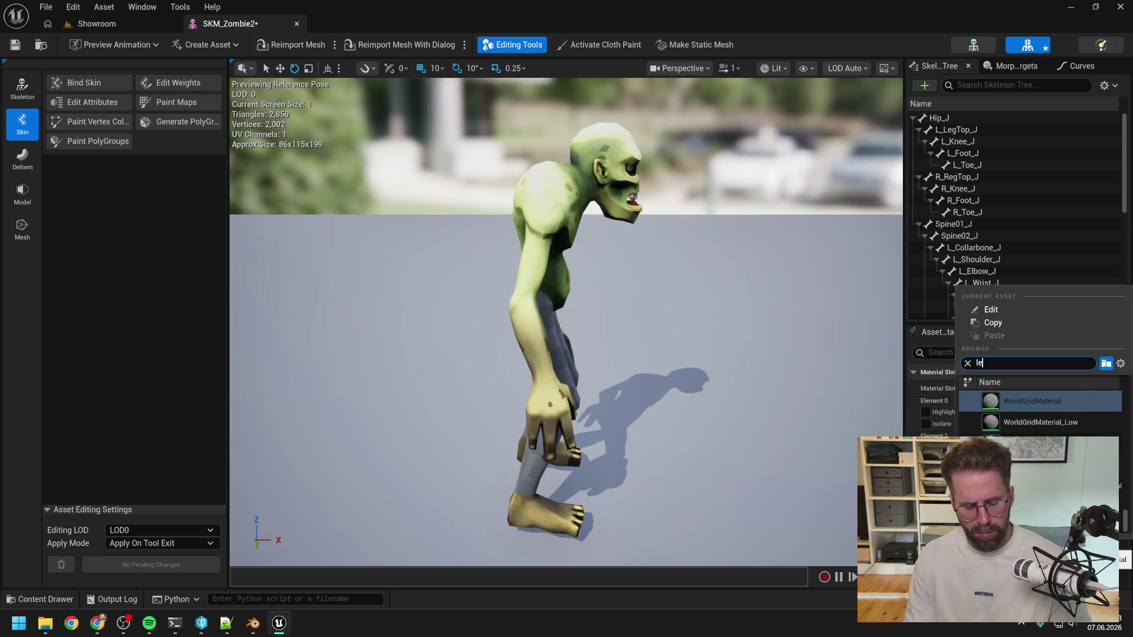
{"action": "left_click", "coordinate": [1026, 401]}
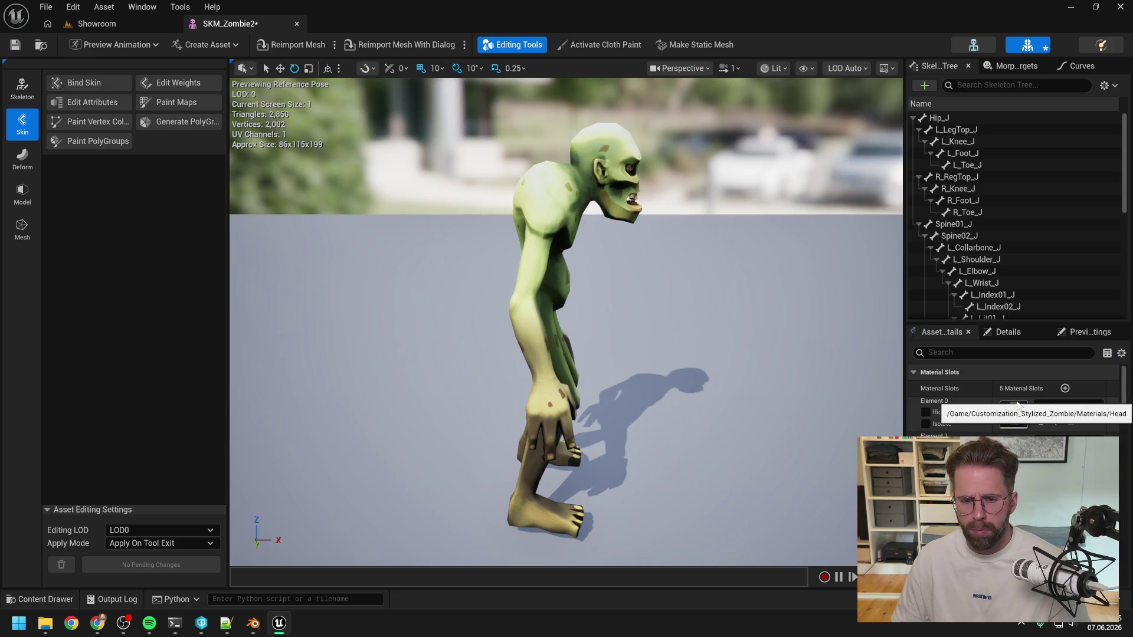
{"action": "mouse_move", "coordinate": [720, 361]}
{"action": "left_mouse_down"}
{"action": "mouse_move", "coordinate": [658, 341]}
{"action": "mouse_move", "coordinate": [637, 318]}
{"action": "mouse_move", "coordinate": [670, 343]}
{"action": "left_mouse_up"}
{"action": "key", "text": "ctrl+s"}
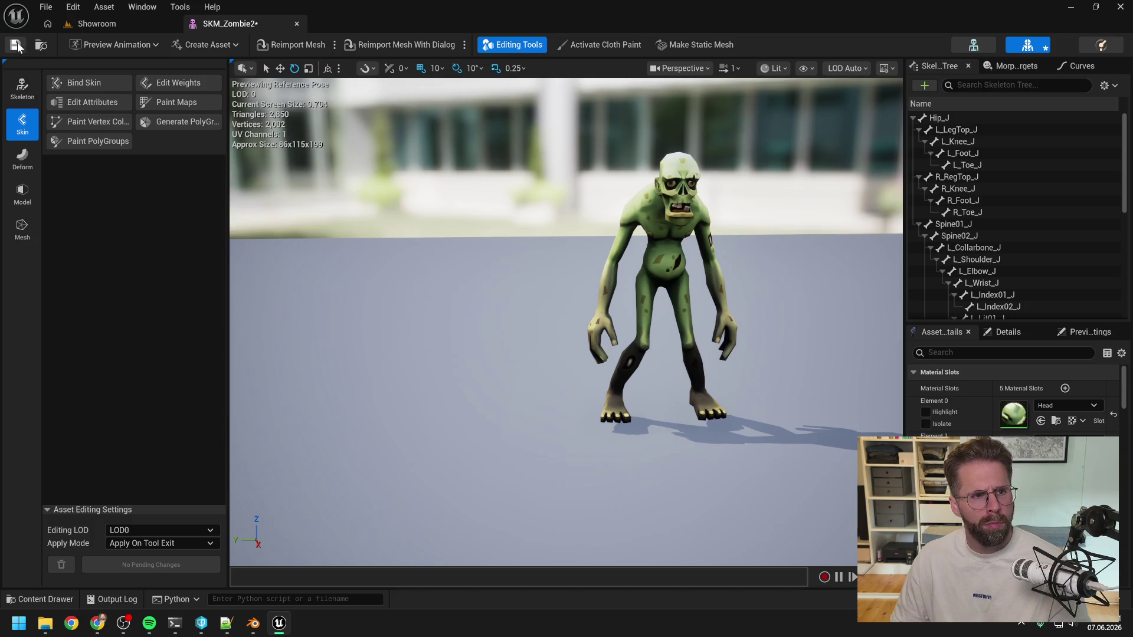
{"action": "key", "text": "ctrl+space"}
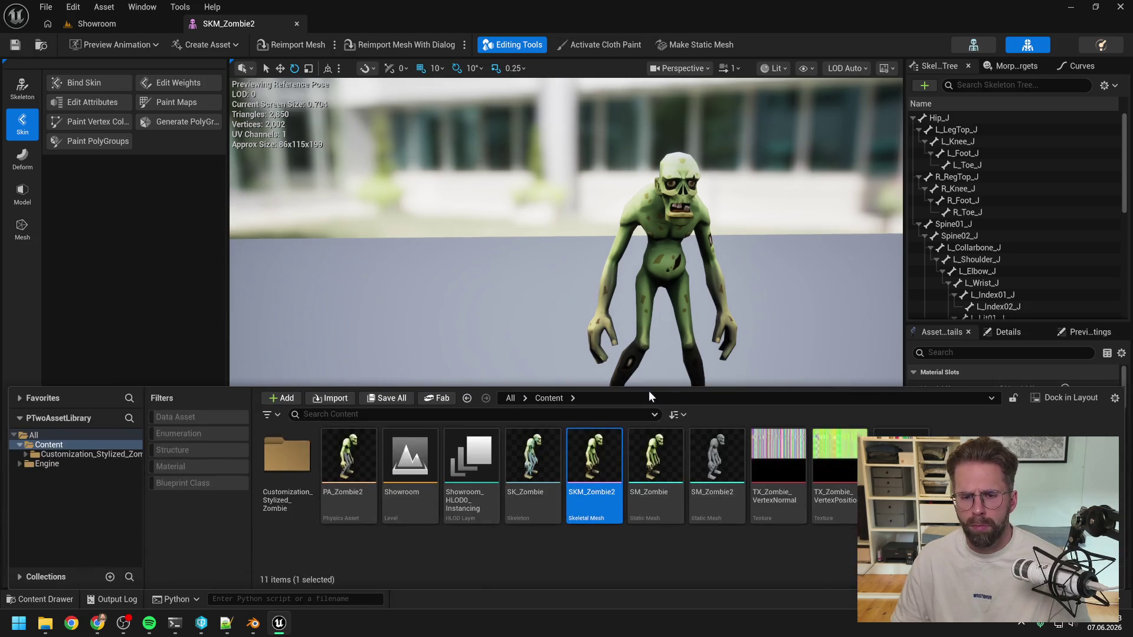
{"action": "left_click", "coordinate": [672, 557]}
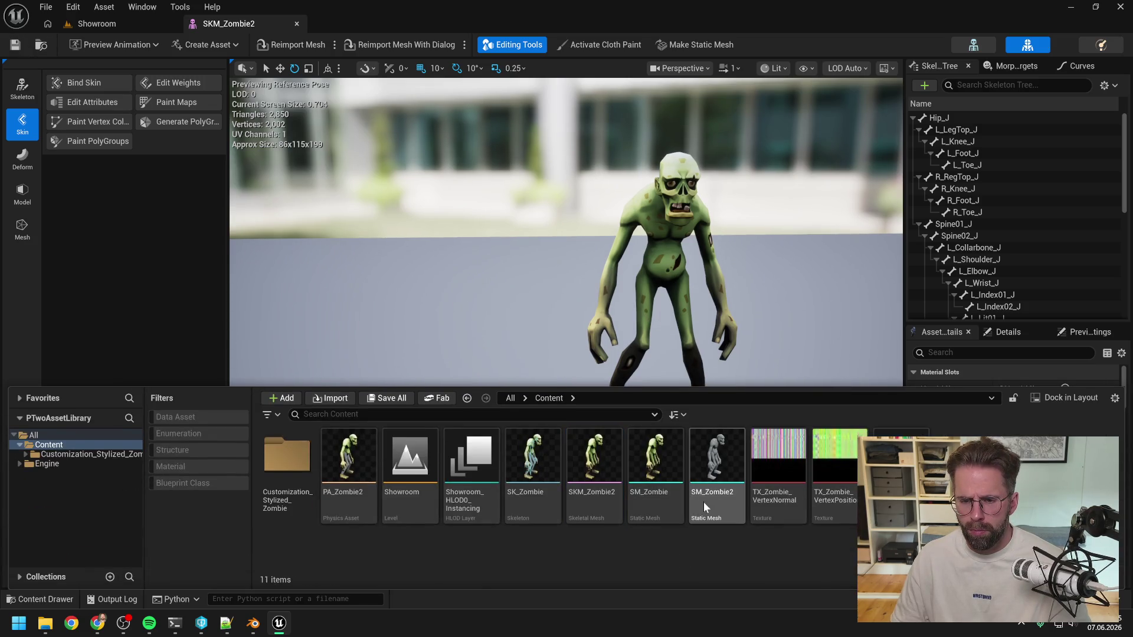
Open SM_Zombie2's material slots and assign Head to Element 0 and Arms to Element 1
{"action": "double_click", "coordinate": [703, 501]}
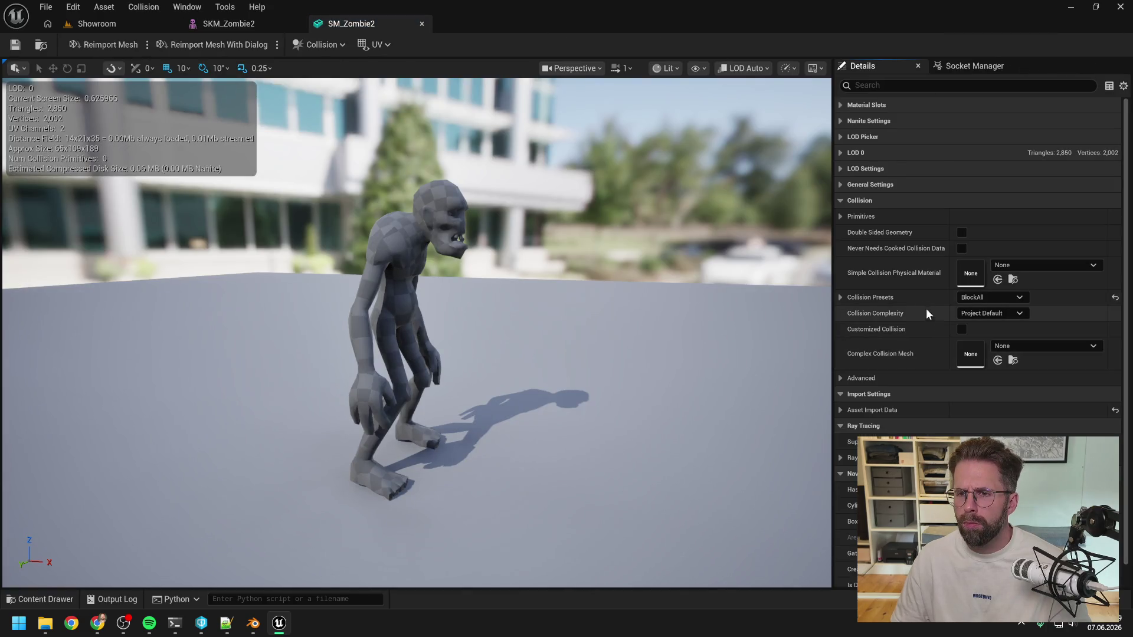
{"action": "left_click", "coordinate": [841, 185]}
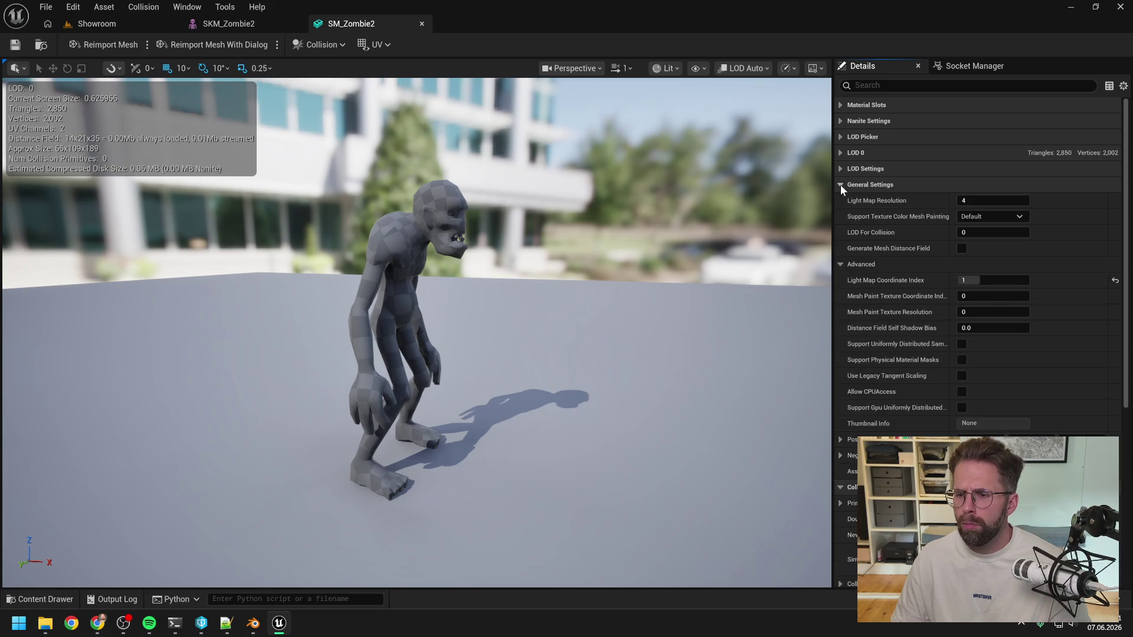
{"action": "left_click", "coordinate": [840, 185]}
{"action": "left_click", "coordinate": [839, 104]}
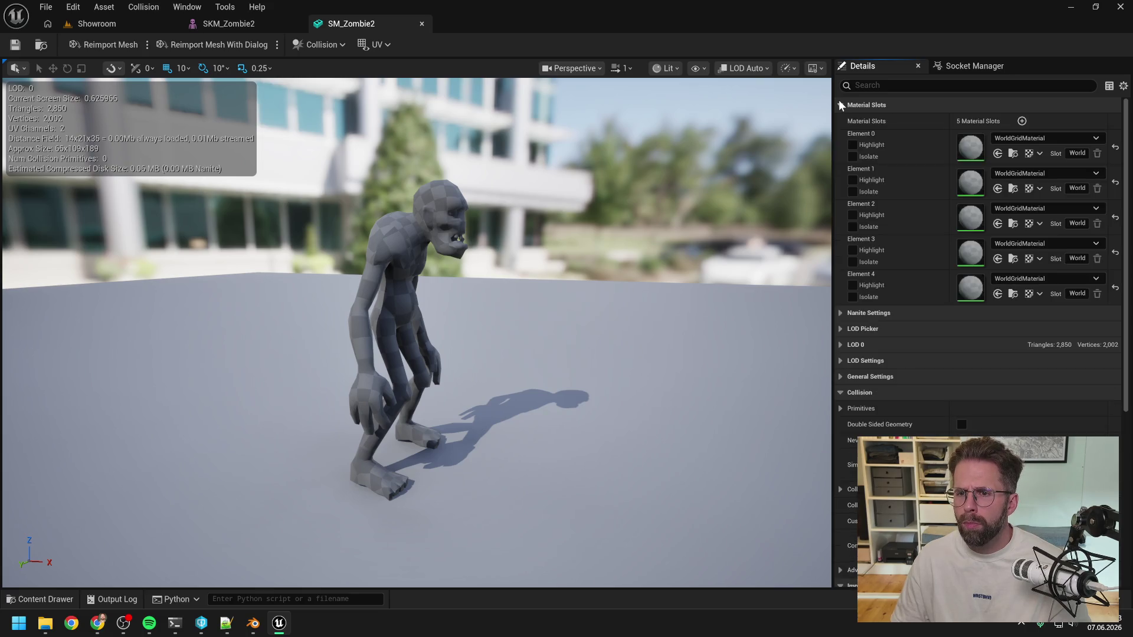
{"action": "left_click", "coordinate": [1032, 142]}
{"action": "type", "text": "head"}
{"action": "left_click", "coordinate": [1011, 260]}
{"action": "left_click", "coordinate": [1007, 173]}
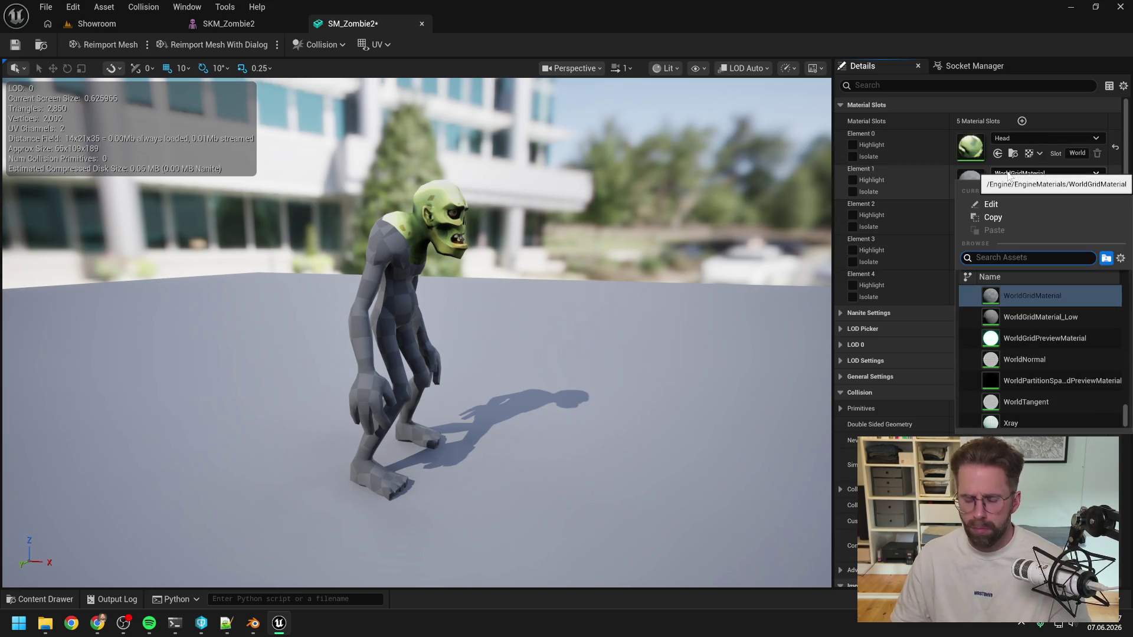
{"action": "type", "text": "arms"}
{"action": "left_click", "coordinate": [1021, 296]}
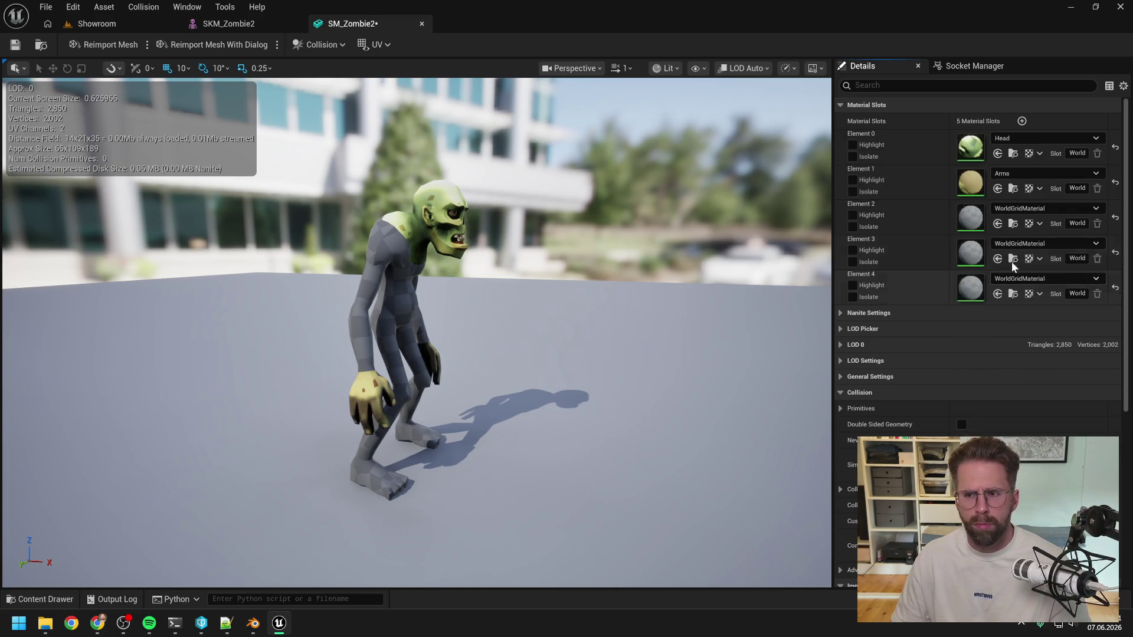
Assign Body, Legs2 and Legs to Elements 2–4 and save SM_Zombie2
{"action": "left_click", "coordinate": [1014, 209]}
{"action": "type", "text": "body"}
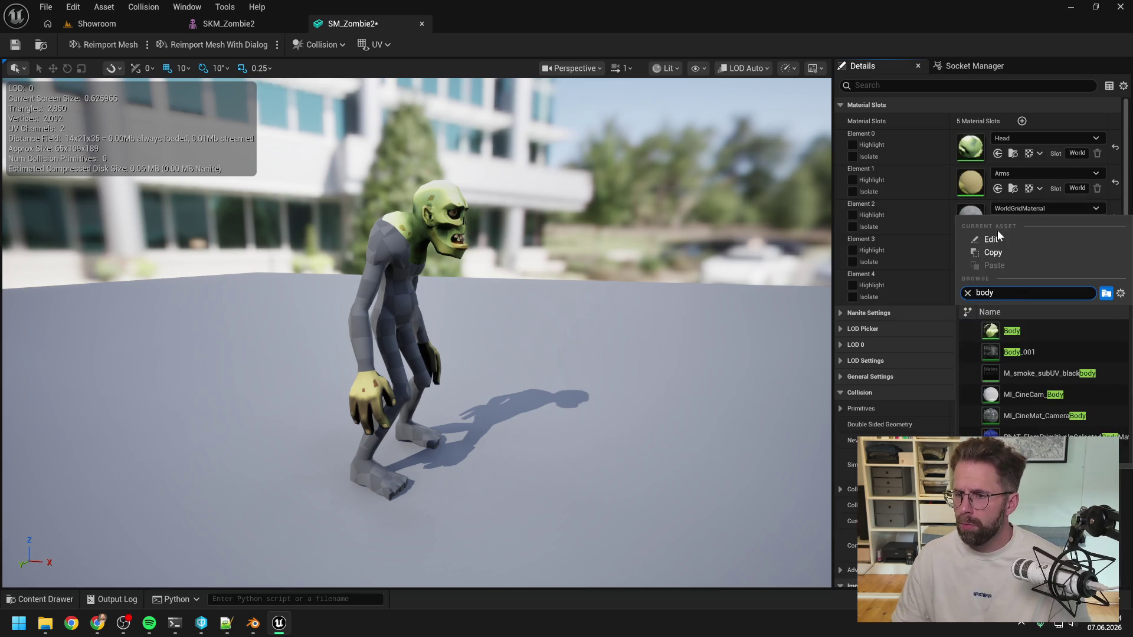
{"action": "left_click", "coordinate": [1017, 333]}
{"action": "left_click", "coordinate": [1010, 244]}
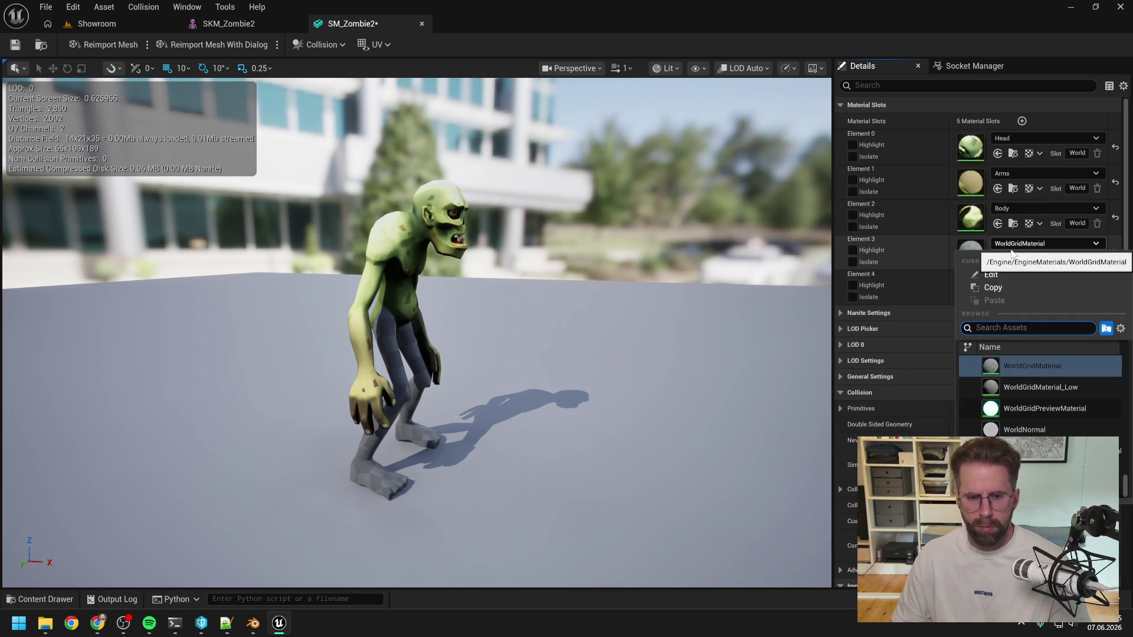
{"action": "type", "text": "legs2"}
{"action": "left_click", "coordinate": [1027, 366]}
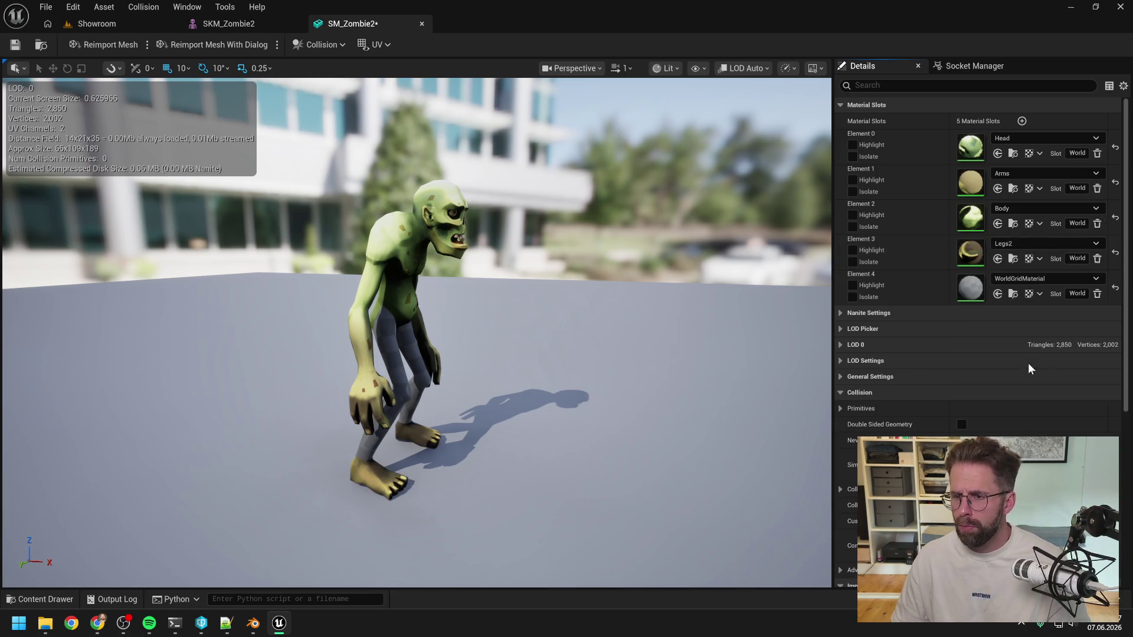
{"action": "left_click", "coordinate": [1007, 280]}
{"action": "type", "text": "legs"}
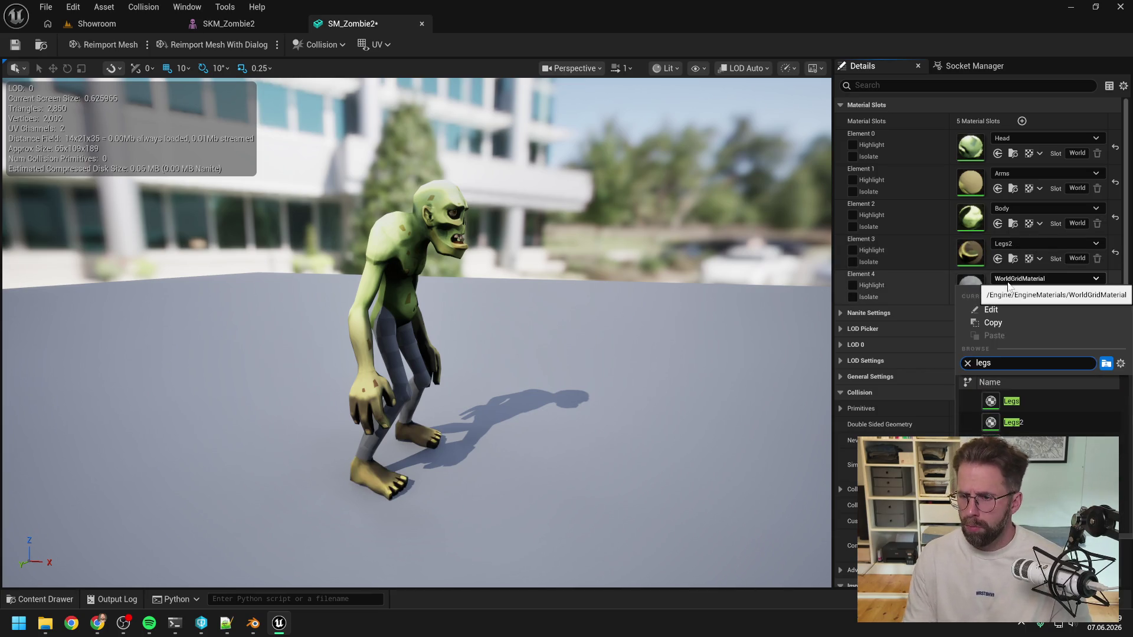
{"action": "left_click", "coordinate": [1011, 402]}
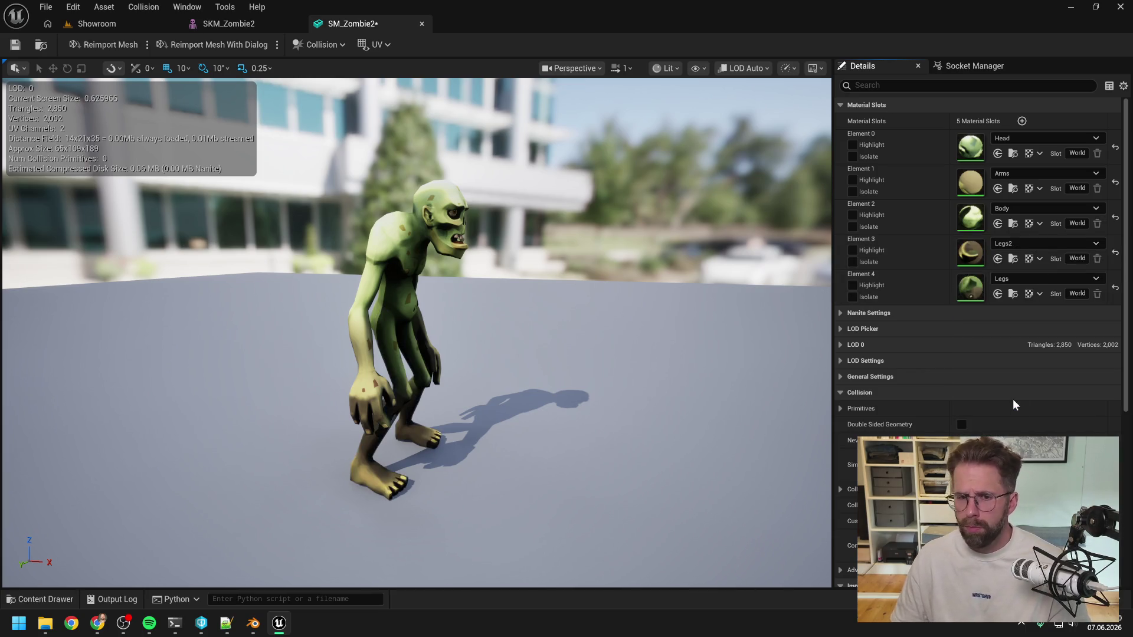
{"action": "left_click", "coordinate": [40, 45]}
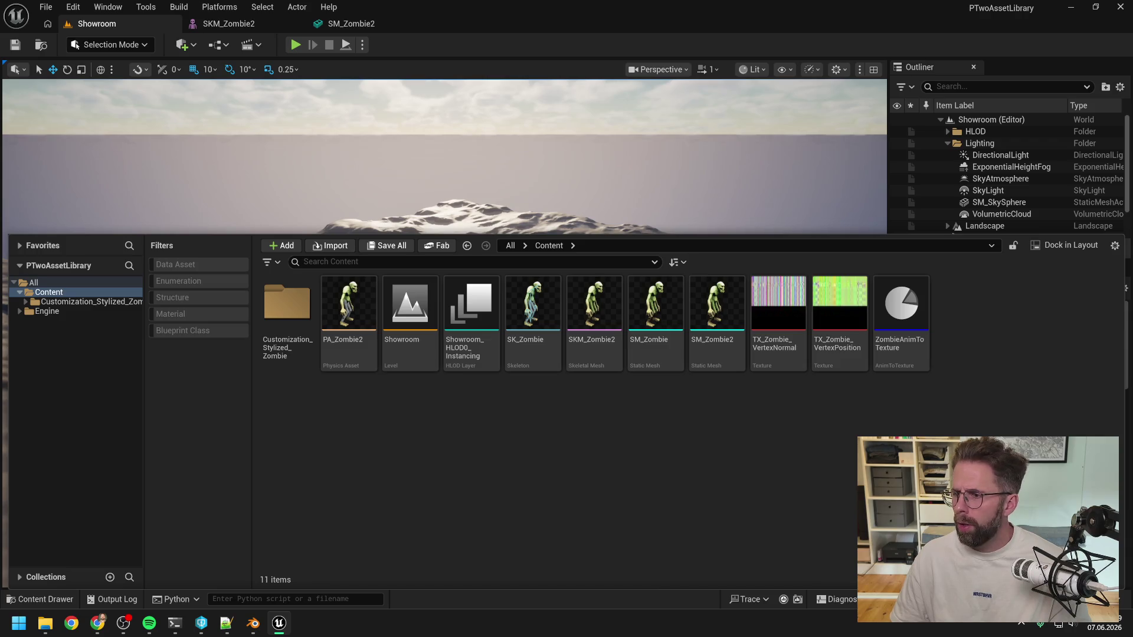
Point ZombieAnimToTexture at skeletal mesh SKM_Zombie2 and static mesh SM_Zombie2, then save it
{"action": "key", "text": "alt+Tab"}
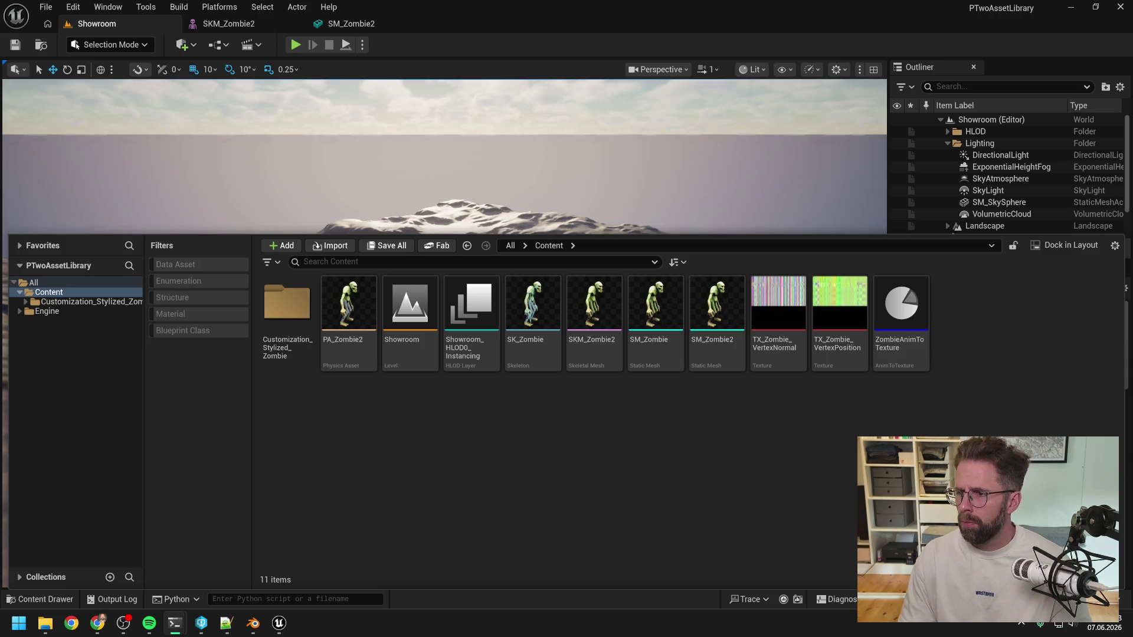
{"action": "left_click", "coordinate": [649, 446]}
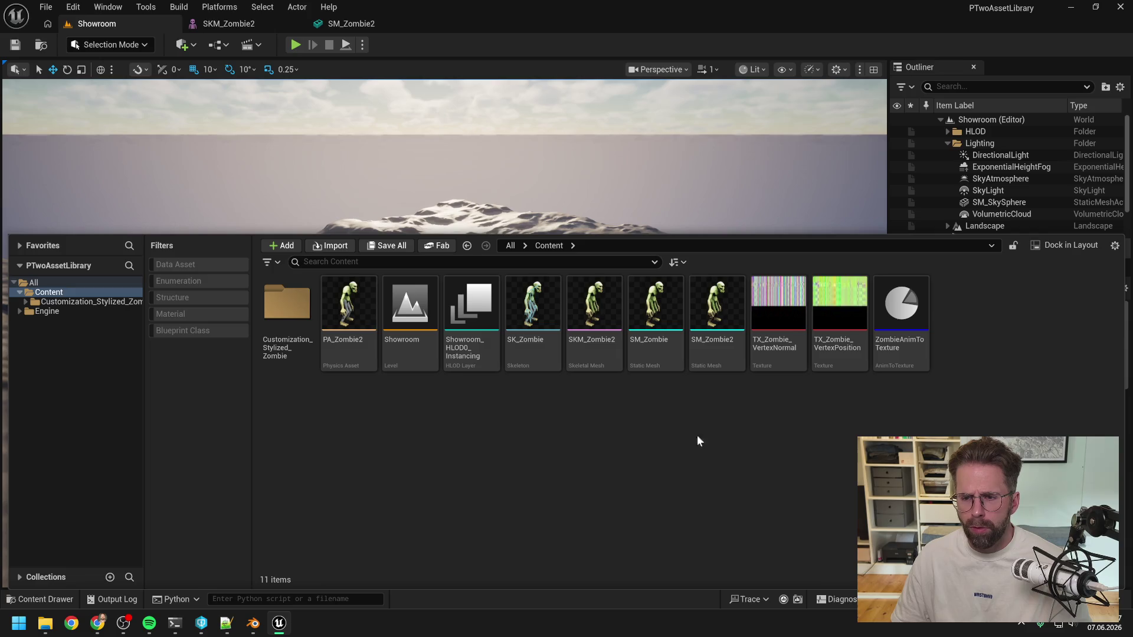
{"action": "double_click", "coordinate": [899, 354]}
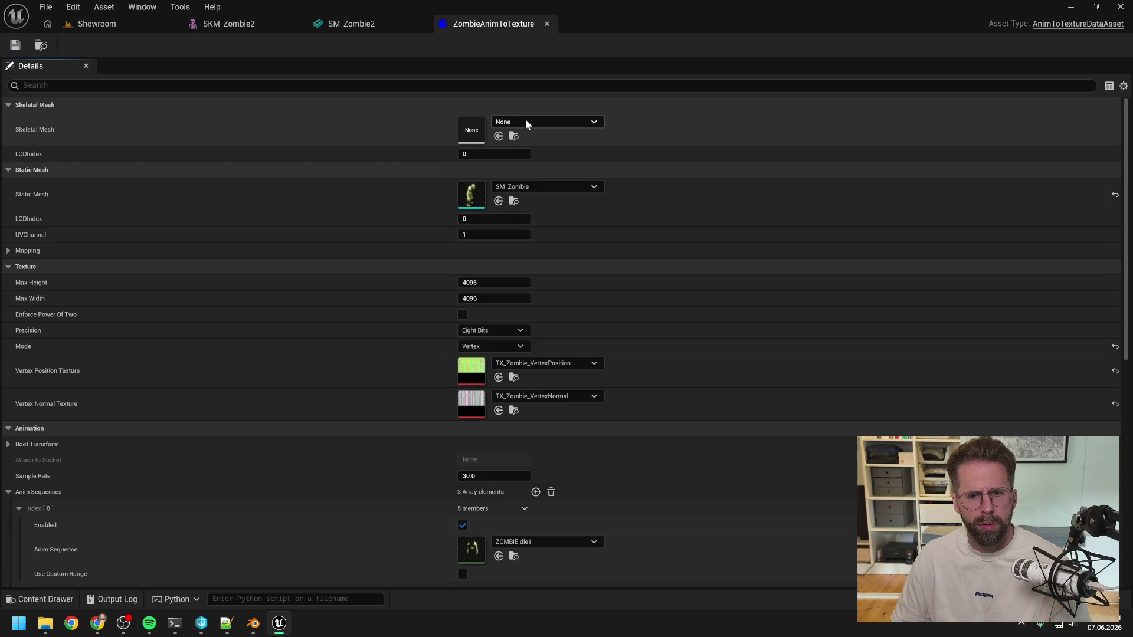
{"action": "left_click", "coordinate": [527, 122]}
{"action": "type", "text": "ztombi"}
{"action": "key", "text": "BackSpace"}
{"action": "key", "text": "BackSpace"}
{"action": "key", "text": "BackSpace"}
{"action": "type", "text": "ombi"}
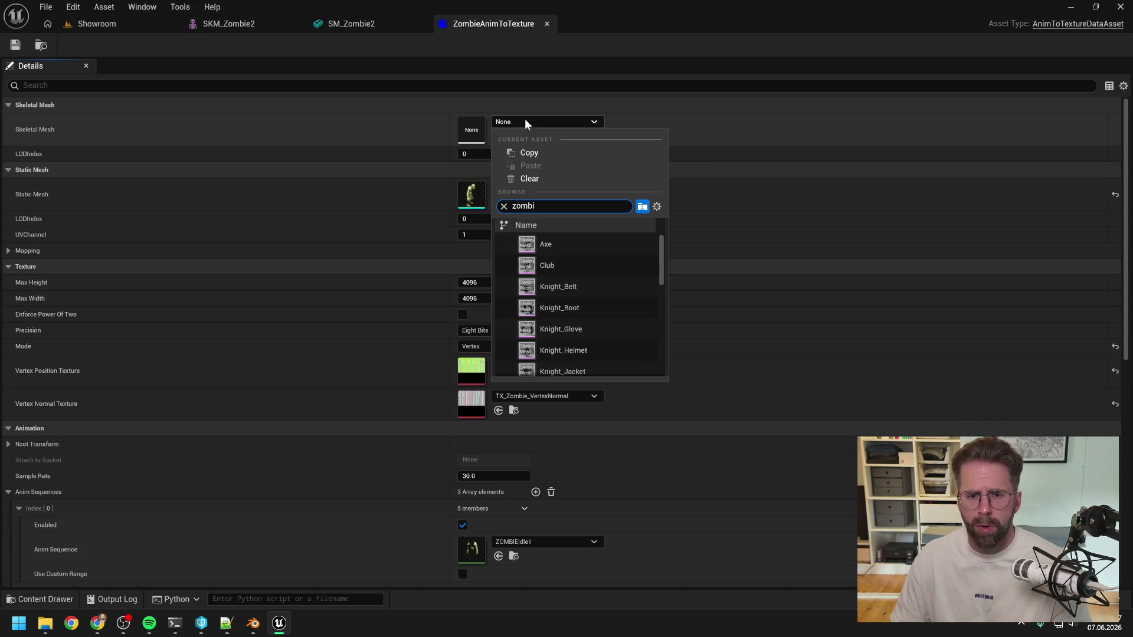
{"action": "type", "text": "e2"}
{"action": "left_click", "coordinate": [587, 242]}
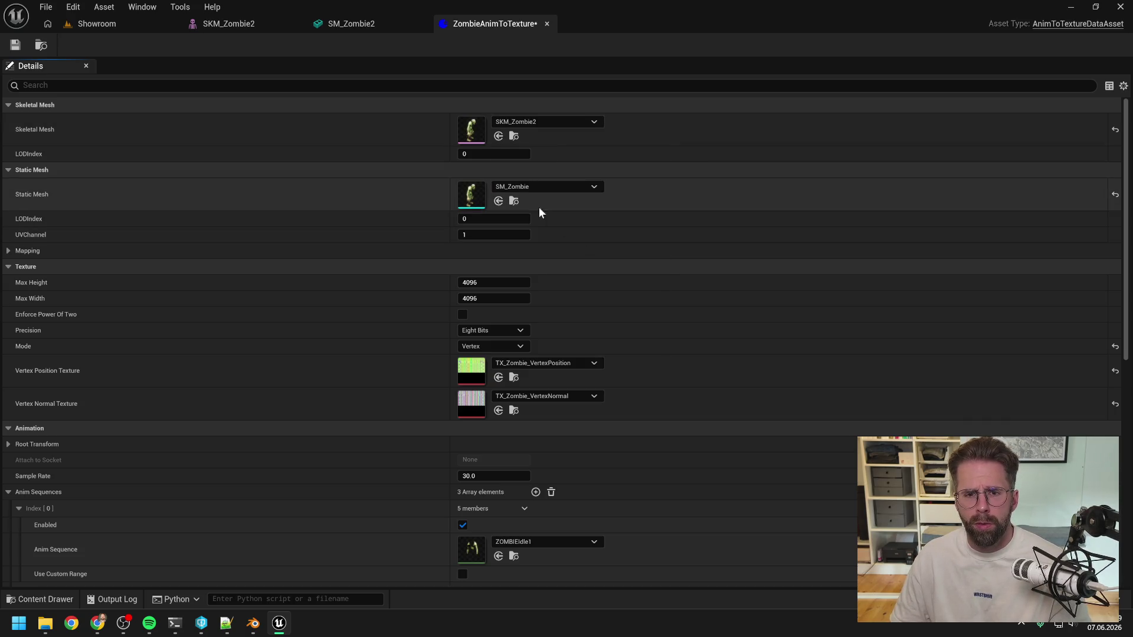
{"action": "left_click", "coordinate": [531, 186]}
{"action": "type", "text": "zombie2"}
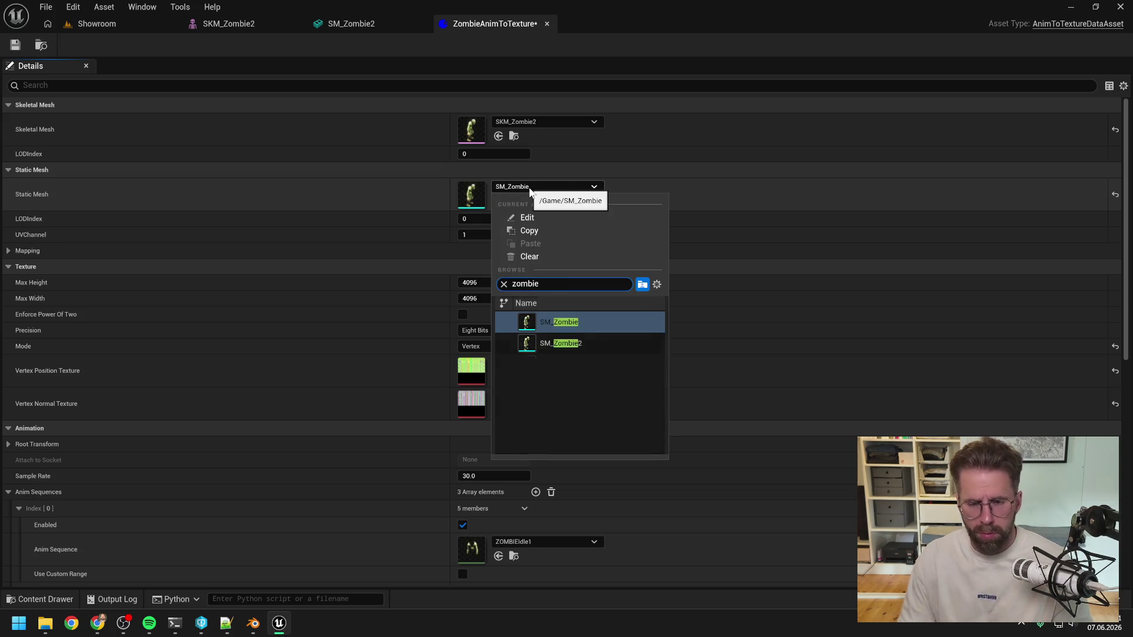
{"action": "left_click", "coordinate": [557, 325]}
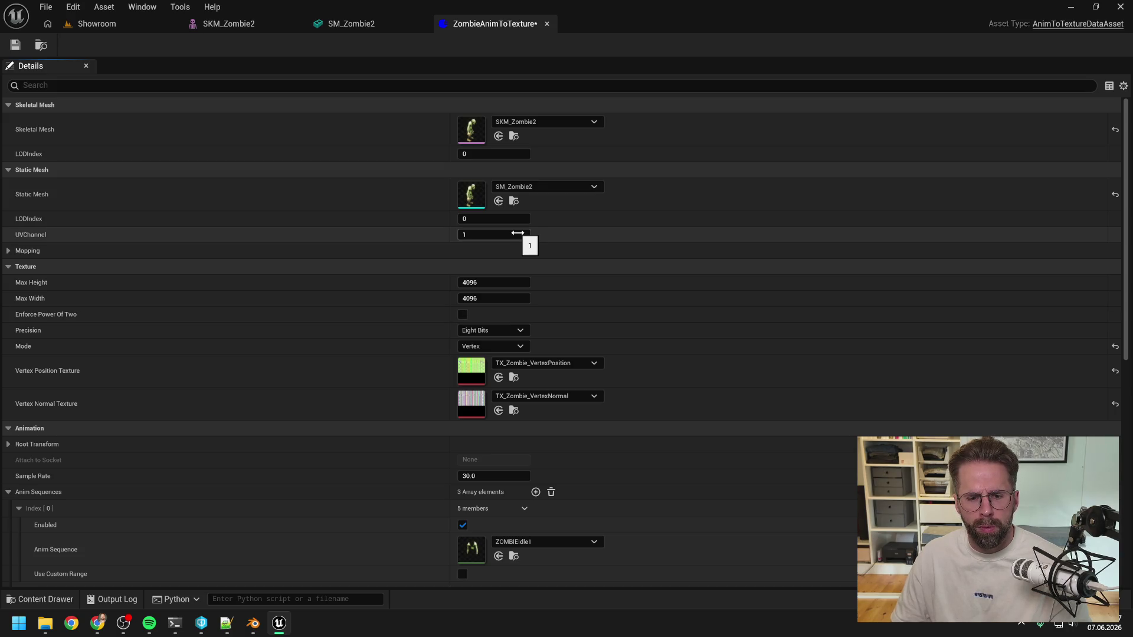
{"action": "left_click", "coordinate": [16, 45]}
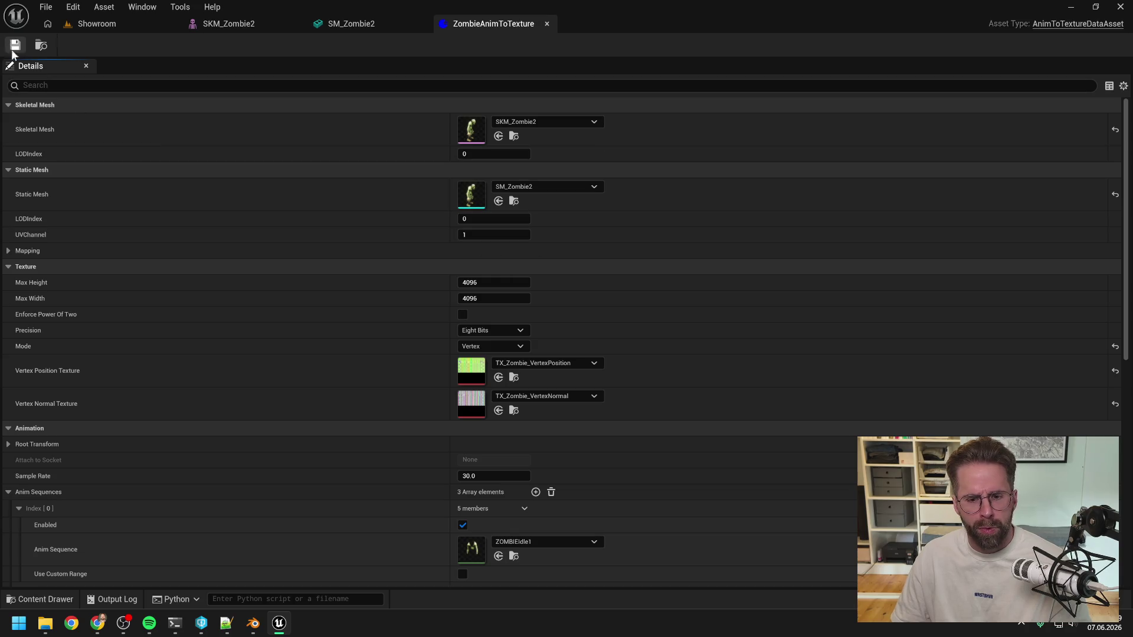
Review the bake Details, then switch to the Showroom level and select the Zombie actor
{"action": "scroll", "coordinate": [250, 249], "scroll_direction": "down", "scroll_amount": 3}
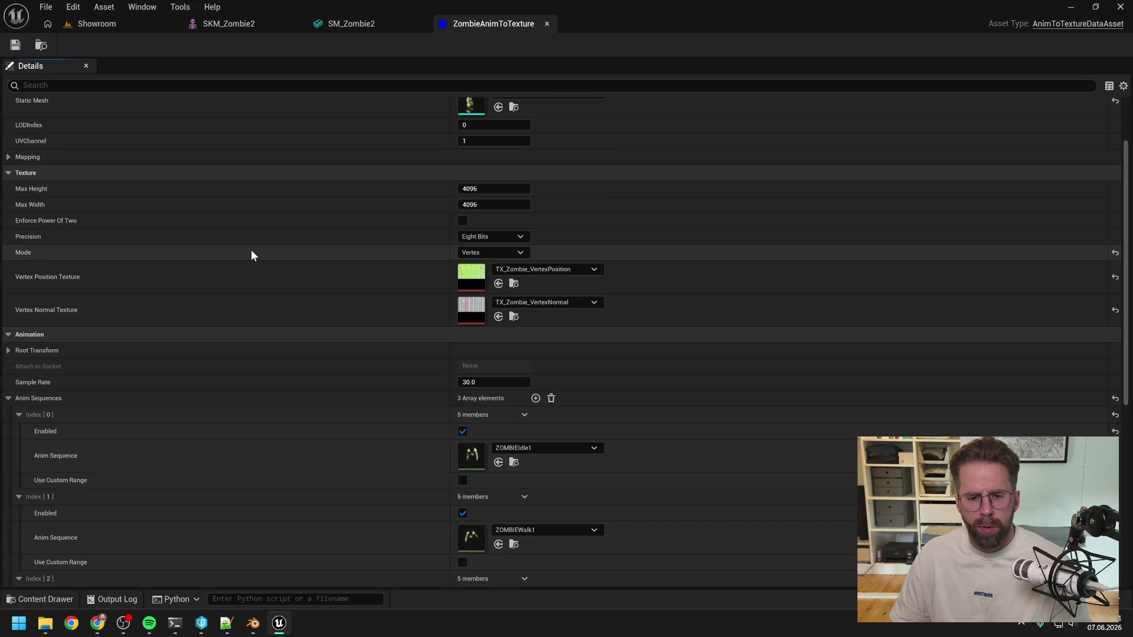
{"action": "scroll", "coordinate": [251, 250], "scroll_direction": "down", "scroll_amount": 3}
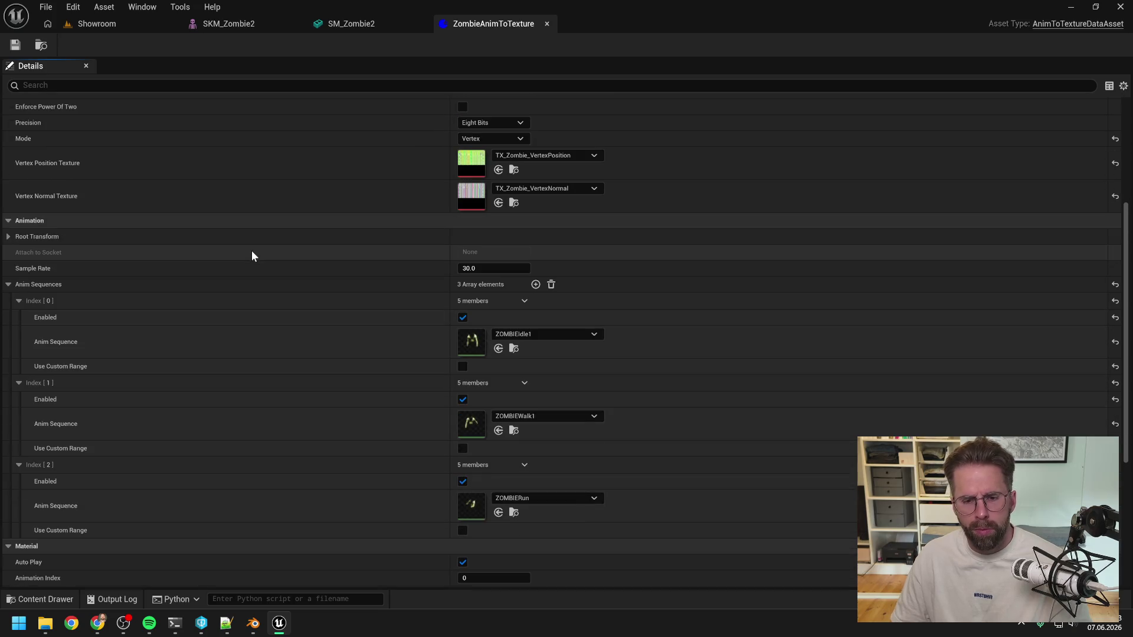
{"action": "scroll", "coordinate": [251, 251], "scroll_direction": "down", "scroll_amount": 3}
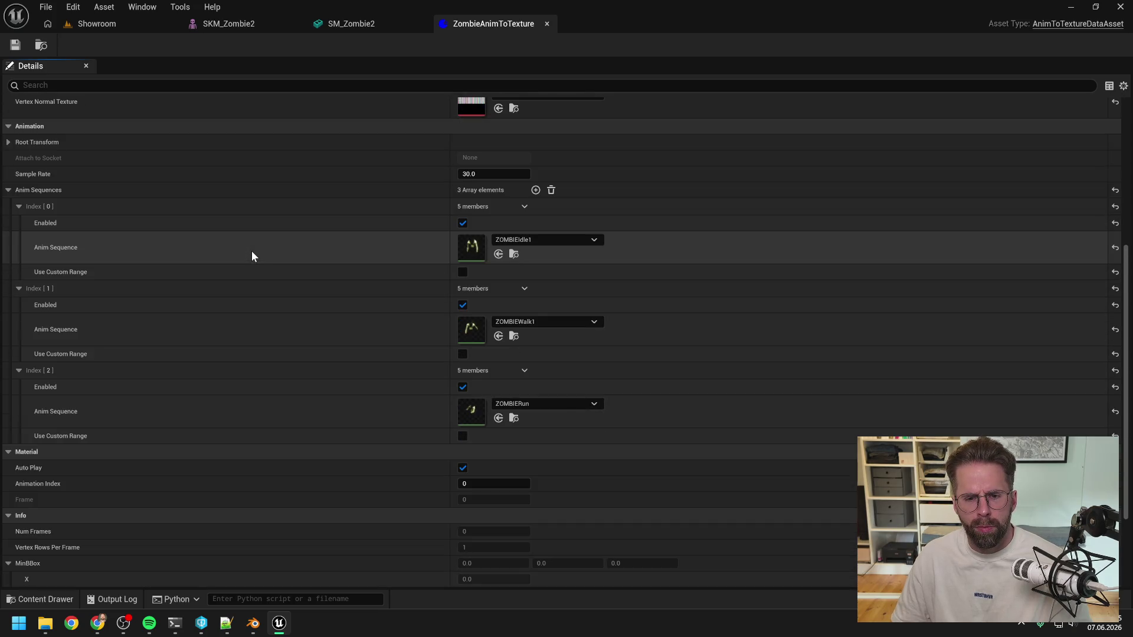
{"action": "scroll", "coordinate": [251, 250], "scroll_direction": "down", "scroll_amount": 3}
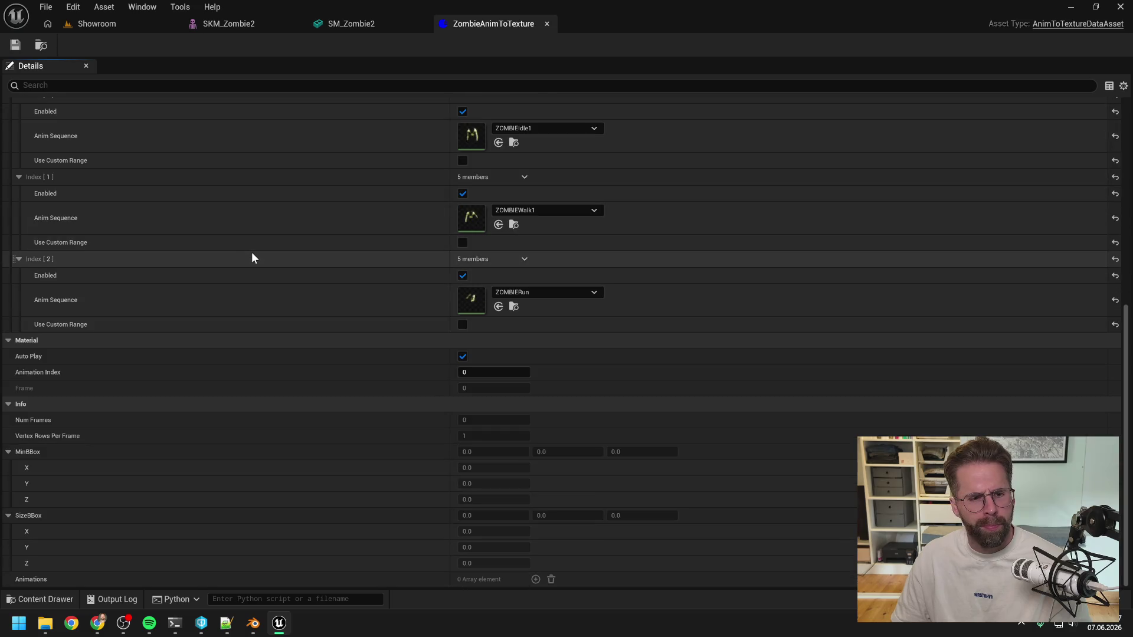
{"action": "scroll", "coordinate": [260, 256], "scroll_direction": "up", "scroll_amount": 11}
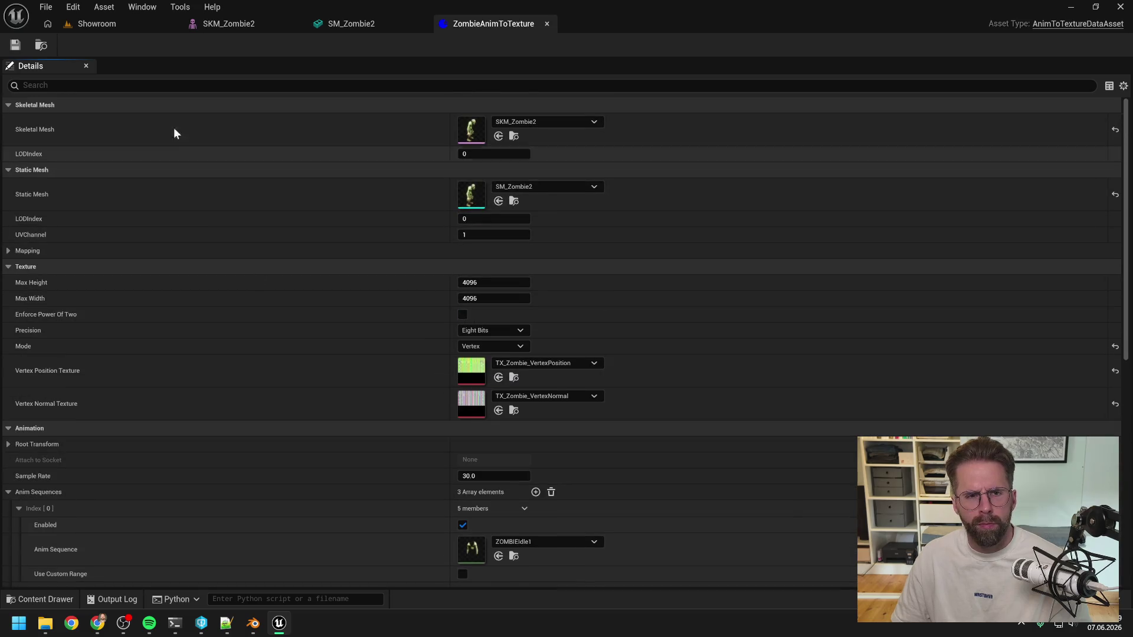
{"action": "left_click", "coordinate": [95, 24]}
{"action": "left_click", "coordinate": [468, 311]}
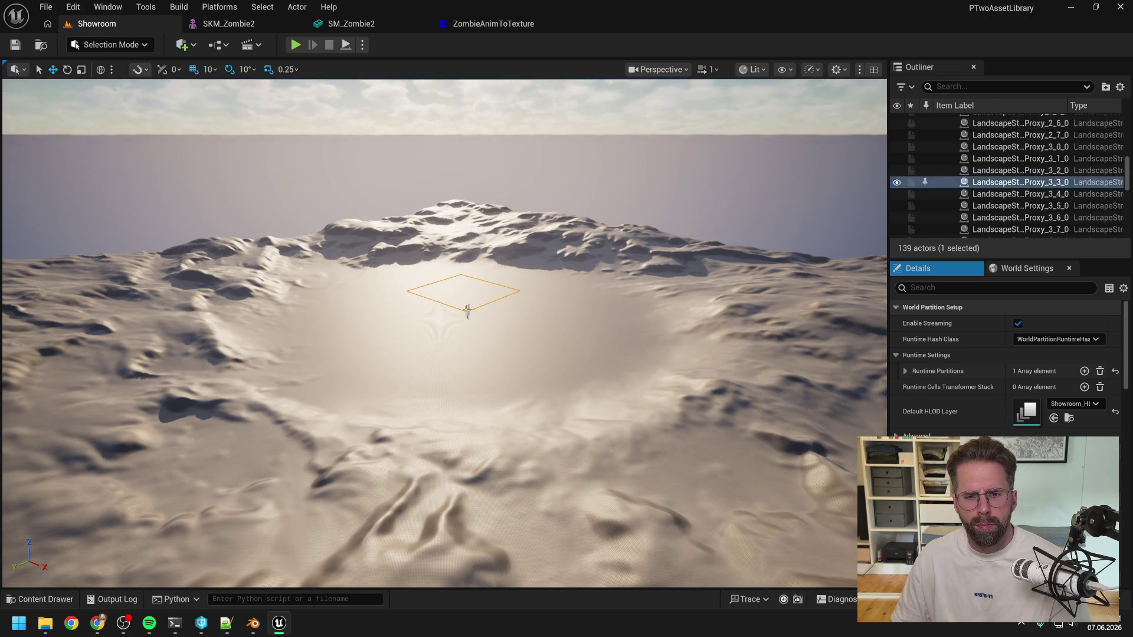
{"action": "left_click", "coordinate": [466, 311]}
Drag the SM_Zombie2 static mesh into the Showroom level beside the zombie
{"action": "key", "text": "f"}
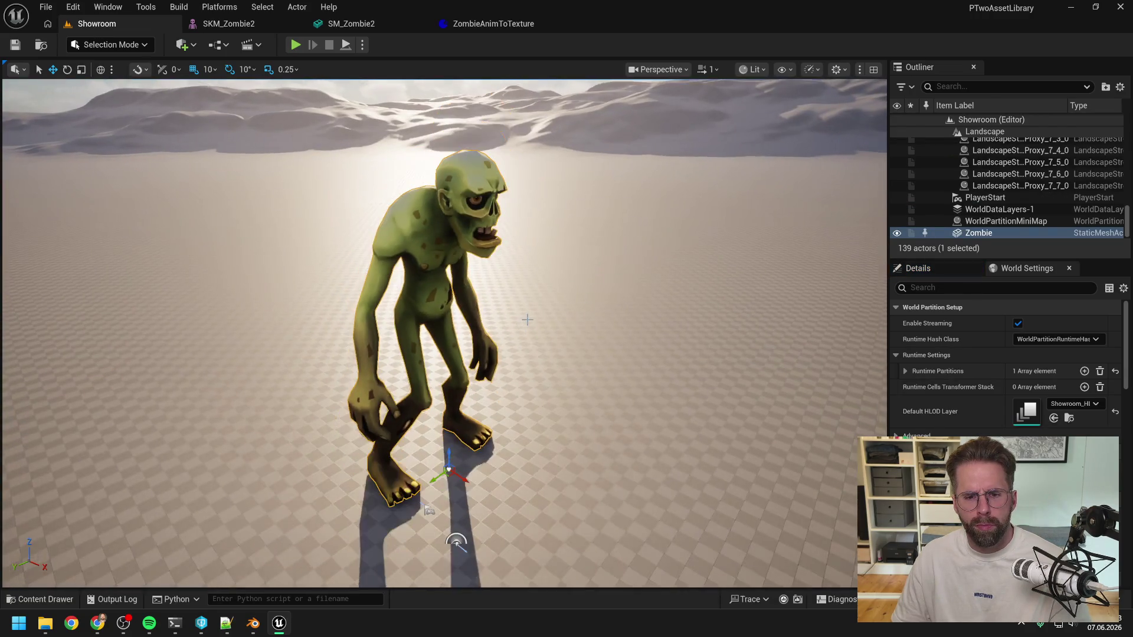
{"action": "scroll", "coordinate": [527, 319], "scroll_direction": "down", "scroll_amount": 5}
{"action": "key", "text": "ctrl+space"}
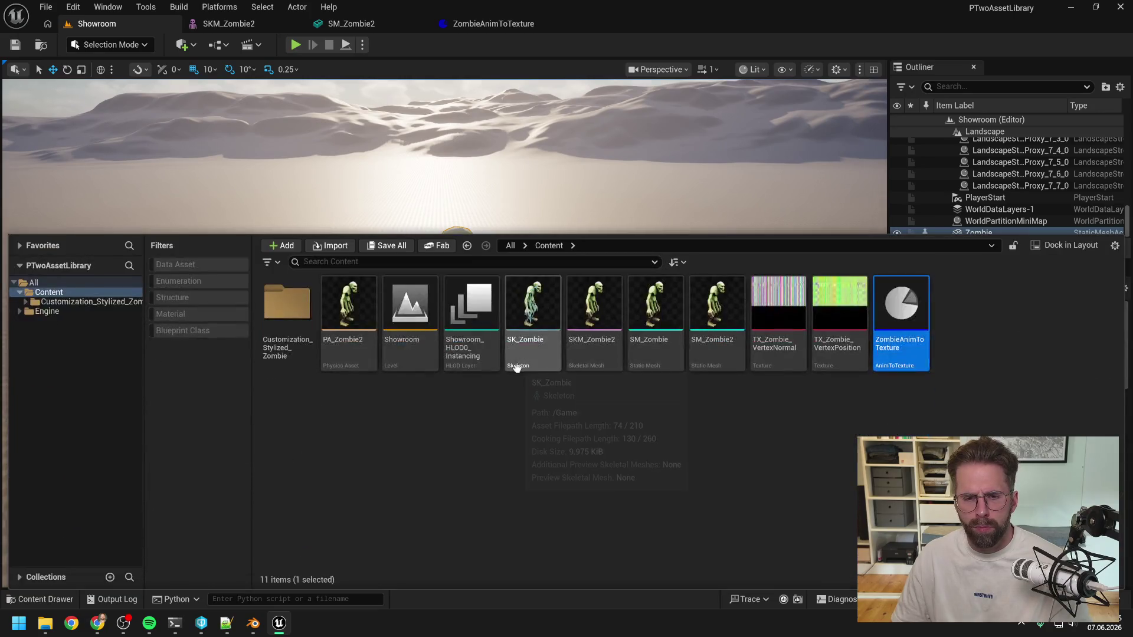
{"action": "left_click", "coordinate": [586, 429]}
{"action": "left_click", "coordinate": [708, 360]}
{"action": "mouse_move", "coordinate": [704, 338]}
{"action": "left_mouse_down"}
{"action": "mouse_move", "coordinate": [582, 328]}
{"action": "mouse_move", "coordinate": [508, 421]}
{"action": "left_mouse_up"}
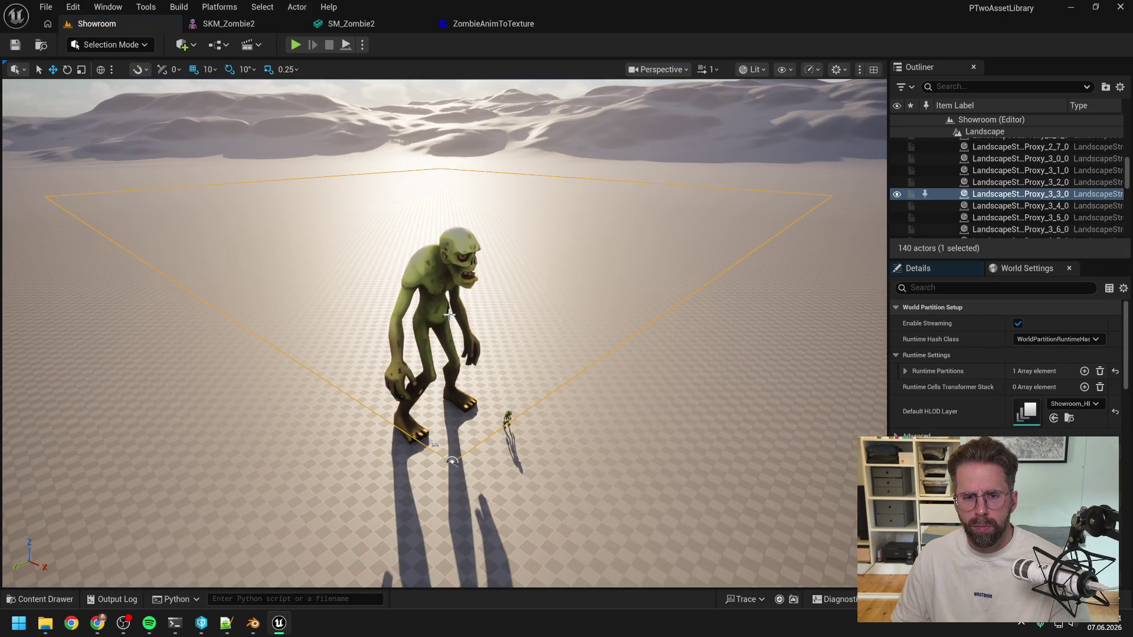
Delete the original Zombie actor and frame the new SM_Zombie2 in the viewport
{"action": "left_click", "coordinate": [437, 305]}
{"action": "key", "text": "f"}
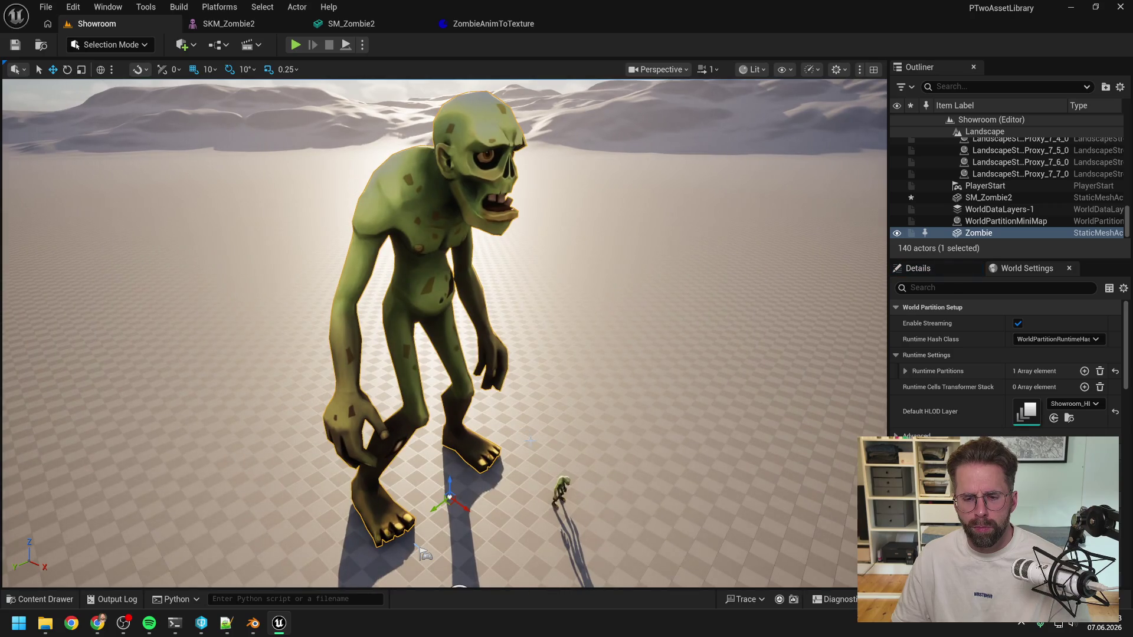
{"action": "key", "text": "Delete"}
{"action": "left_click", "coordinate": [561, 491]}
{"action": "key", "text": "f"}
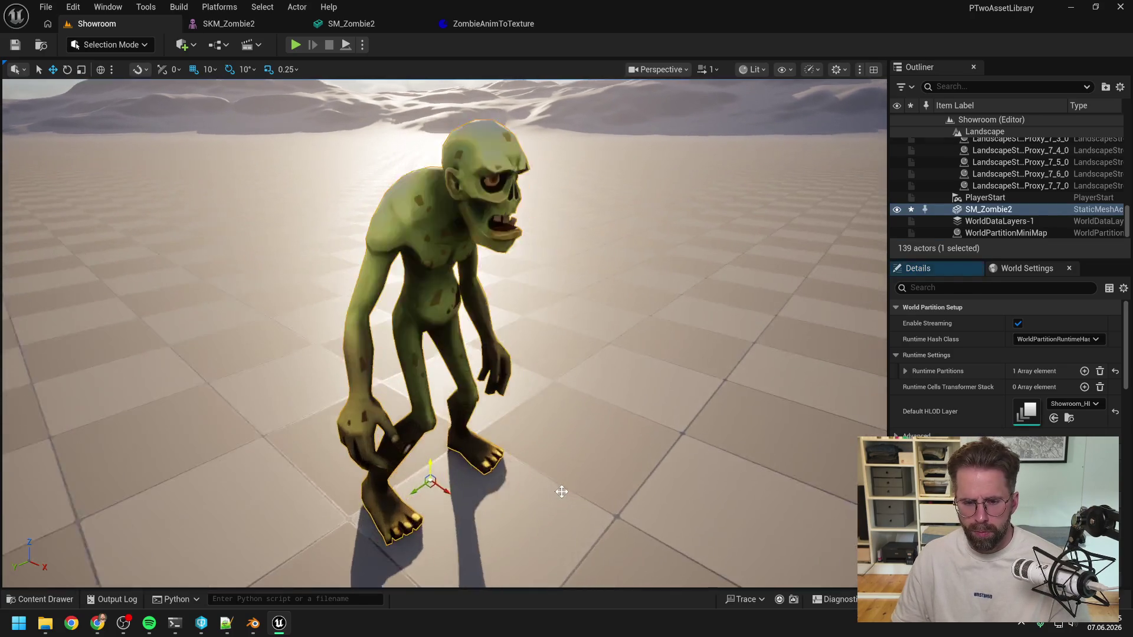
{"action": "scroll", "coordinate": [561, 491], "scroll_direction": "down", "scroll_amount": 10}
{"action": "scroll", "coordinate": [561, 492], "scroll_direction": "up", "scroll_amount": 3}
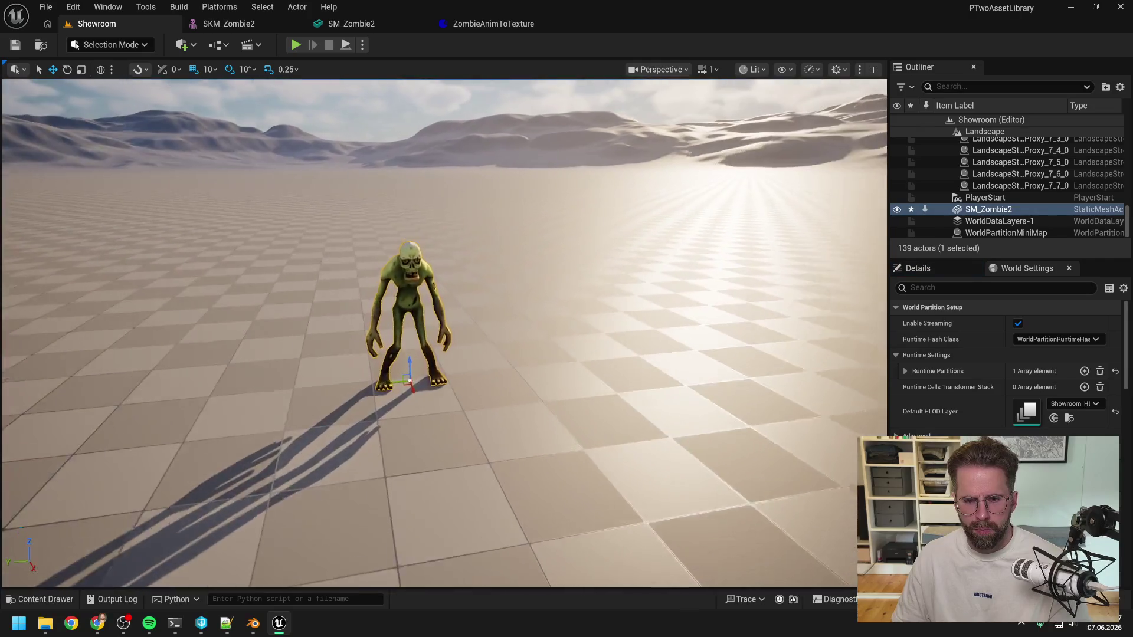
{"action": "scroll", "coordinate": [444, 333], "scroll_direction": "up", "scroll_amount": 2}
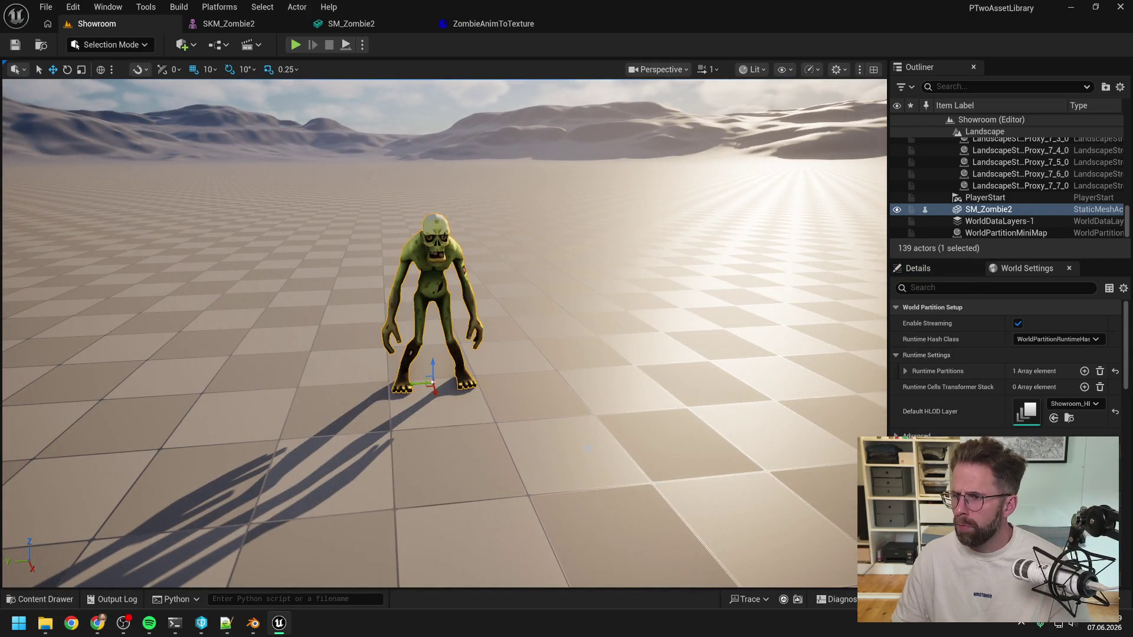
{"action": "key", "text": "ctrl+space"}
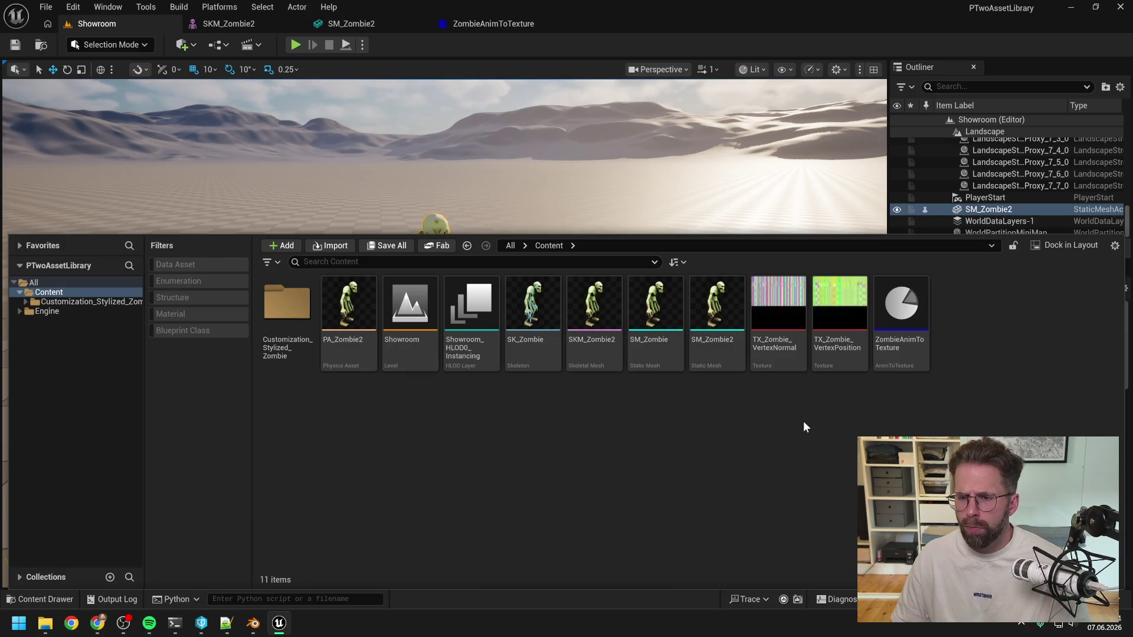
Run Animation To Texture on ZombieAnimToTexture and check the output log
{"action": "left_click", "coordinate": [898, 346]}
{"action": "right_click", "coordinate": [897, 348]}
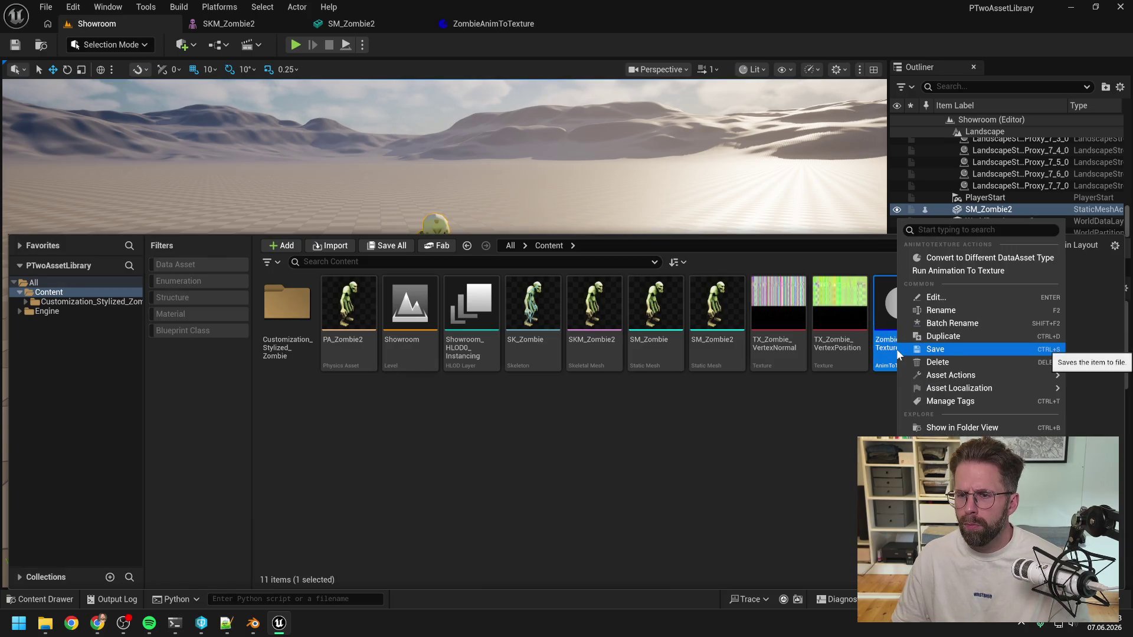
{"action": "left_click", "coordinate": [938, 270]}
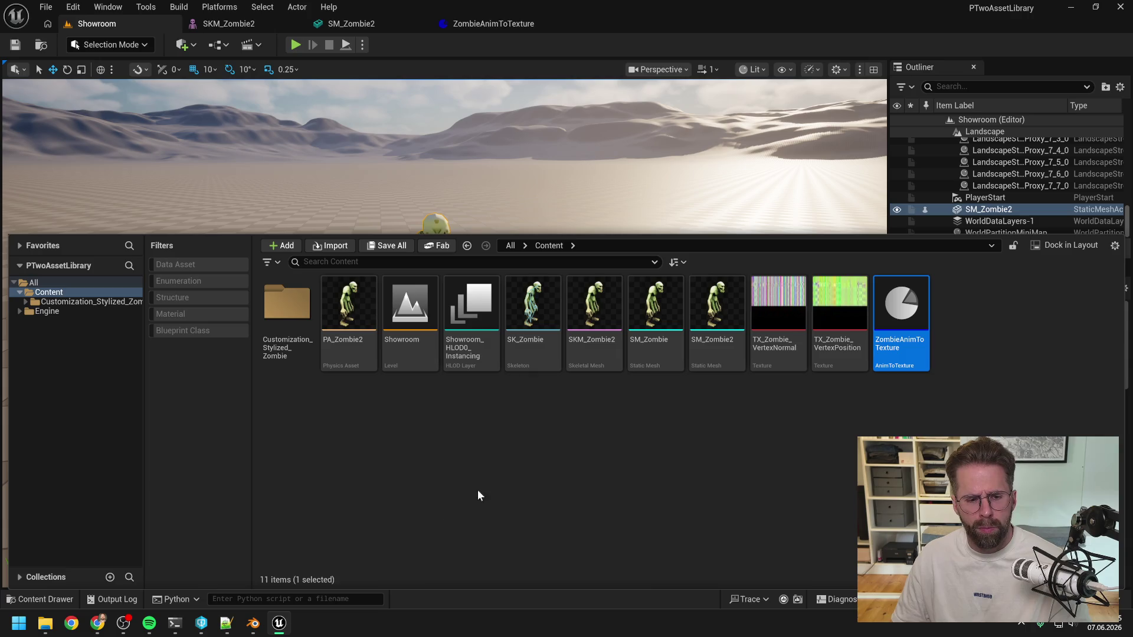
{"action": "left_click", "coordinate": [110, 599]}
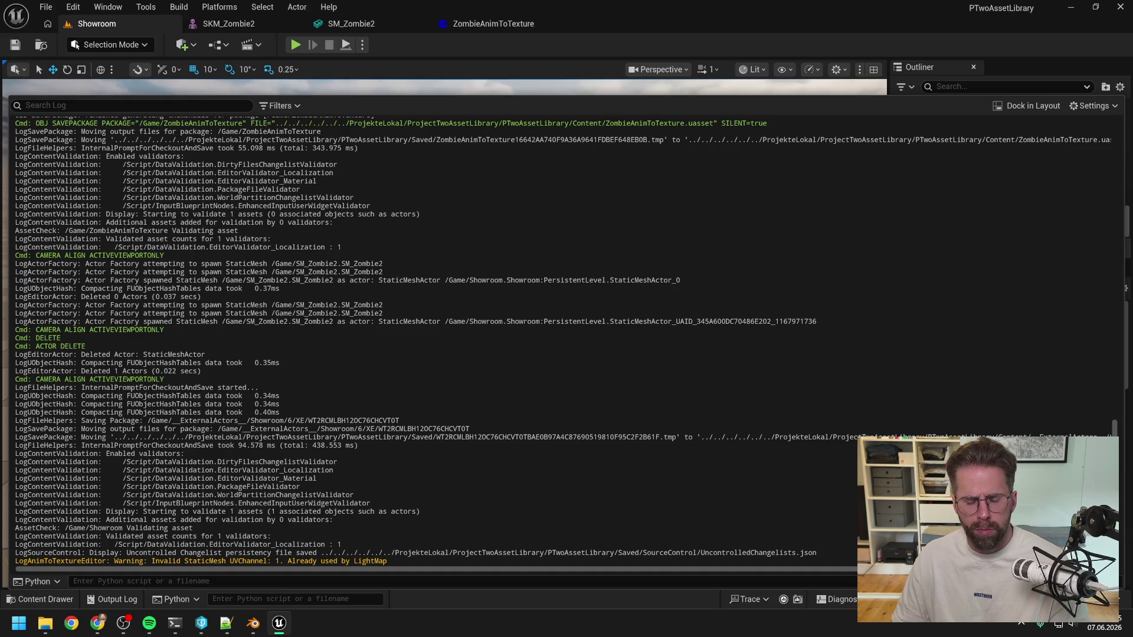
{"action": "right_click", "coordinate": [357, 331]}
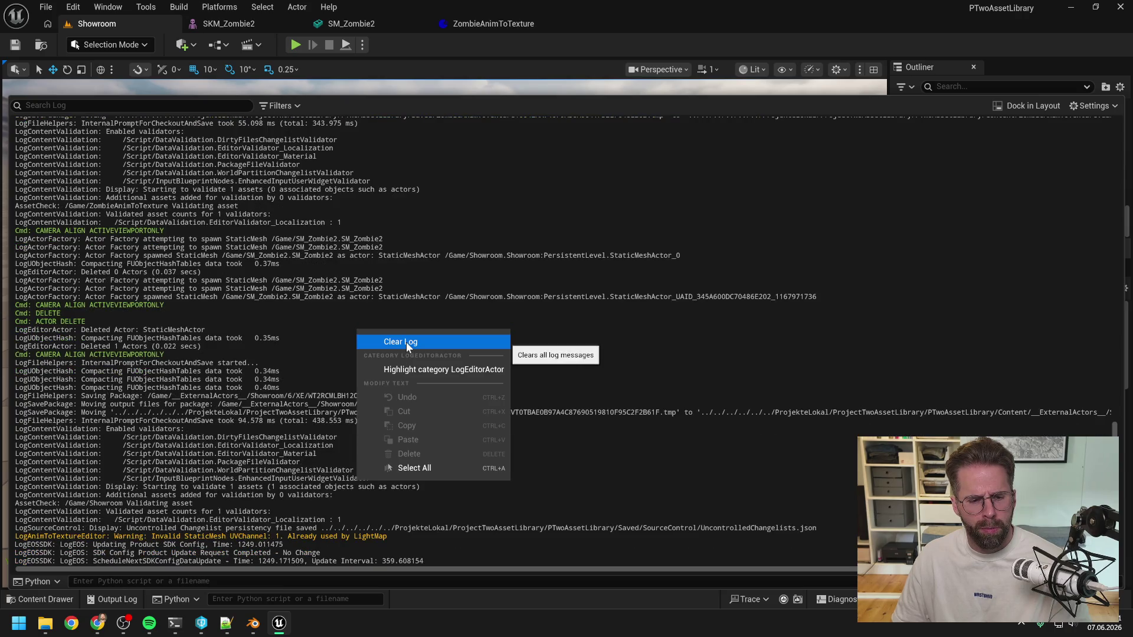
{"action": "key", "text": "Escape"}
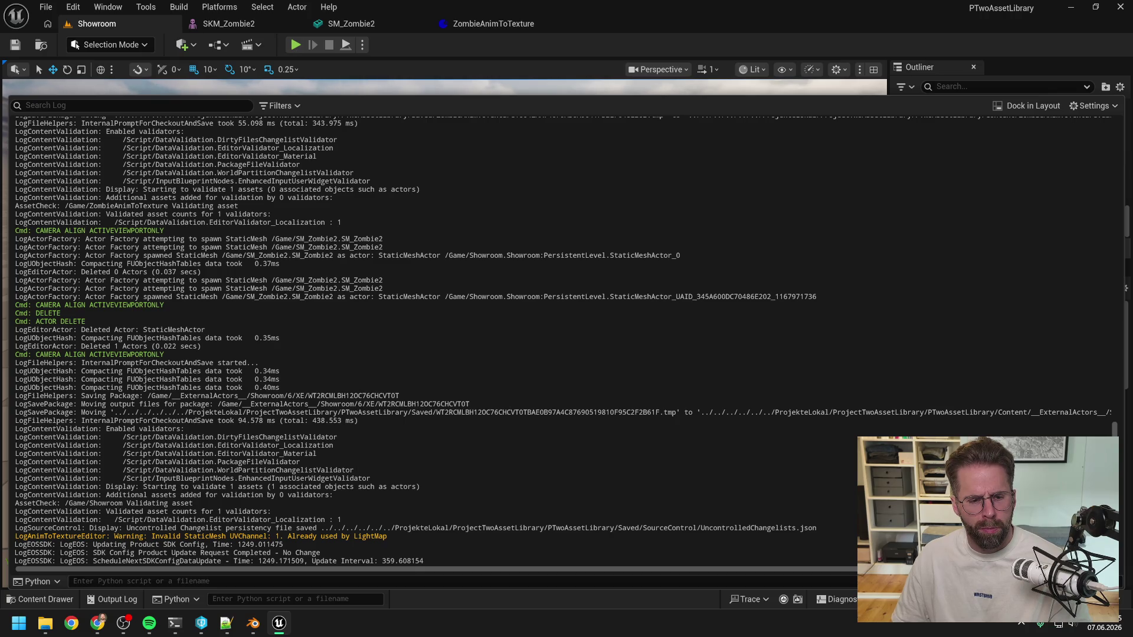
Clear all messages from the output log
{"action": "key", "text": "ctrl+space"}
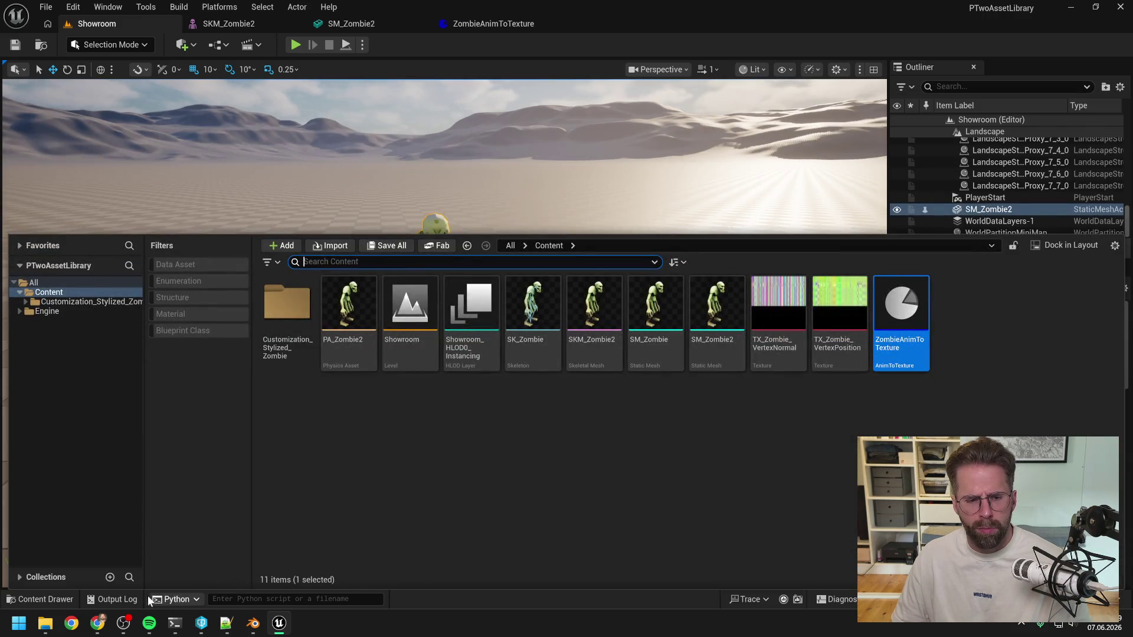
{"action": "left_click", "coordinate": [112, 599]}
{"action": "right_click", "coordinate": [303, 453]}
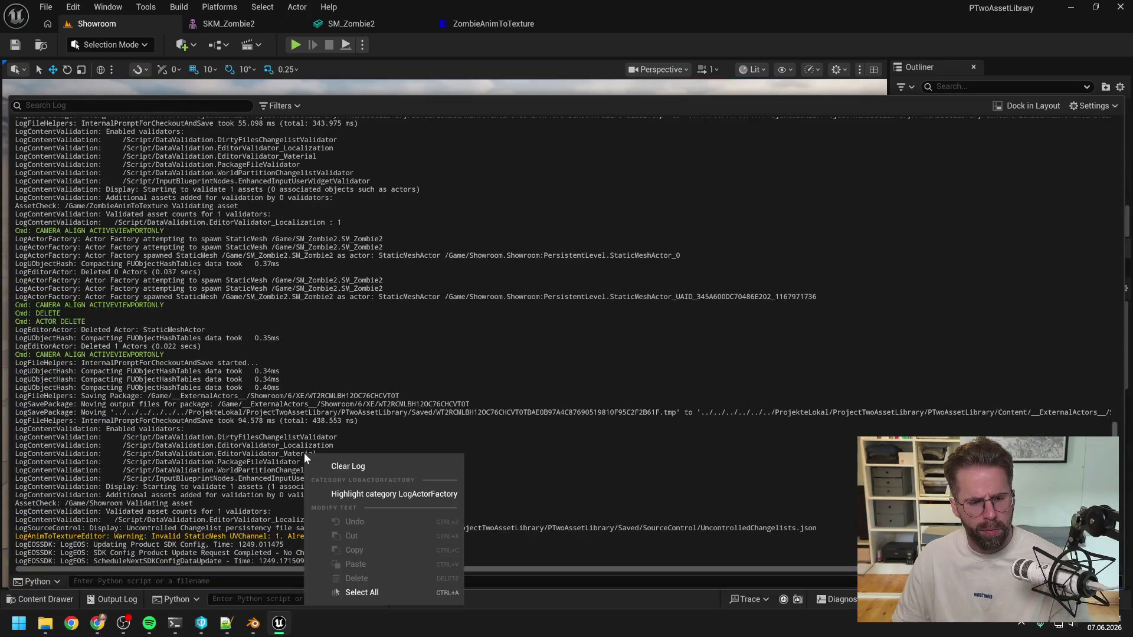
{"action": "left_click", "coordinate": [357, 465]}
{"action": "left_click", "coordinate": [578, 36]}
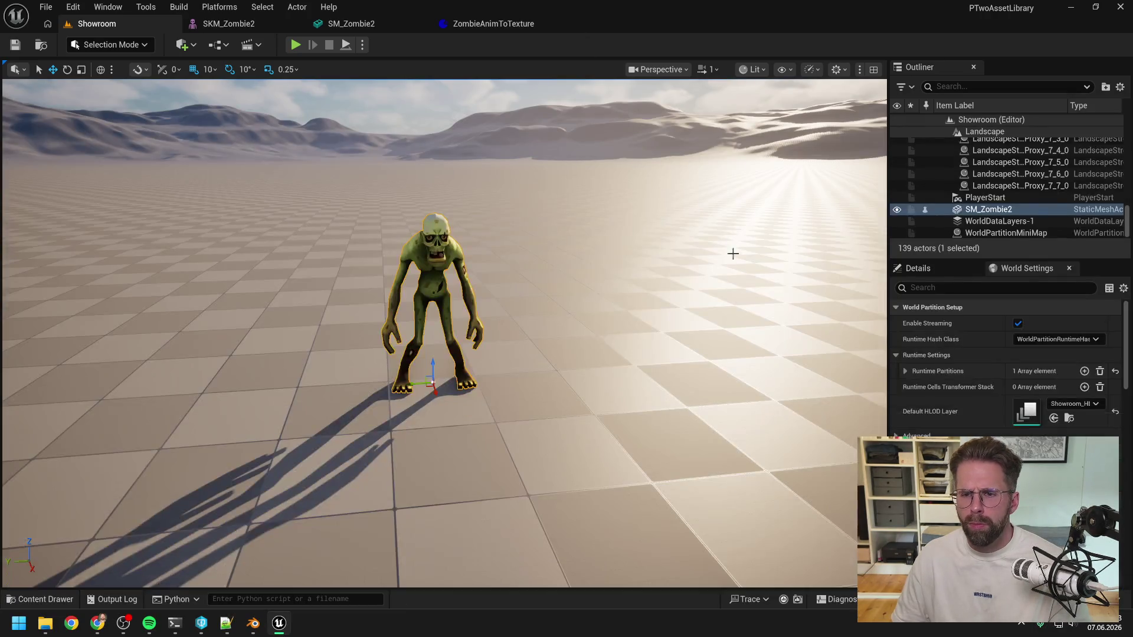
Rerun the ZombieAnimToTexture bake on the cleared log
{"action": "key", "text": "ctrl+space"}
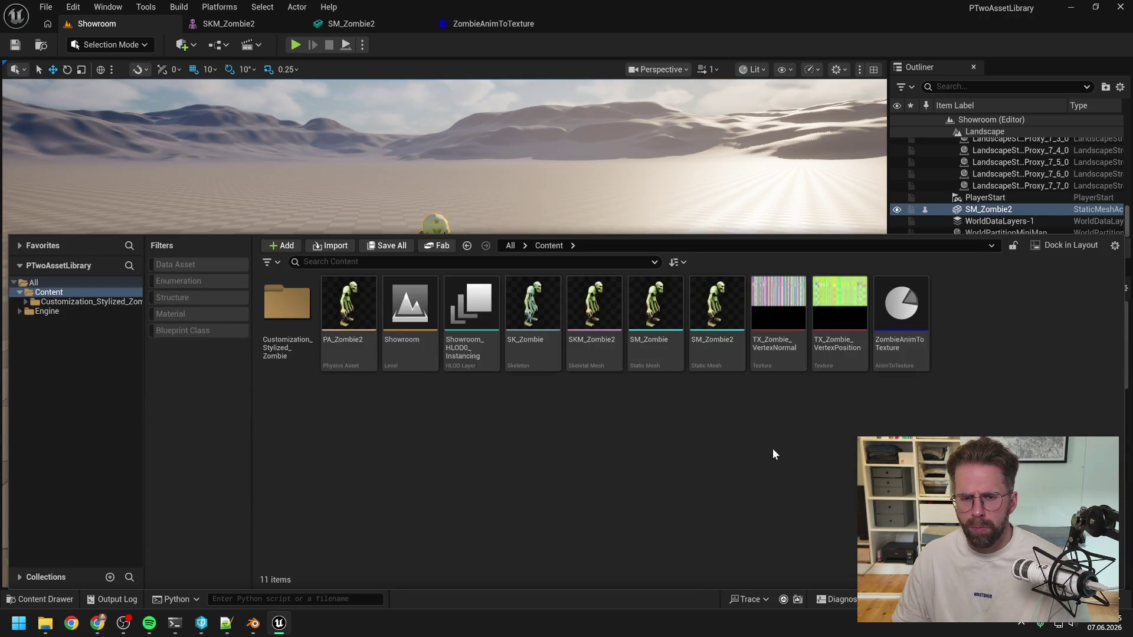
{"action": "left_click", "coordinate": [909, 313]}
{"action": "right_click", "coordinate": [909, 313]}
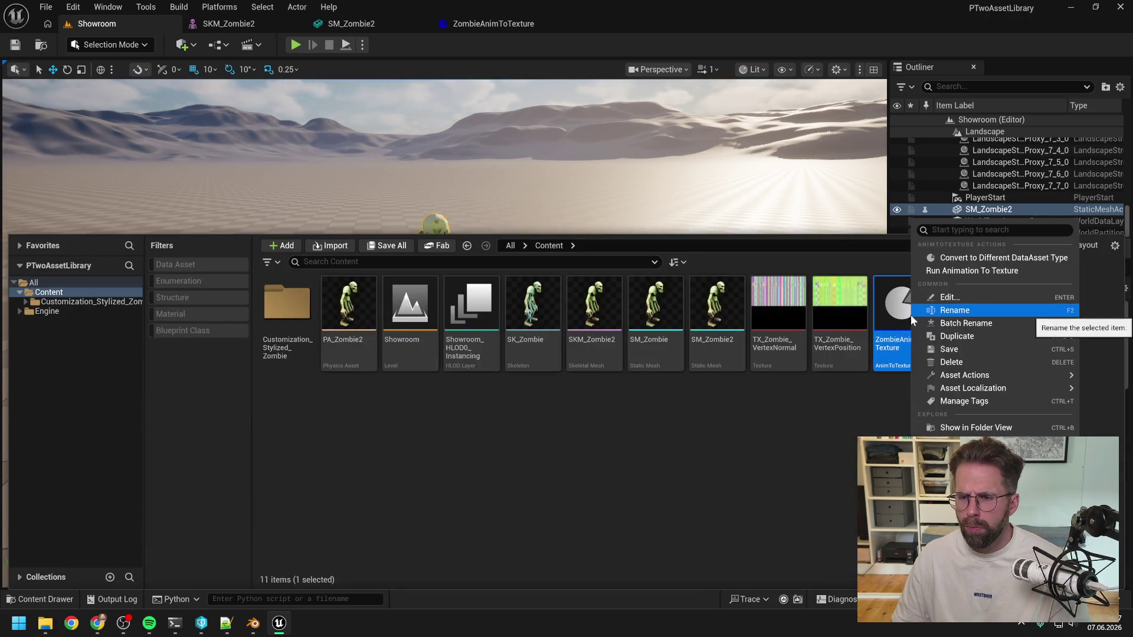
{"action": "left_click", "coordinate": [958, 270]}
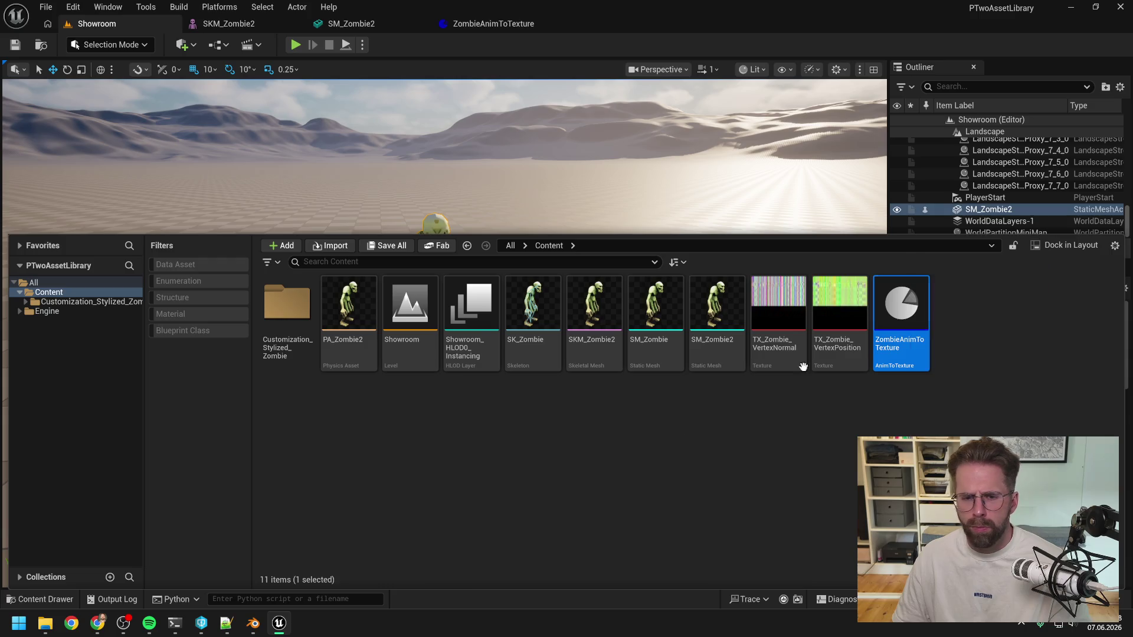
{"action": "left_click", "coordinate": [551, 448]}
Select the 'UVChannel 1 already used by LightMap' warning in the output log
{"action": "key", "text": "ctrl+space"}
{"action": "key", "text": "ctrl+space"}
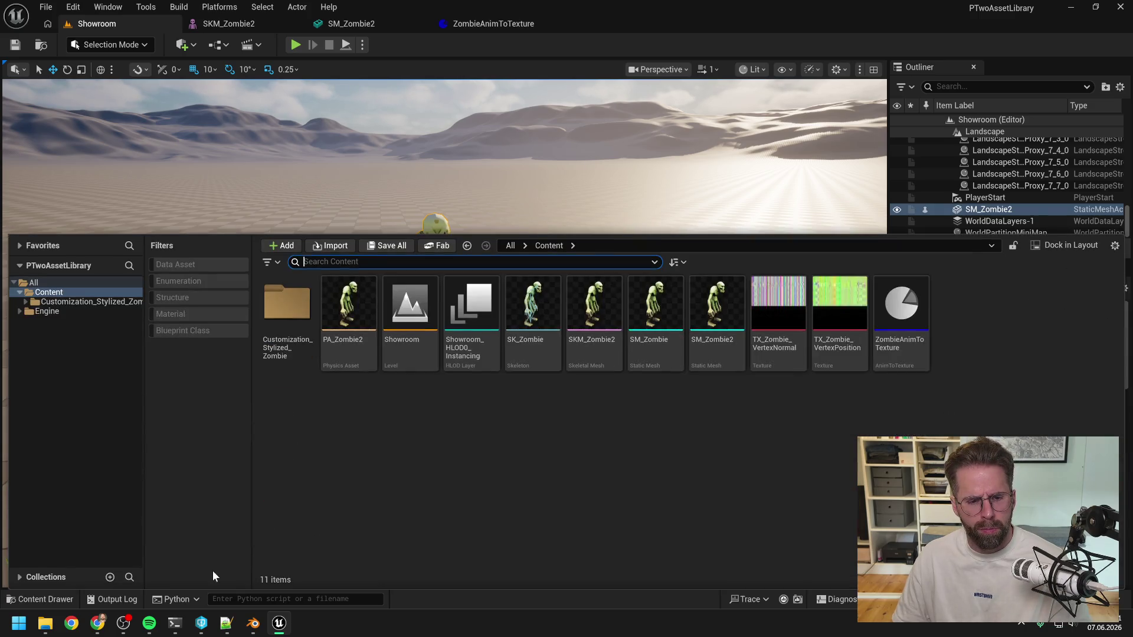
{"action": "left_click", "coordinate": [112, 599]}
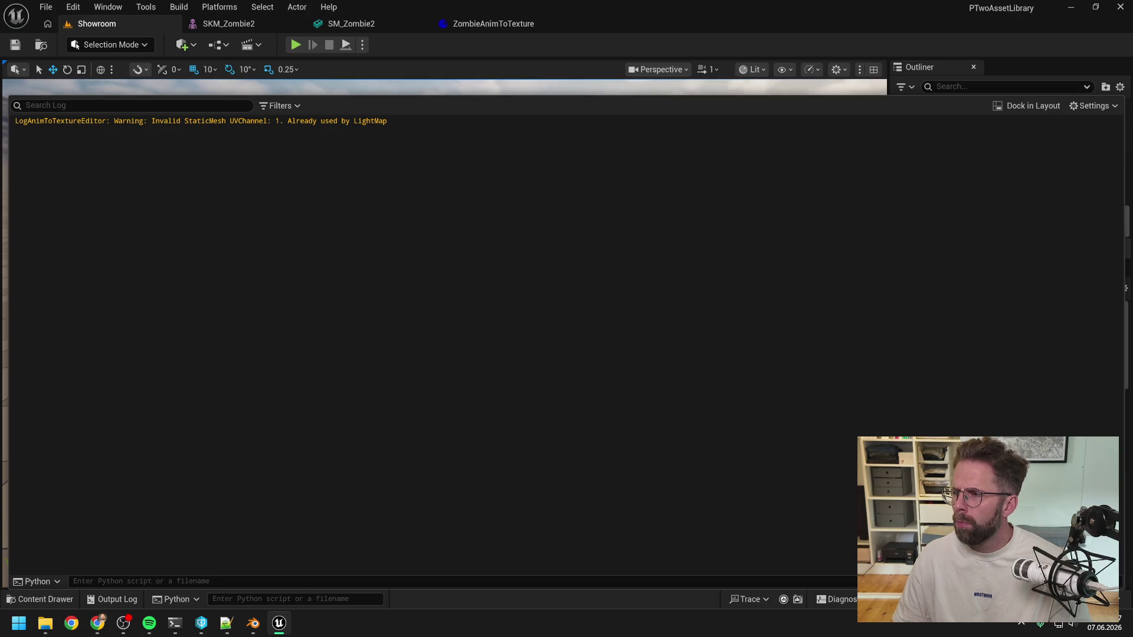
{"action": "left_click_drag", "start_coordinate": [388, 121], "coordinate": [15, 121]}
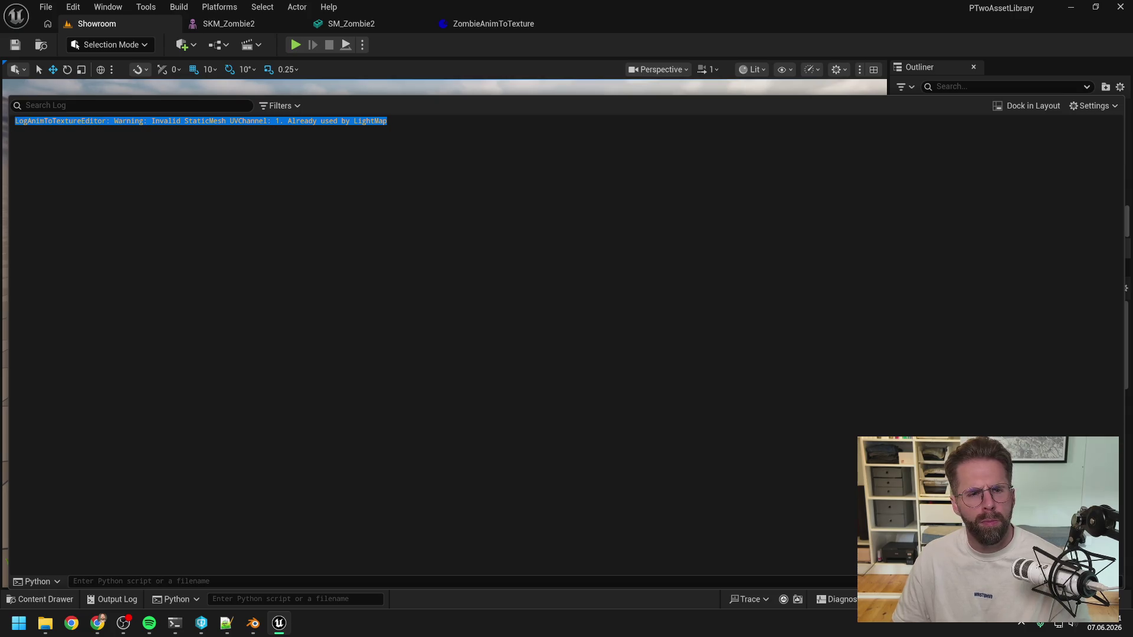
{"action": "key", "text": "alt+Tab"}
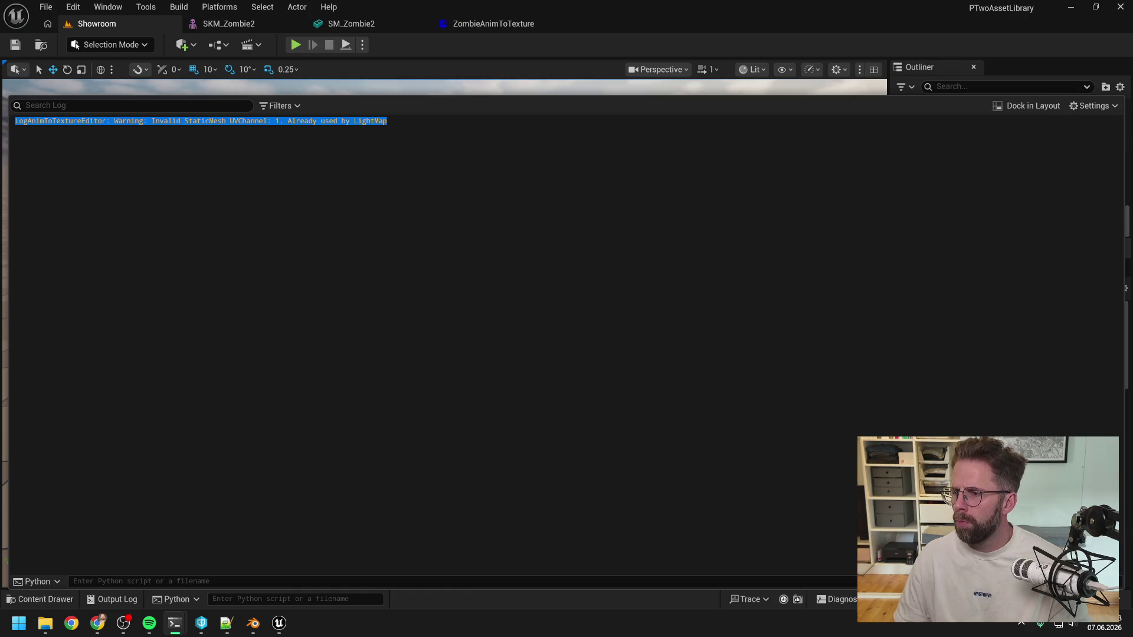
{"action": "key", "text": "alt+Tab"}
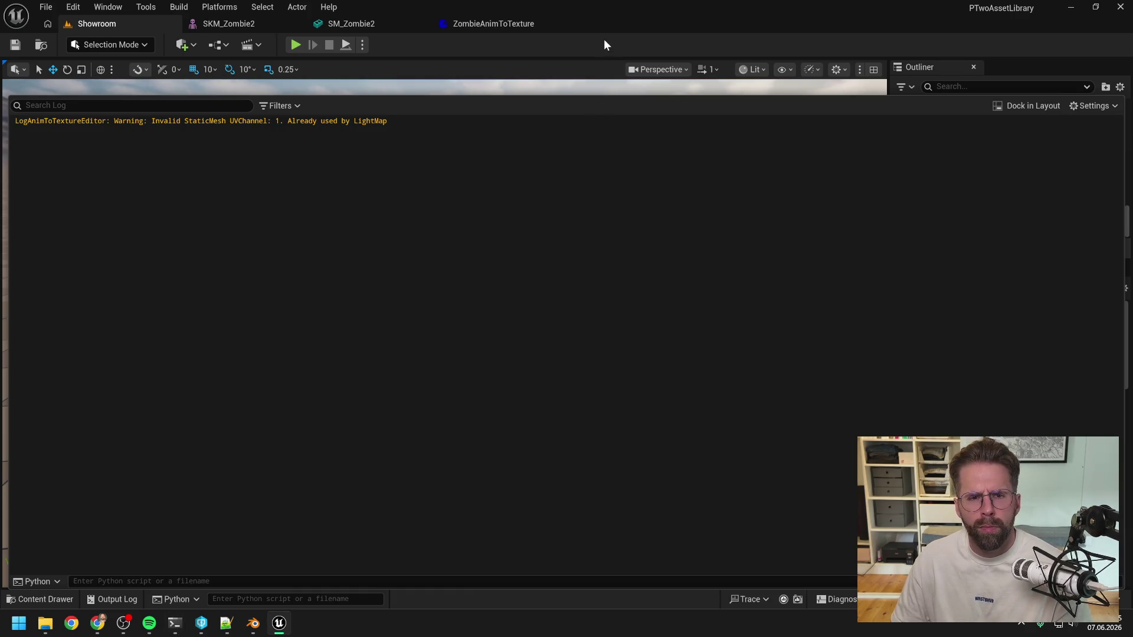
{"action": "key", "text": "ctrl+space"}
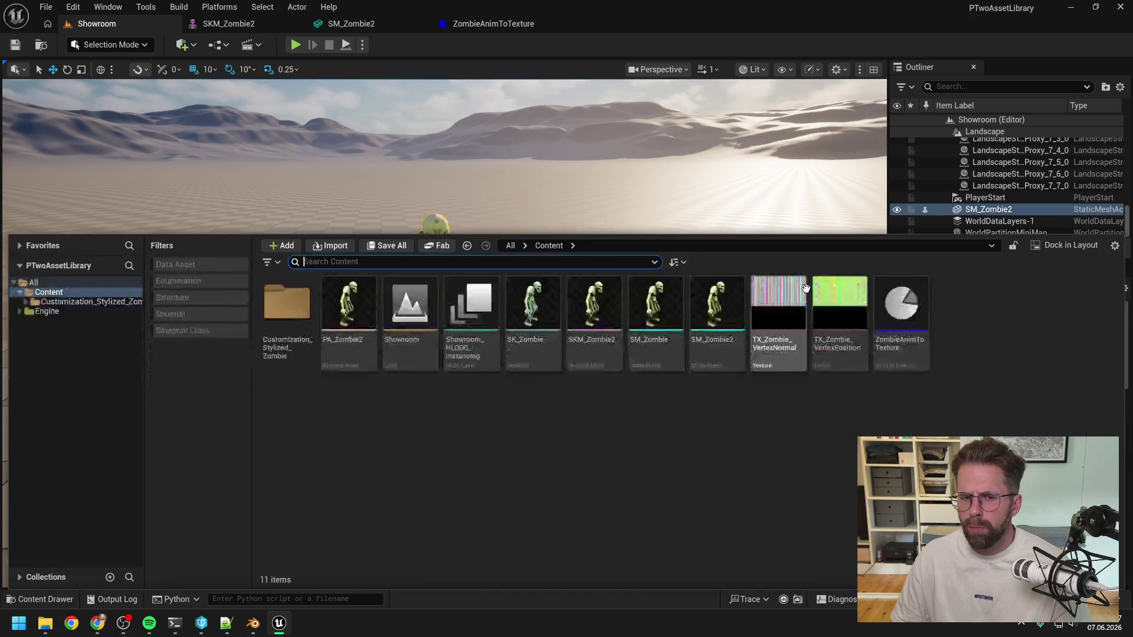
{"action": "left_click", "coordinate": [892, 352]}
{"action": "double_click", "coordinate": [892, 352]}
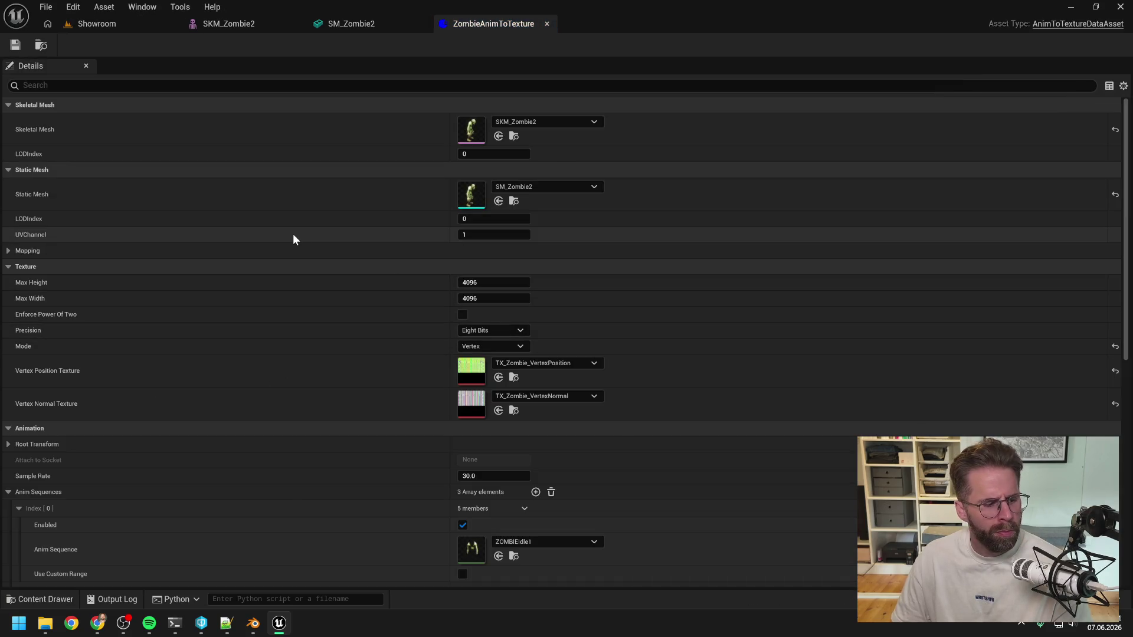
{"action": "left_click", "coordinate": [8, 251]}
{"action": "left_click", "coordinate": [8, 252]}
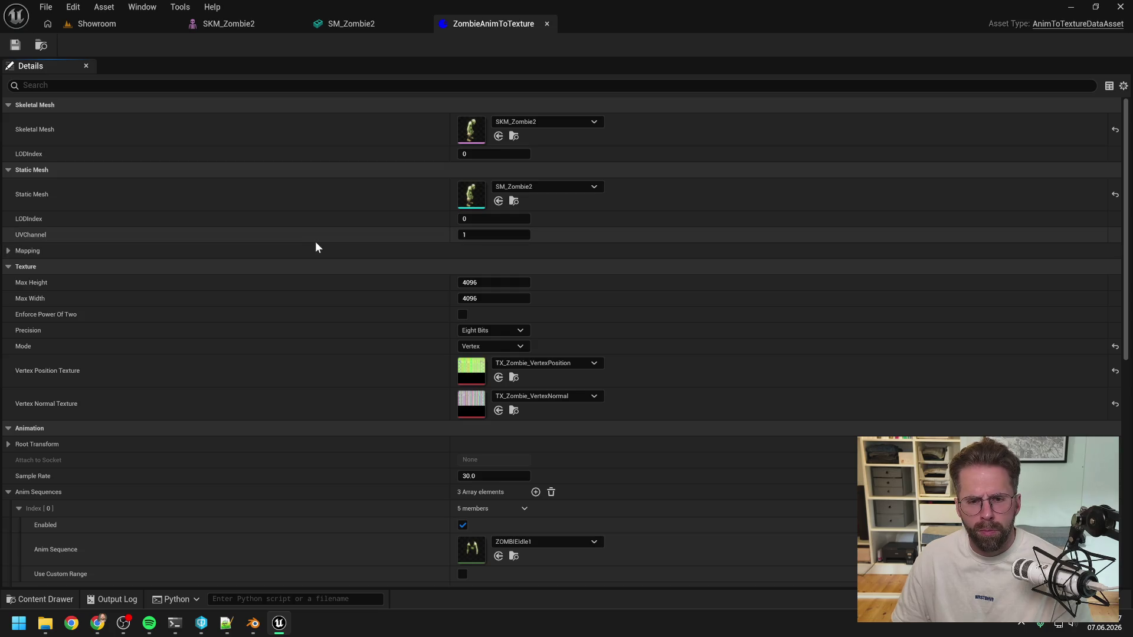
{"action": "scroll", "coordinate": [316, 242], "scroll_direction": "down", "scroll_amount": 4}
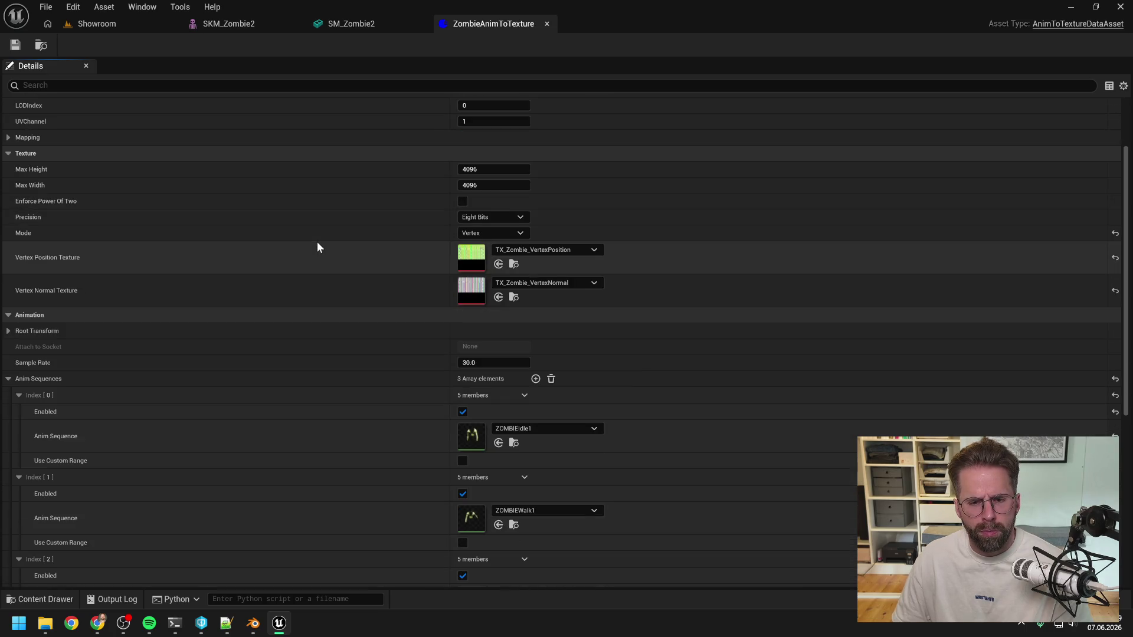
{"action": "scroll", "coordinate": [317, 246], "scroll_direction": "down", "scroll_amount": 10}
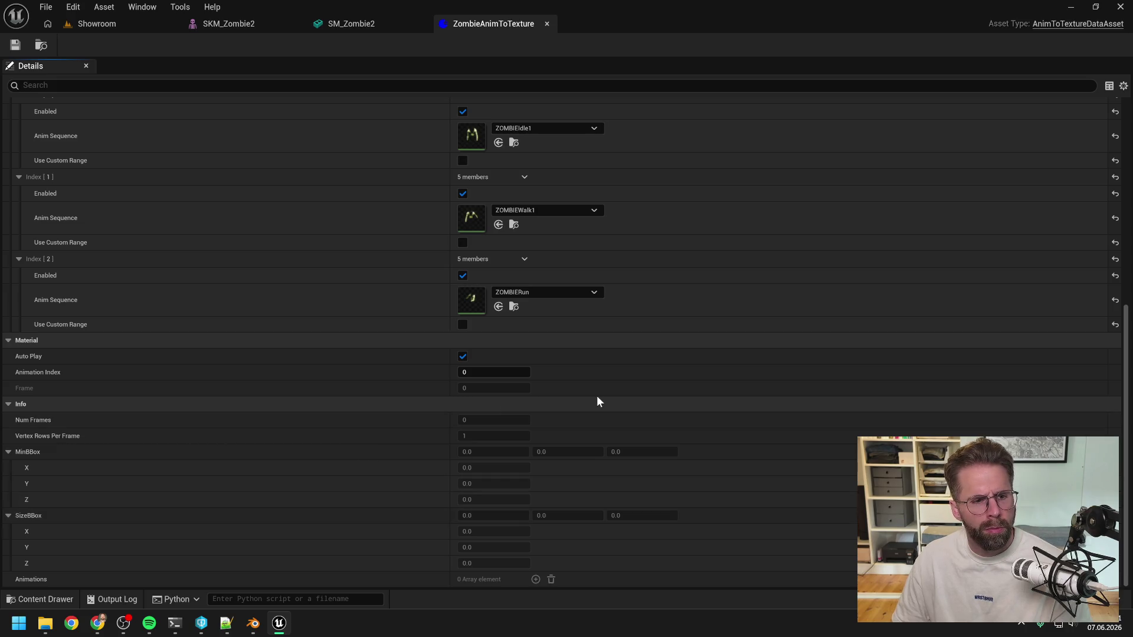
{"action": "scroll", "coordinate": [572, 374], "scroll_direction": "up", "scroll_amount": 3}
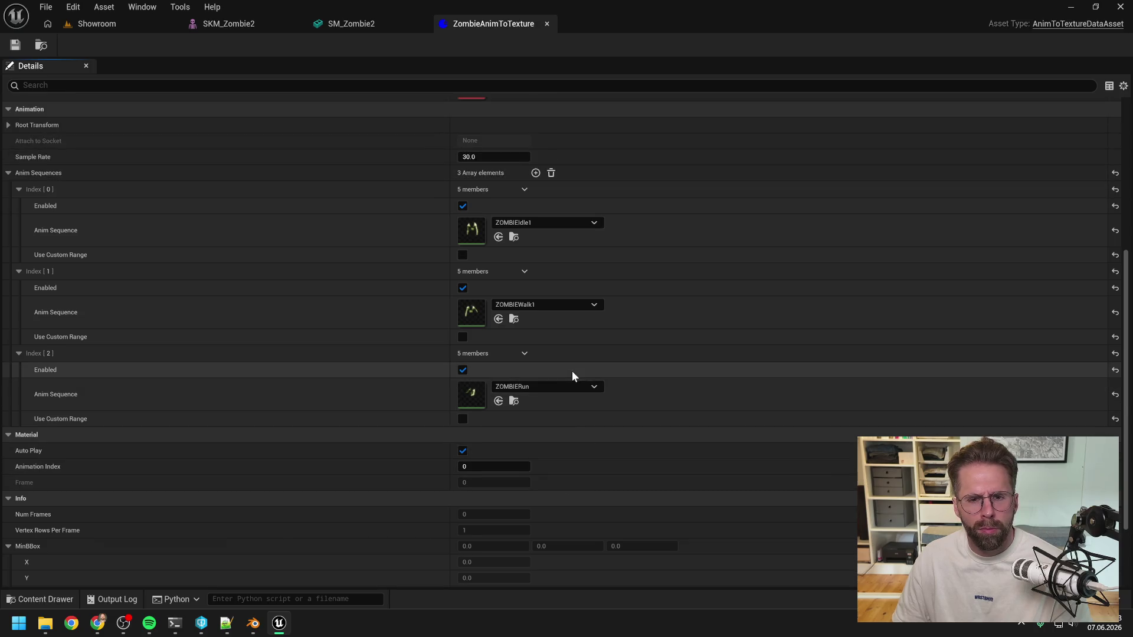
{"action": "scroll", "coordinate": [645, 375], "scroll_direction": "up", "scroll_amount": 1}
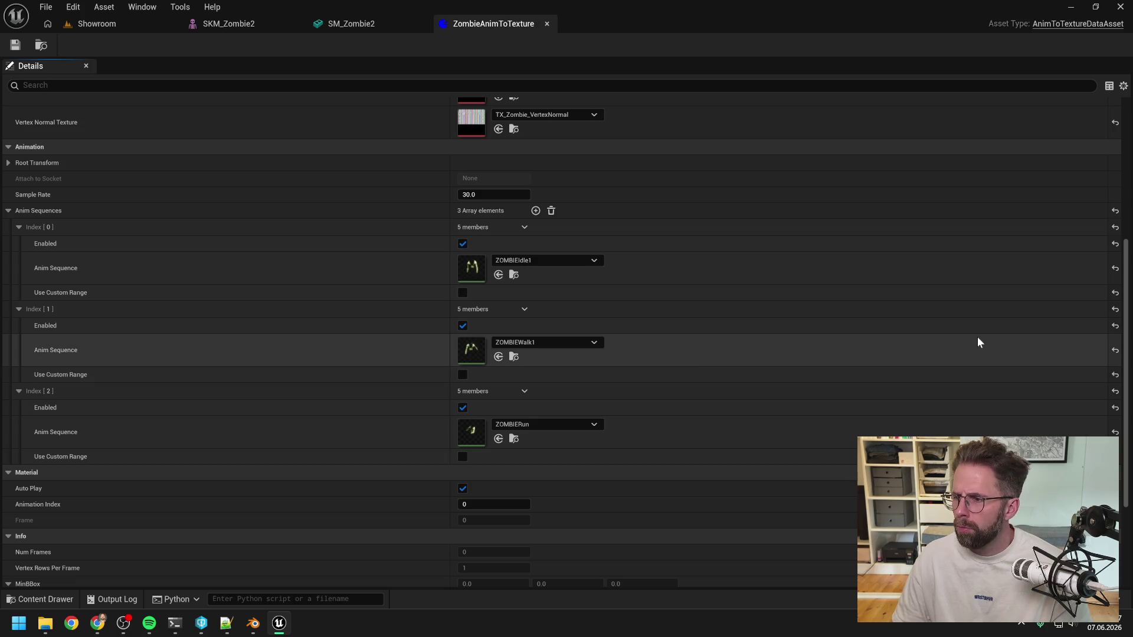
{"action": "scroll", "coordinate": [708, 326], "scroll_direction": "up", "scroll_amount": 5}
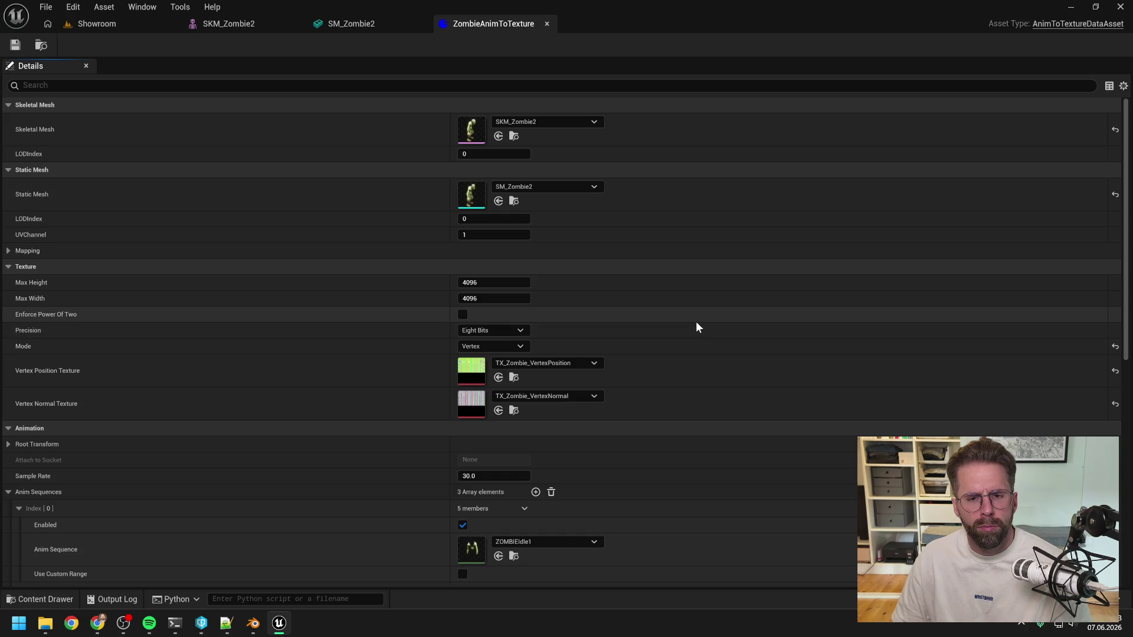
{"action": "scroll", "coordinate": [306, 412], "scroll_direction": "down", "scroll_amount": 5}
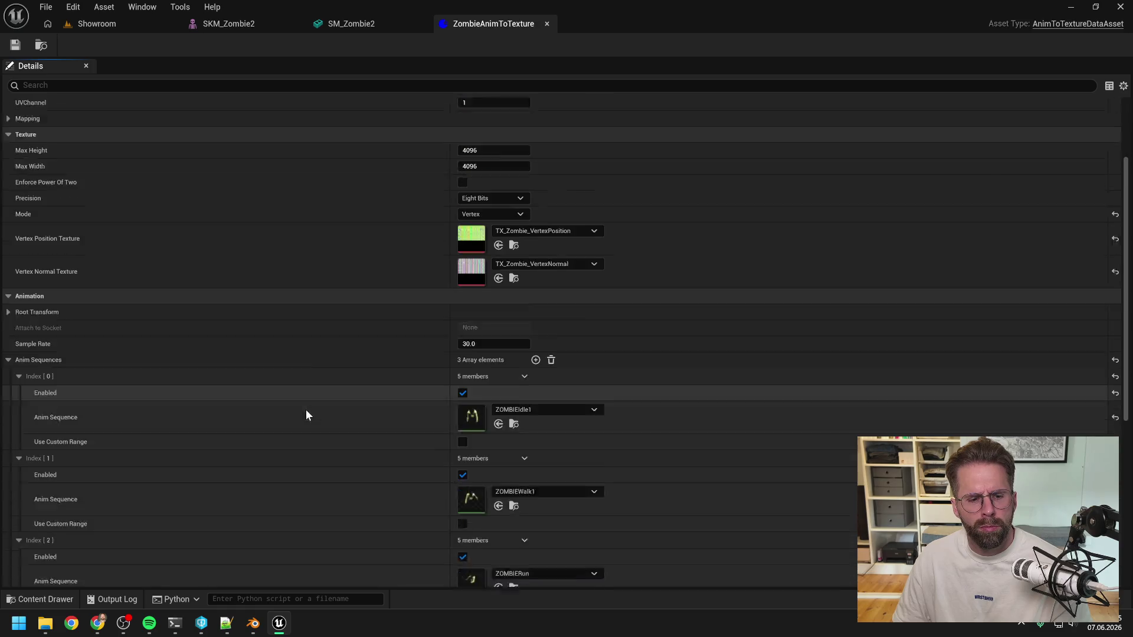
Approve Claude Code's file search and read its fix to disable SM_Zombie_Merged lightmap UVs
{"action": "mouse_move", "coordinate": [175, 623]}
{"action": "left_click", "coordinate": [157, 583]}
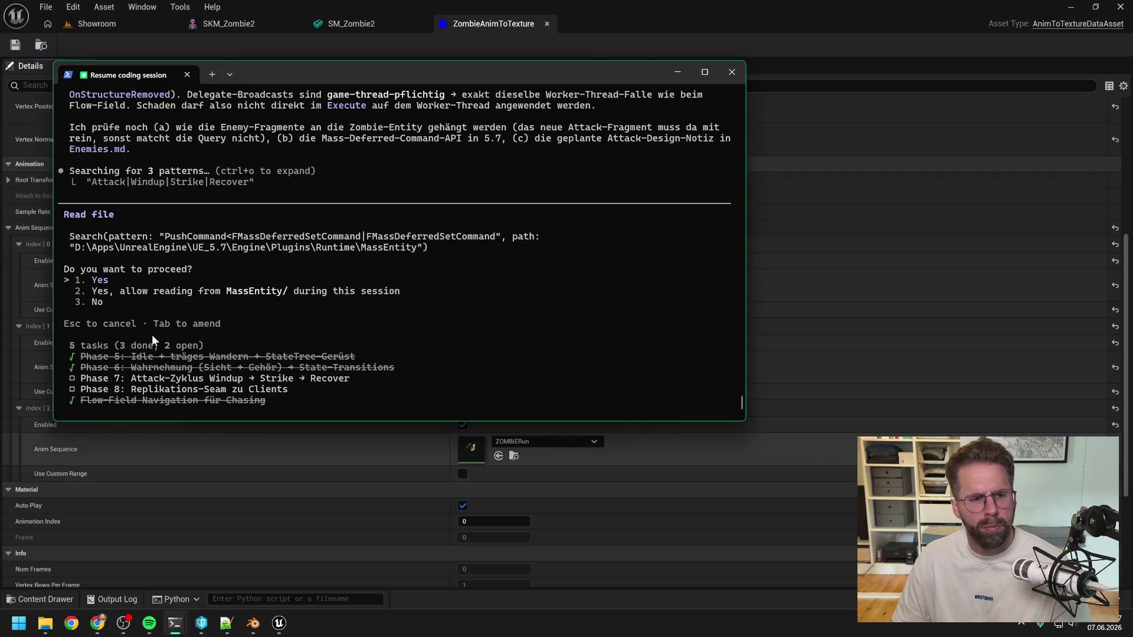
{"action": "key", "text": "Return"}
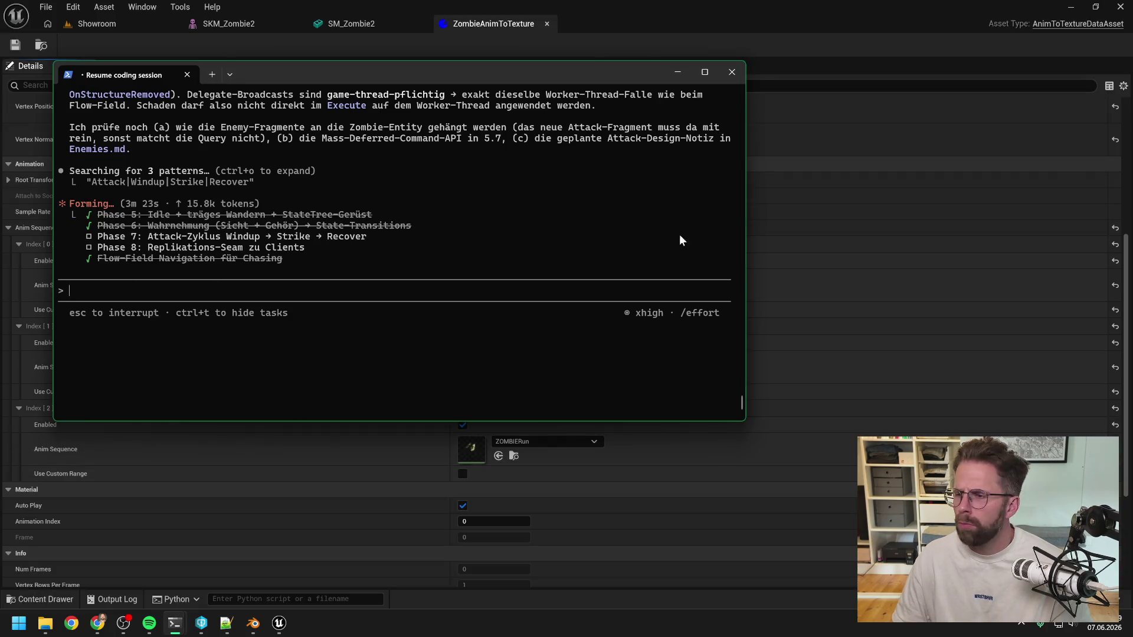
{"action": "key", "text": "alt+Tab"}
{"action": "left_click_drag", "start_coordinate": [1045, 152], "coordinate": [493, 150]}
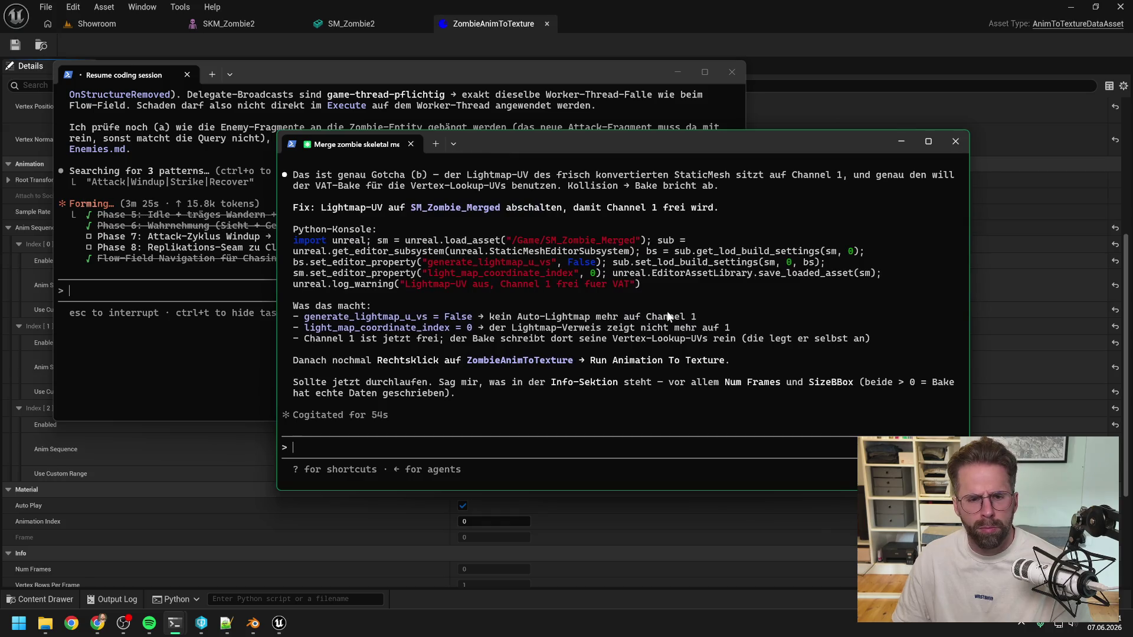
{"action": "scroll", "coordinate": [671, 316], "scroll_direction": "up", "scroll_amount": 2}
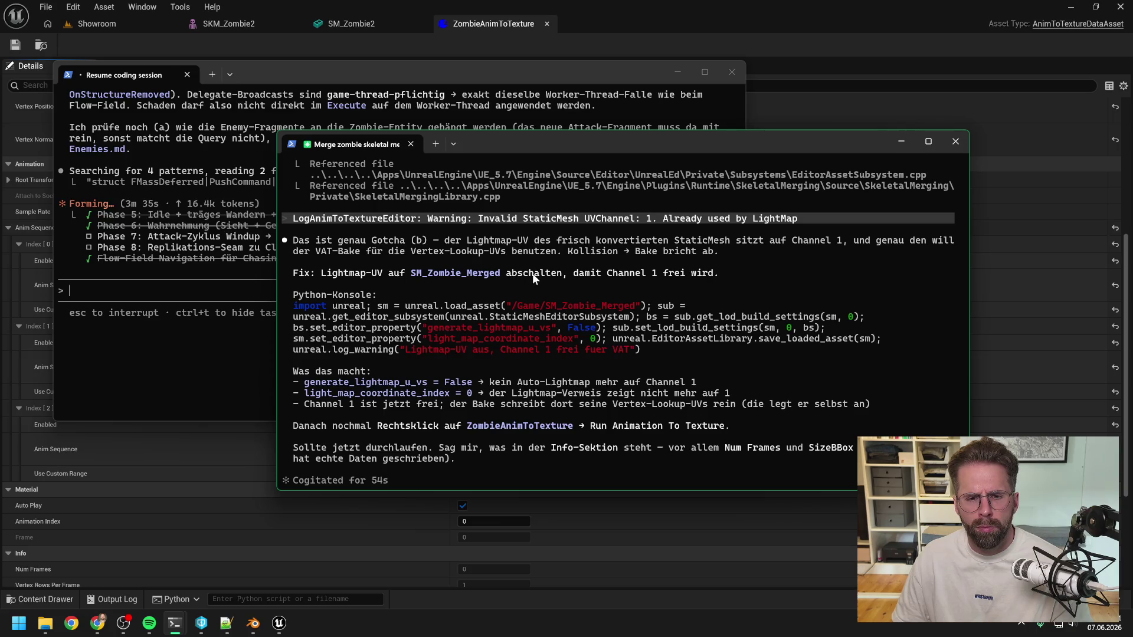
{"action": "scroll", "coordinate": [532, 274], "scroll_direction": "down", "scroll_amount": 2}
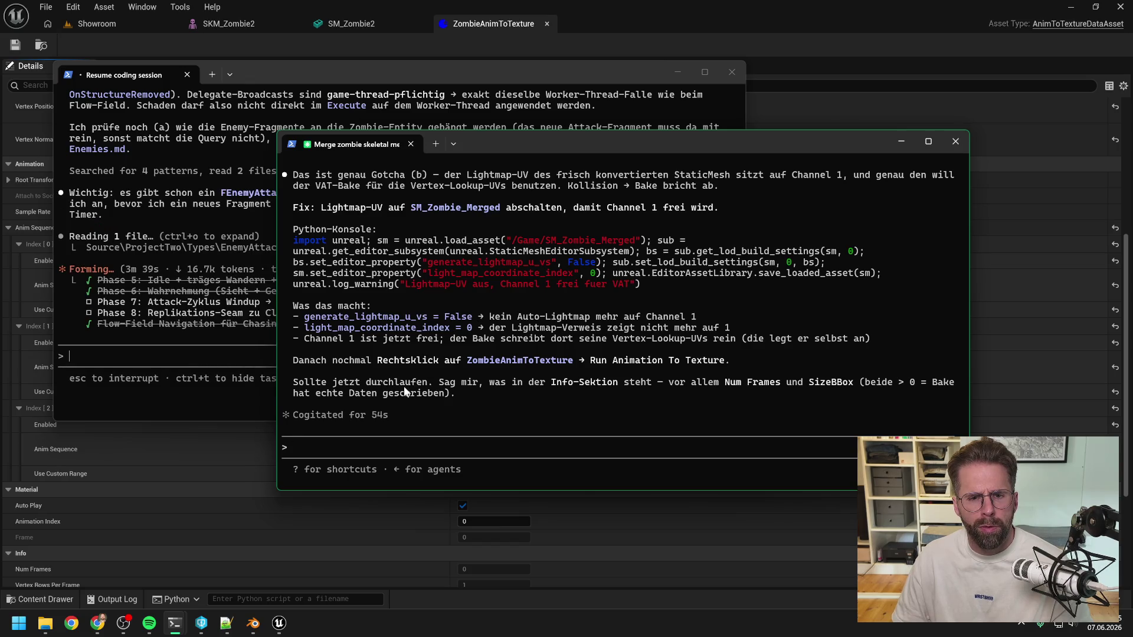
{"action": "left_click", "coordinate": [667, 18]}
{"action": "key", "text": "ctrl+space"}
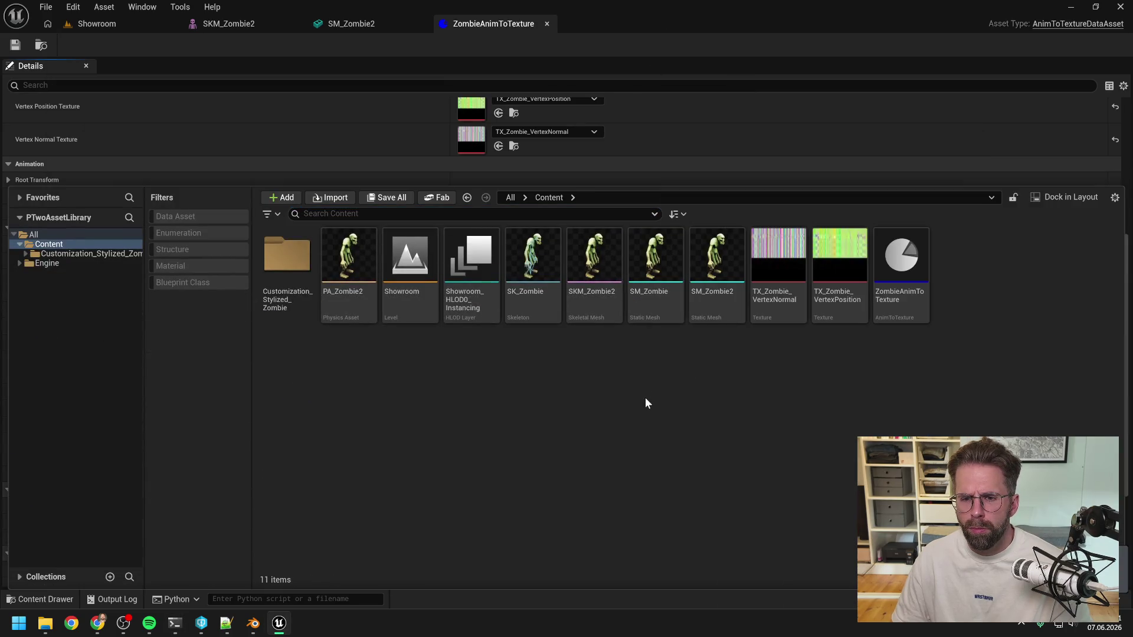
Filter SM_Zombie2's details by 'light' and uncheck Generate Lightmap UVs
{"action": "double_click", "coordinate": [697, 317]}
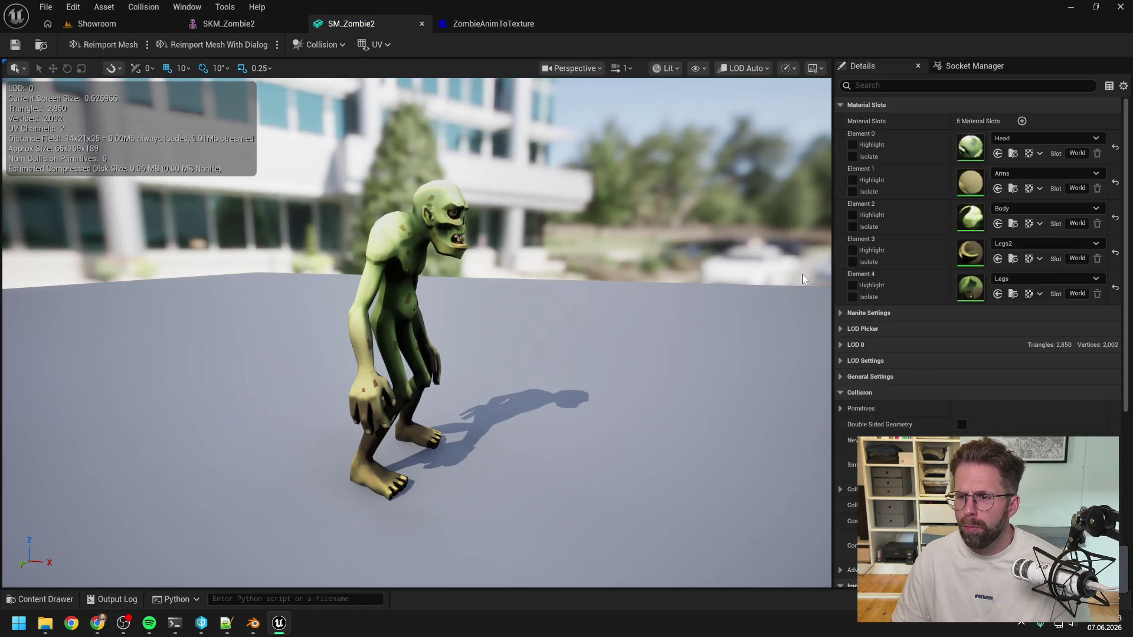
{"action": "left_click", "coordinate": [885, 86]}
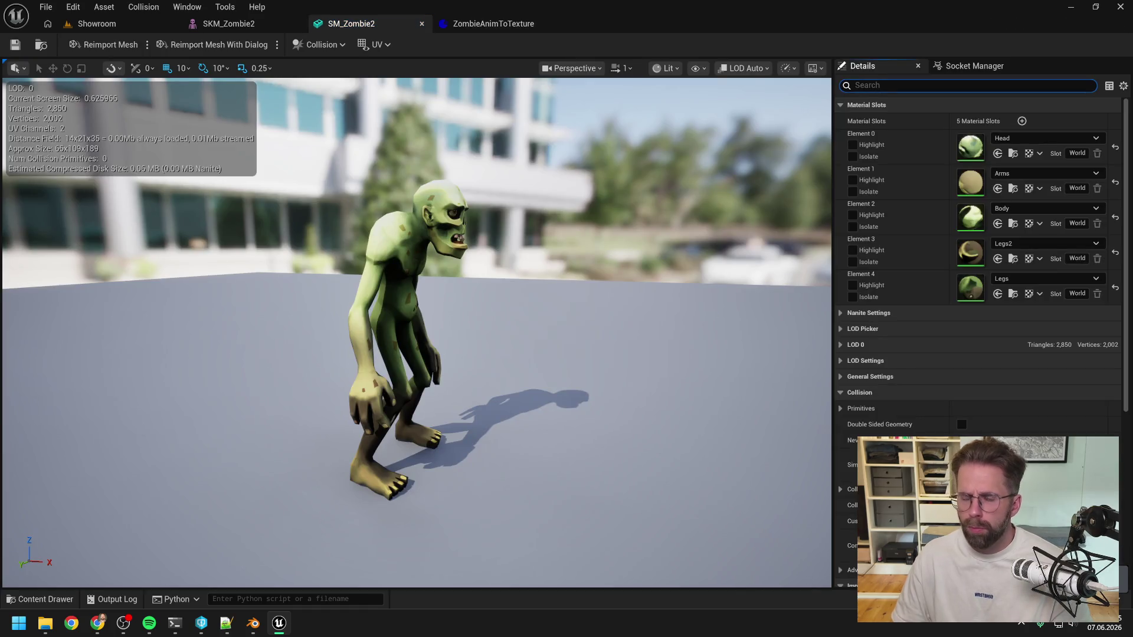
{"action": "type", "text": "light"}
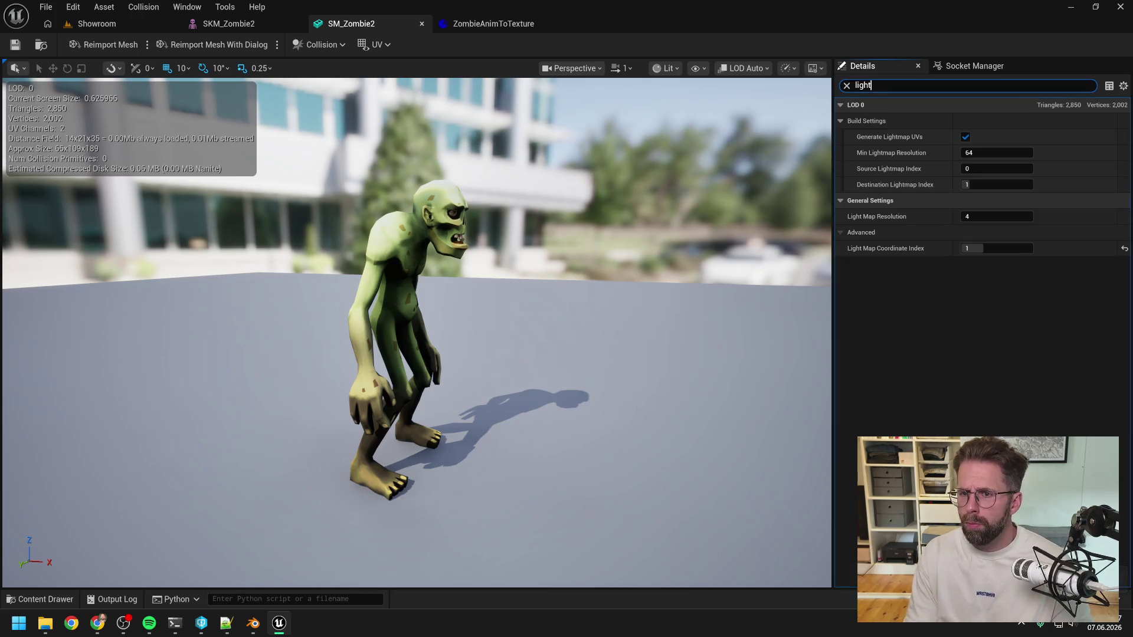
{"action": "left_click", "coordinate": [965, 137]}
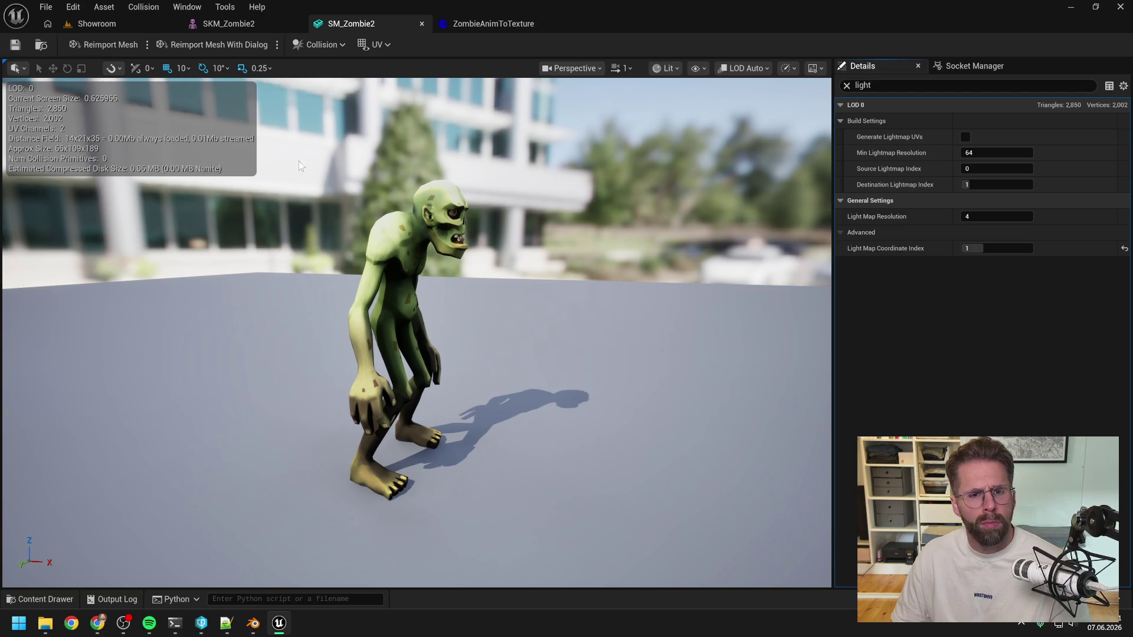
{"action": "key", "text": "ctrl+space"}
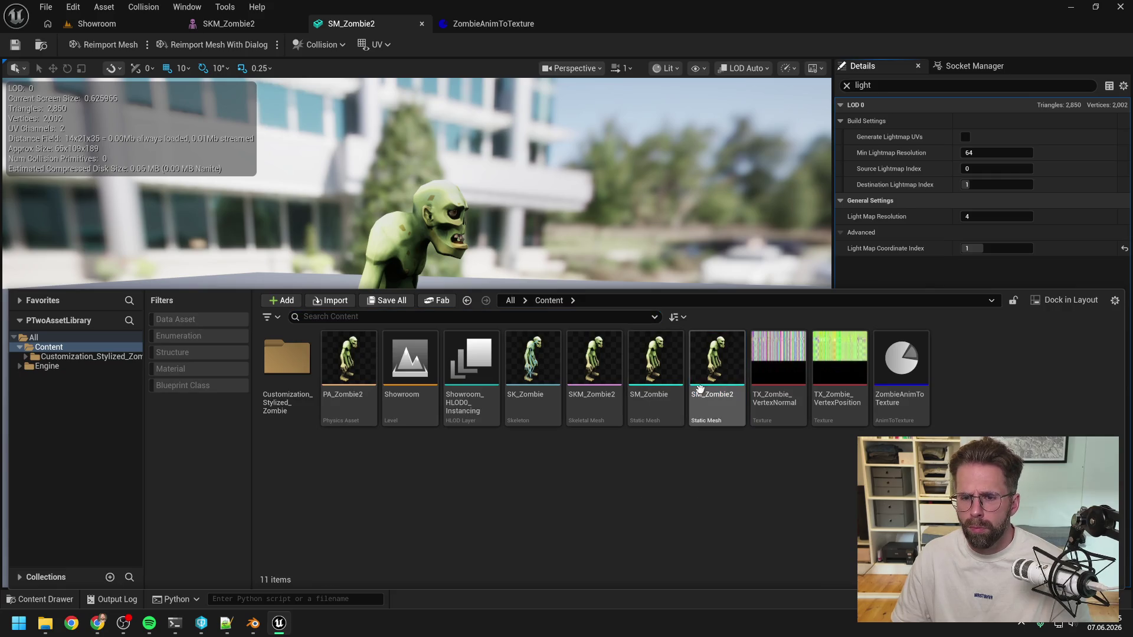
Rerun Animation To Texture on ZombieAnimToTexture, see the LightMap warning again, and clear the log
{"action": "right_click", "coordinate": [902, 393]}
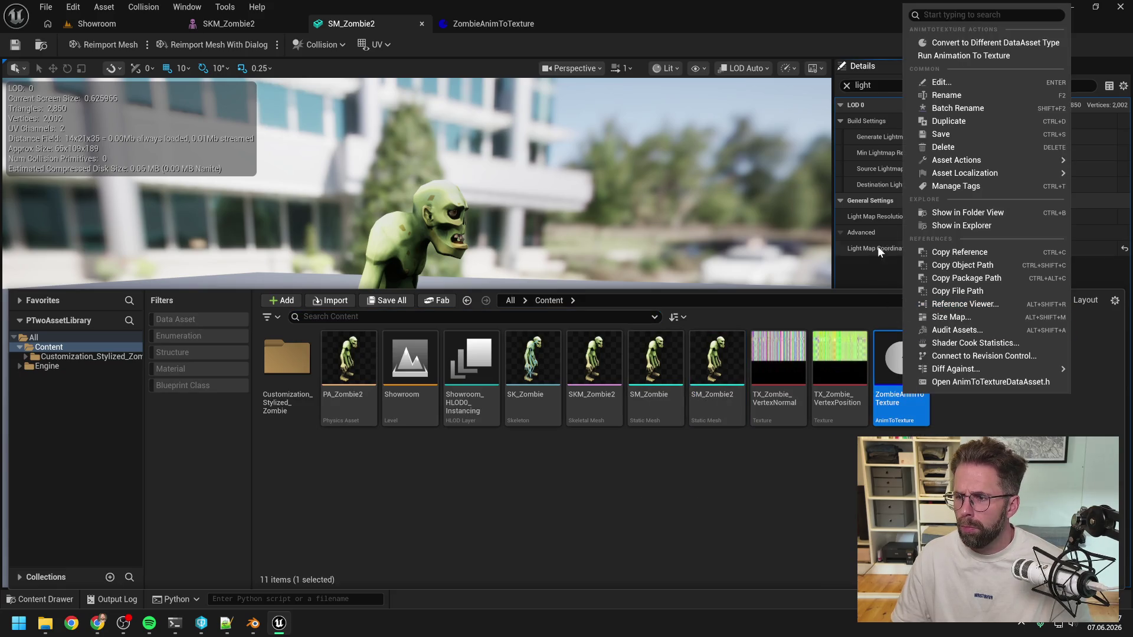
{"action": "left_click", "coordinate": [968, 57]}
{"action": "left_click", "coordinate": [121, 599]}
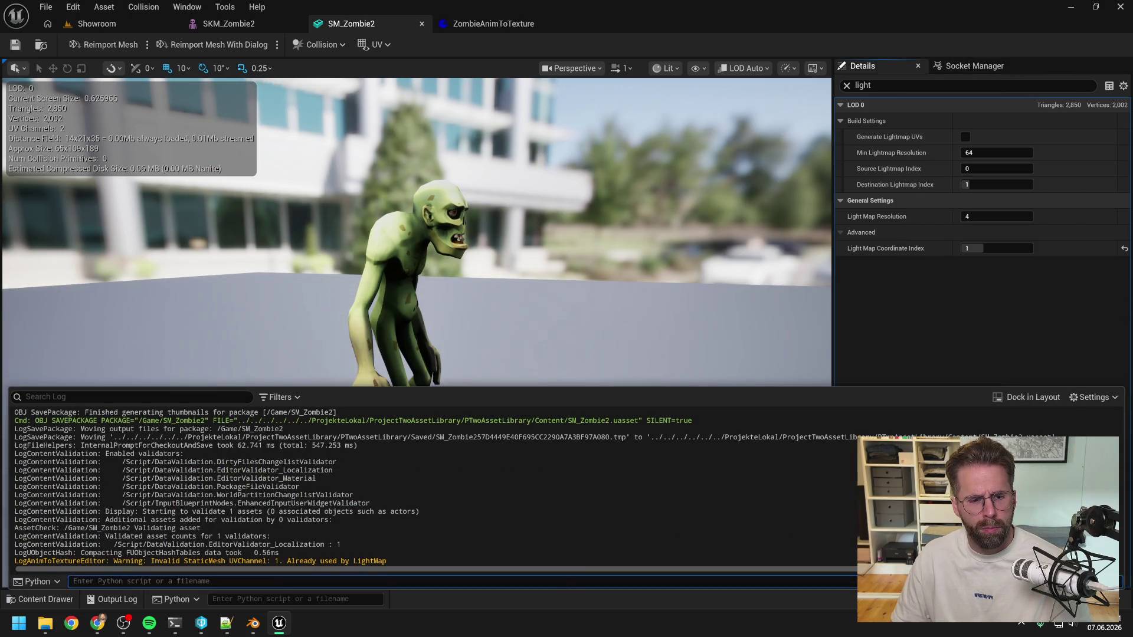
{"action": "right_click", "coordinate": [295, 499]}
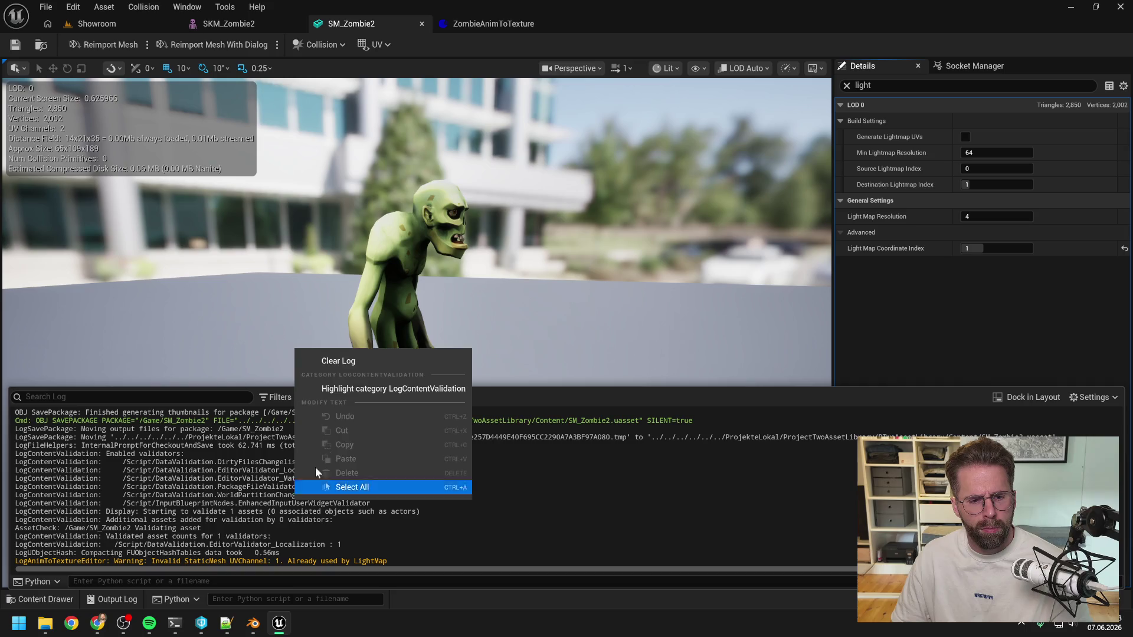
{"action": "left_click", "coordinate": [359, 357]}
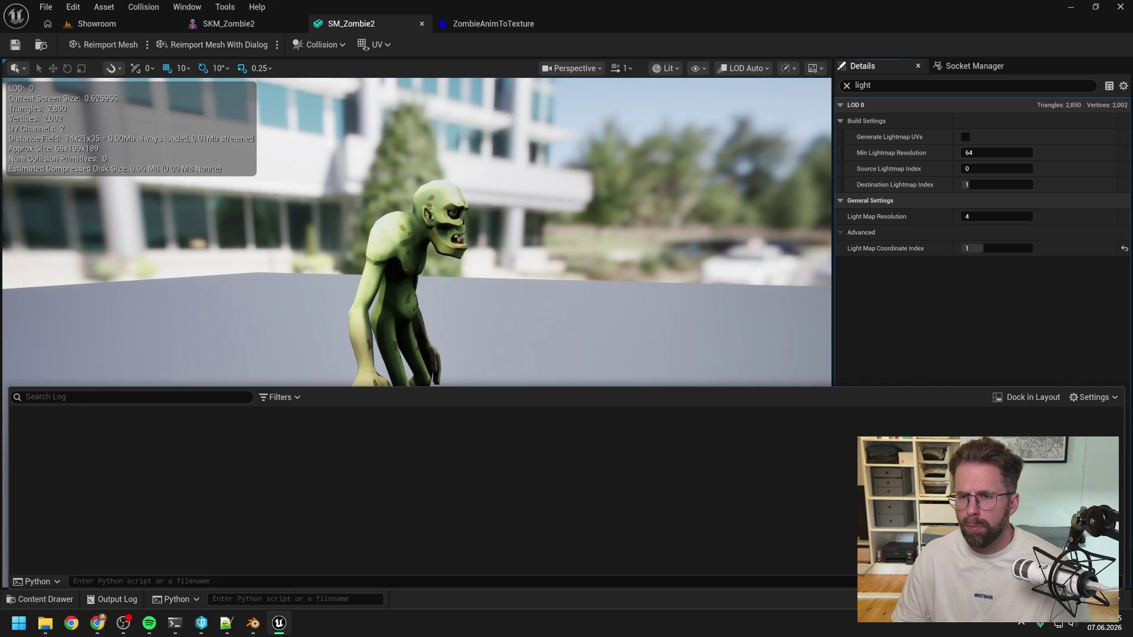
{"action": "left_click", "coordinate": [957, 317]}
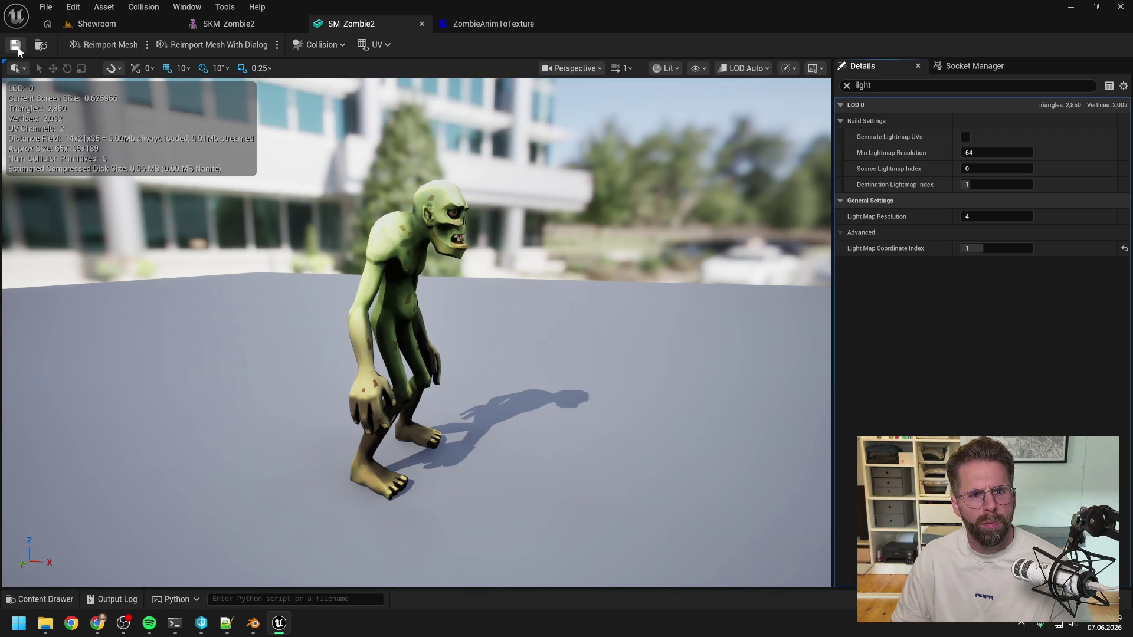
{"action": "key", "text": "ctrl+space"}
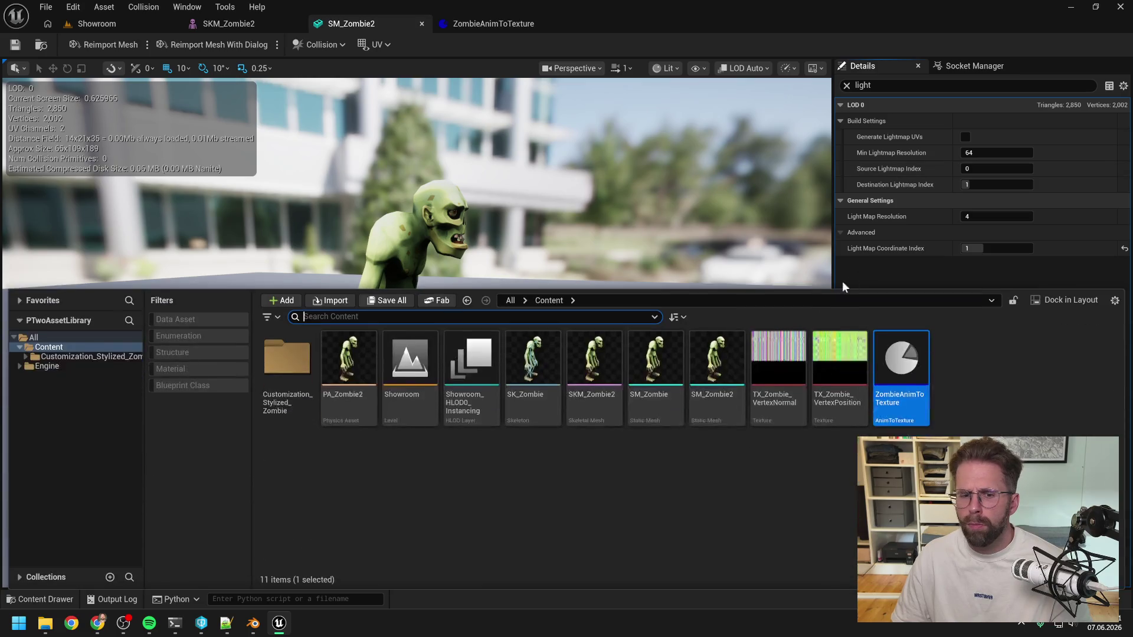
Review the ZombieAnimToTexture bake settings, then close them
{"action": "left_click", "coordinate": [118, 599]}
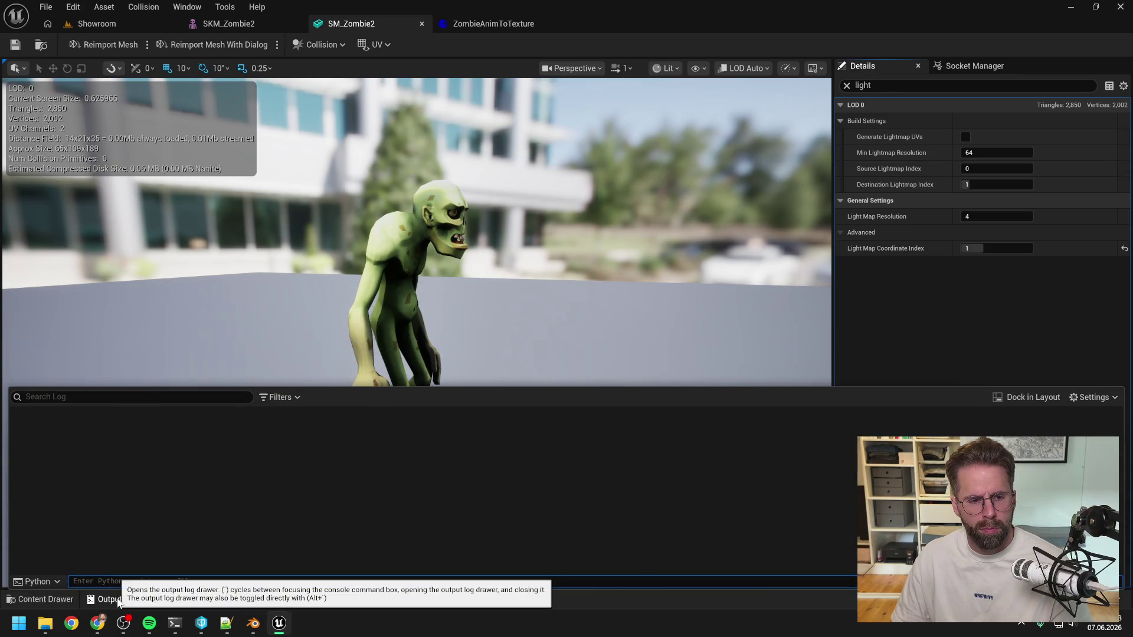
{"action": "key", "text": "ctrl+space"}
{"action": "double_click", "coordinate": [897, 374]}
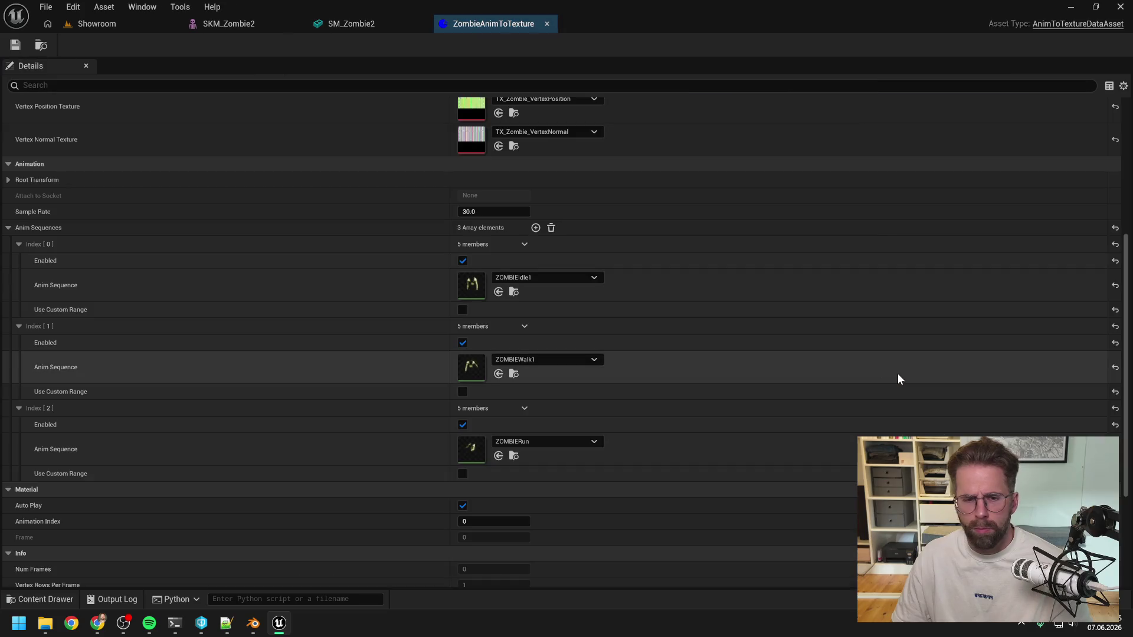
{"action": "scroll", "coordinate": [413, 345], "scroll_direction": "down", "scroll_amount": 5}
{"action": "scroll", "coordinate": [407, 339], "scroll_direction": "up", "scroll_amount": 8}
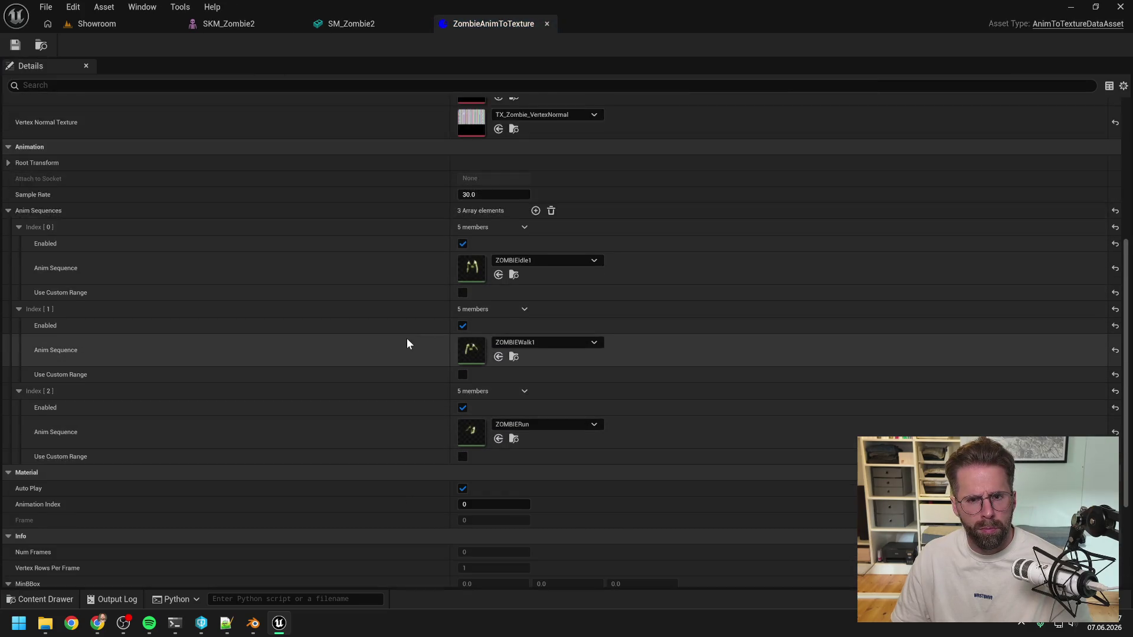
{"action": "left_click", "coordinate": [548, 23]}
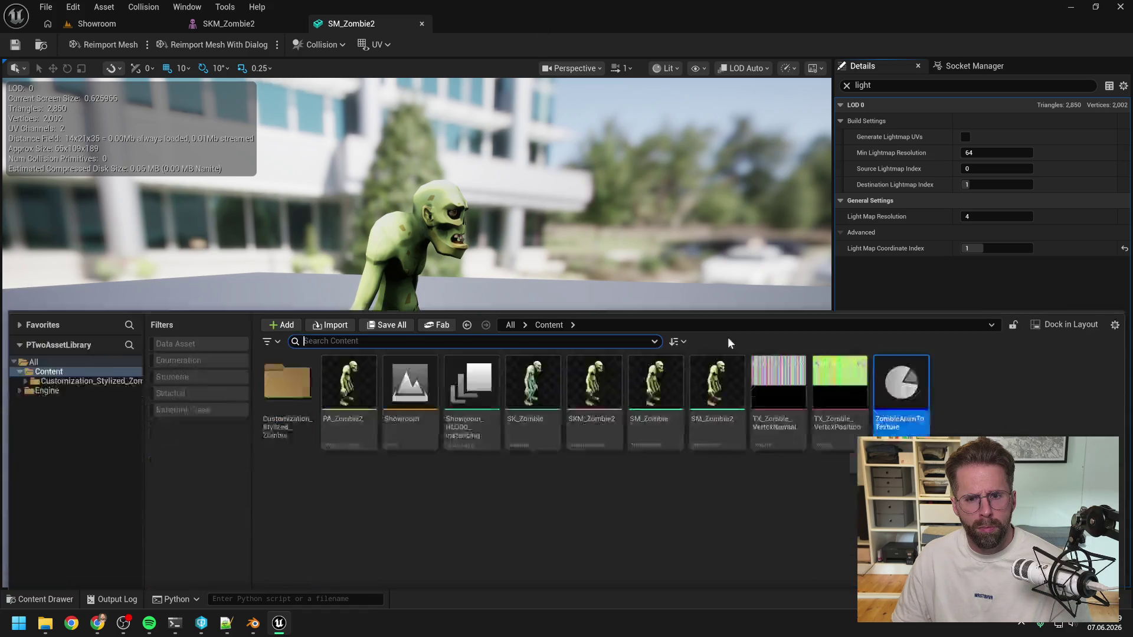
Rerun the bake, confirm the UVChannel 1 LightMap warning persists, and return to SM_Zombie2's lightmap settings
{"action": "right_click", "coordinate": [916, 377]}
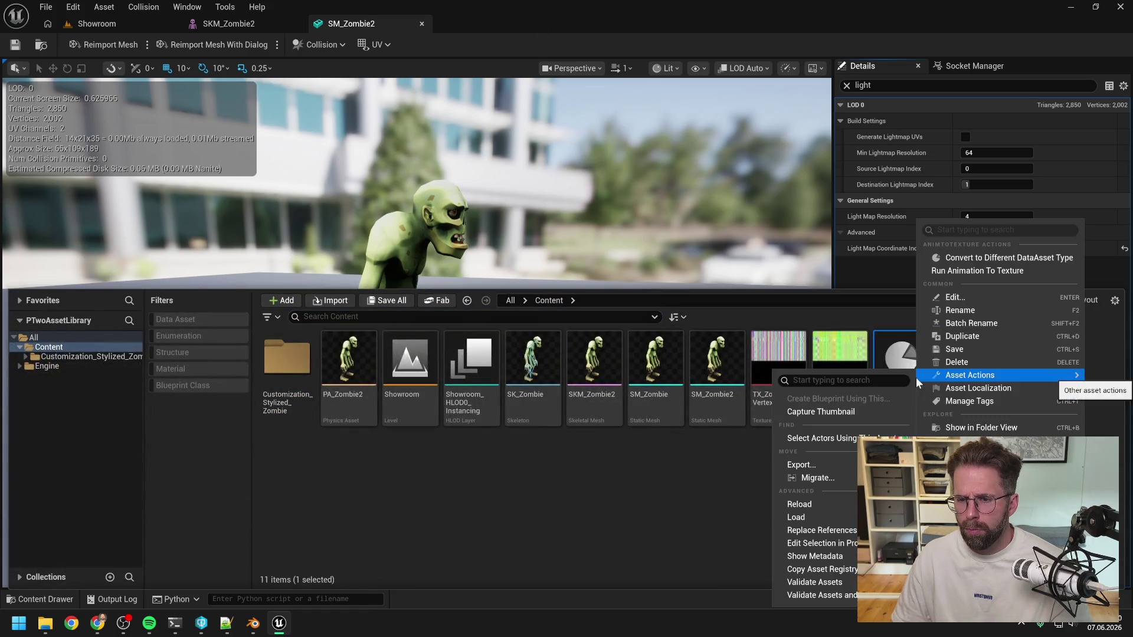
{"action": "left_click", "coordinate": [983, 271]}
{"action": "left_click", "coordinate": [112, 599]}
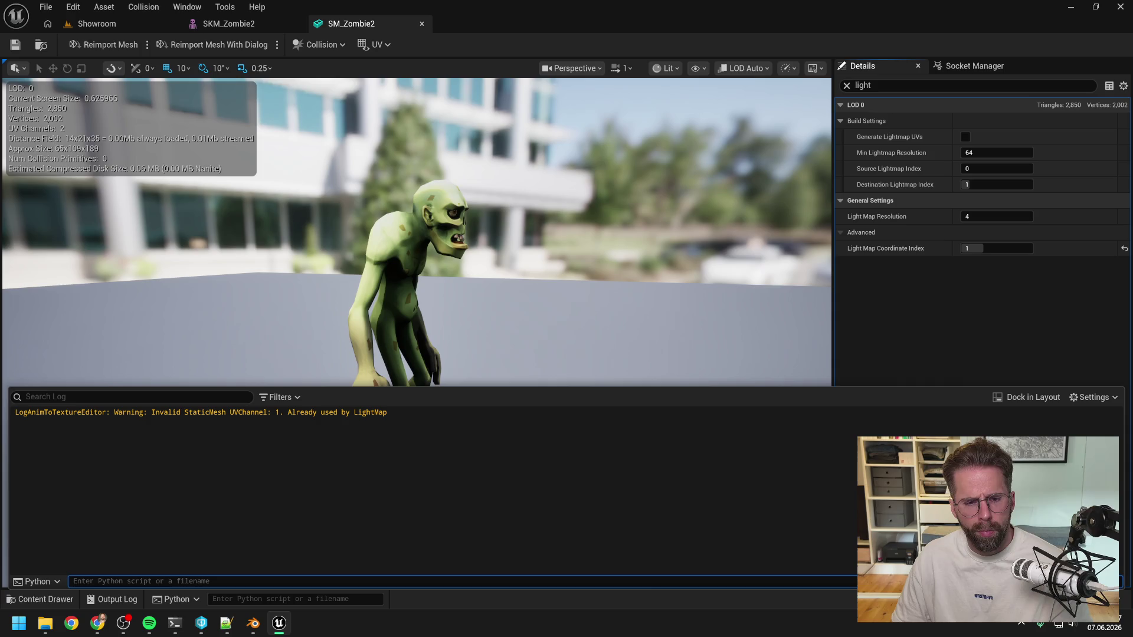
{"action": "left_click", "coordinate": [917, 296]}
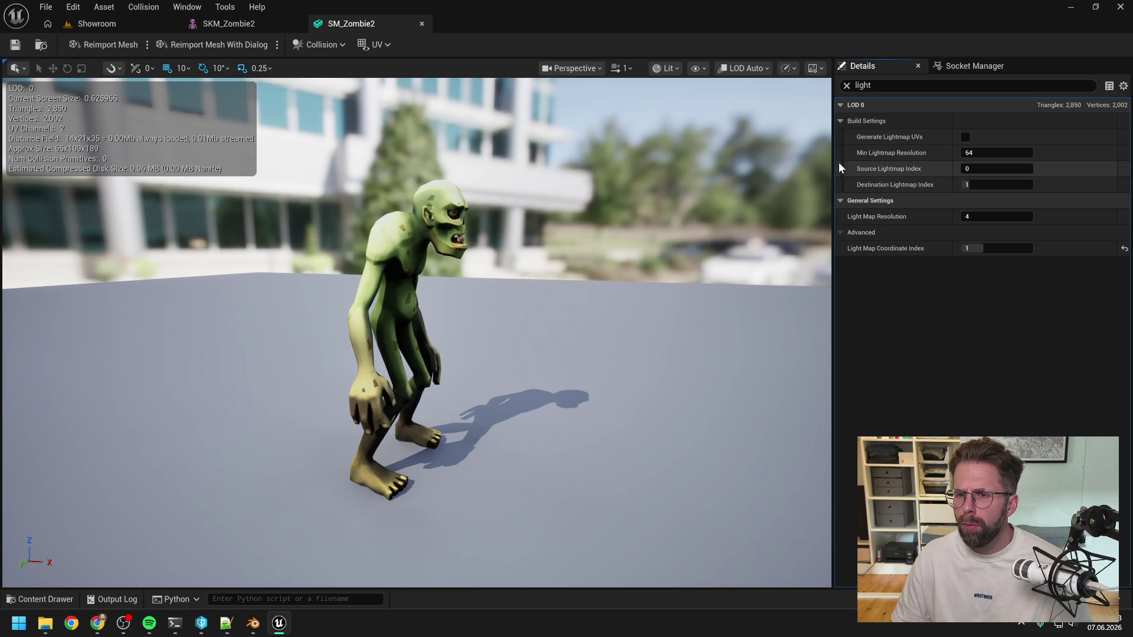
{"action": "double_click", "coordinate": [863, 85]}
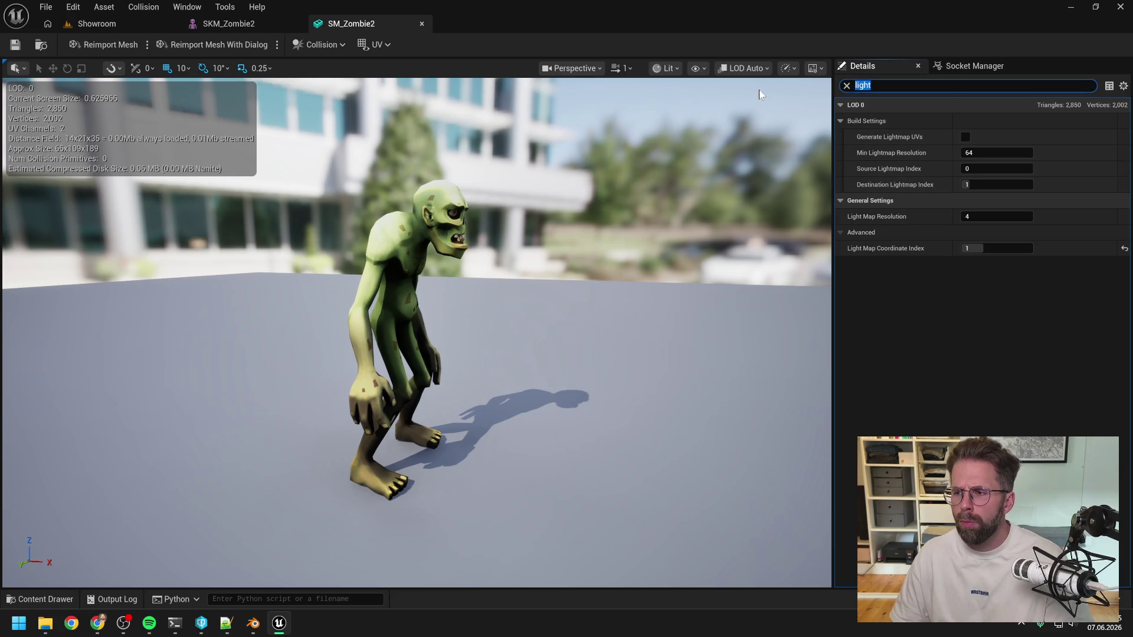
Clear the details filter and rebuild SM_Zombie2's LOD 0 with a single UV channel
{"action": "key", "text": "BackSpace"}
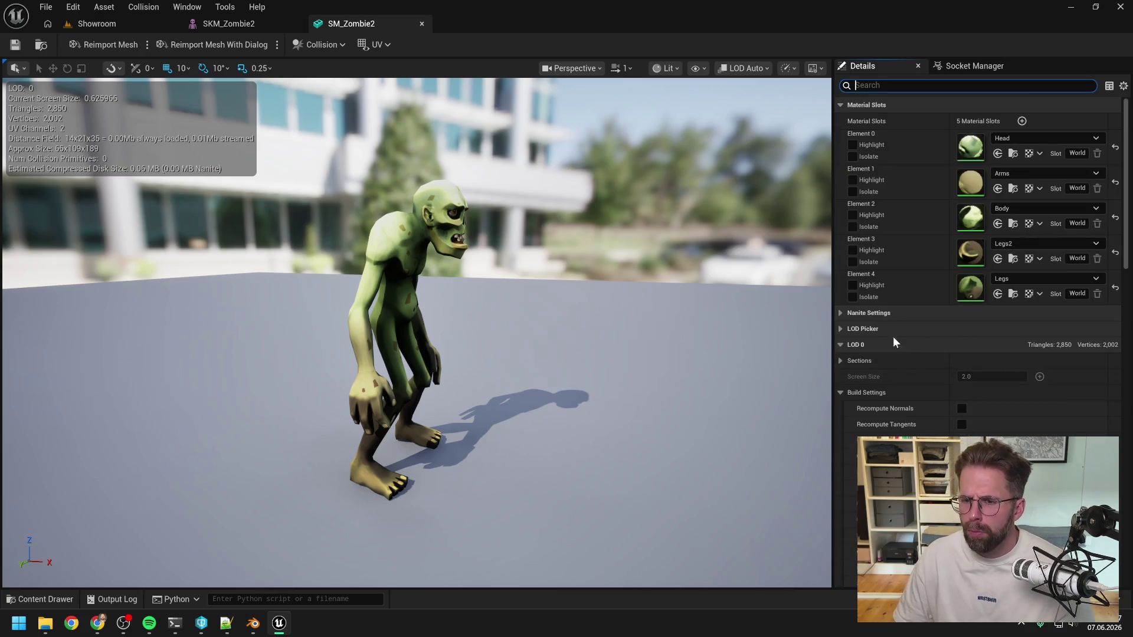
{"action": "scroll", "coordinate": [921, 336], "scroll_direction": "down", "scroll_amount": 2}
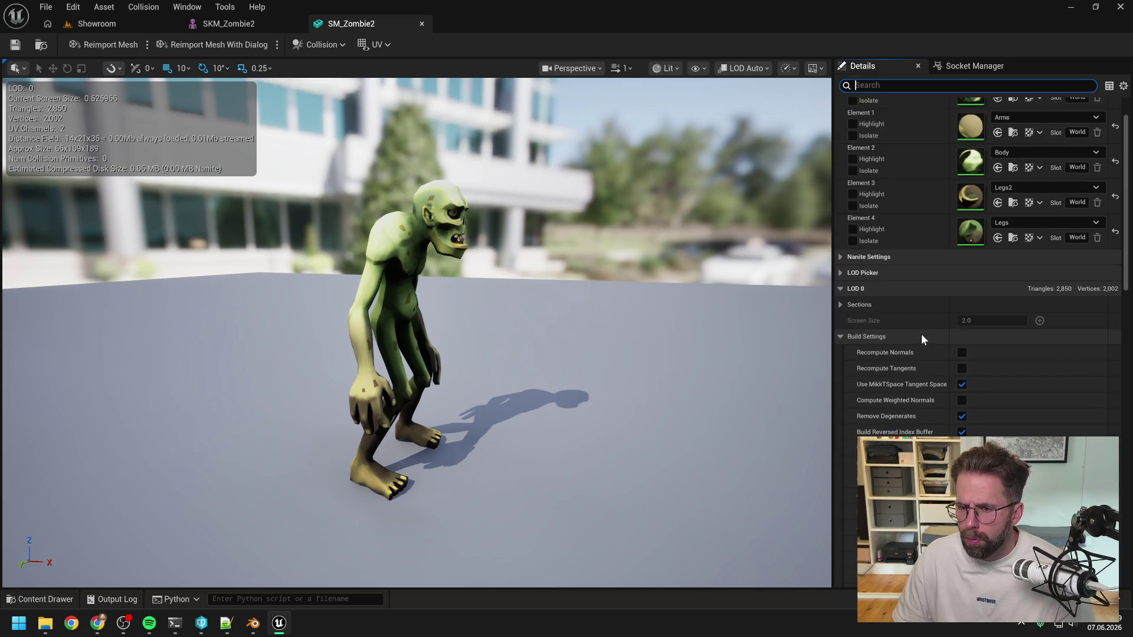
{"action": "left_click", "coordinate": [840, 303]}
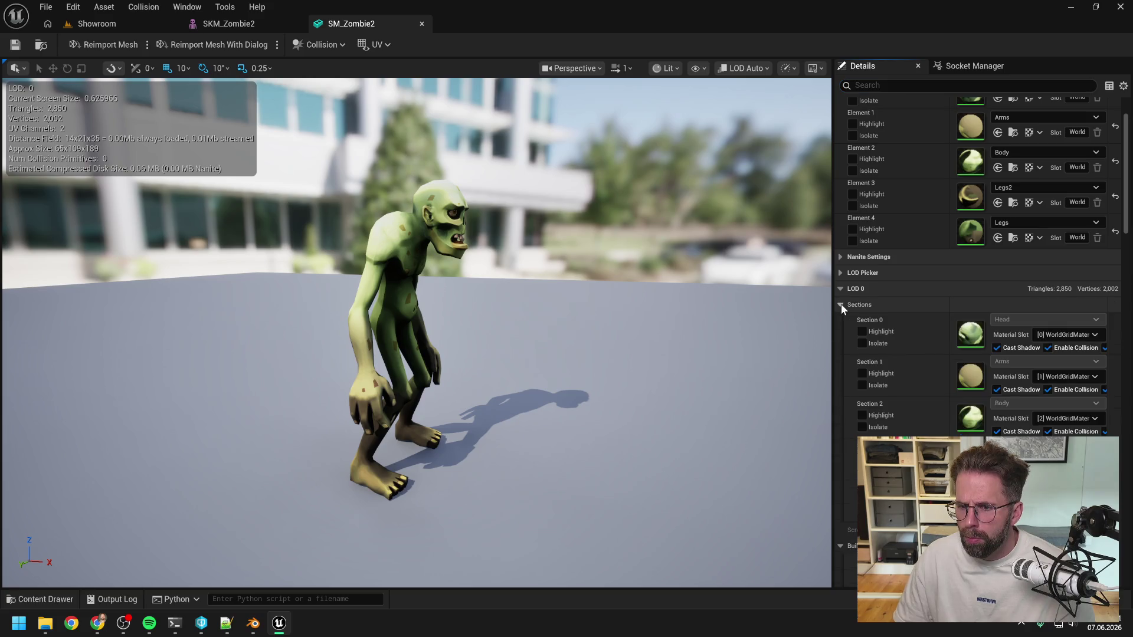
{"action": "left_click", "coordinate": [839, 304]}
{"action": "scroll", "coordinate": [925, 334], "scroll_direction": "down", "scroll_amount": 3}
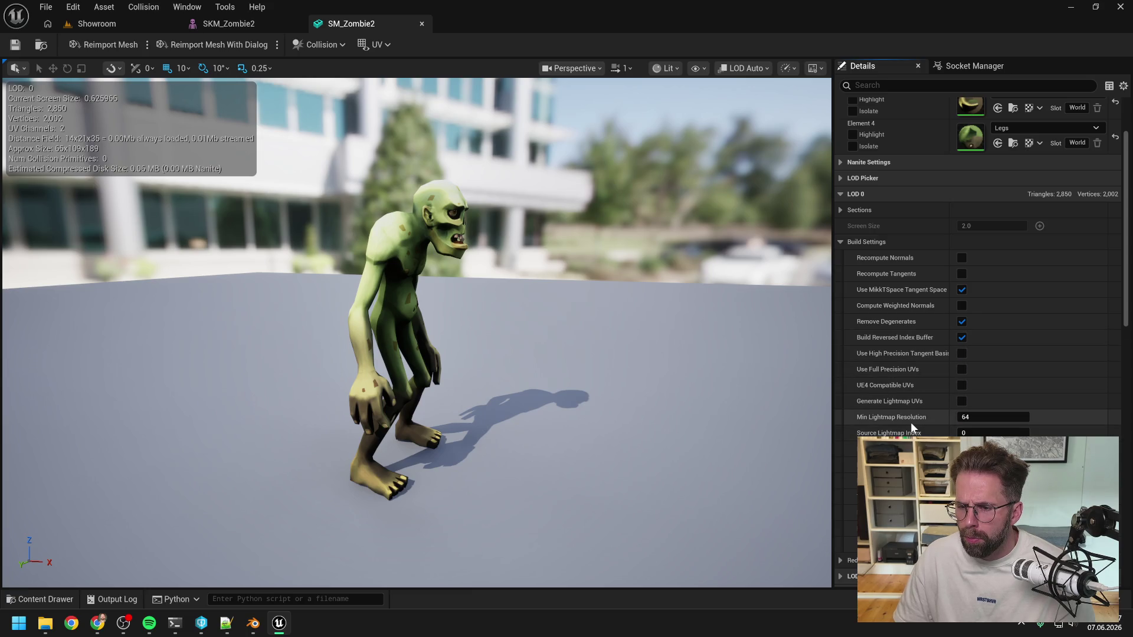
{"action": "left_click", "coordinate": [982, 544]}
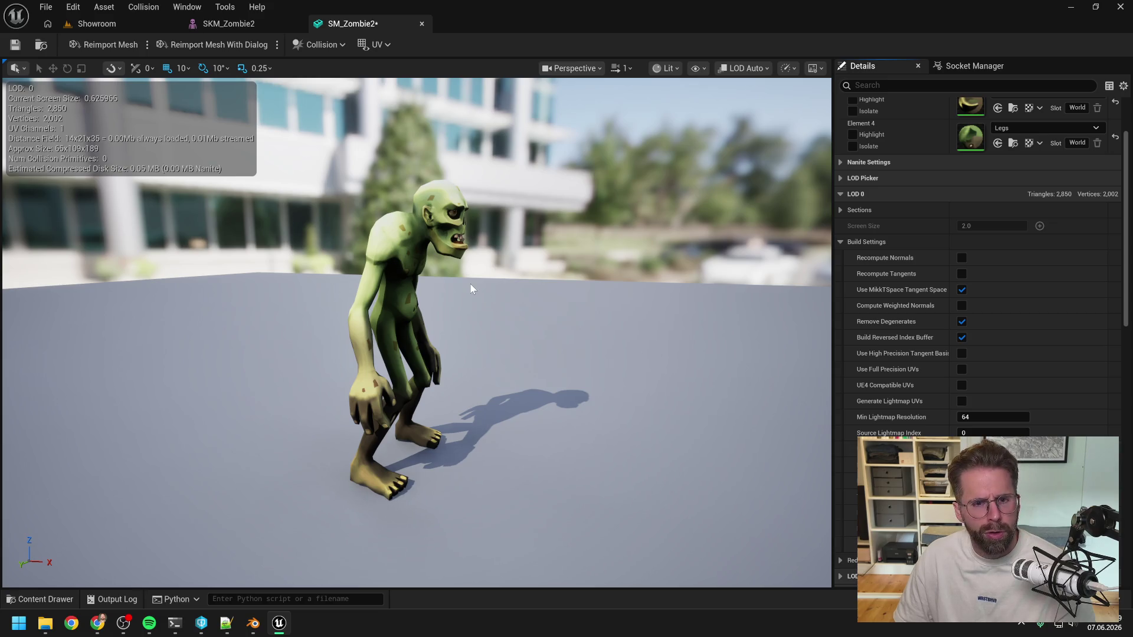
{"action": "key", "text": "ctrl+space"}
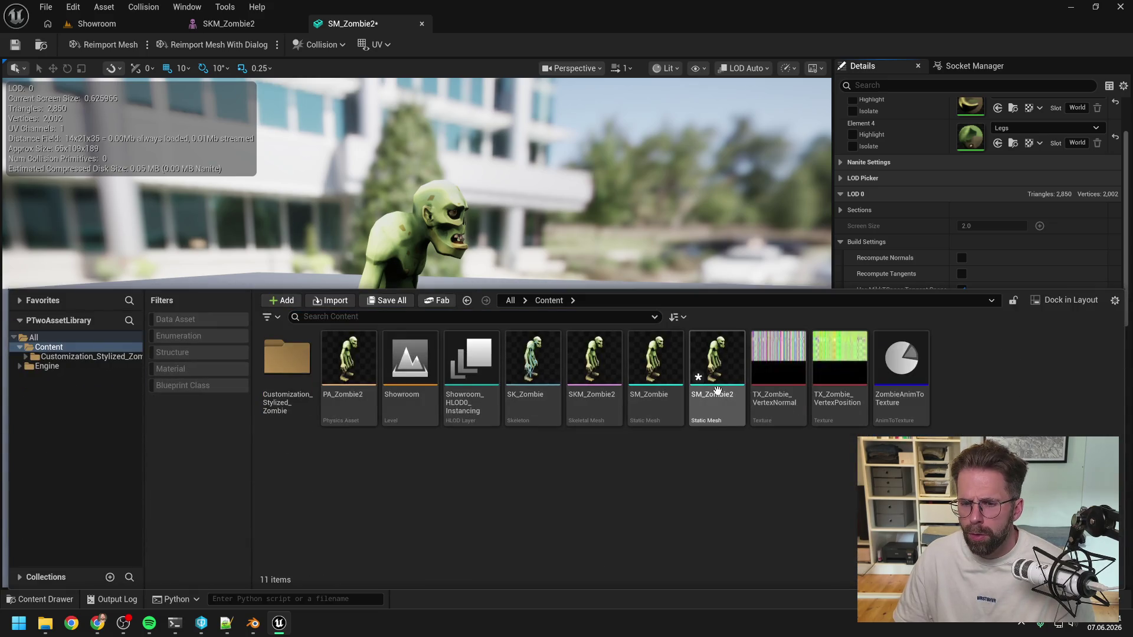
{"action": "right_click", "coordinate": [912, 373]}
Run Animation To Texture on ZombieAnimToTexture and clear the output log
{"action": "mouse_move", "coordinate": [932, 375]}
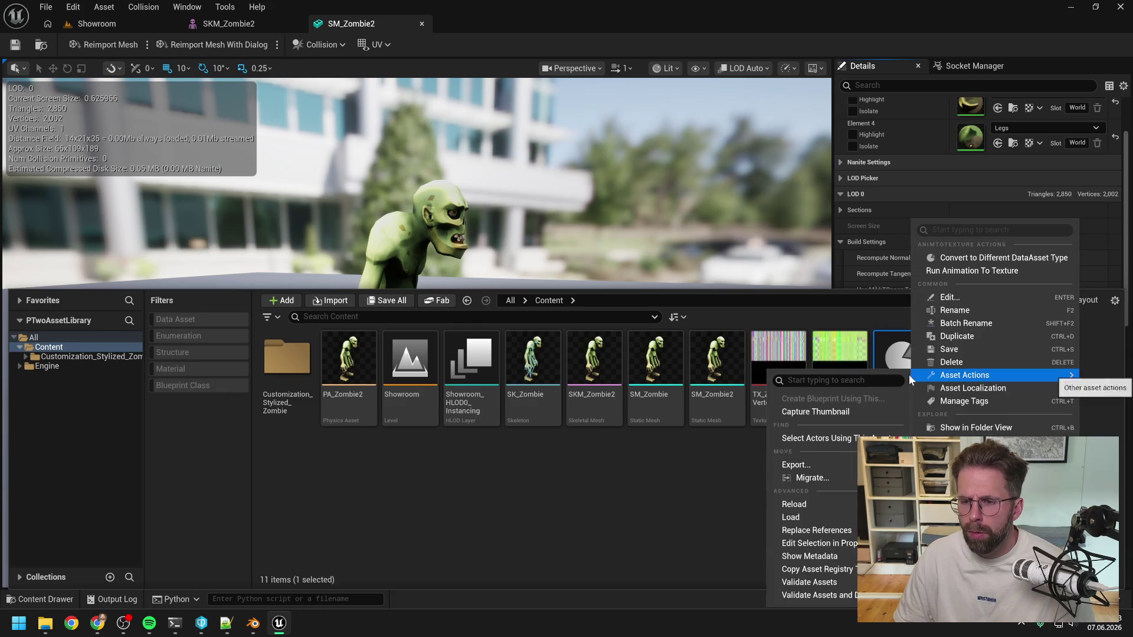
{"action": "left_click", "coordinate": [956, 271]}
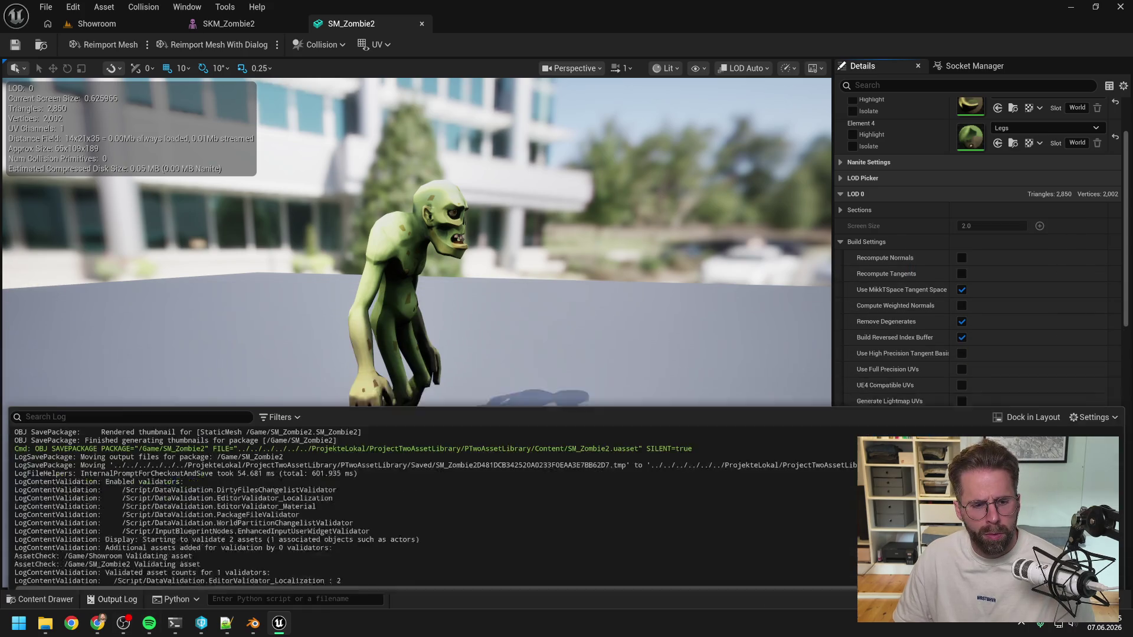
{"action": "right_click", "coordinate": [235, 427]}
{"action": "left_click", "coordinate": [274, 443]}
Rerun the bake and select the Invalid AnimSequence warning for ZOMBIEIdle1 with SKM_Zombie2
{"action": "key", "text": "ctrl+space"}
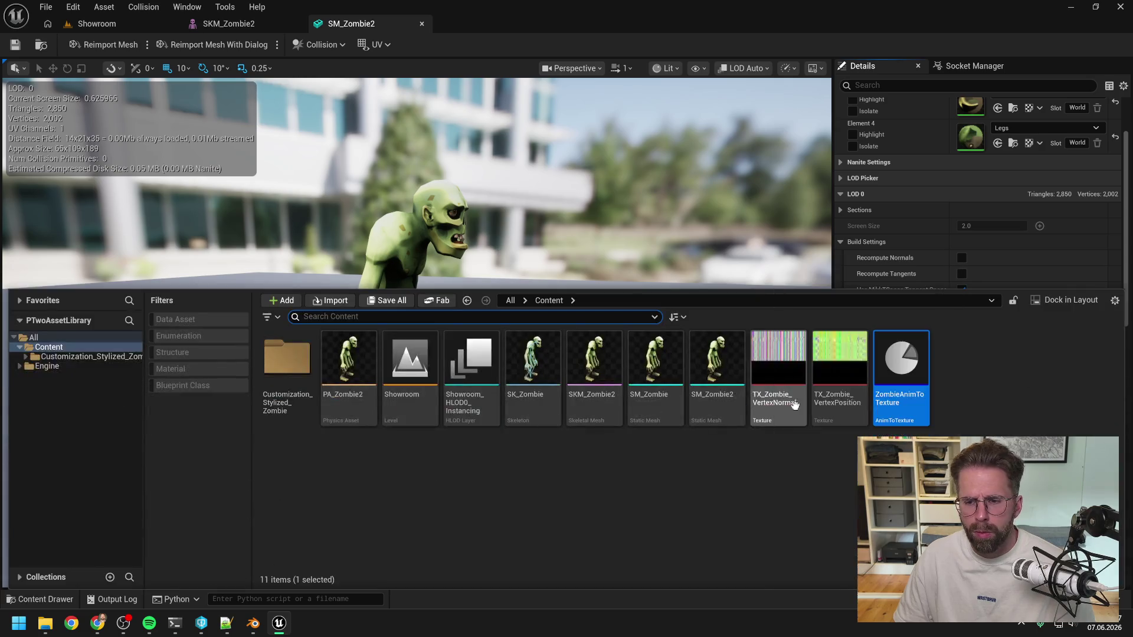
{"action": "right_click", "coordinate": [912, 387]}
{"action": "left_click", "coordinate": [961, 270]}
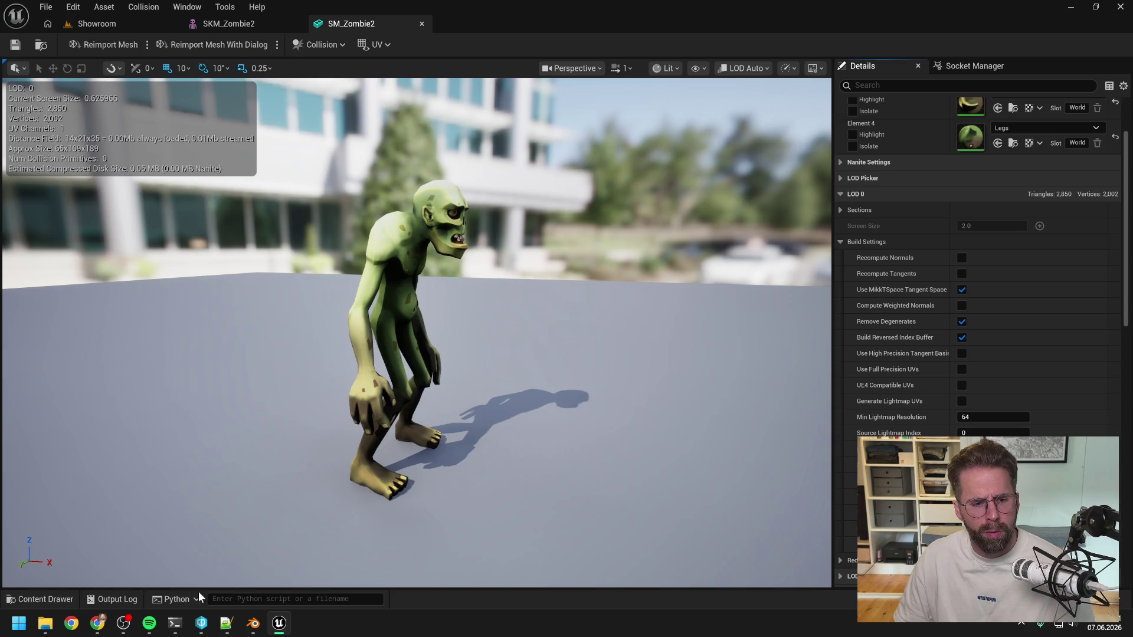
{"action": "left_click", "coordinate": [115, 599]}
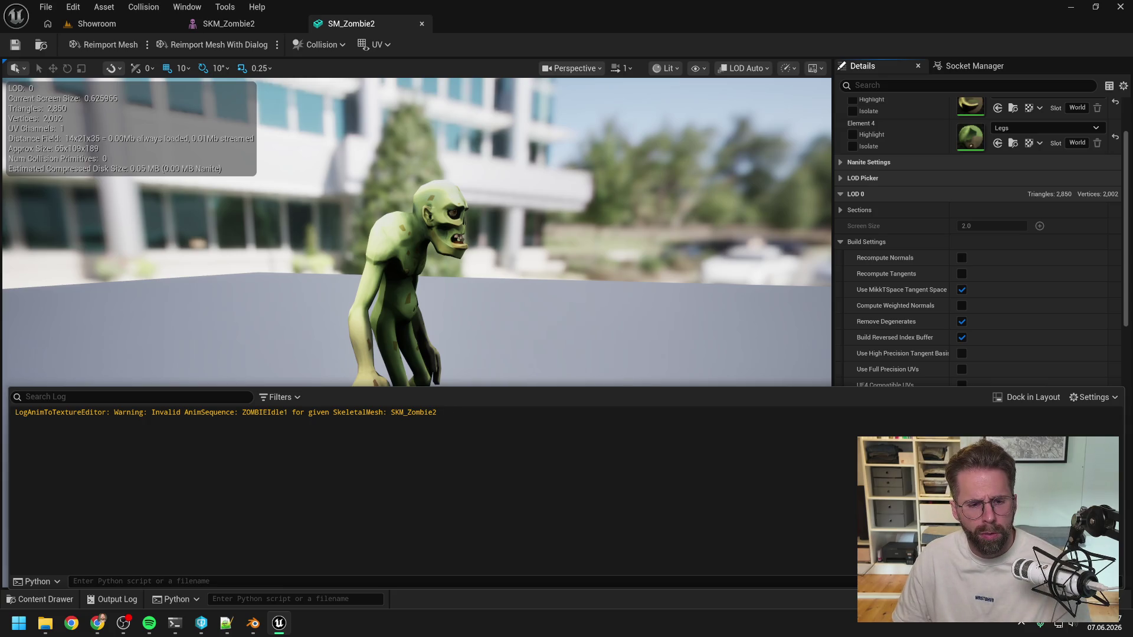
{"action": "left_click_drag", "start_coordinate": [437, 412], "coordinate": [5, 421]}
{"action": "key", "text": "ctrl+c"}
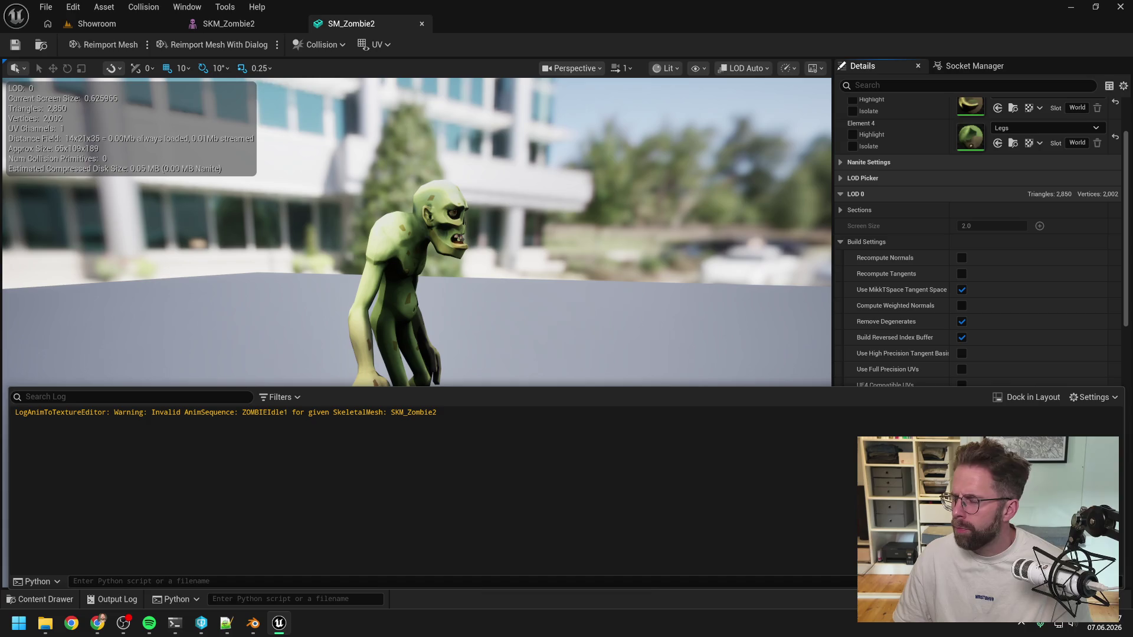
Paste the ZOMBIEIdle1 Invalid AnimSequence warning into Claude Code and send it
{"action": "key", "text": "alt+Tab"}
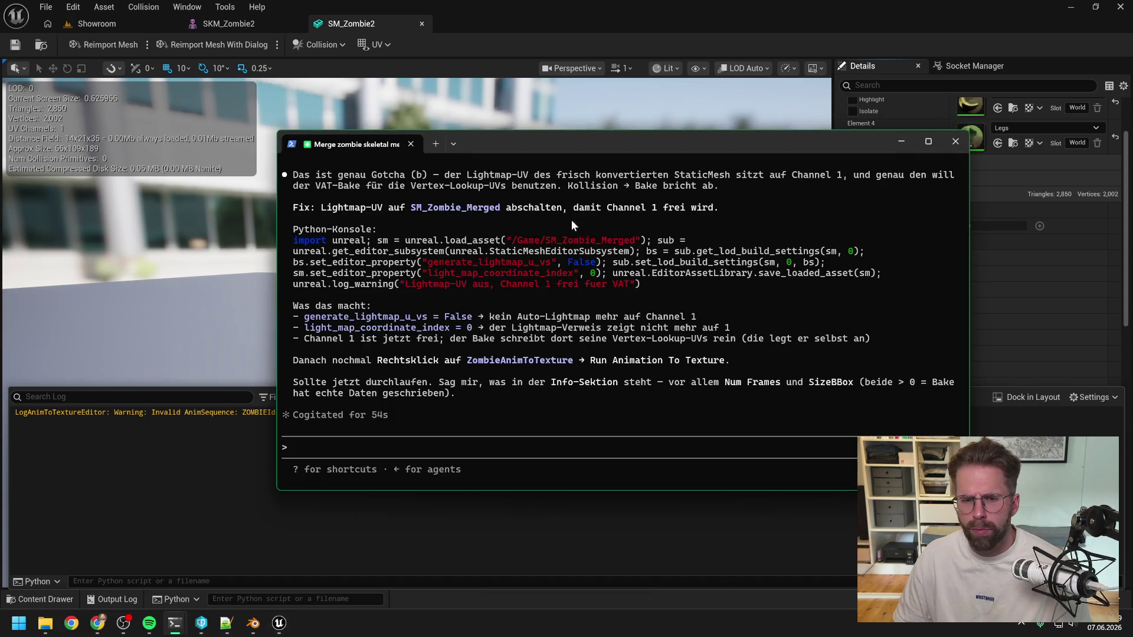
{"action": "key", "text": "ctrl+v"}
{"action": "key", "text": "Return"}
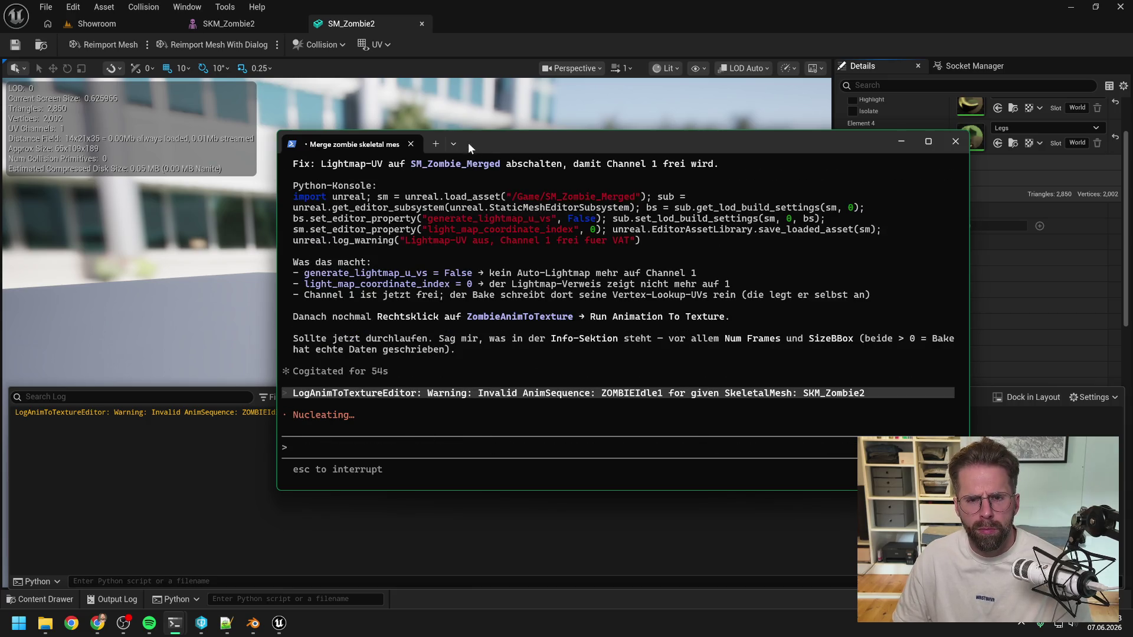
{"action": "key", "text": "alt+Tab"}
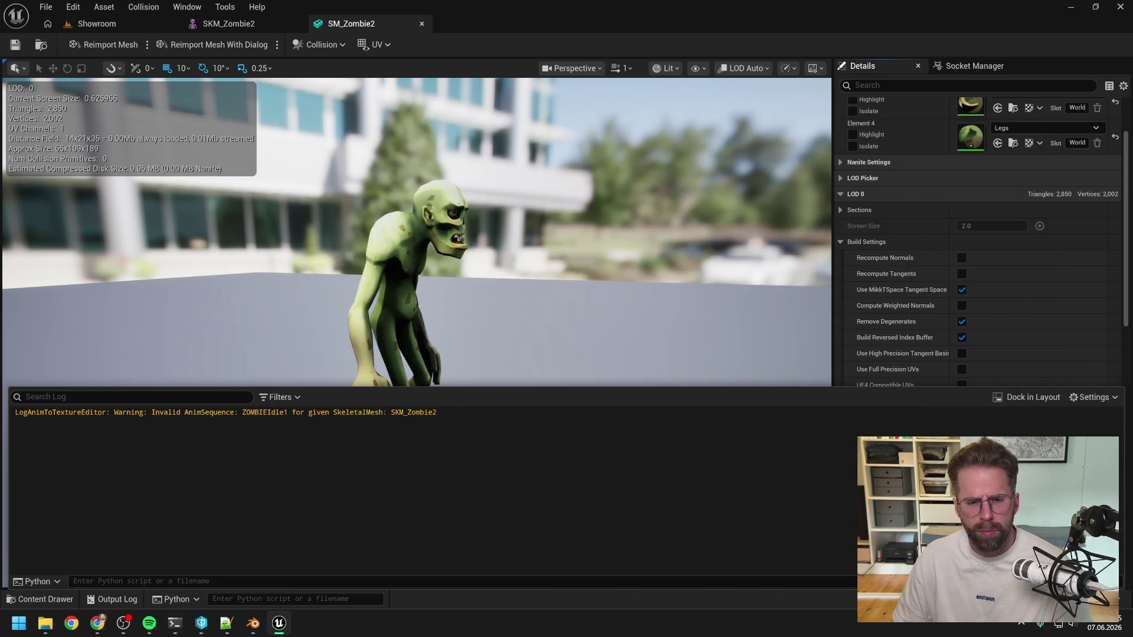
{"action": "key", "text": "ctrl+space"}
Open ZombieAnimToTexture and scroll to its Info section, where Num Frames is still 0
{"action": "left_click", "coordinate": [909, 378]}
{"action": "double_click", "coordinate": [909, 378]}
{"action": "scroll", "coordinate": [590, 366], "scroll_direction": "down", "scroll_amount": 5}
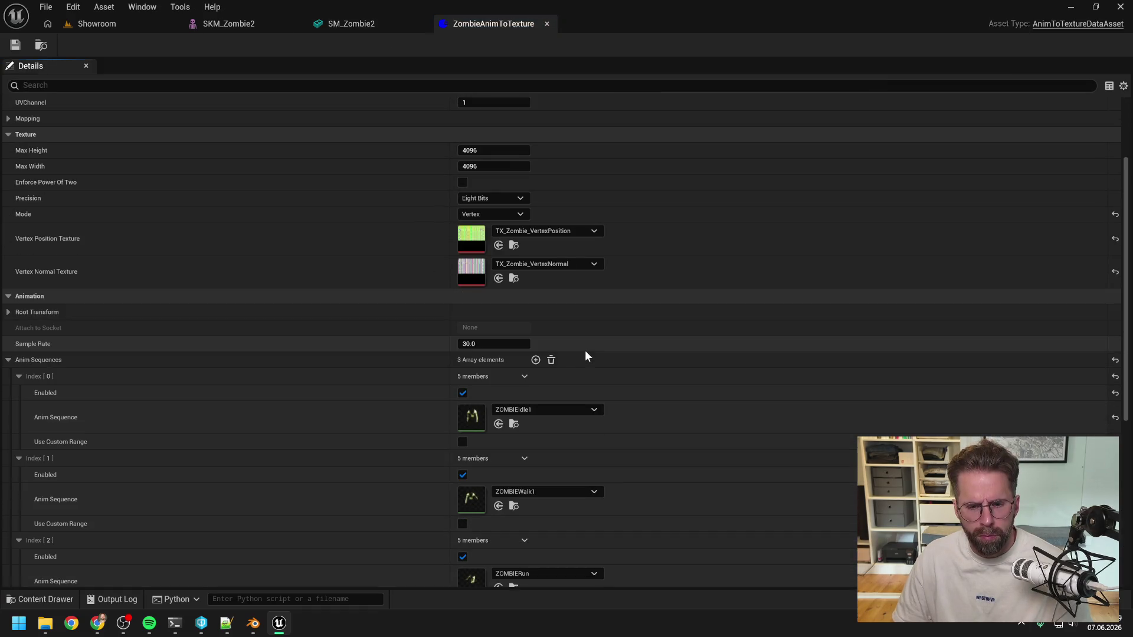
{"action": "scroll", "coordinate": [586, 356], "scroll_direction": "down", "scroll_amount": 5}
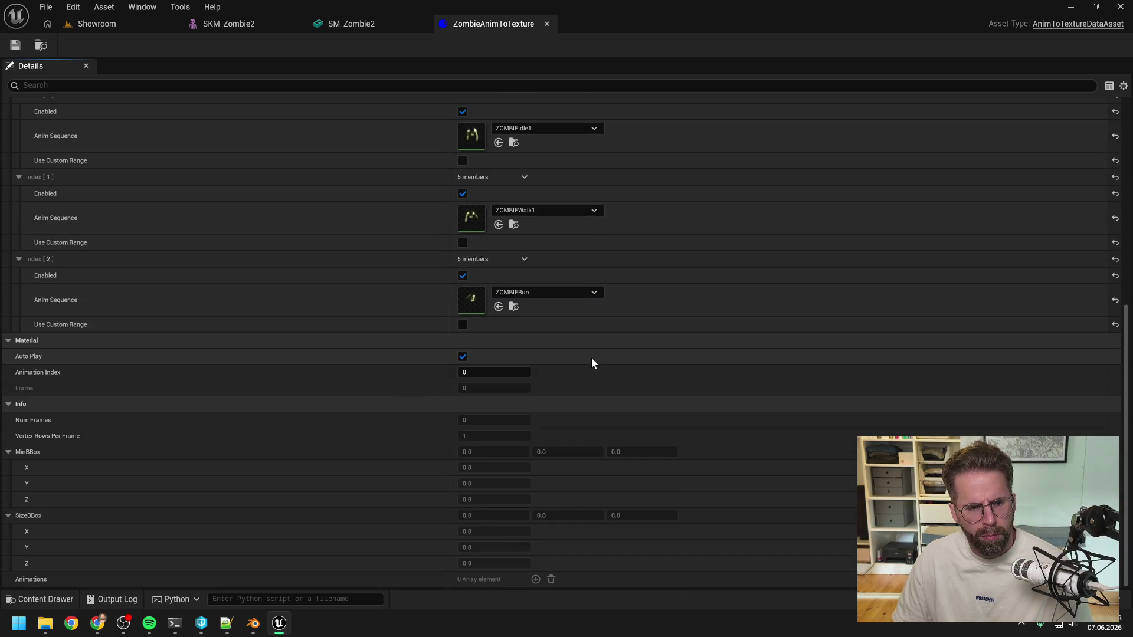
{"action": "scroll", "coordinate": [672, 348], "scroll_direction": "up", "scroll_amount": 1}
{"action": "scroll", "coordinate": [675, 352], "scroll_direction": "up", "scroll_amount": 2}
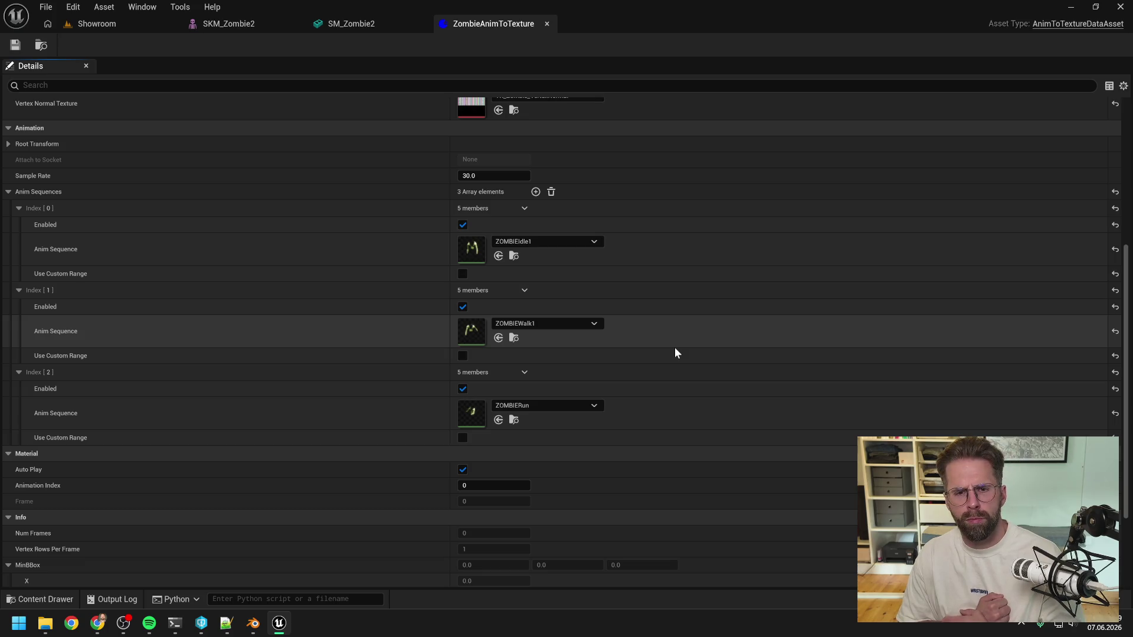
{"action": "scroll", "coordinate": [673, 352], "scroll_direction": "up", "scroll_amount": 3}
{"action": "scroll", "coordinate": [669, 352], "scroll_direction": "up", "scroll_amount": 6}
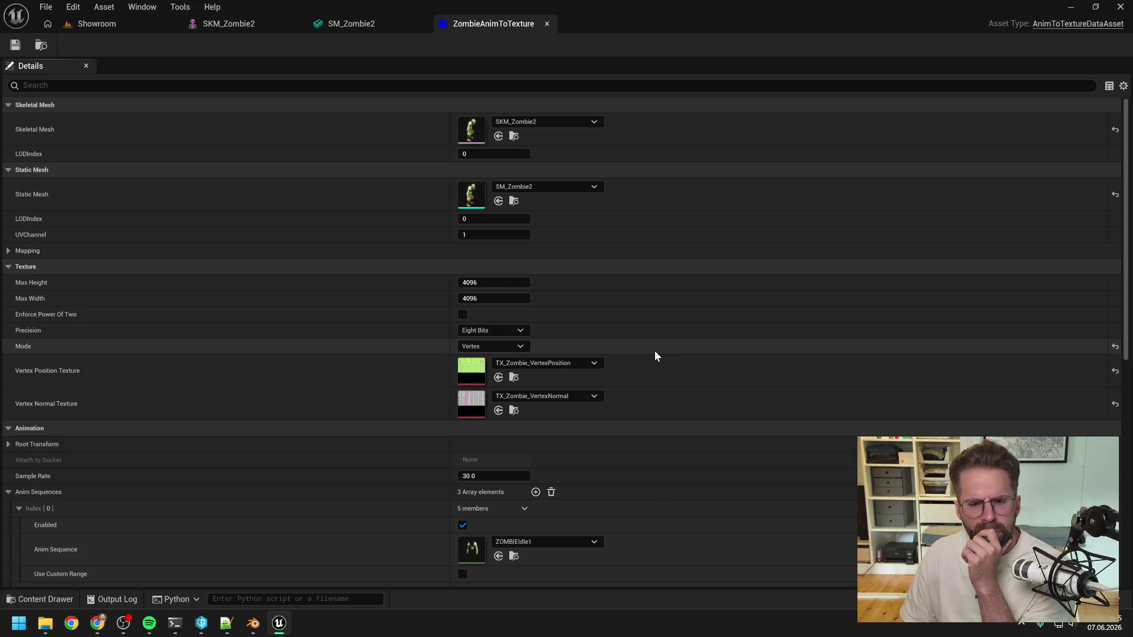
{"action": "scroll", "coordinate": [655, 355], "scroll_direction": "down", "scroll_amount": 8}
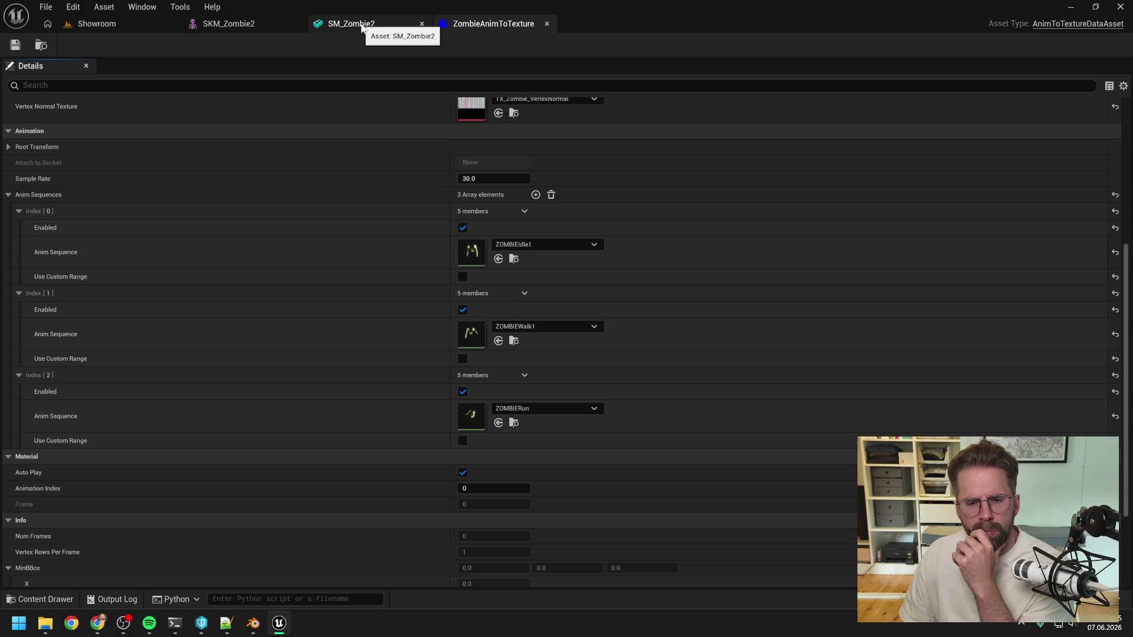
Compare the SM_Zombie2 and SKM_Zombie2 mesh tabs, then bring the Claude Code session forward
{"action": "left_click", "coordinate": [362, 28]}
{"action": "left_click", "coordinate": [254, 30]}
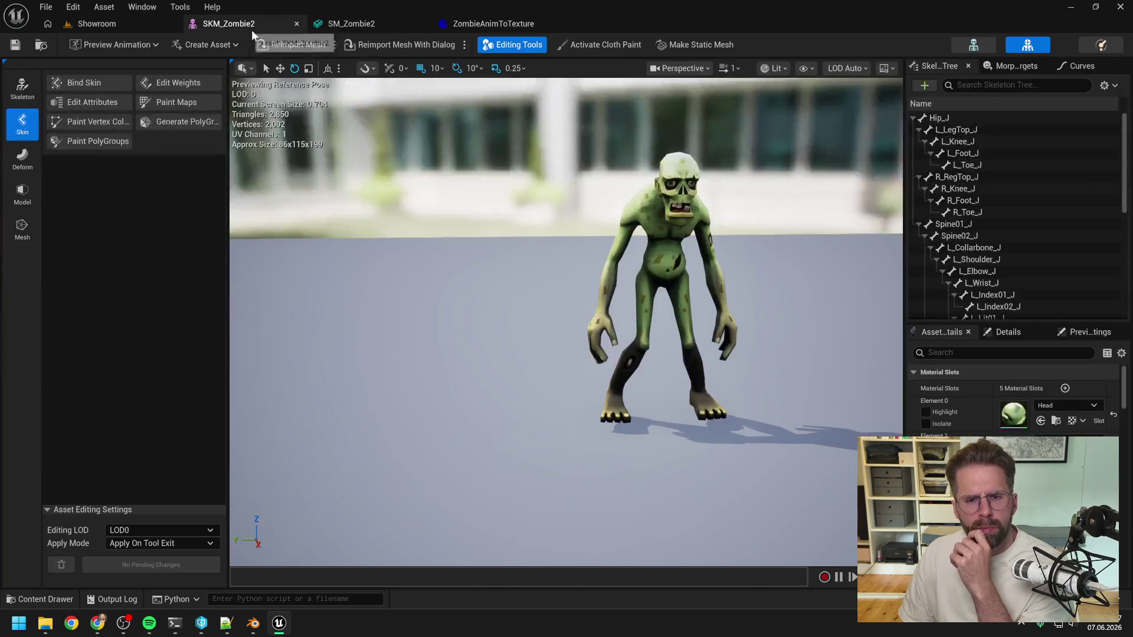
{"action": "left_click", "coordinate": [366, 24]}
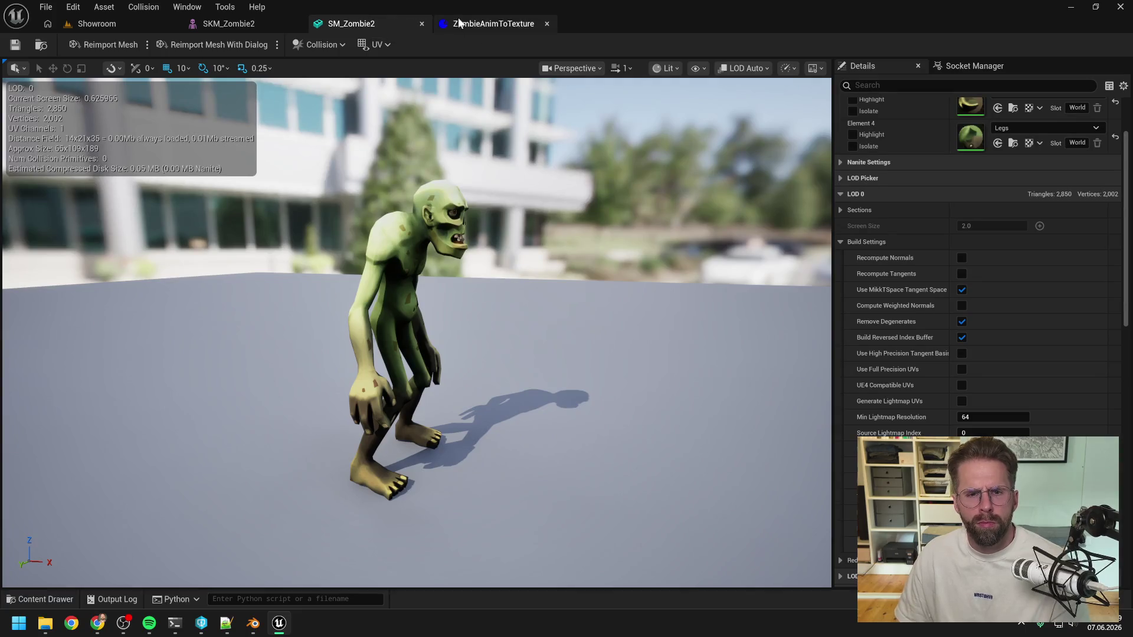
{"action": "left_click", "coordinate": [458, 23]}
{"action": "key", "text": "ctrl+space"}
{"action": "mouse_move", "coordinate": [174, 623]}
{"action": "left_click", "coordinate": [167, 593]}
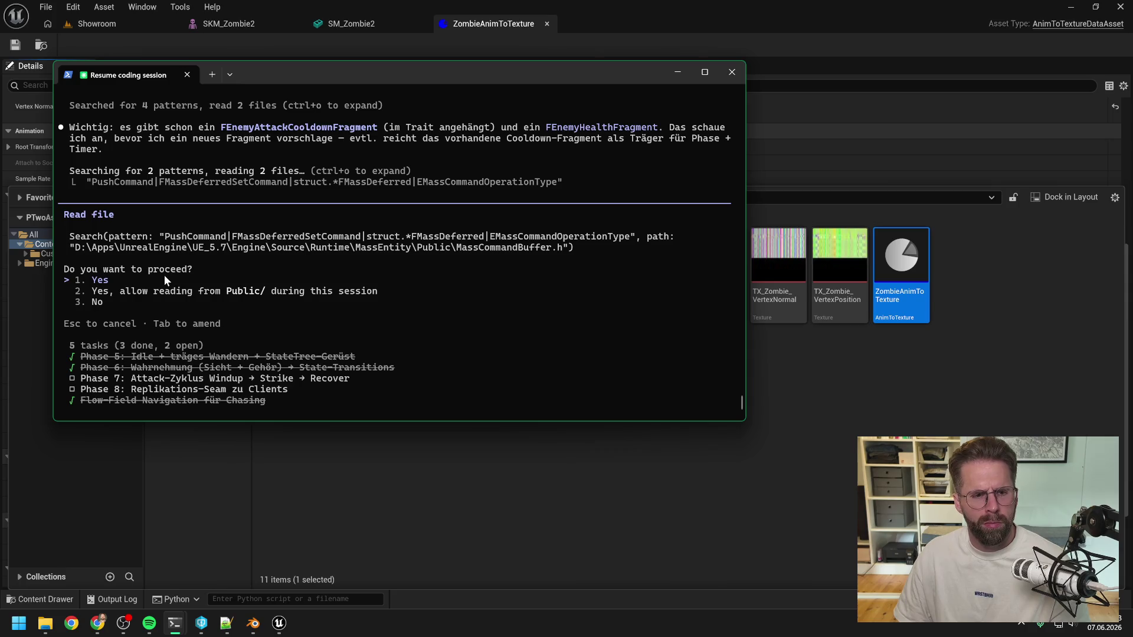
Approve Claude Code's three pending file-read and MassEntity search requests so it keeps working
{"action": "key", "text": "Return"}
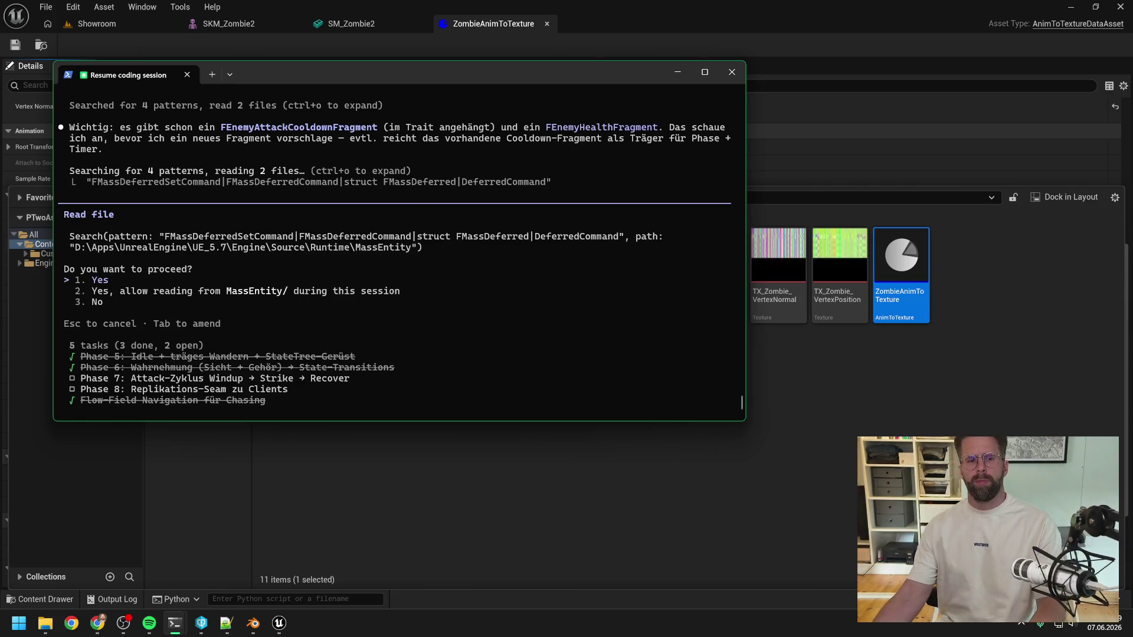
{"action": "key", "text": "Return"}
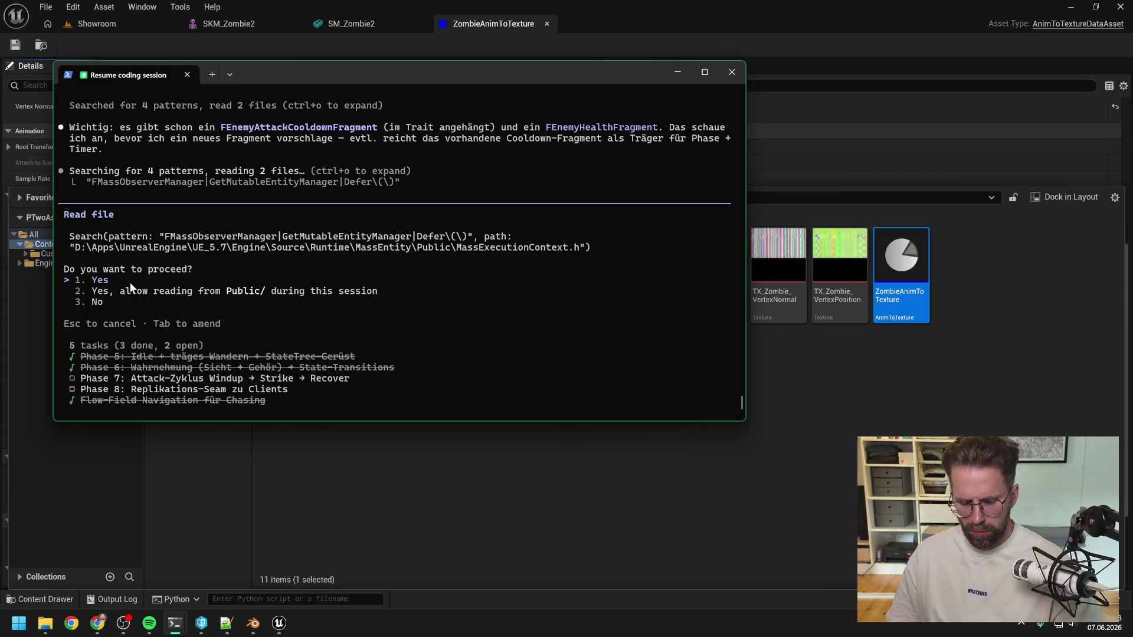
{"action": "key", "text": "Return"}
{"action": "key", "text": "Return"}
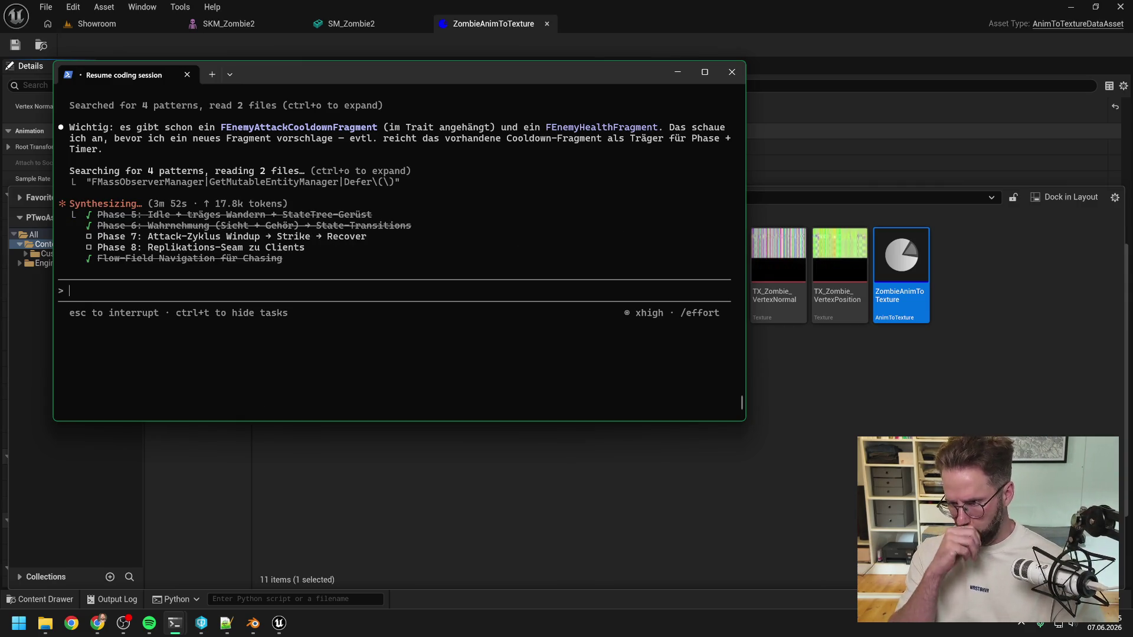
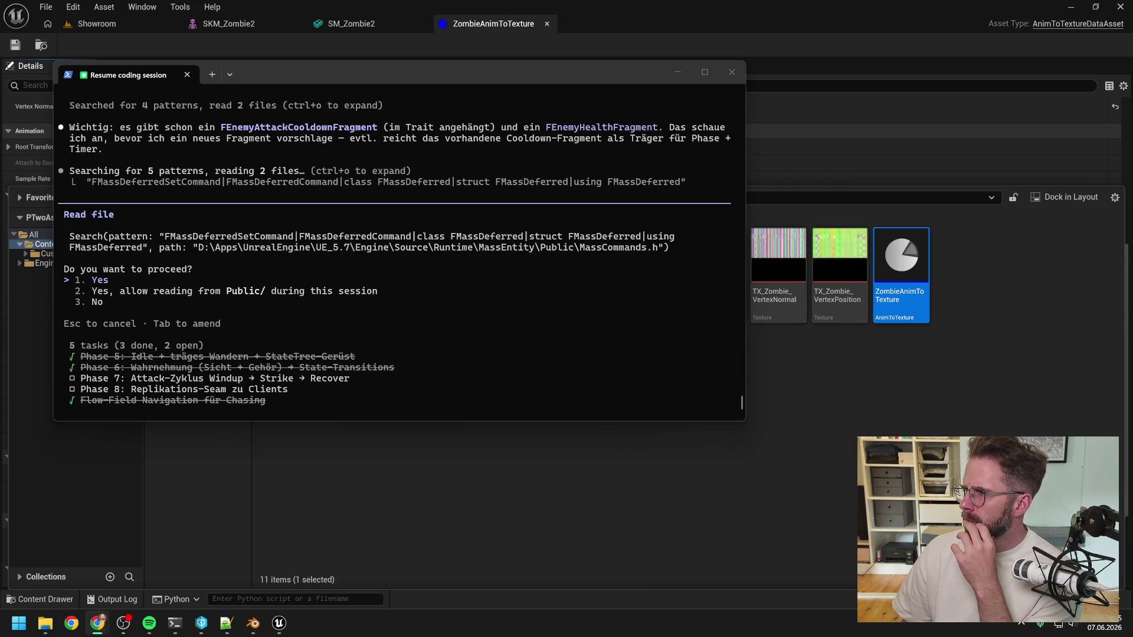
Approve the MassEntity header search and two file reads, then bring up the zombie merge session
{"action": "left_click", "coordinate": [410, 272]}
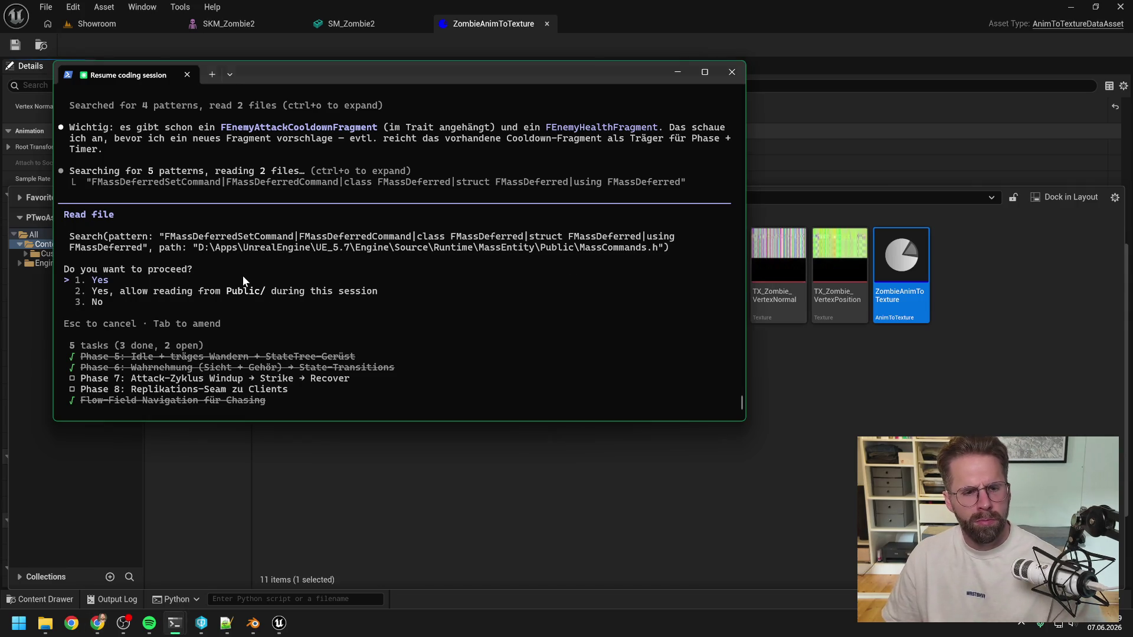
{"action": "key", "text": "Return"}
{"action": "key", "text": "alt+Tab"}
{"action": "key", "text": "alt+Tab"}
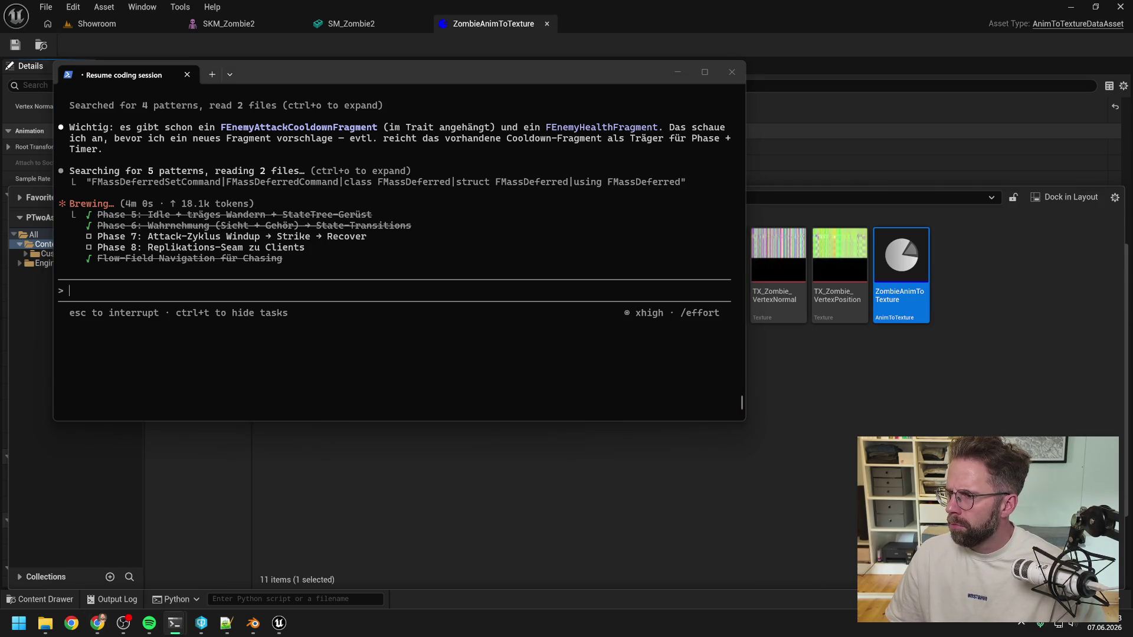
{"action": "left_click", "coordinate": [334, 373]}
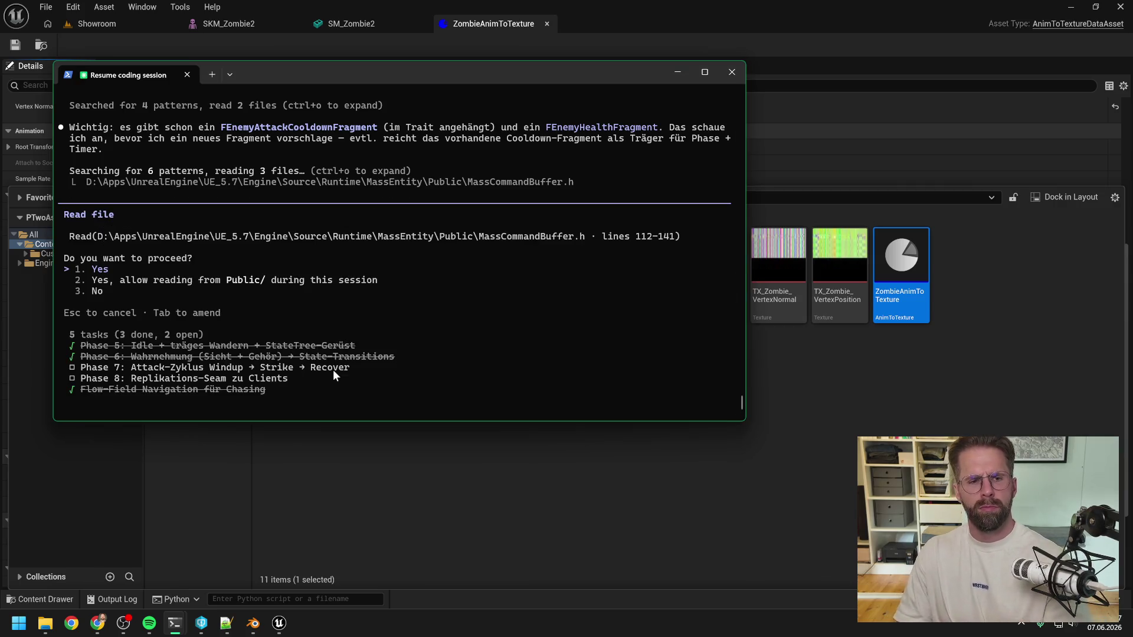
{"action": "key", "text": "Return"}
{"action": "key", "text": "Return"}
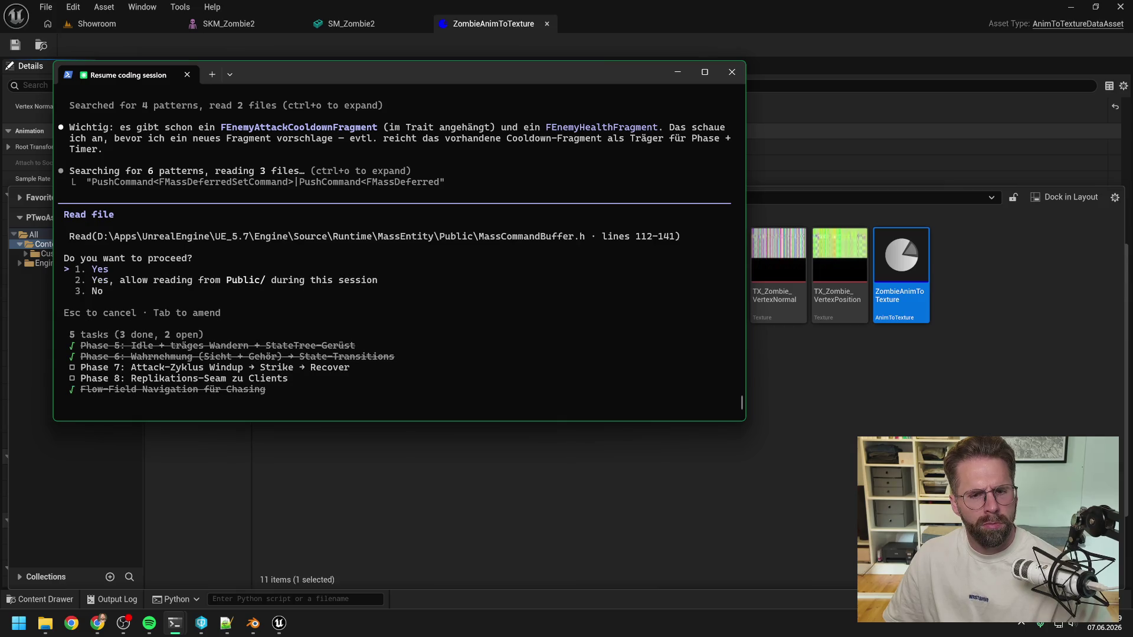
{"action": "key", "text": "Return"}
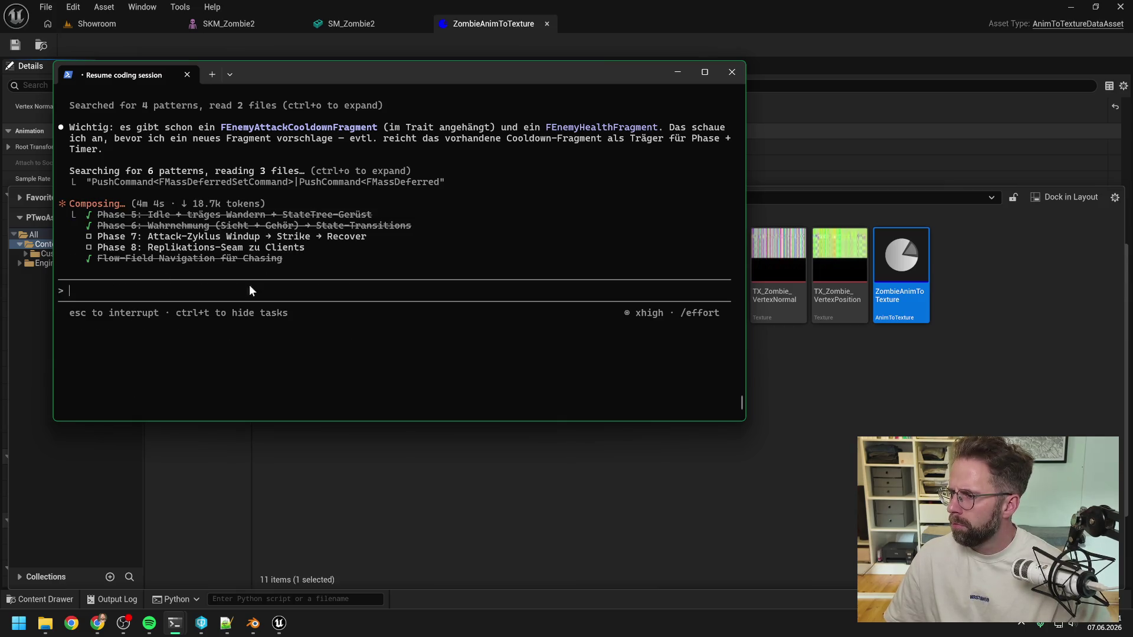
{"action": "key", "text": "alt+Tab"}
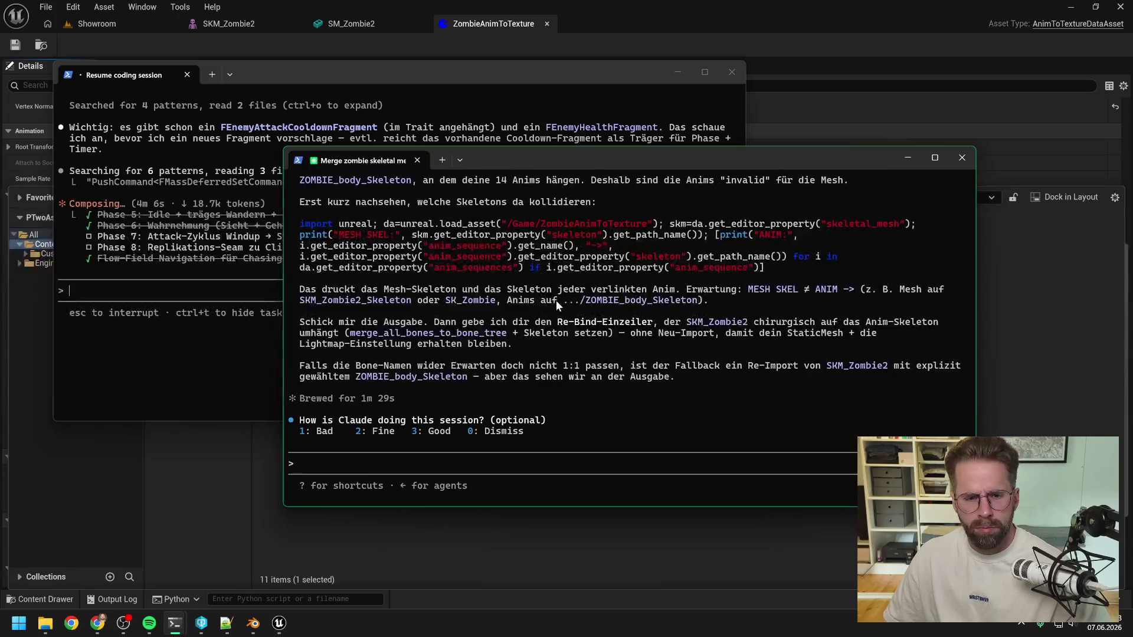
Rate the session Fine and copy the 'import unreal…' skeleton-comparison Python block
{"action": "scroll", "coordinate": [578, 335], "scroll_direction": "up", "scroll_amount": 1}
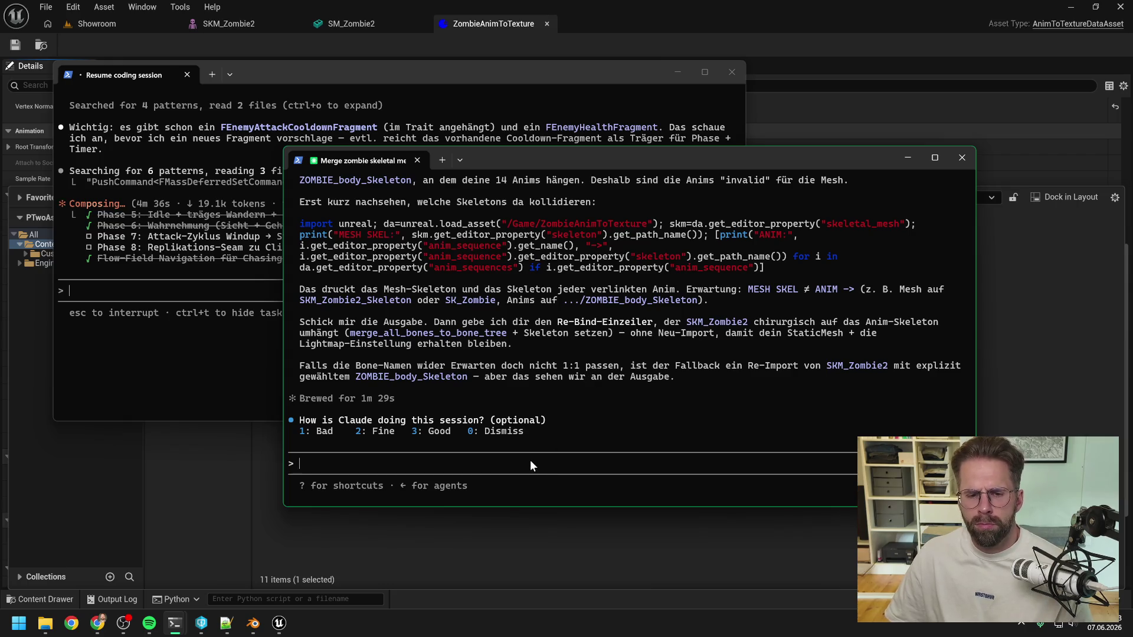
{"action": "key", "text": "2"}
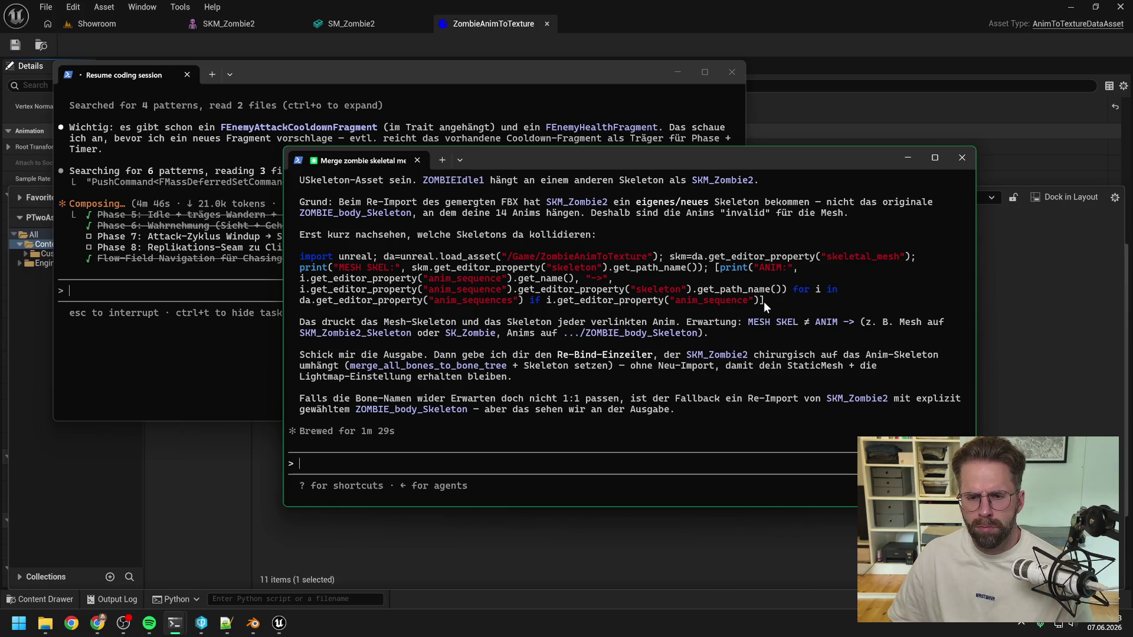
{"action": "left_click_drag", "start_coordinate": [764, 301], "coordinate": [302, 265]}
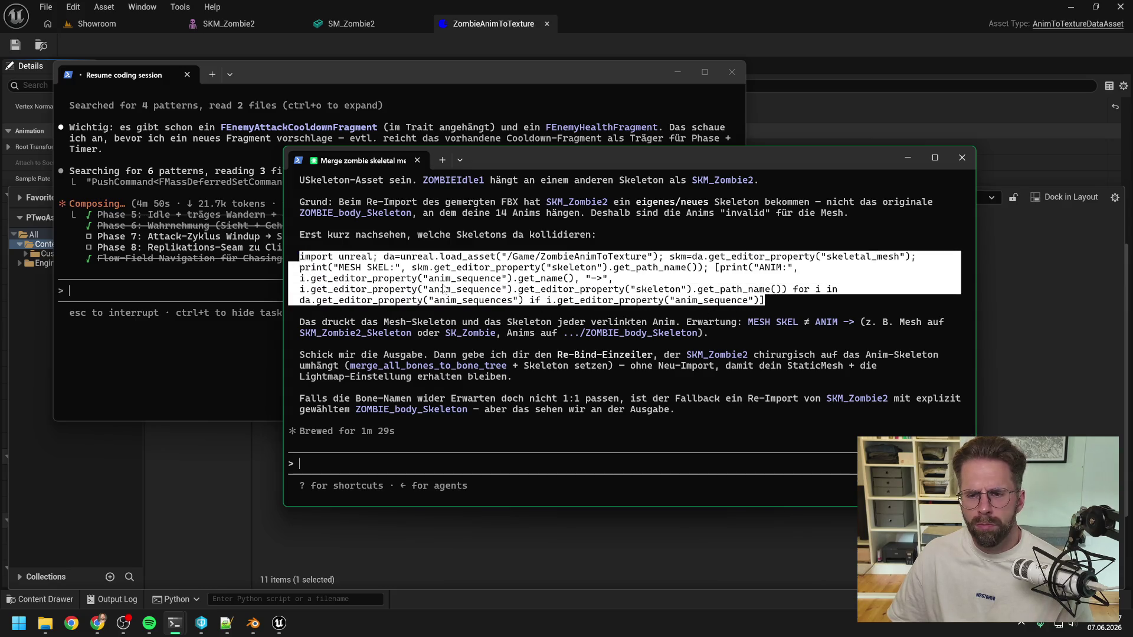
{"action": "key", "text": "ctrl+c"}
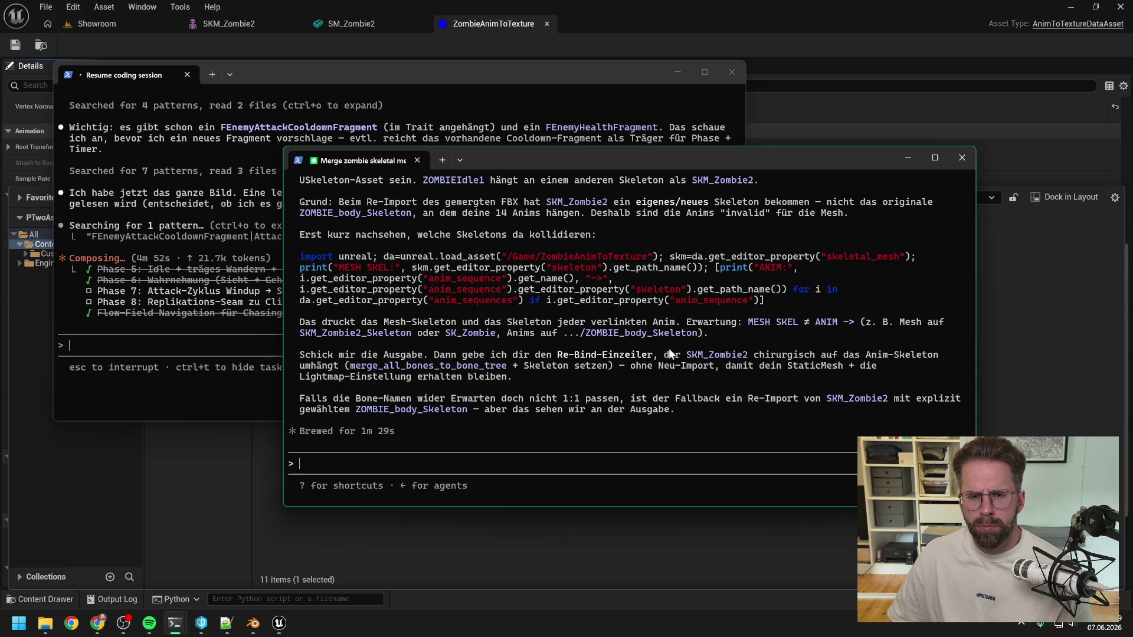
{"action": "scroll", "coordinate": [653, 336], "scroll_direction": "down", "scroll_amount": 1}
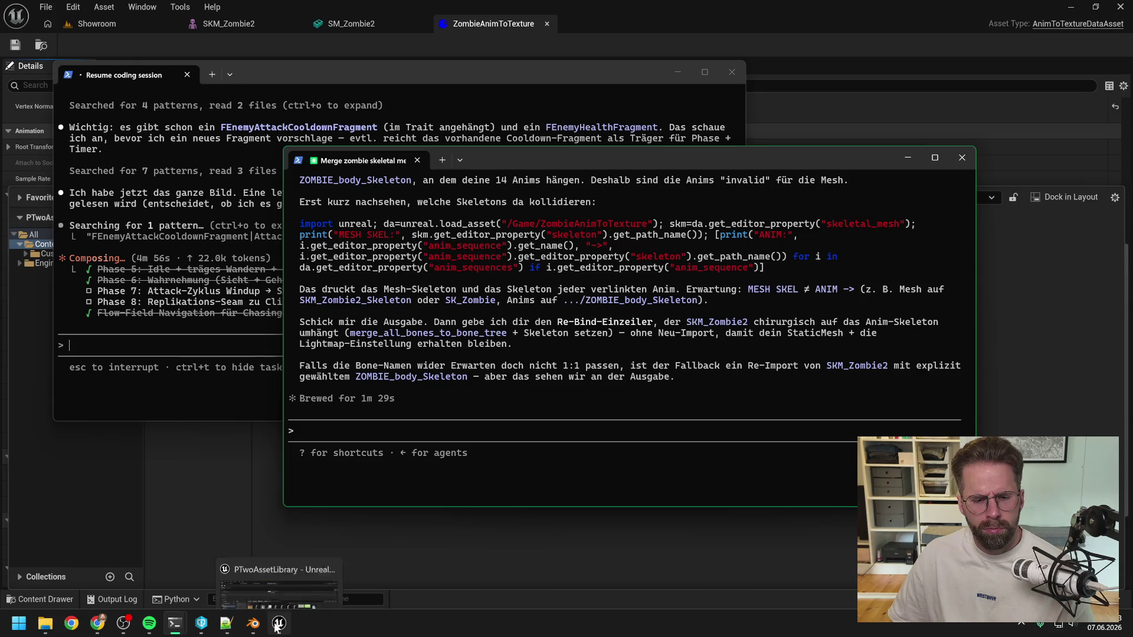
{"action": "left_click", "coordinate": [226, 623]}
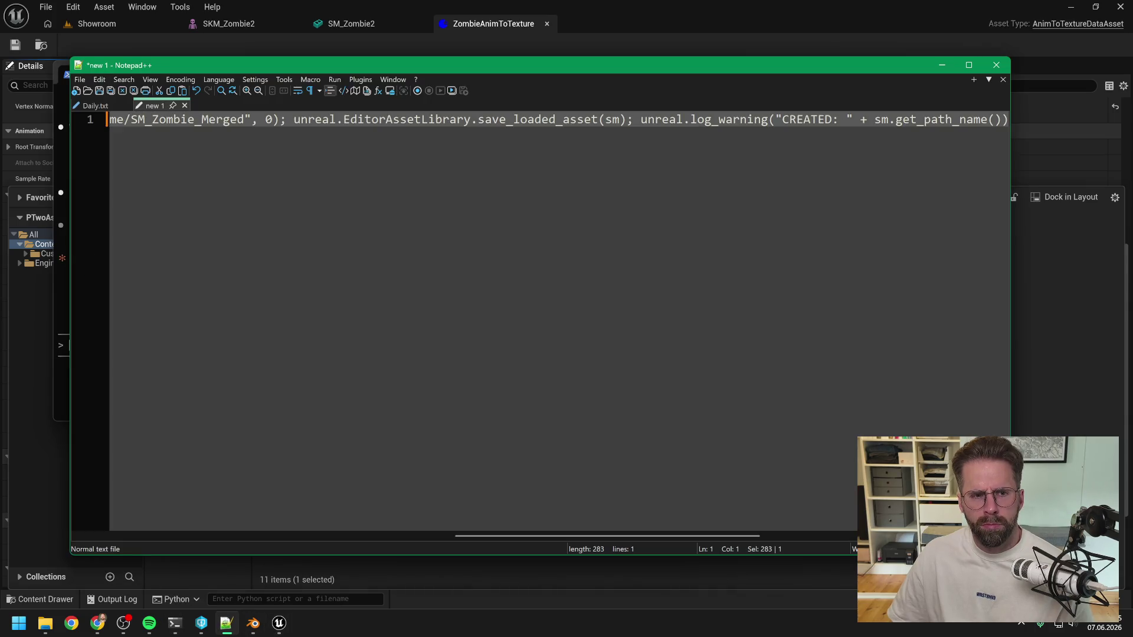
Paste the skeleton-check snippet and join its first lines onto line 1, trimming extra spaces
{"action": "key", "text": "ctrl+v"}
{"action": "left_click", "coordinate": [286, 120]}
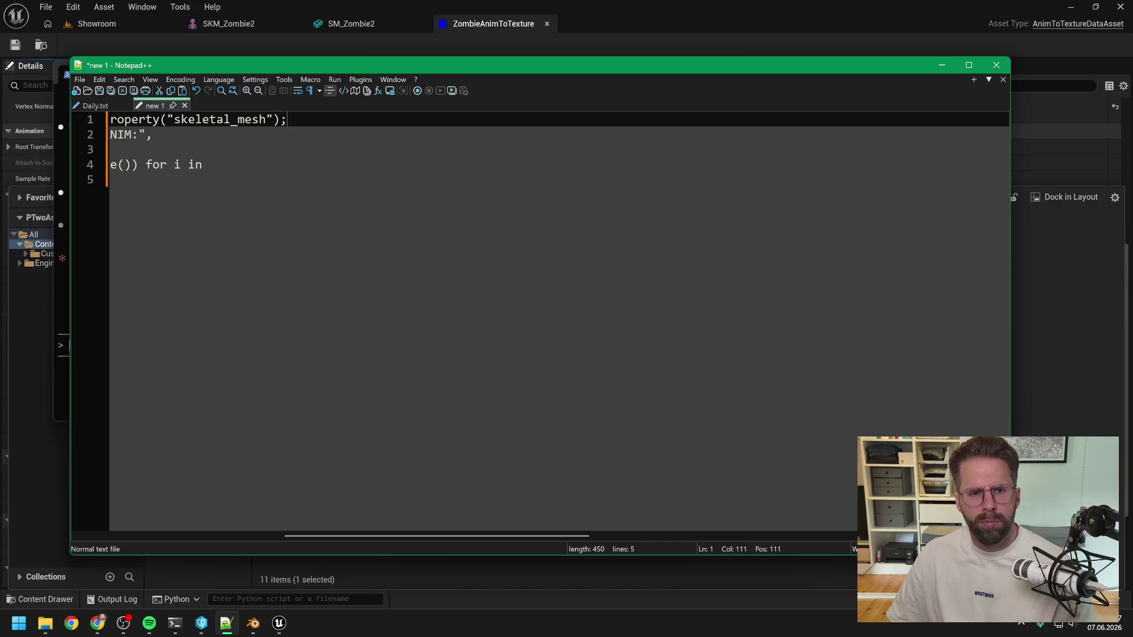
{"action": "key", "text": "Delete"}
{"action": "key", "text": "Delete"}
{"action": "key", "text": "Delete"}
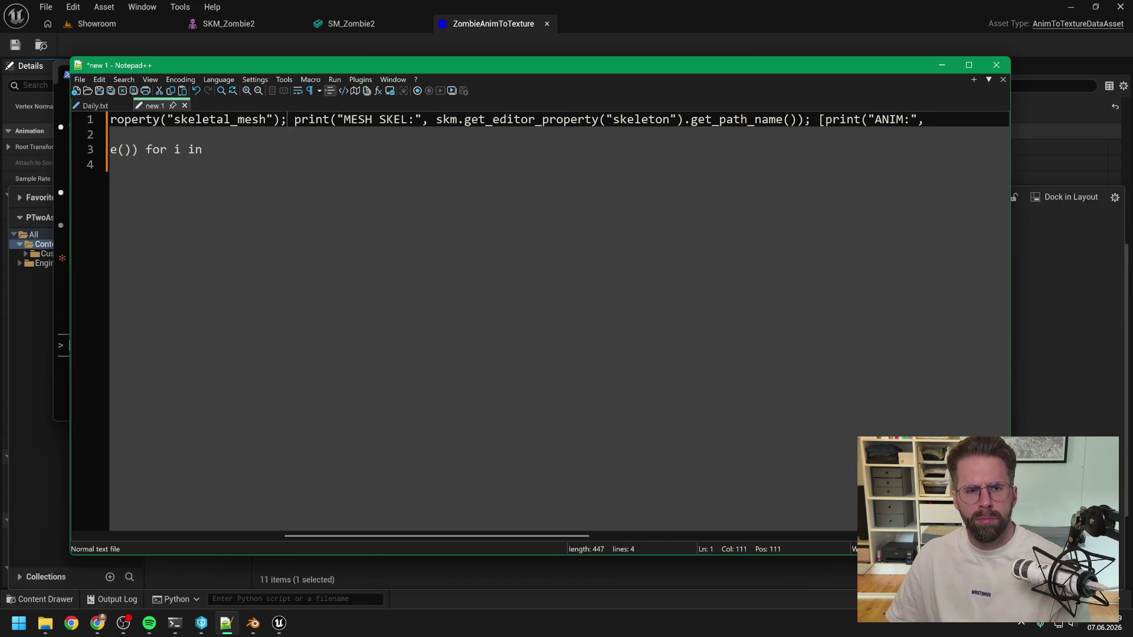
{"action": "key", "text": "End"}
{"action": "key", "text": "Delete"}
{"action": "key", "text": "Delete"}
{"action": "key", "text": "Delete"}
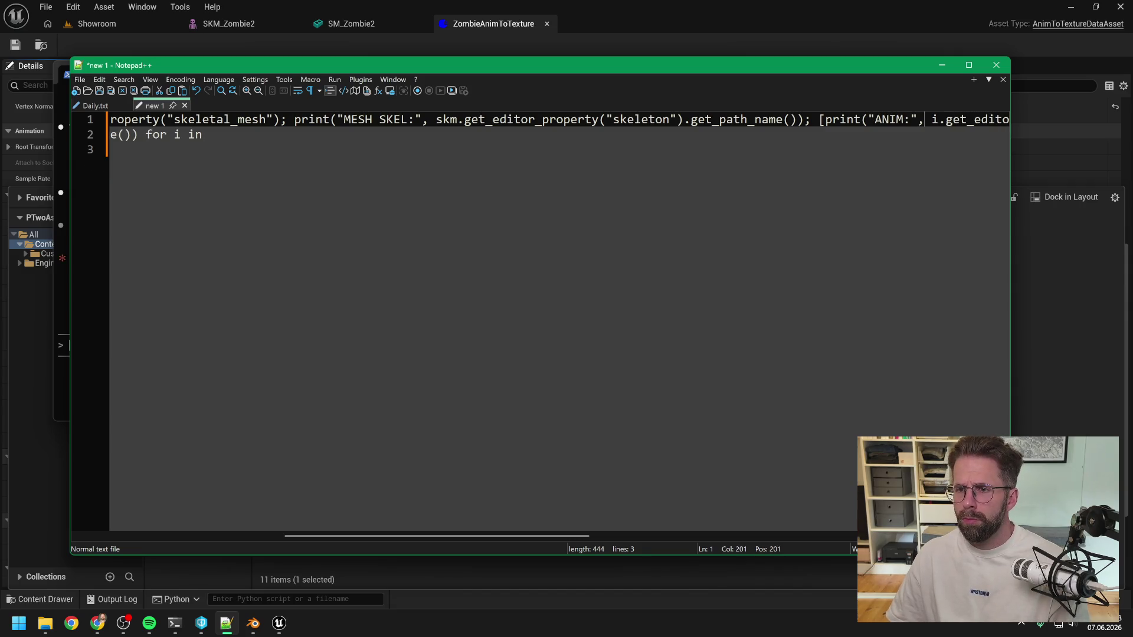
{"action": "left_click_drag", "start_coordinate": [526, 536], "coordinate": [764, 537]}
{"action": "key", "text": "End"}
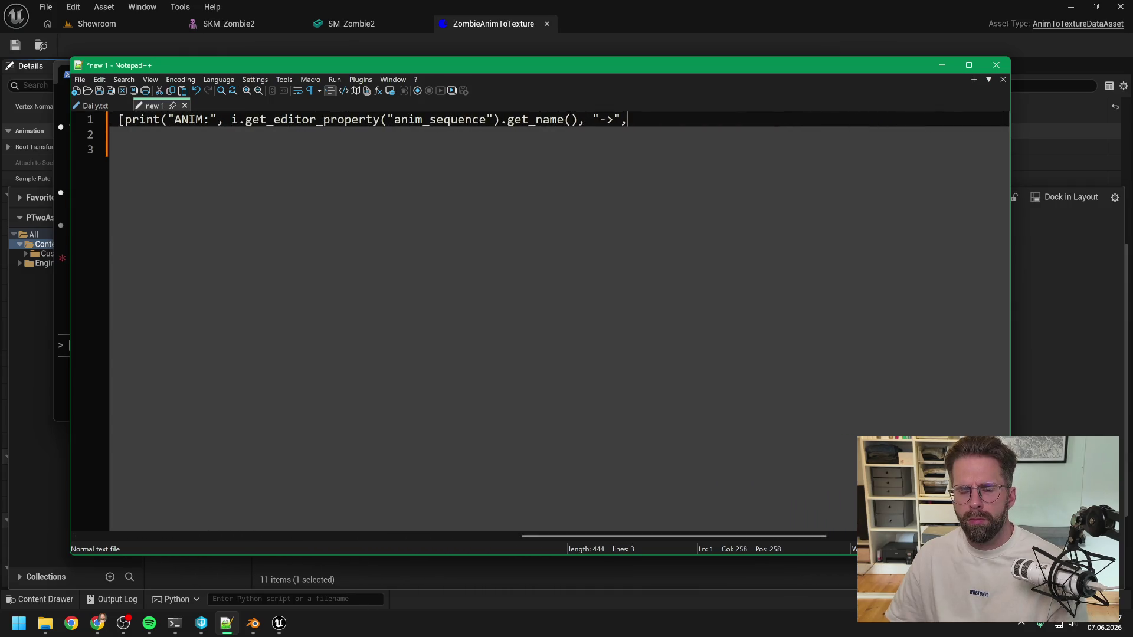
{"action": "key", "text": "Delete"}
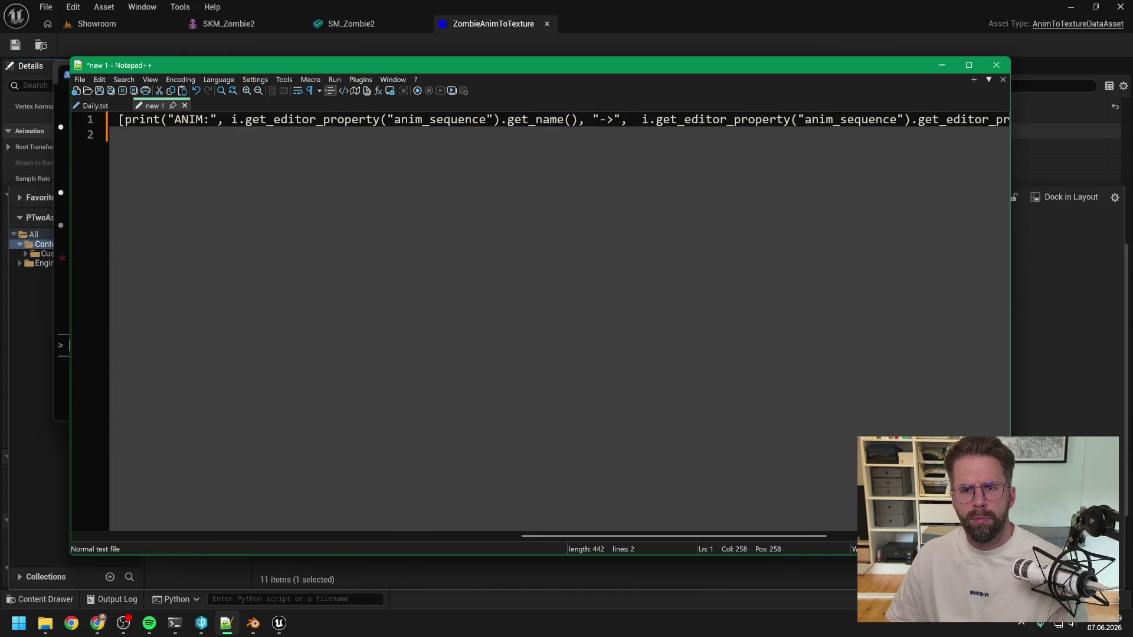
{"action": "key", "text": "Delete"}
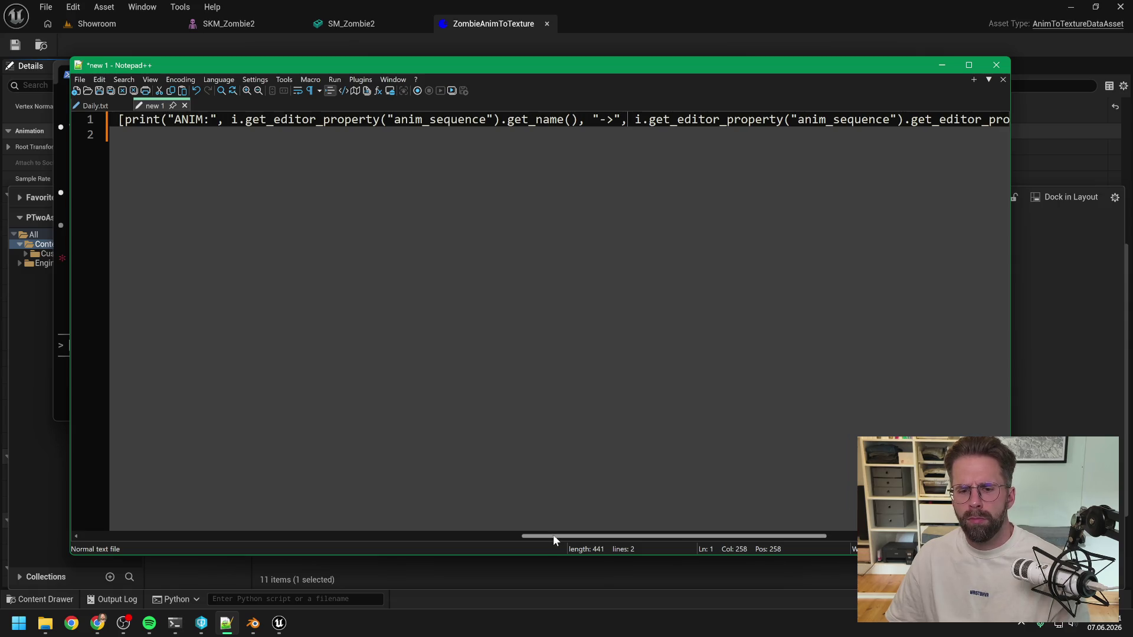
Join the last line, tidy spacing before da.get_editor_property, and select the whole script
{"action": "left_click_drag", "start_coordinate": [553, 535], "coordinate": [726, 535]}
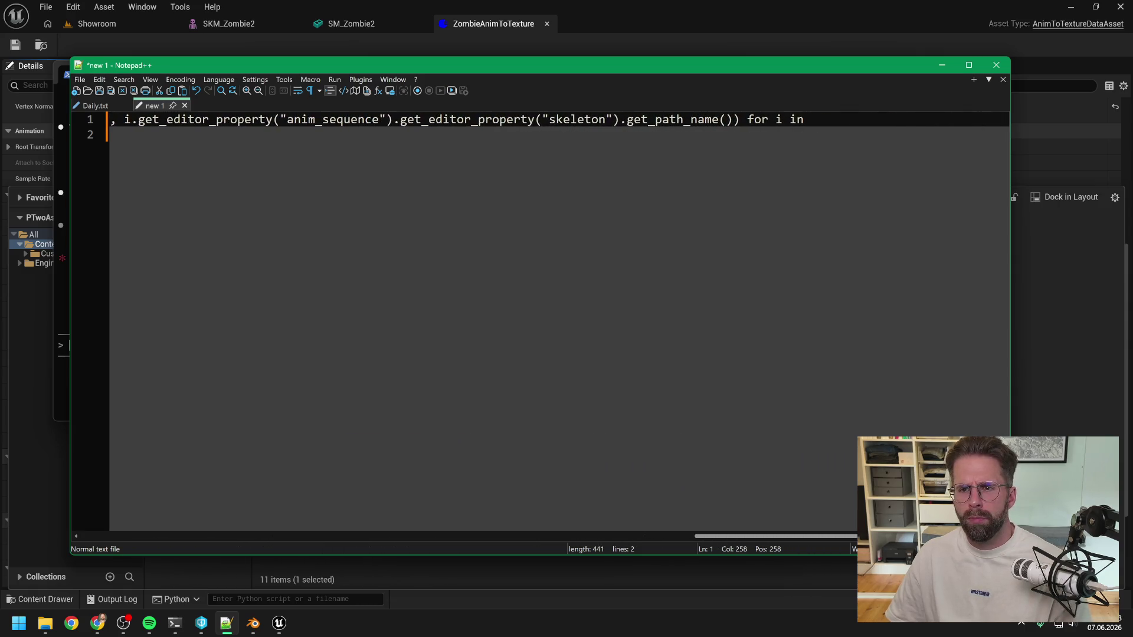
{"action": "key", "text": "Delete"}
{"action": "key", "text": "Delete"}
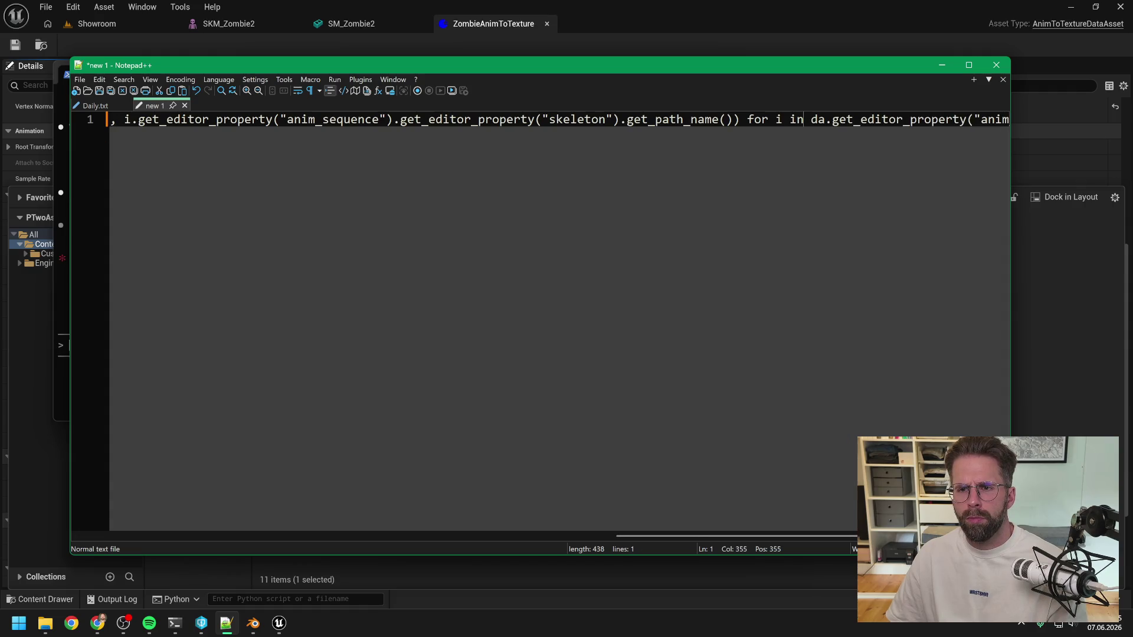
{"action": "left_click", "coordinate": [810, 119]}
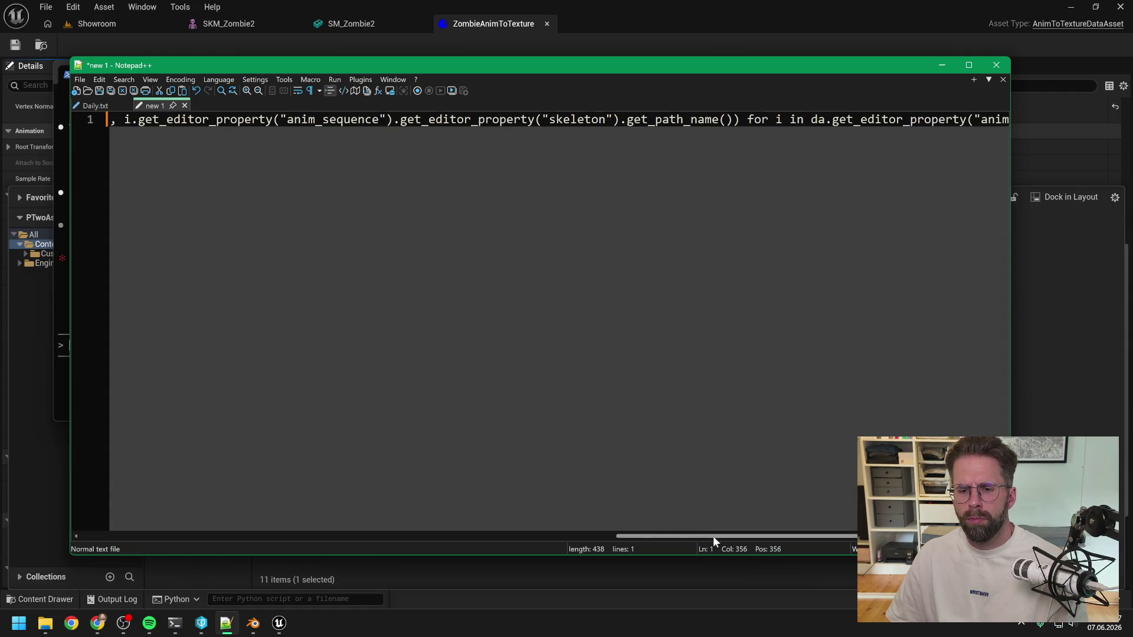
{"action": "left_click_drag", "start_coordinate": [737, 535], "coordinate": [856, 535]}
{"action": "left_click", "coordinate": [999, 120]}
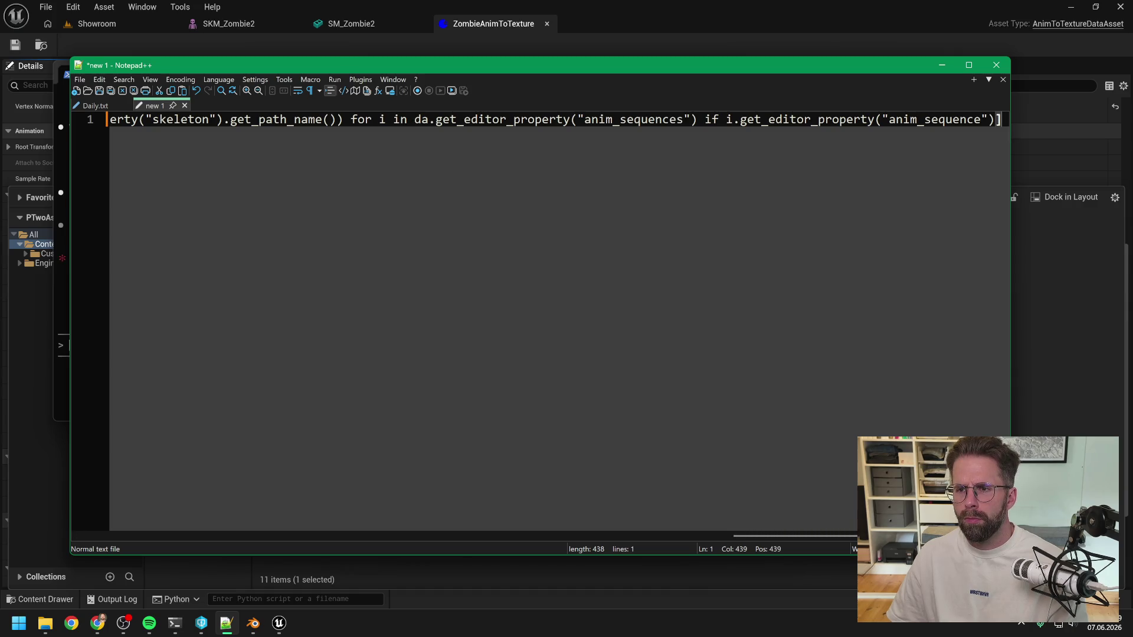
{"action": "key", "text": "ctrl+a"}
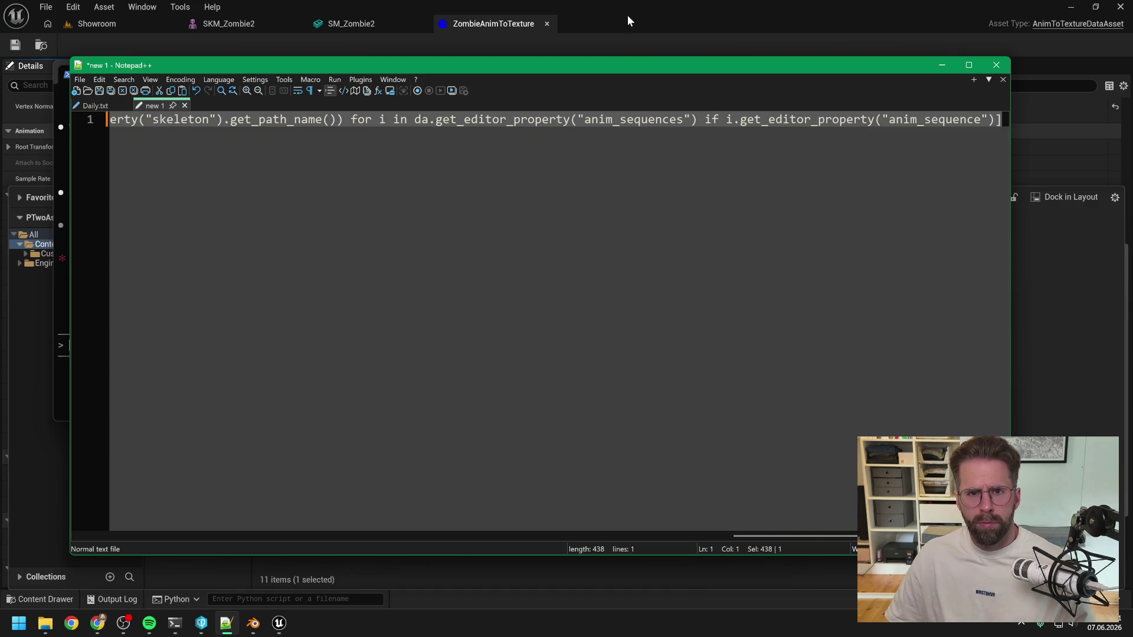
{"action": "left_click", "coordinate": [627, 15]}
Clear the Output Log and run the one-line skeleton-check script from the Python command line
{"action": "left_click", "coordinate": [596, 151]}
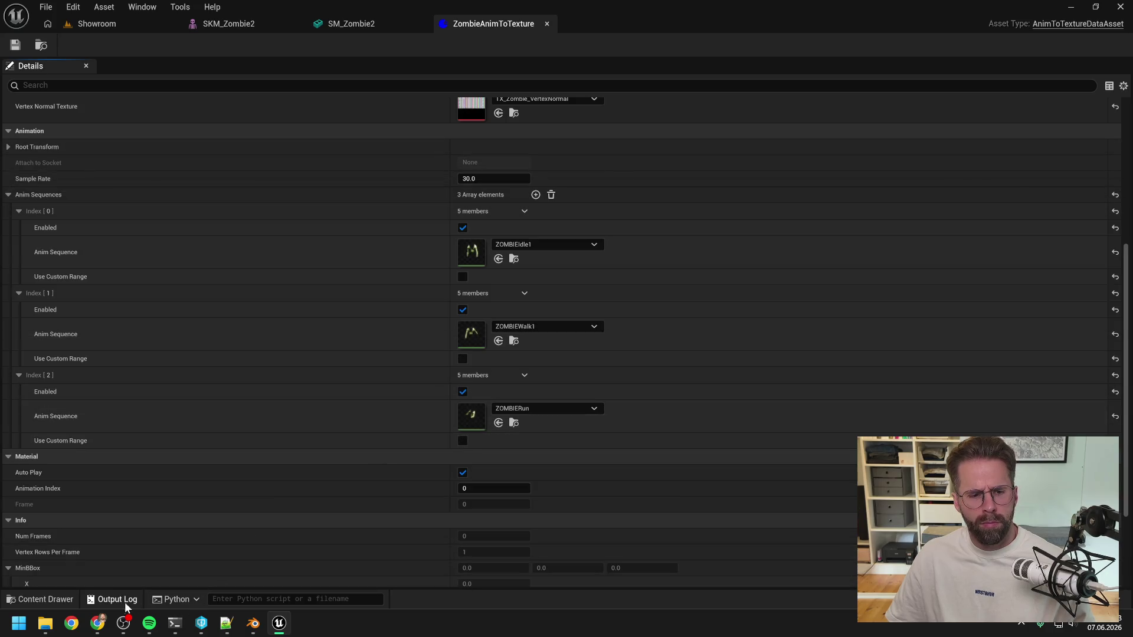
{"action": "left_click", "coordinate": [118, 599]}
{"action": "right_click", "coordinate": [160, 316]}
{"action": "left_click", "coordinate": [227, 327]}
{"action": "left_click", "coordinate": [294, 599]}
{"action": "key", "text": "ctrl+v"}
{"action": "key", "text": "Return"}
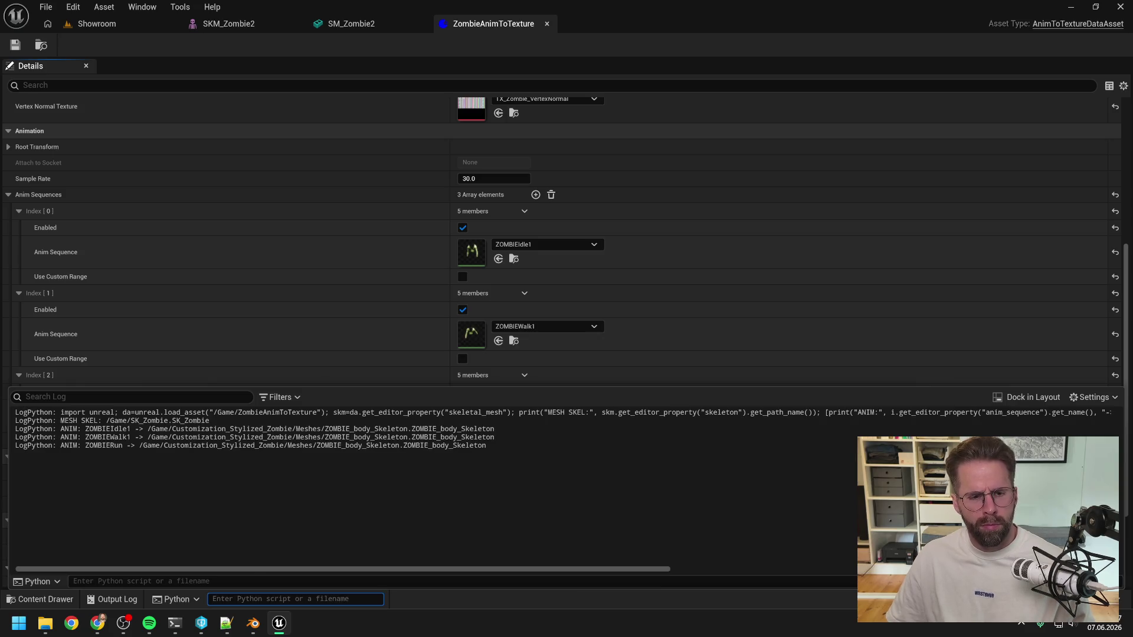
Send the log lines showing SK_Zombie versus ZOMBIE_body_Skeleton to the merge session
{"action": "left_click_drag", "start_coordinate": [487, 446], "coordinate": [8, 414]}
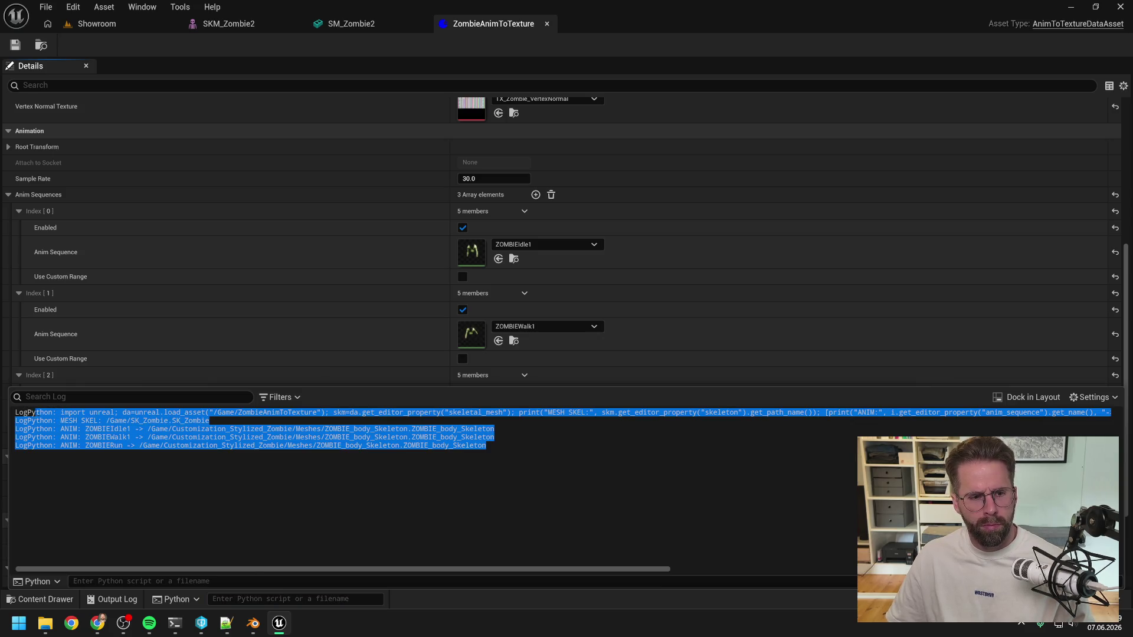
{"action": "mouse_move", "coordinate": [174, 631]}
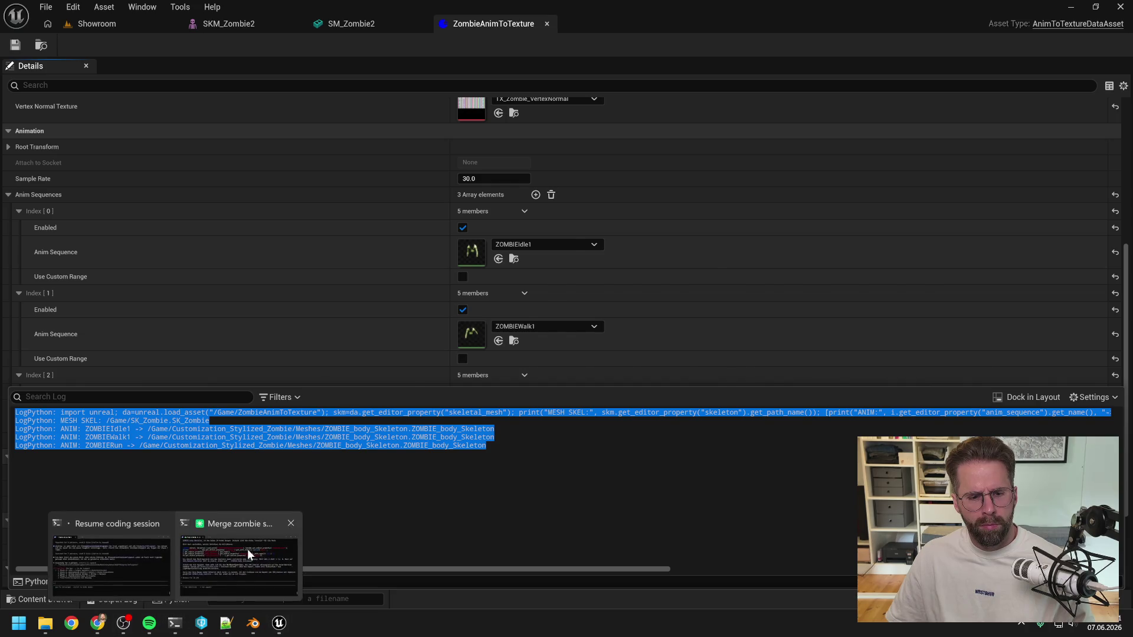
{"action": "left_click", "coordinate": [247, 560]}
{"action": "key", "text": "ctrl+v"}
{"action": "key", "text": "Return"}
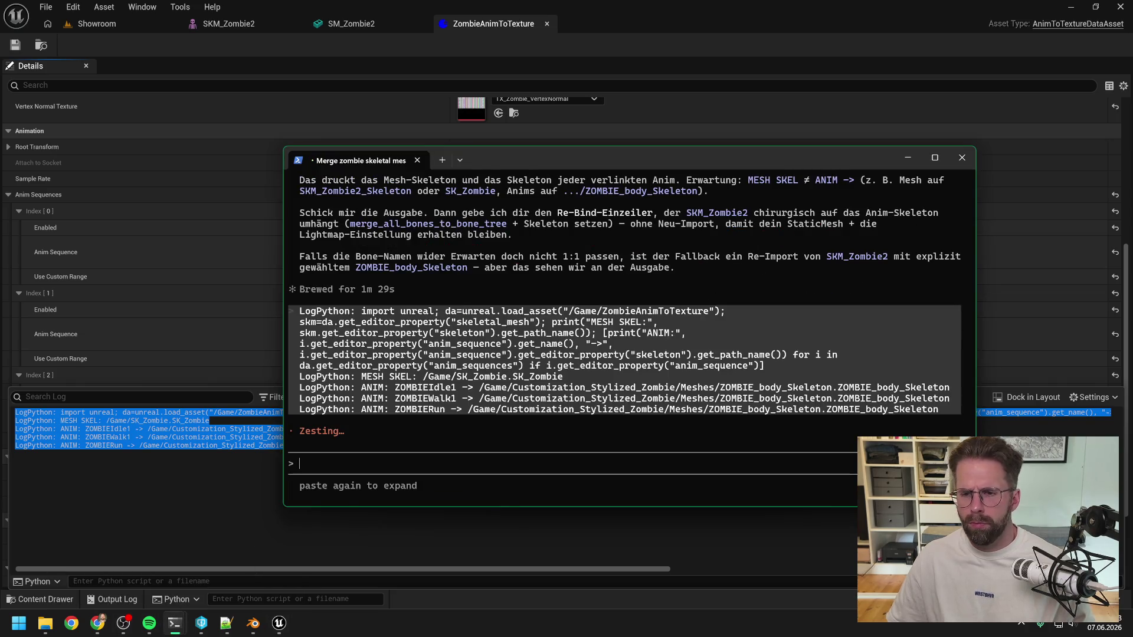
Check the coding session's progress, then return to the skeleton-merge session
{"action": "mouse_move", "coordinate": [174, 629]}
{"action": "left_click", "coordinate": [111, 566]}
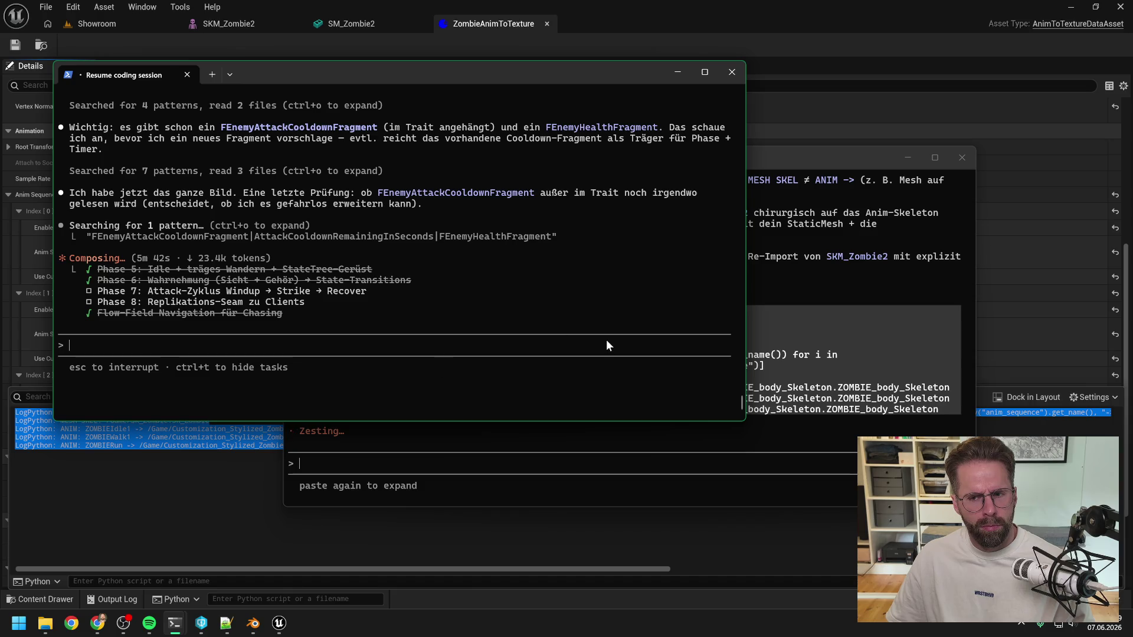
{"action": "left_click", "coordinate": [850, 160]}
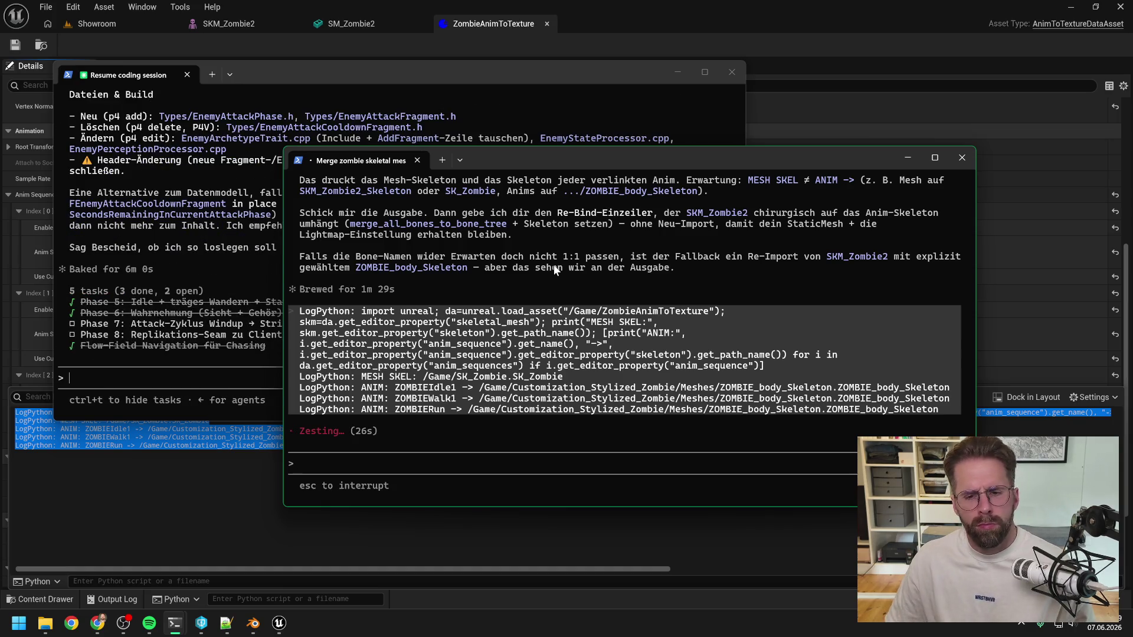
Review the coding session's Phase 7 attack-cycle plan and approve it with 'ok los'
{"action": "left_click", "coordinate": [200, 248]}
{"action": "scroll", "coordinate": [332, 255], "scroll_direction": "up", "scroll_amount": 10}
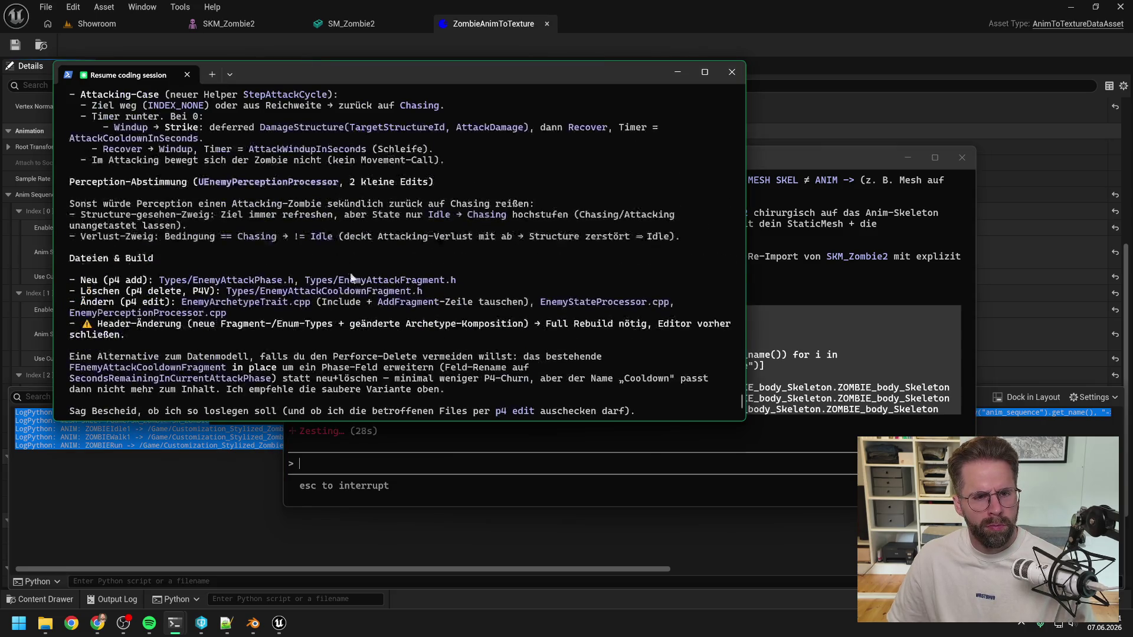
{"action": "scroll", "coordinate": [375, 289], "scroll_direction": "up", "scroll_amount": 2}
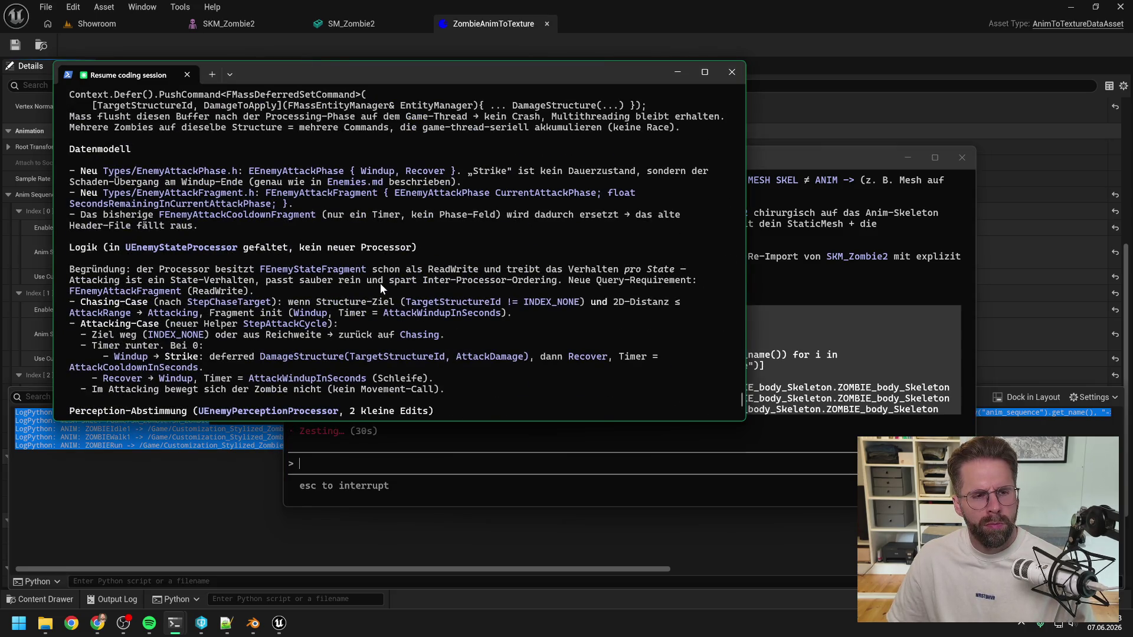
{"action": "scroll", "coordinate": [381, 285], "scroll_direction": "up", "scroll_amount": 4}
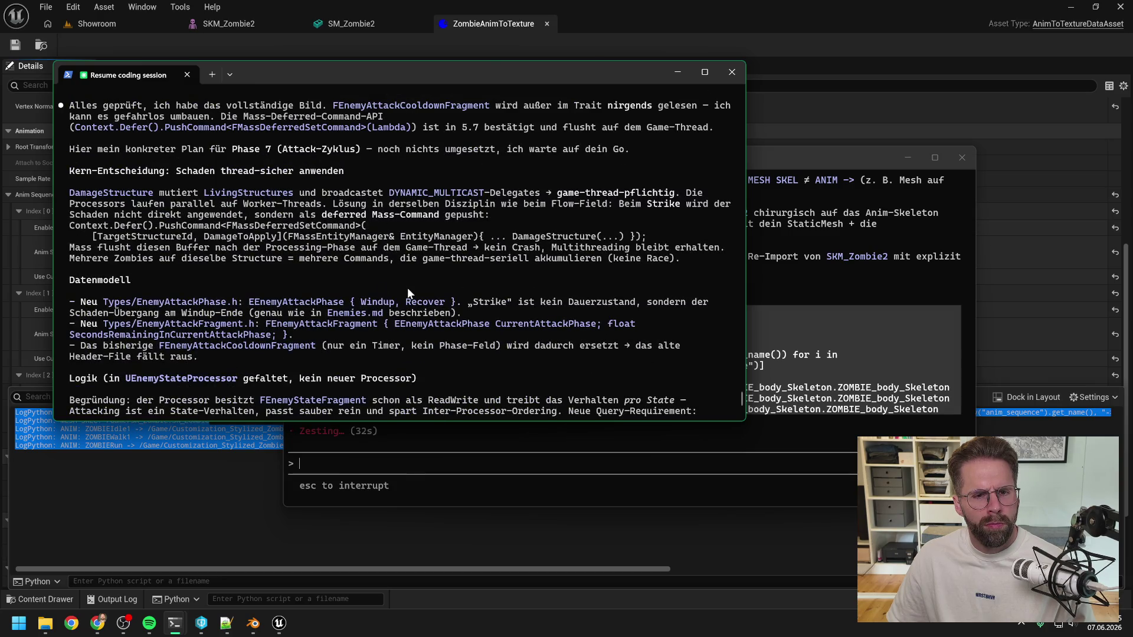
{"action": "scroll", "coordinate": [408, 287], "scroll_direction": "up", "scroll_amount": 3}
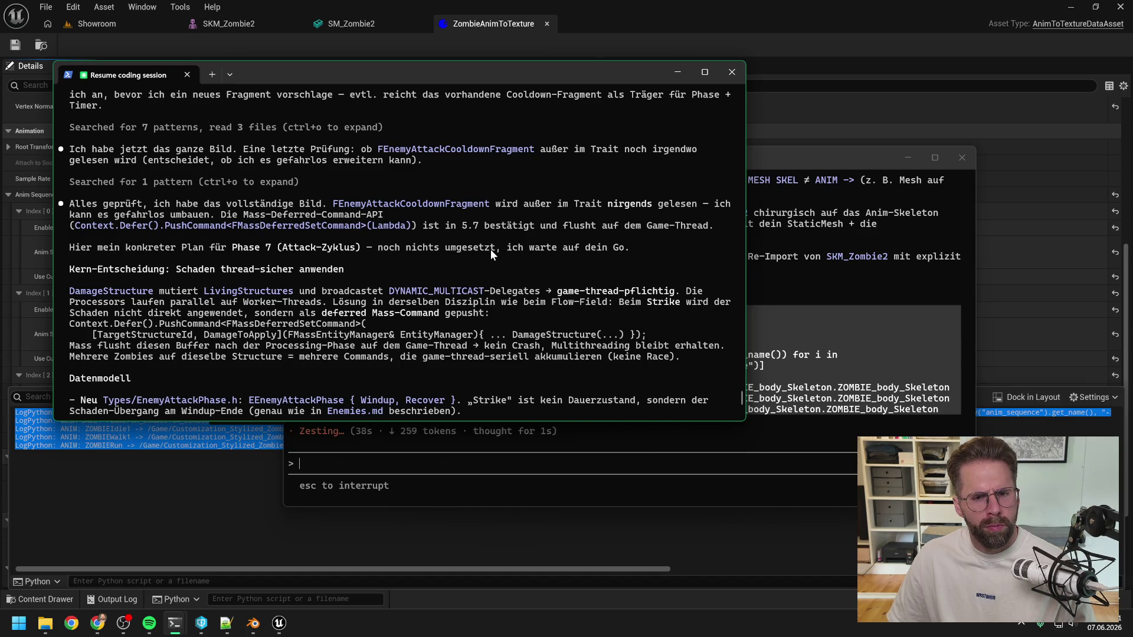
{"action": "scroll", "coordinate": [491, 249], "scroll_direction": "down", "scroll_amount": 4}
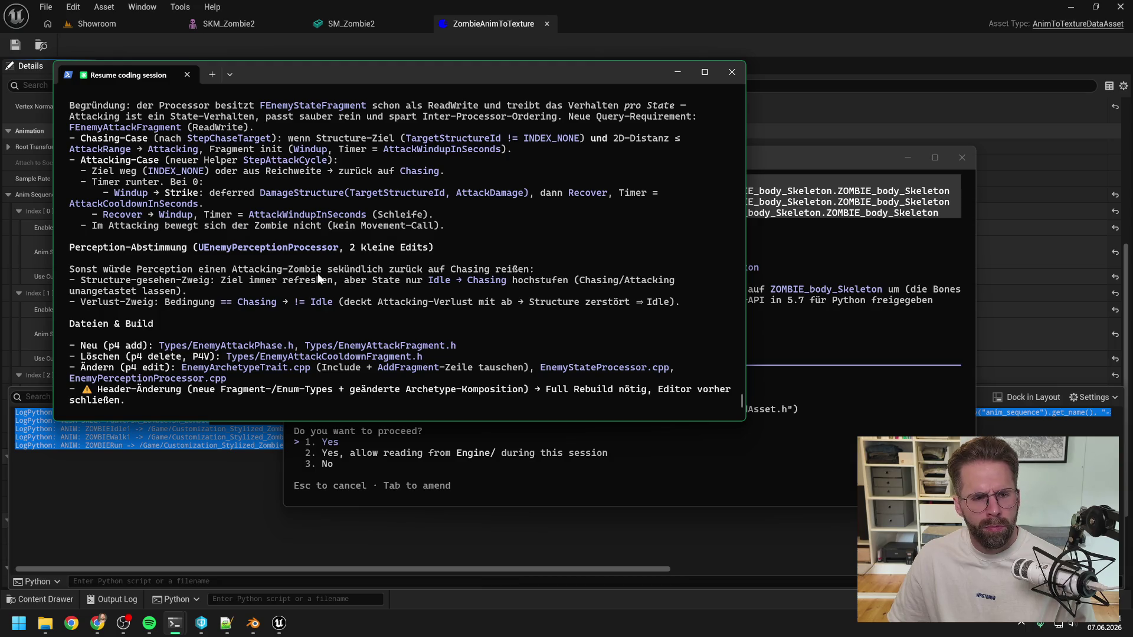
{"action": "scroll", "coordinate": [283, 272], "scroll_direction": "down", "scroll_amount": 5}
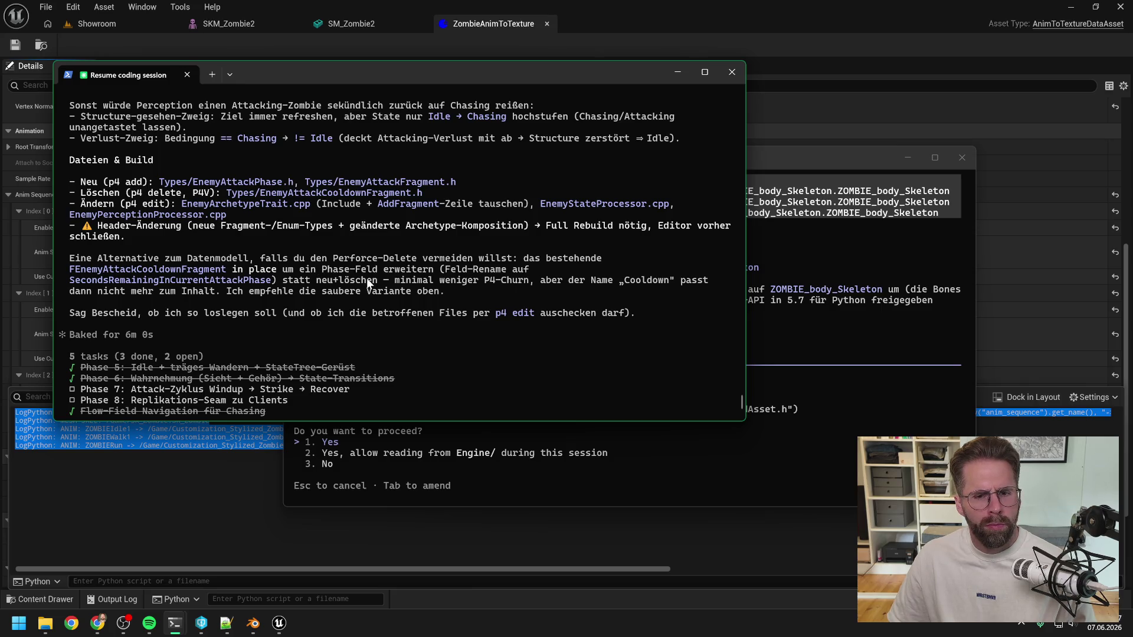
{"action": "scroll", "coordinate": [366, 279], "scroll_direction": "down", "scroll_amount": 2}
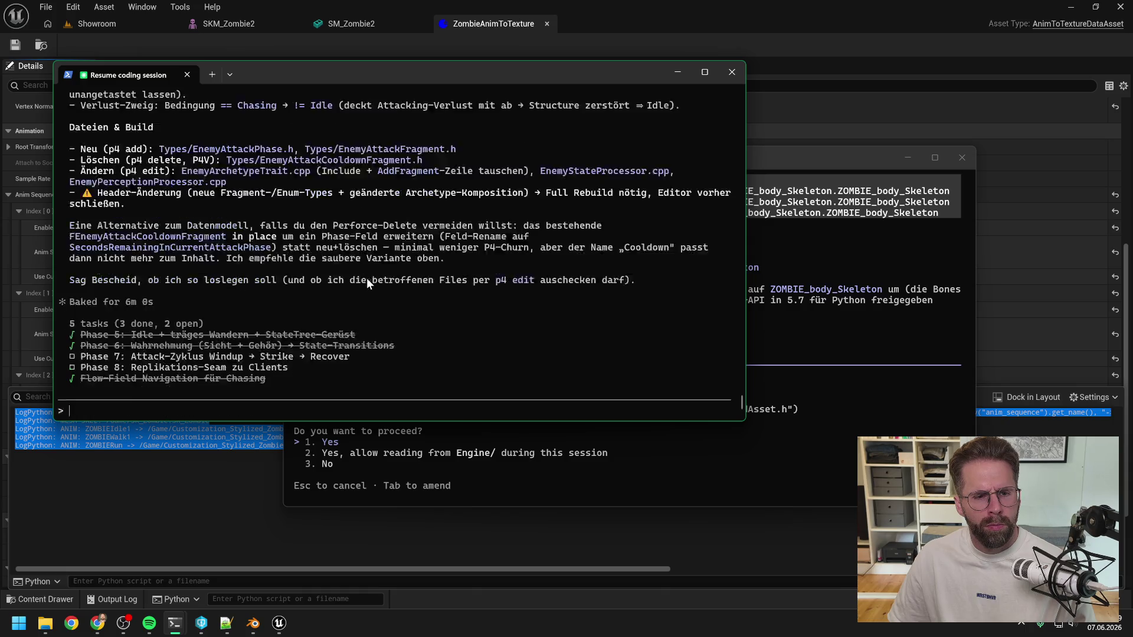
{"action": "type", "text": "ok los"}
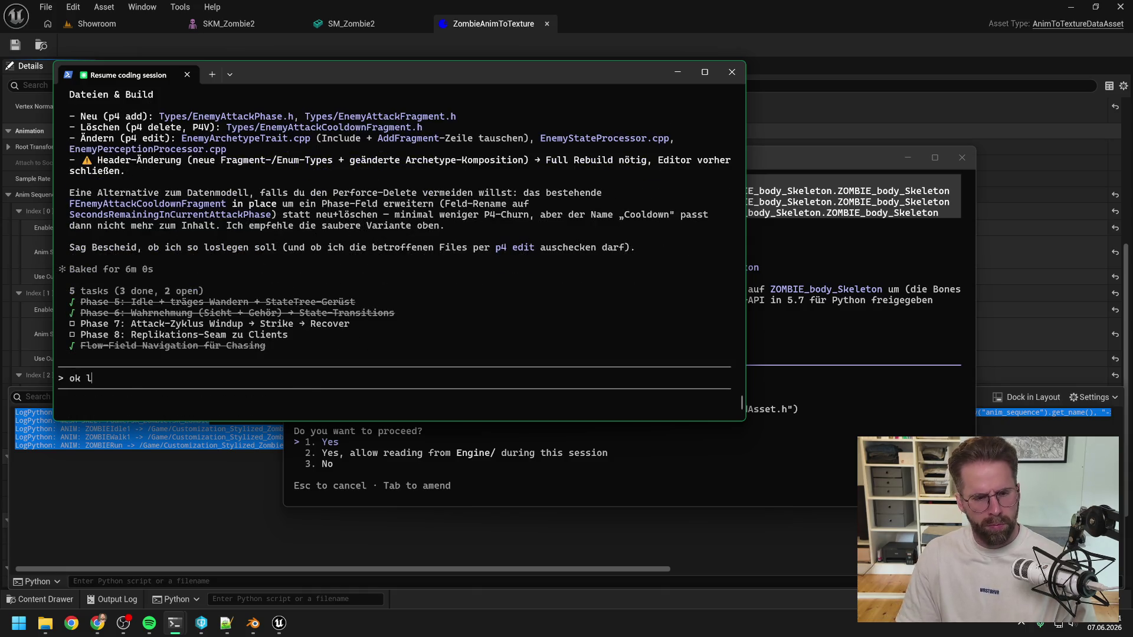
{"action": "key", "text": "Return"}
{"action": "left_click", "coordinate": [742, 221]}
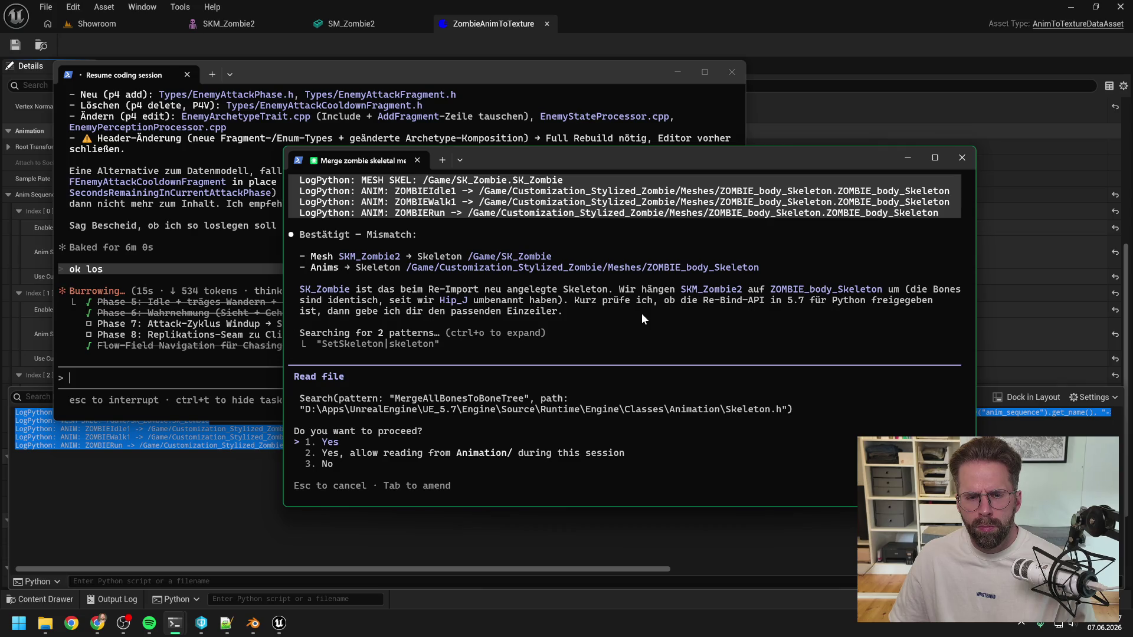
Approve the engine skeleton header read and the p4 edit checkout of three enemy files
{"action": "key", "text": "Return"}
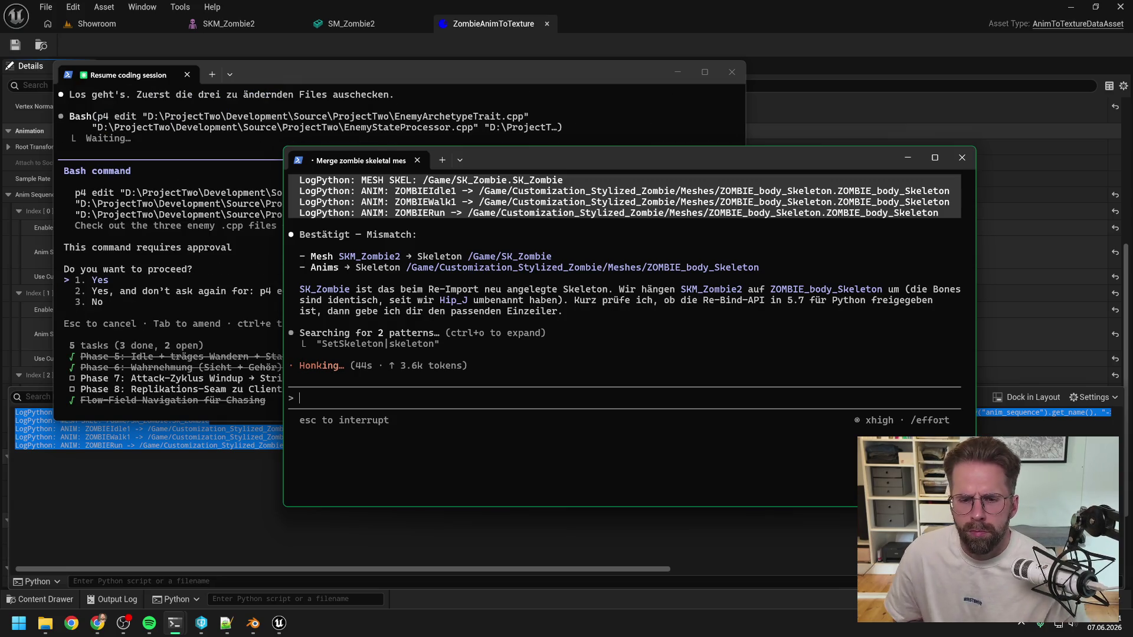
{"action": "left_click", "coordinate": [156, 277]}
{"action": "key", "text": "Return"}
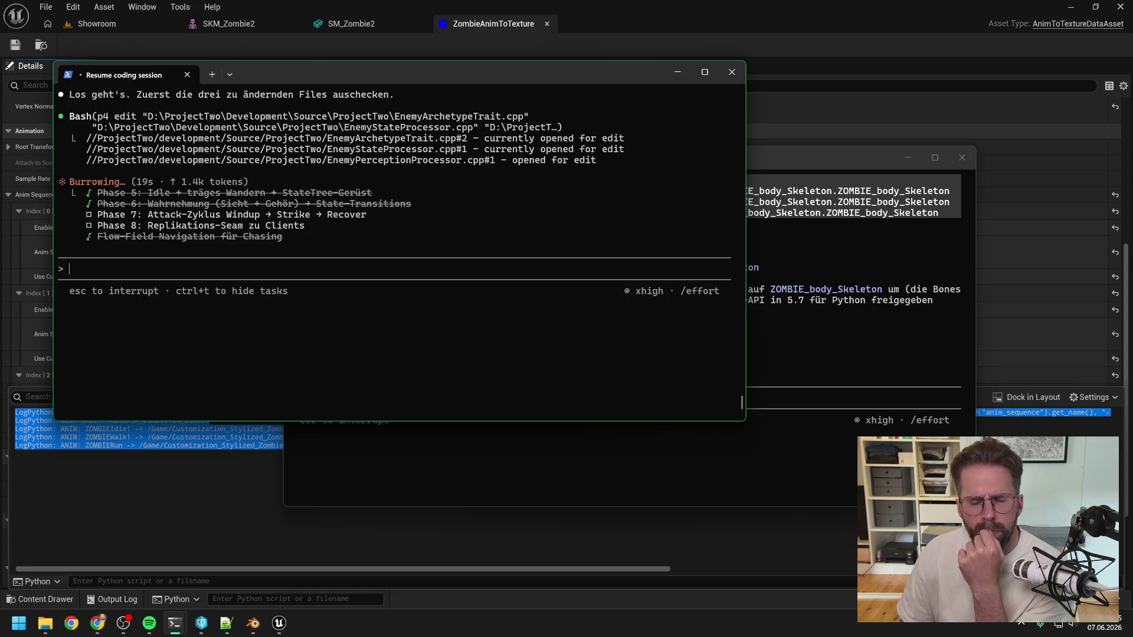
{"action": "left_click", "coordinate": [795, 164]}
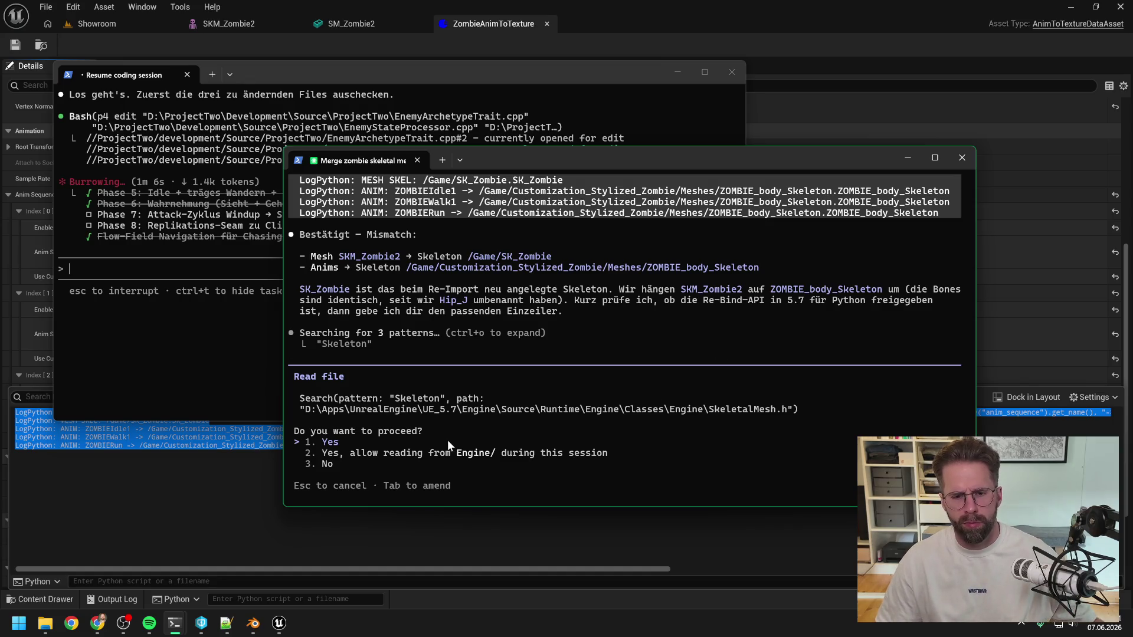
Allow both SkeletalMesh.h searches, including the one for SetSkeleton
{"action": "key", "text": "Return"}
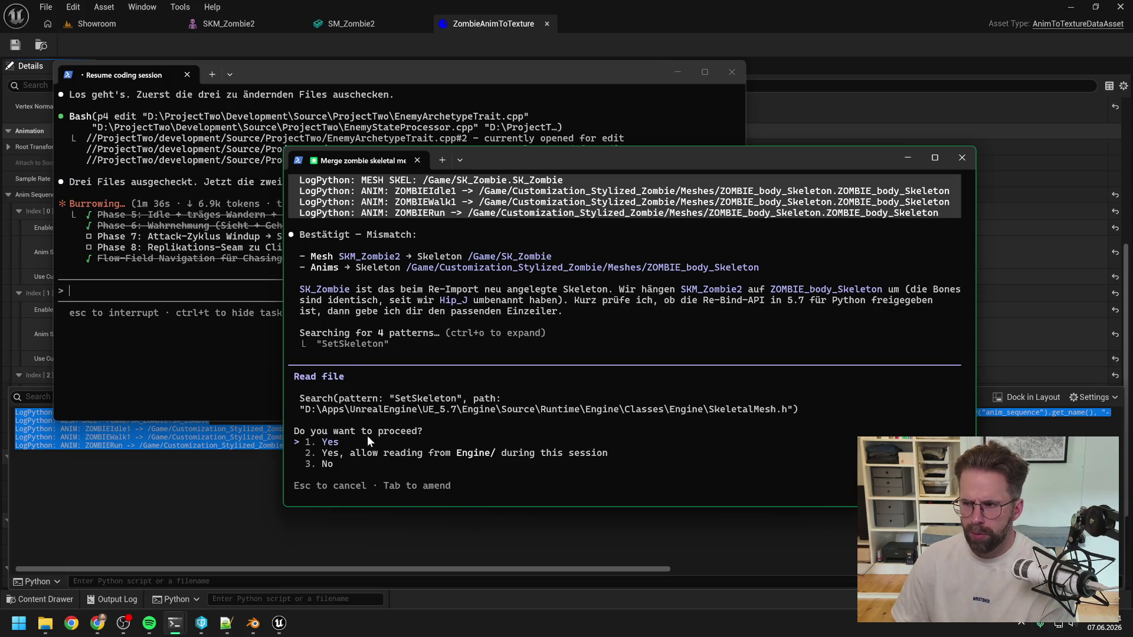
{"action": "key", "text": "Return"}
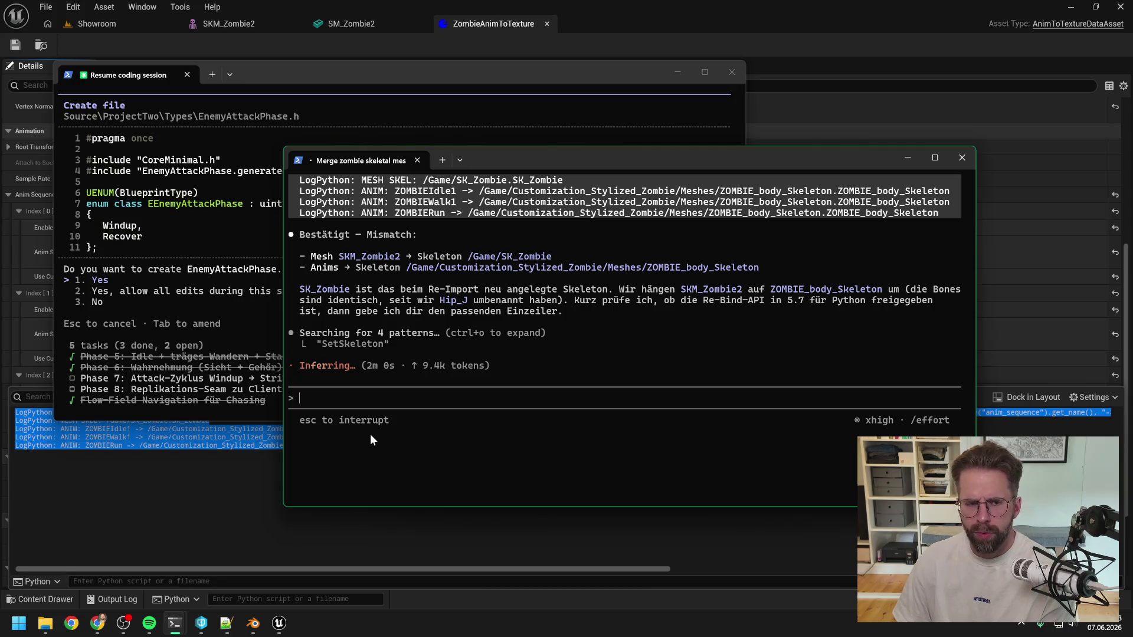
Approve creating EnemyAttackPhase.h and EnemyAttackFragment.h and the EnemyArchetypeTrait.cpp include swap
{"action": "left_click", "coordinate": [164, 279]}
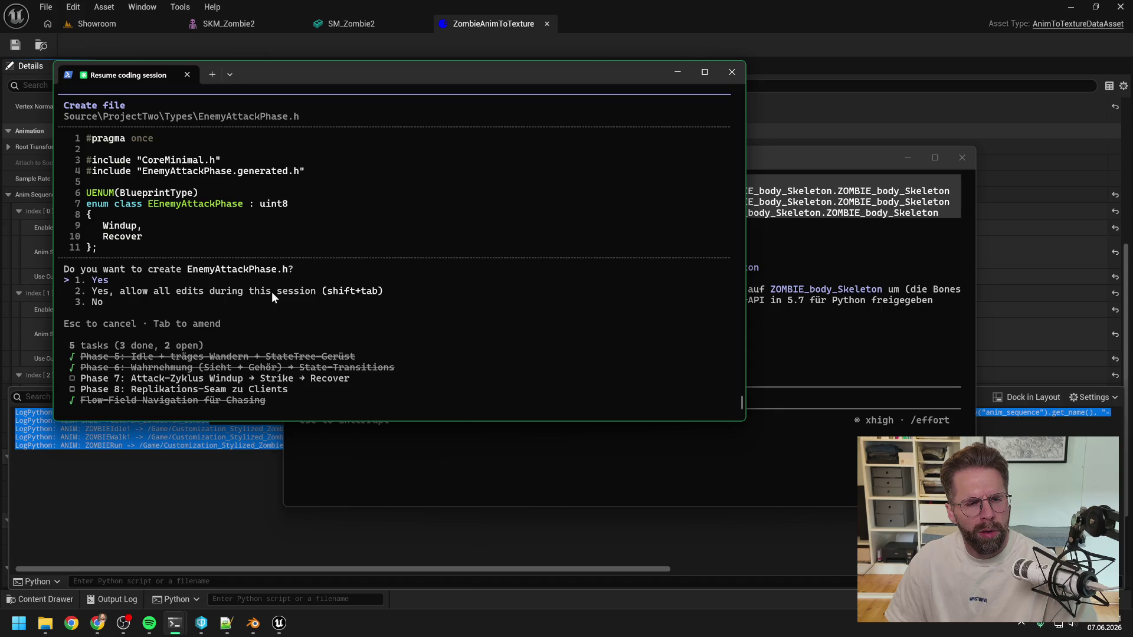
{"action": "scroll", "coordinate": [350, 285], "scroll_direction": "up", "scroll_amount": 2}
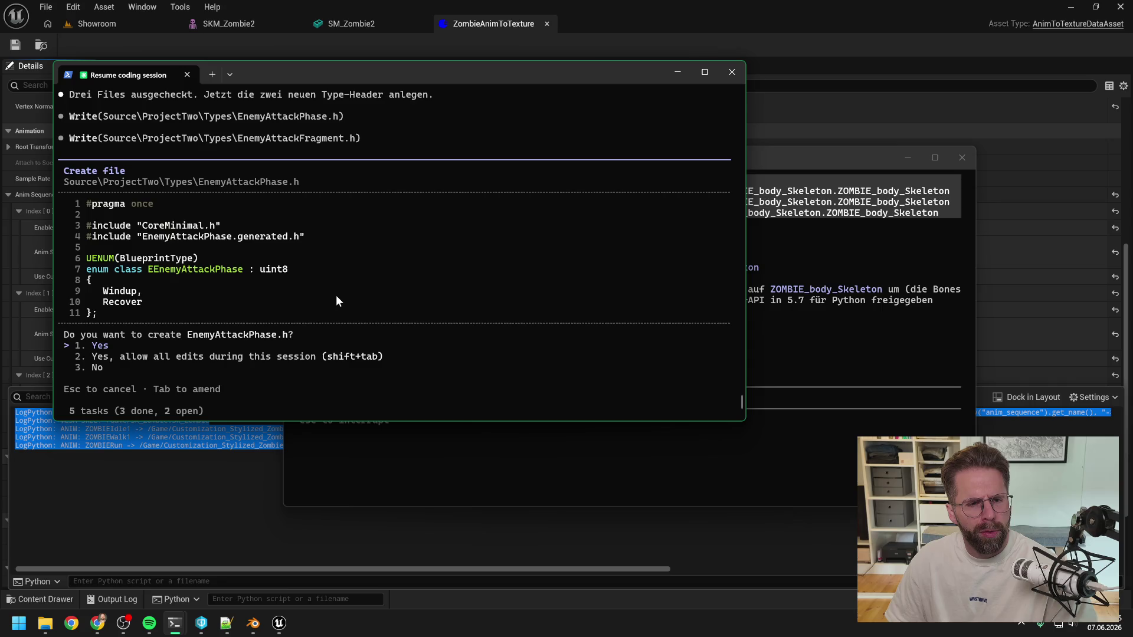
{"action": "key", "text": "Return"}
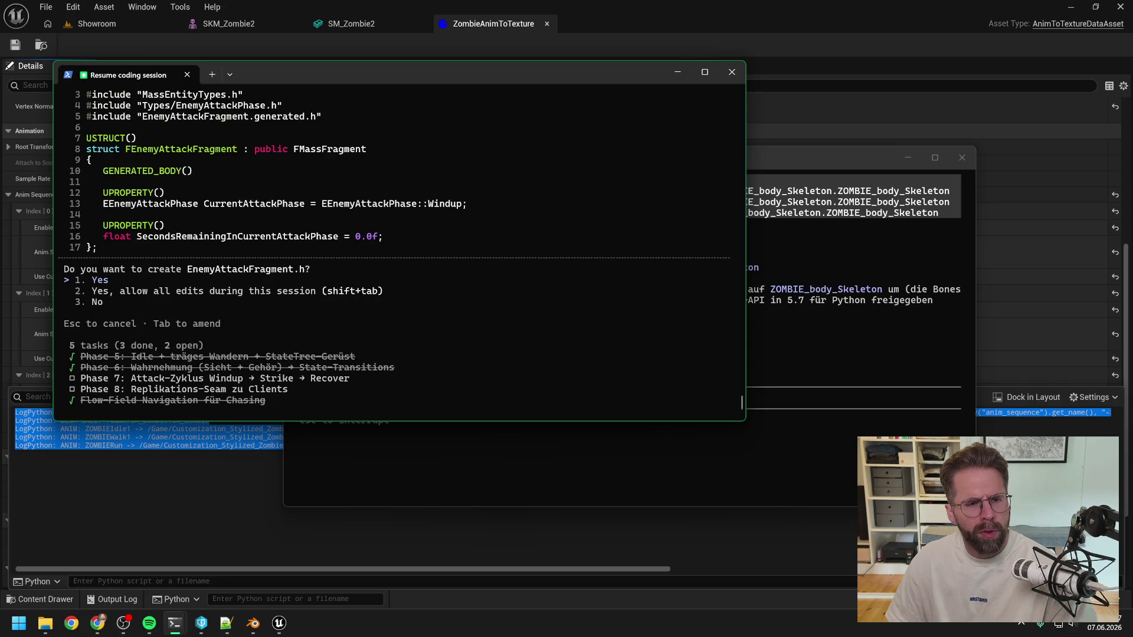
{"action": "scroll", "coordinate": [394, 254], "scroll_direction": "up", "scroll_amount": 1}
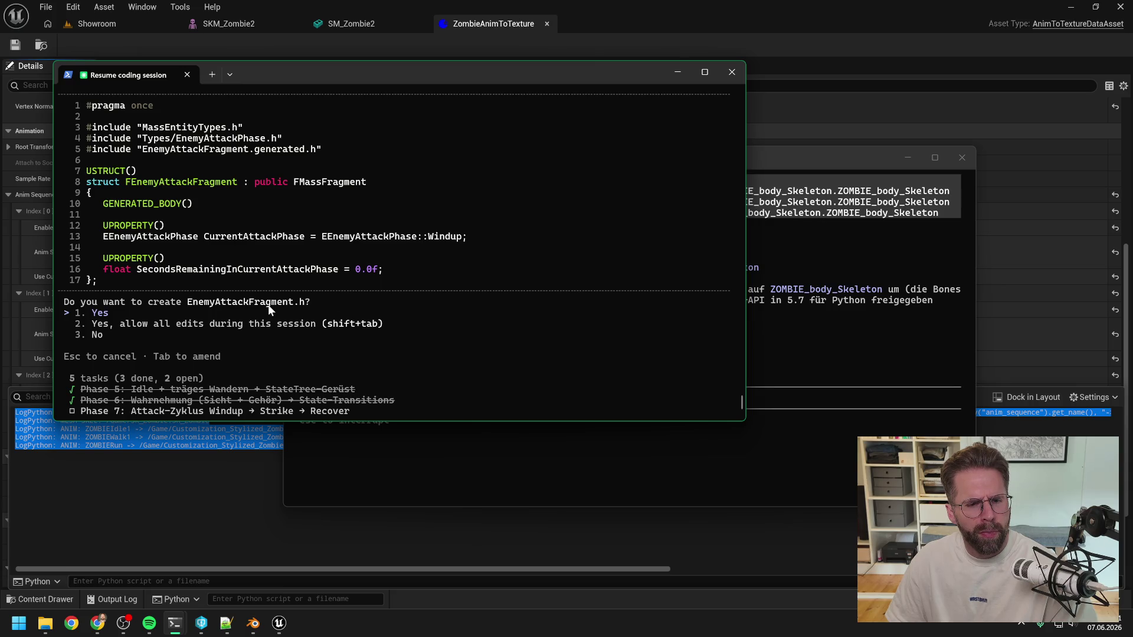
{"action": "key", "text": "Return"}
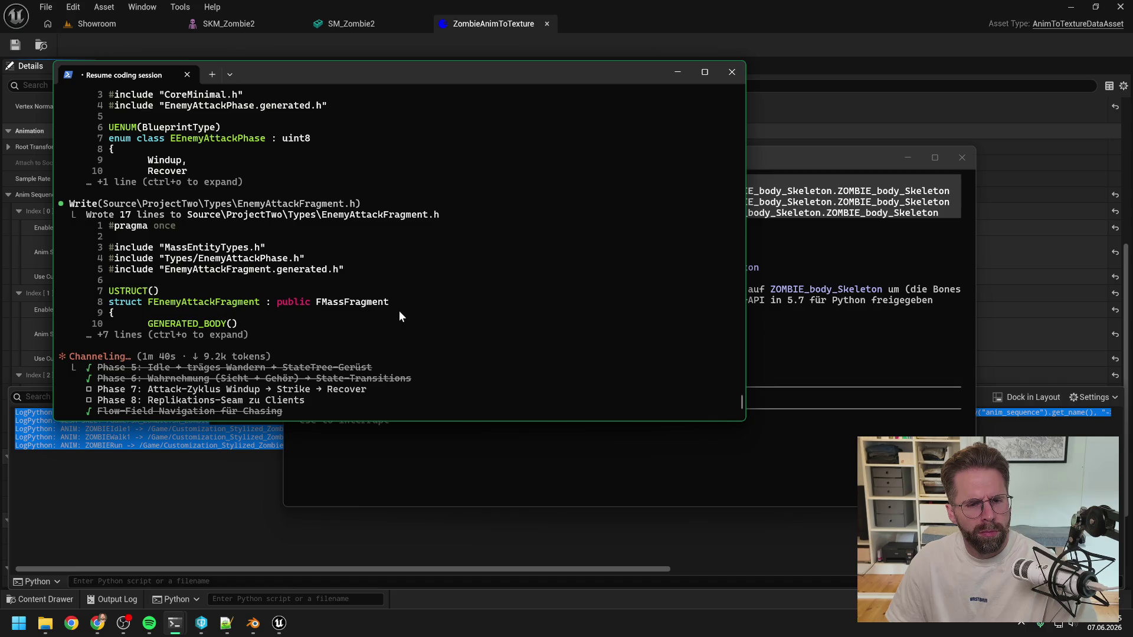
{"action": "scroll", "coordinate": [399, 312], "scroll_direction": "up", "scroll_amount": 6}
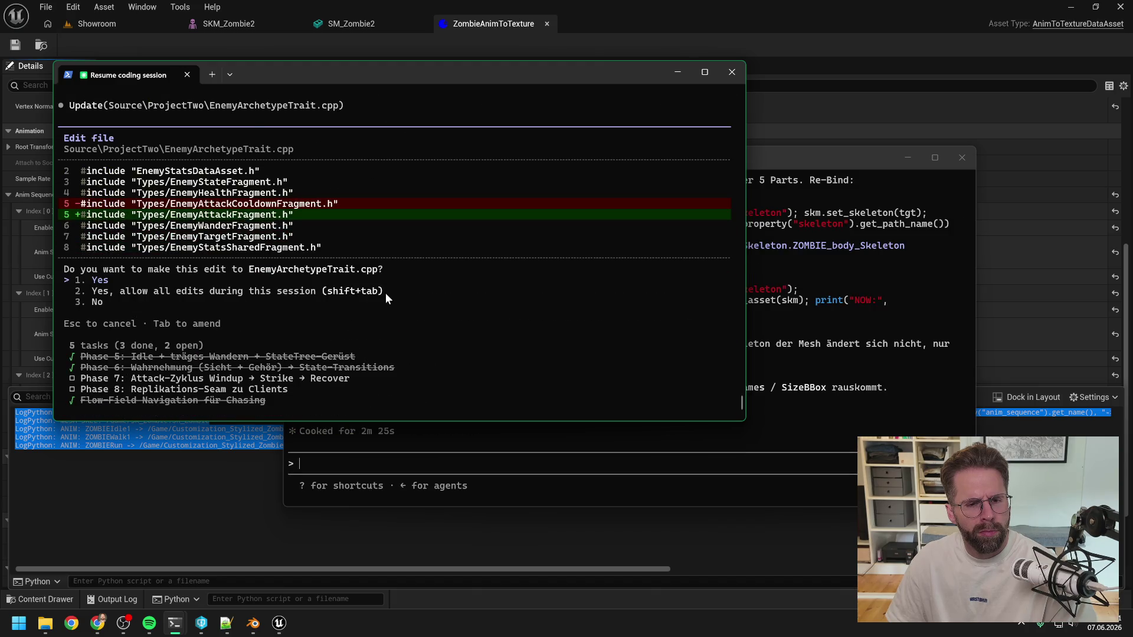
{"action": "key", "text": "Return"}
{"action": "key", "text": "Return"}
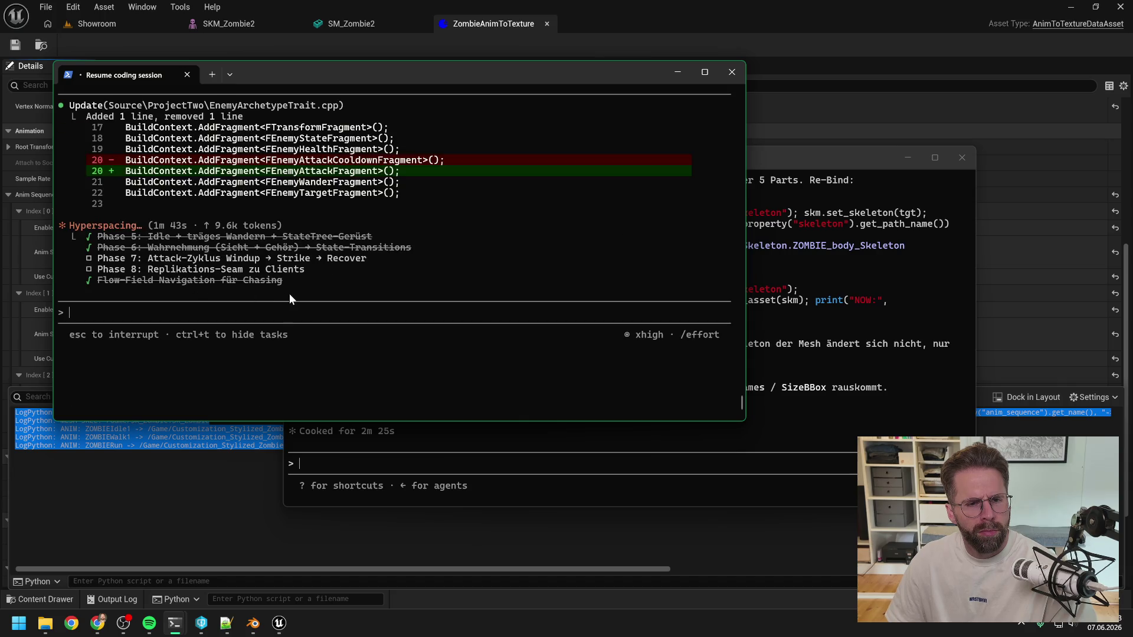
{"action": "left_click", "coordinate": [784, 161]}
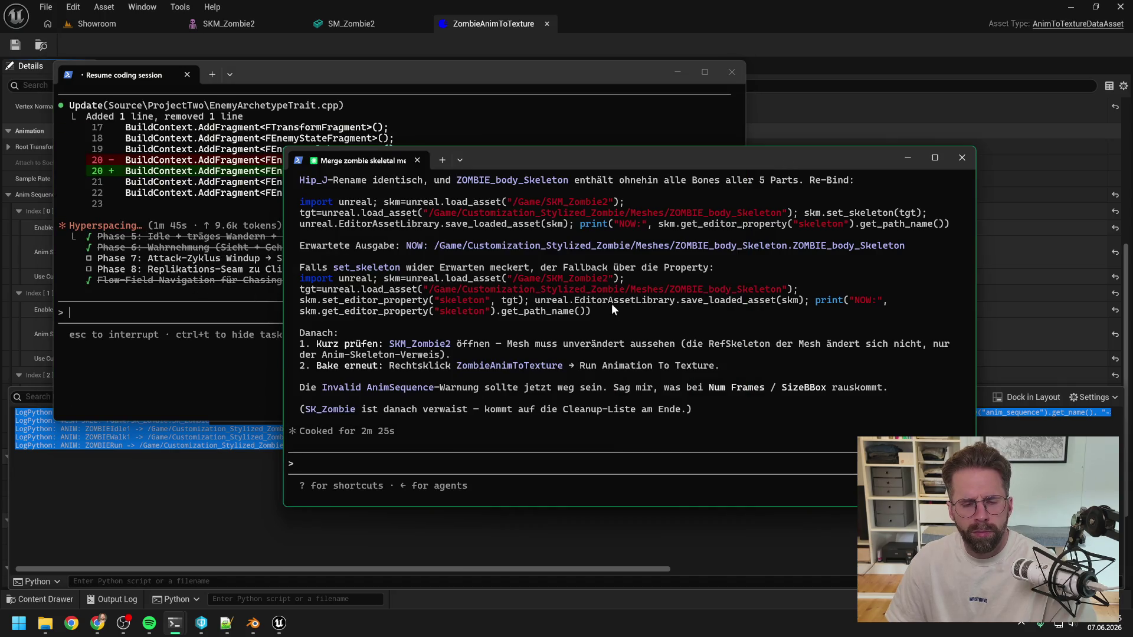
Copy the three-line 'import unreal … get_path_name()' re-bind snippet for SKM_Zombie2
{"action": "scroll", "coordinate": [611, 303], "scroll_direction": "up", "scroll_amount": 3}
{"action": "scroll", "coordinate": [588, 333], "scroll_direction": "up", "scroll_amount": 3}
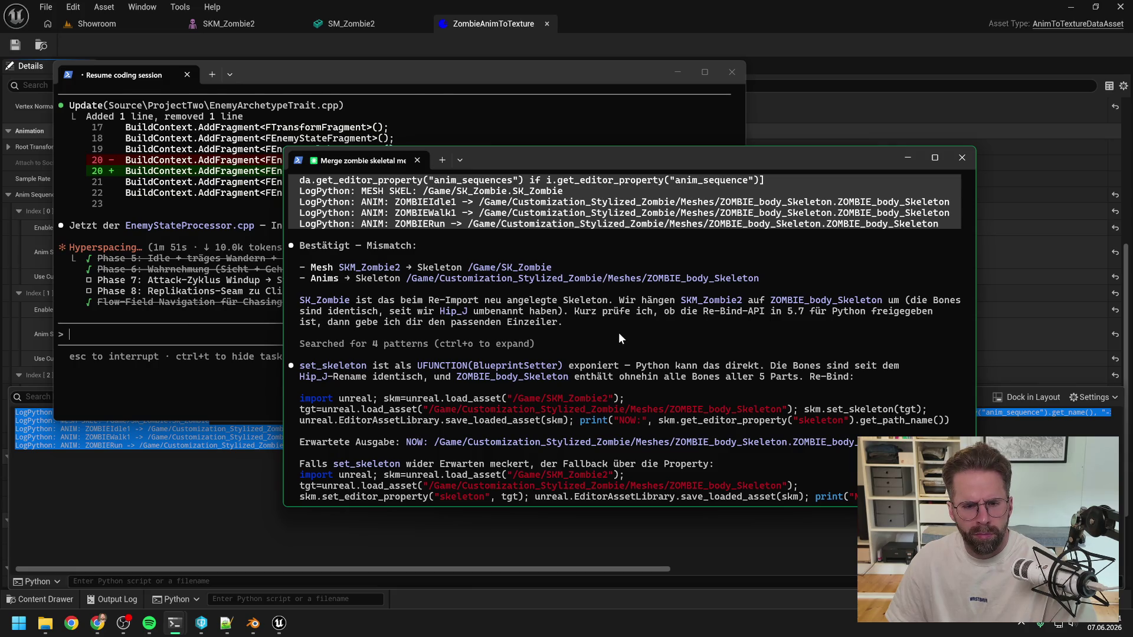
{"action": "scroll", "coordinate": [619, 336], "scroll_direction": "down", "scroll_amount": 1}
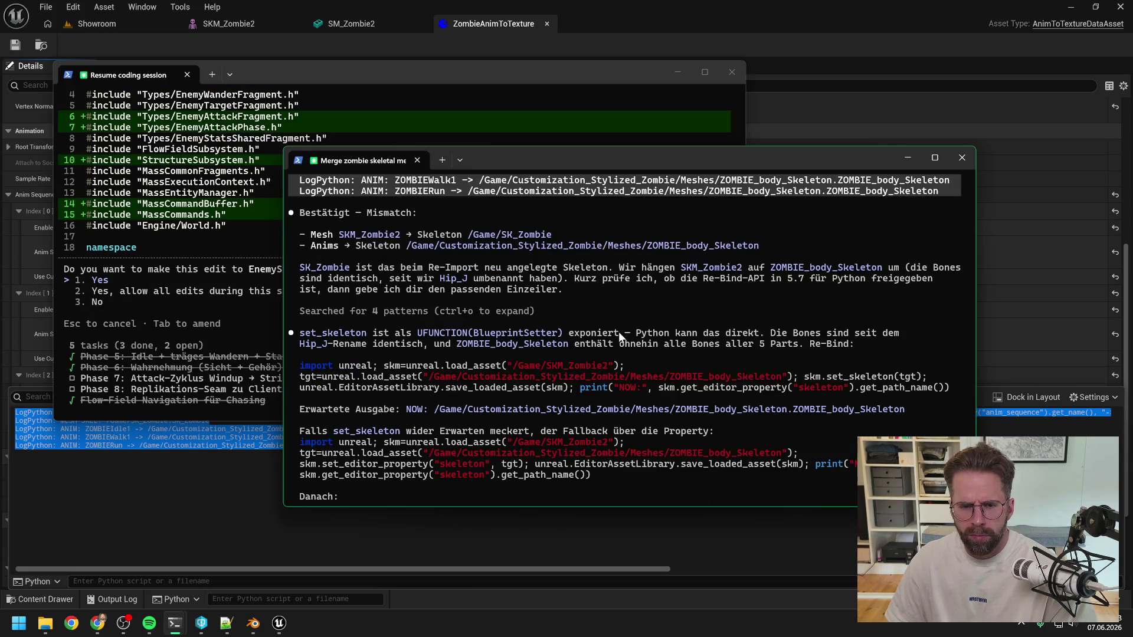
{"action": "scroll", "coordinate": [618, 332], "scroll_direction": "down", "scroll_amount": 1}
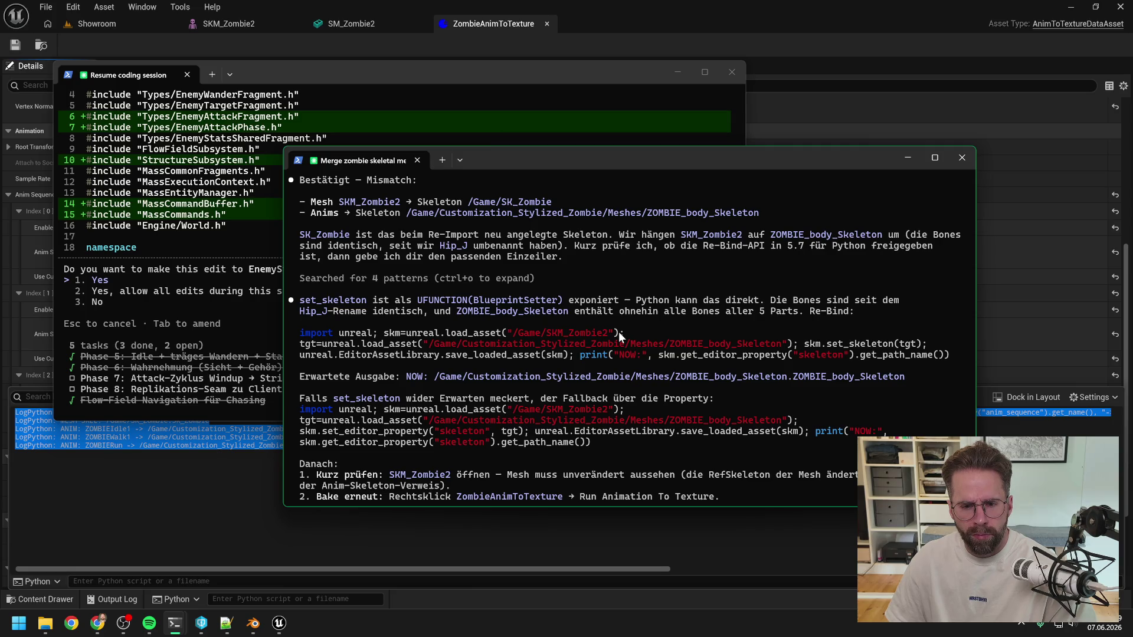
{"action": "scroll", "coordinate": [619, 332], "scroll_direction": "down", "scroll_amount": 1}
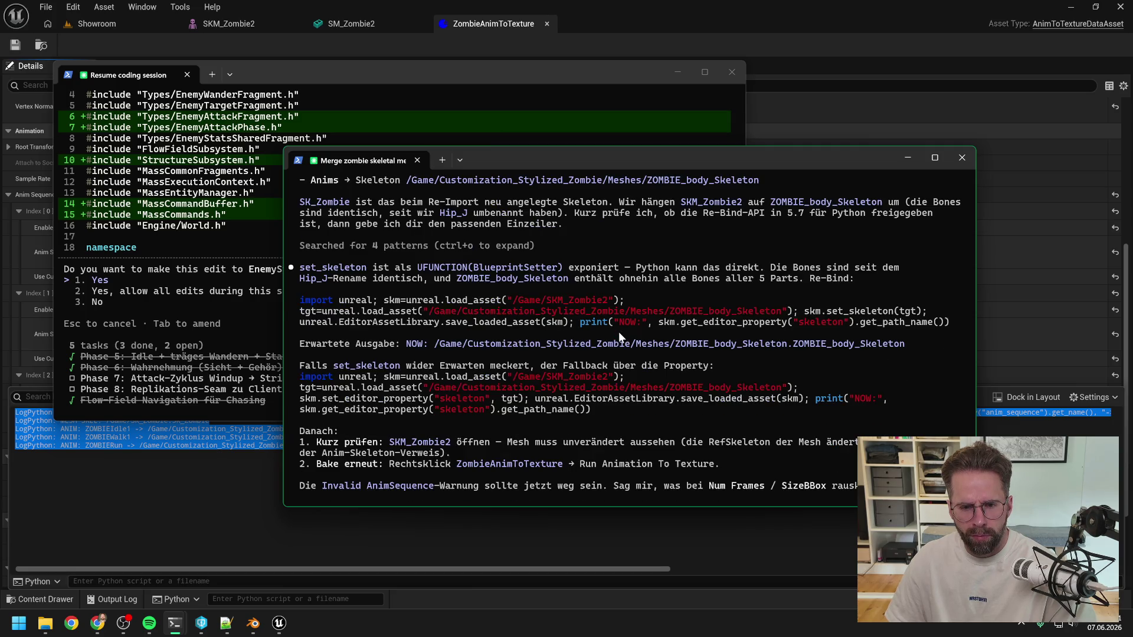
{"action": "mouse_move", "coordinate": [948, 321]}
{"action": "left_mouse_down"}
{"action": "mouse_move", "coordinate": [375, 322]}
{"action": "mouse_move", "coordinate": [302, 306]}
{"action": "left_mouse_up"}
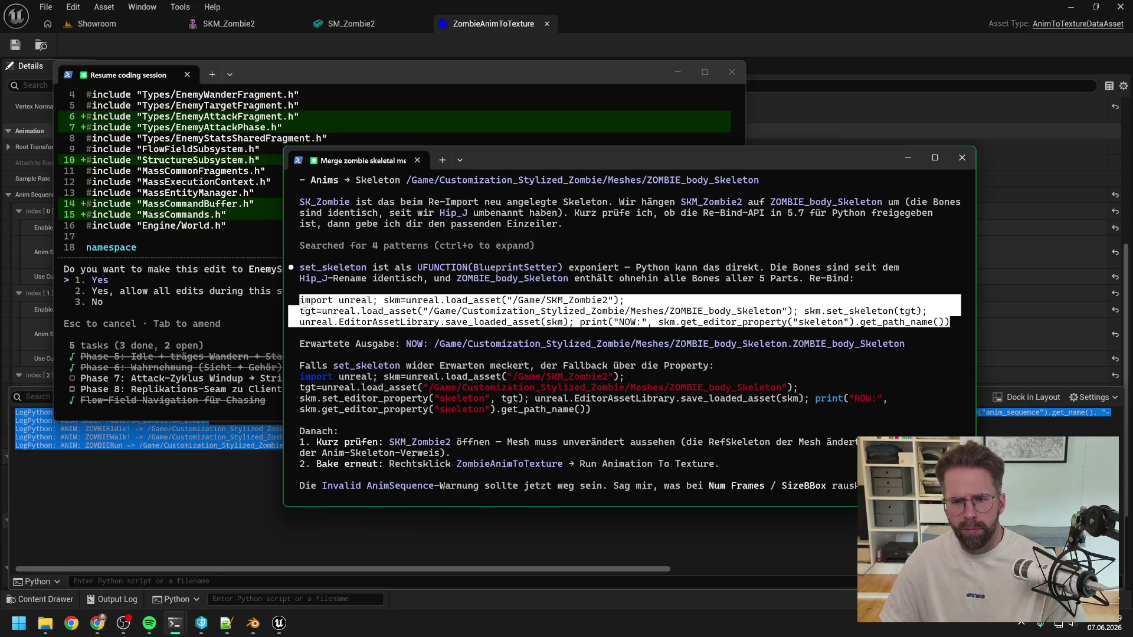
{"action": "key", "text": "ctrl+c"}
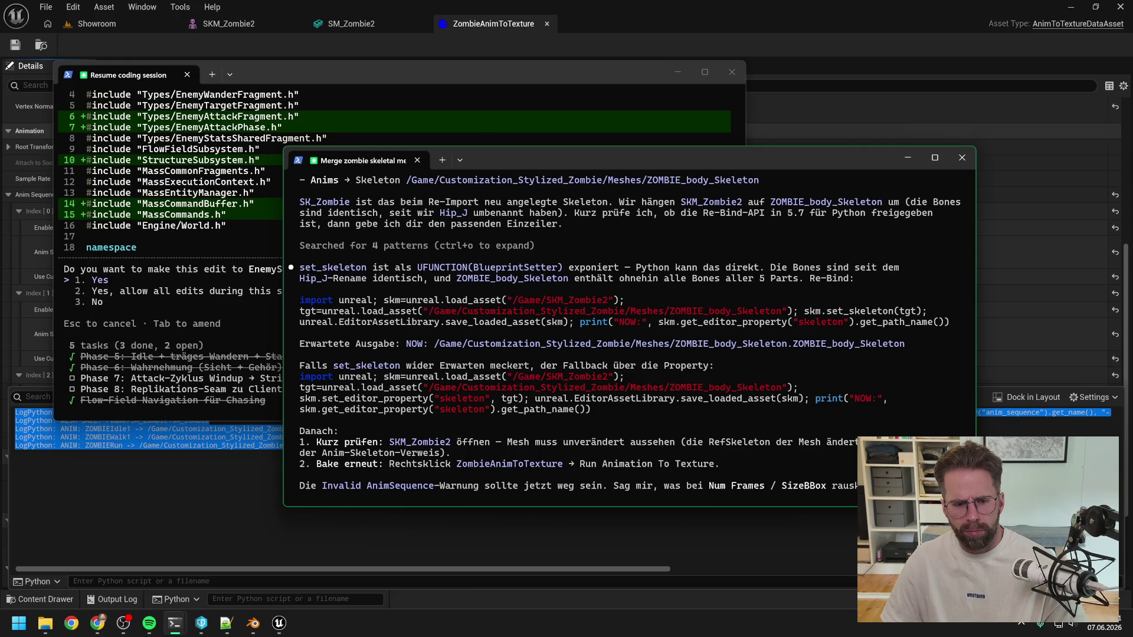
{"action": "left_click", "coordinate": [227, 623]}
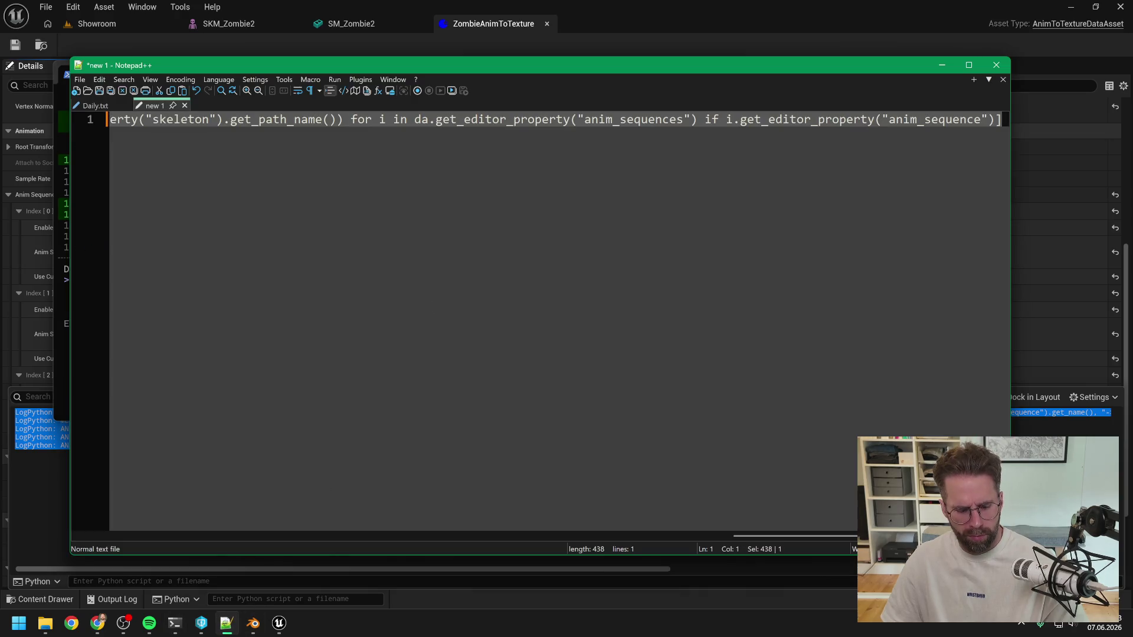
Paste the SKM_Zombie2 re-bind snippet over the note and join its lines into one line
{"action": "key", "text": "ctrl+v"}
{"action": "left_click_drag", "start_coordinate": [418, 535], "coordinate": [181, 535]}
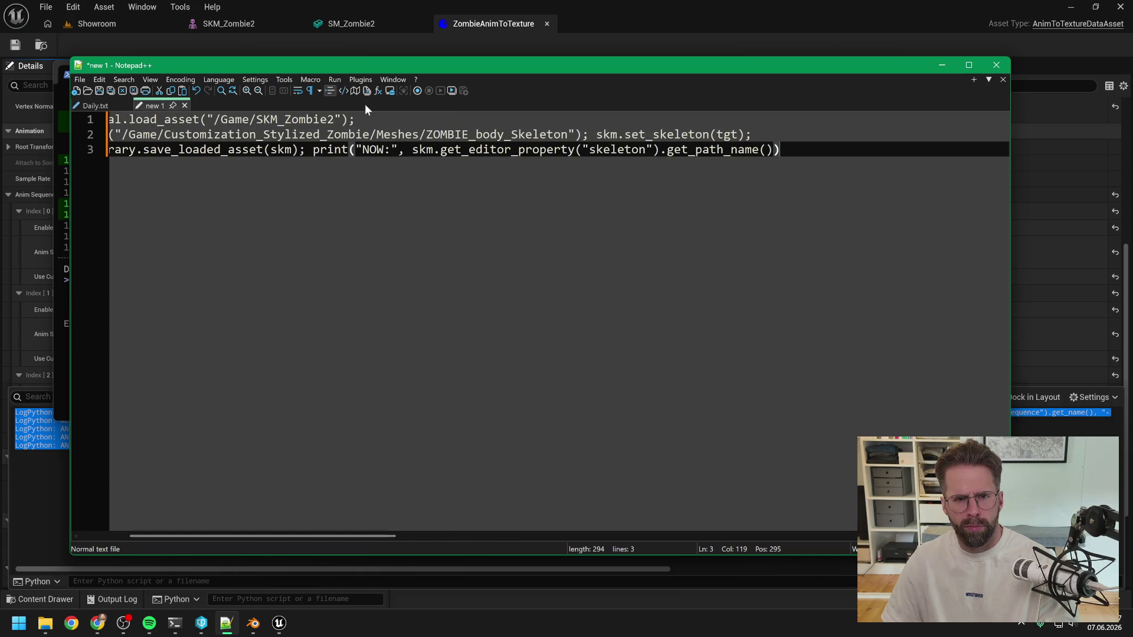
{"action": "left_click", "coordinate": [354, 119]}
{"action": "key", "text": "Delete"}
{"action": "key", "text": "Delete"}
{"action": "key", "text": "Delete"}
{"action": "left_click_drag", "start_coordinate": [378, 536], "coordinate": [533, 536]}
{"action": "key", "text": "End"}
{"action": "key", "text": "Delete"}
{"action": "key", "text": "Delete"}
{"action": "key", "text": "Delete"}
{"action": "key", "text": "Delete"}
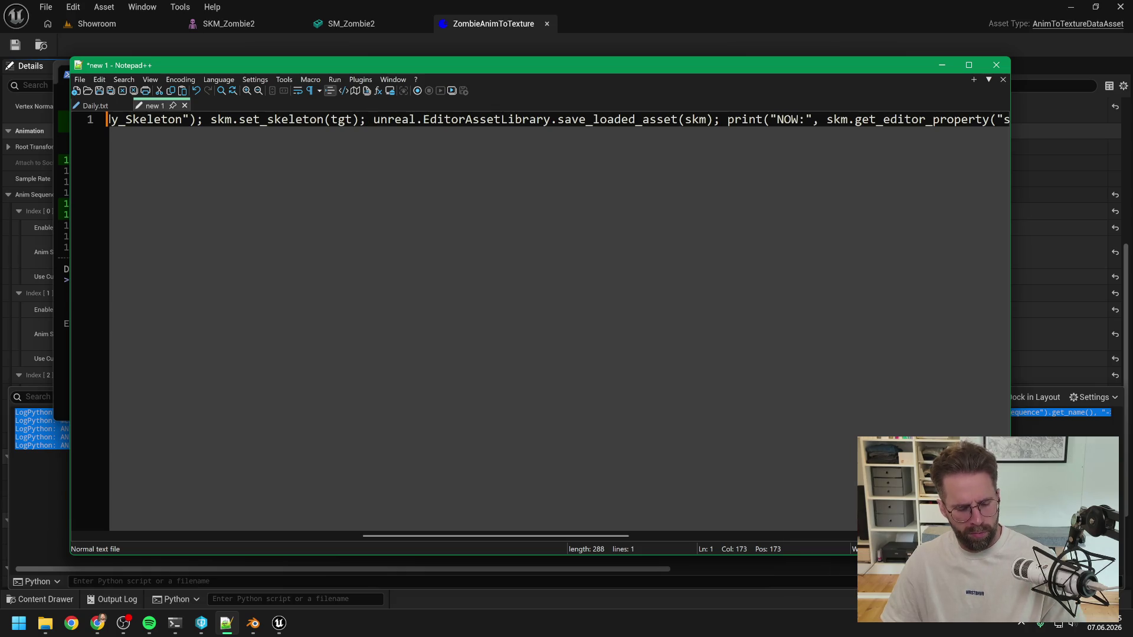
Dismiss the save prompt without saving and return to Unreal Editor
{"action": "key", "text": "ctrl+s"}
{"action": "left_click", "coordinate": [596, 382]}
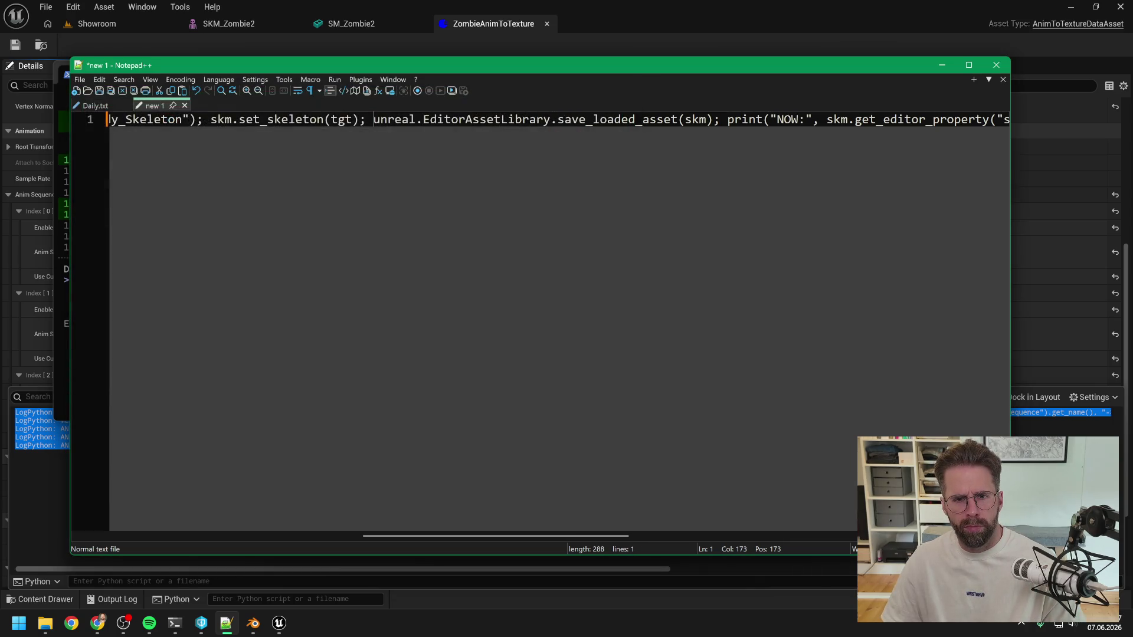
{"action": "left_click", "coordinate": [491, 24]}
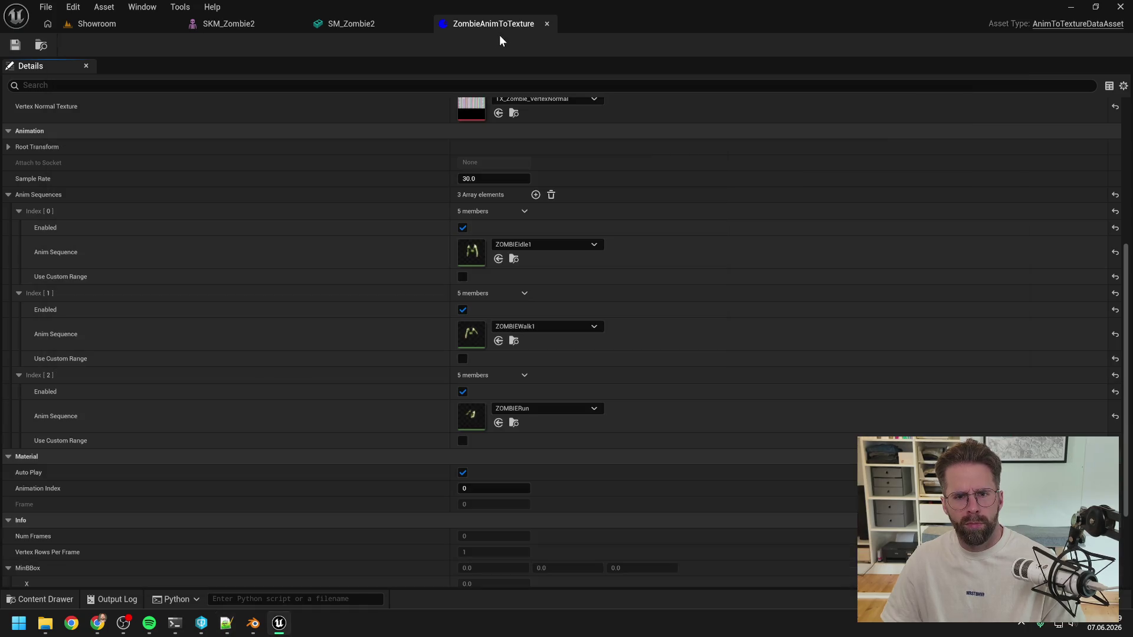
Close the ZombieAnimToTexture asset and clear the Output Log
{"action": "left_click", "coordinate": [547, 24]}
{"action": "key", "text": "ctrl+space"}
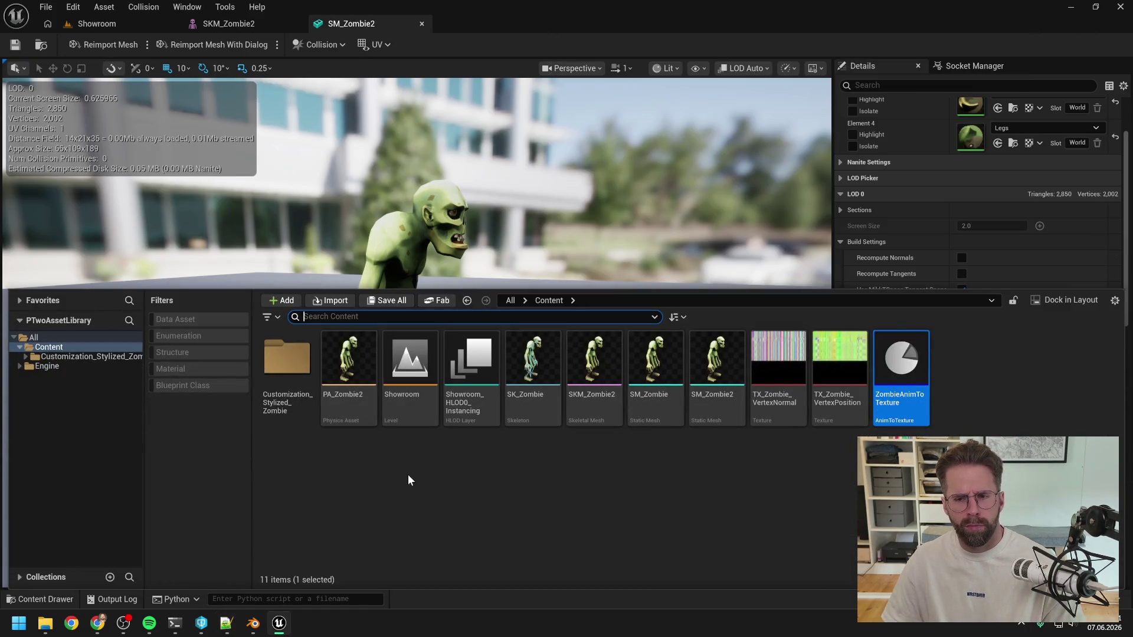
{"action": "left_click", "coordinate": [137, 598]}
{"action": "right_click", "coordinate": [203, 453]}
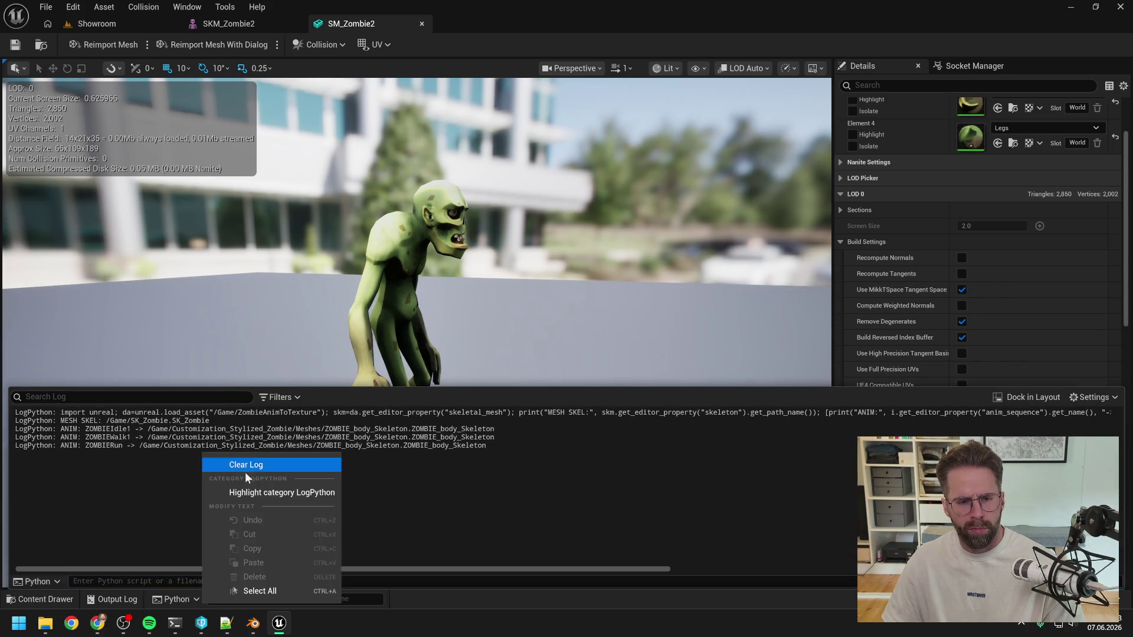
{"action": "left_click", "coordinate": [255, 466]}
Run the pasted re-bind line in the Python console and select the resulting set_skeleton AttributeError
{"action": "left_click", "coordinate": [299, 598]}
{"action": "key", "text": "ctrl+v"}
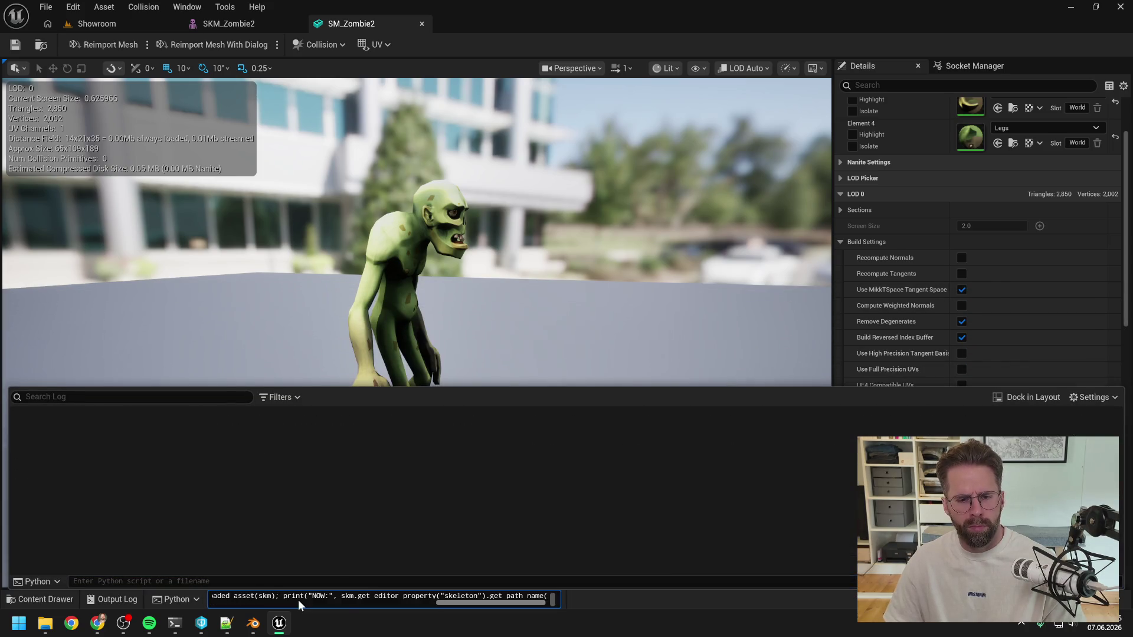
{"action": "key", "text": "Return"}
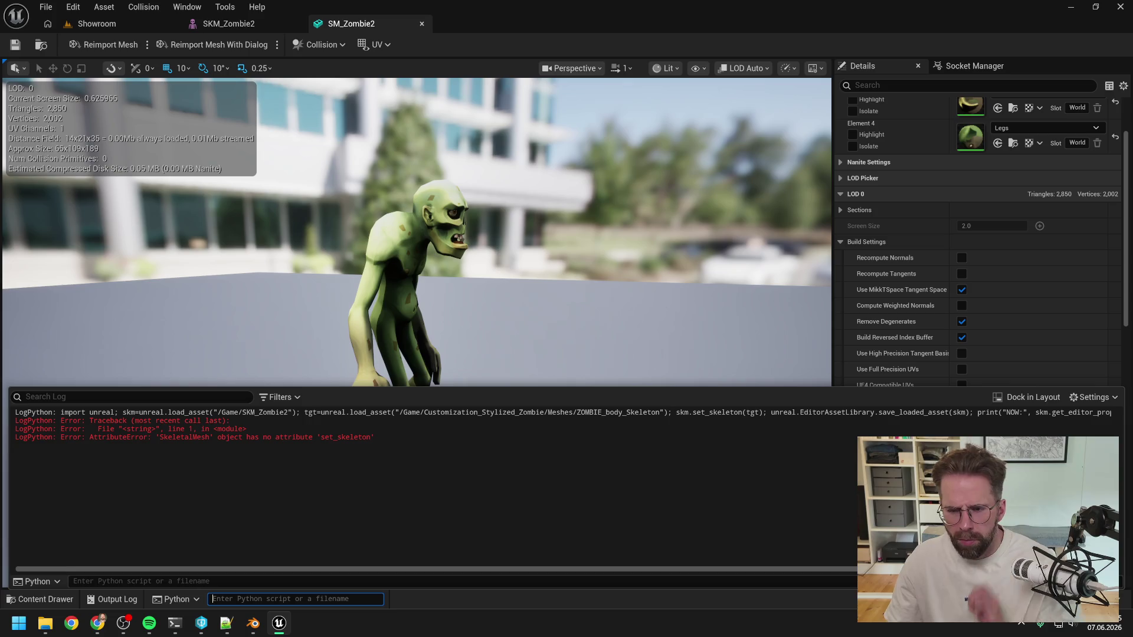
{"action": "mouse_move", "coordinate": [374, 437]}
{"action": "left_mouse_down"}
{"action": "mouse_move", "coordinate": [161, 413]}
{"action": "mouse_move", "coordinate": [14, 413]}
{"action": "left_mouse_up"}
Send the set_skeleton AttributeError to the zombie skeleton merge session
{"action": "mouse_move", "coordinate": [169, 632]}
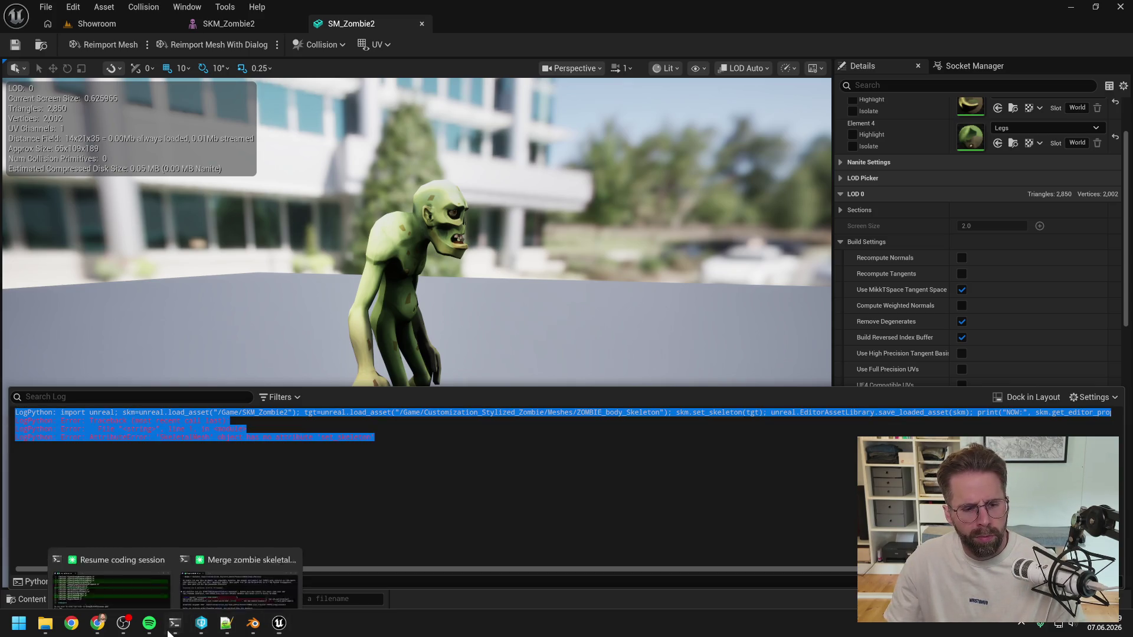
{"action": "left_click", "coordinate": [240, 576]}
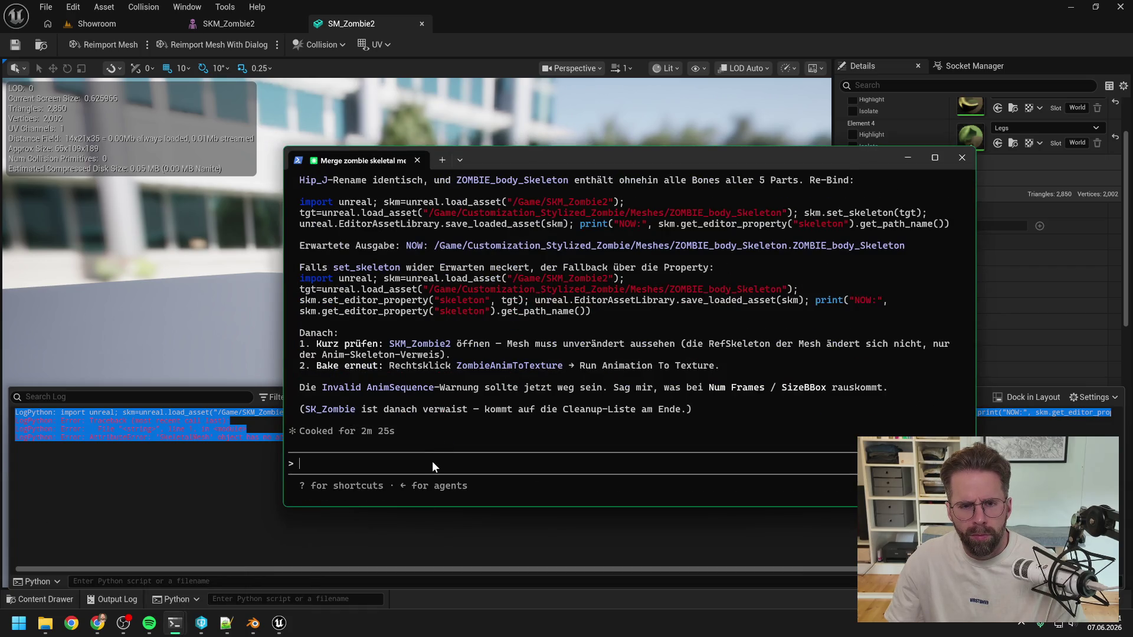
{"action": "key", "text": "ctrl+v"}
{"action": "key", "text": "Return"}
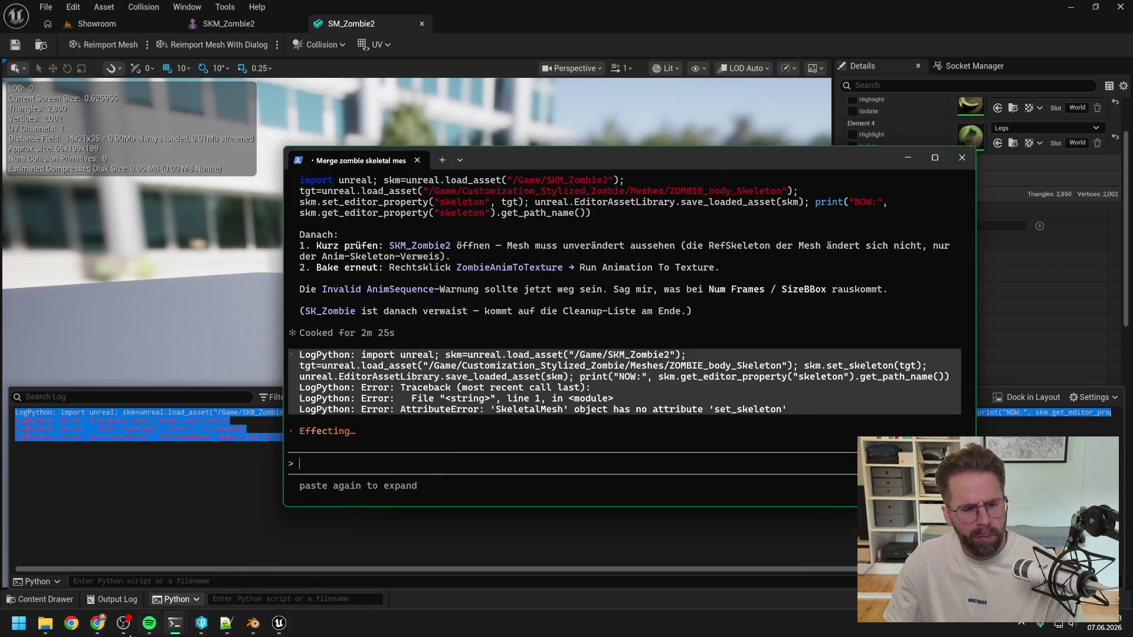
Approve the include edit to EnemyStateProcessor.cpp in the coding session
{"action": "mouse_move", "coordinate": [174, 623]}
{"action": "left_click", "coordinate": [106, 570]}
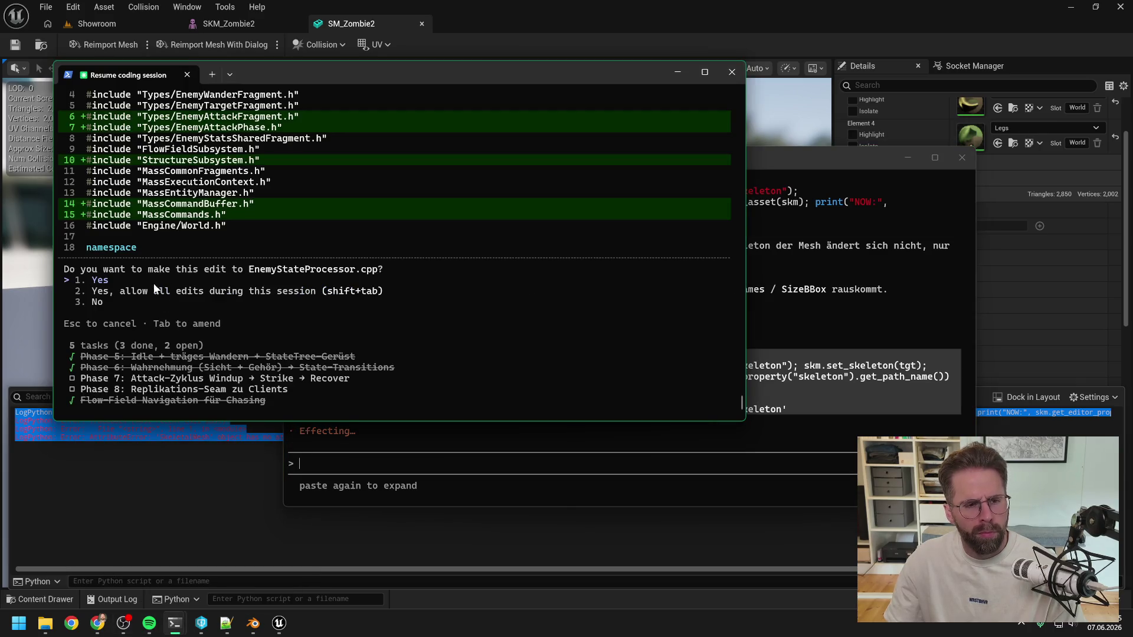
{"action": "key", "text": "Return"}
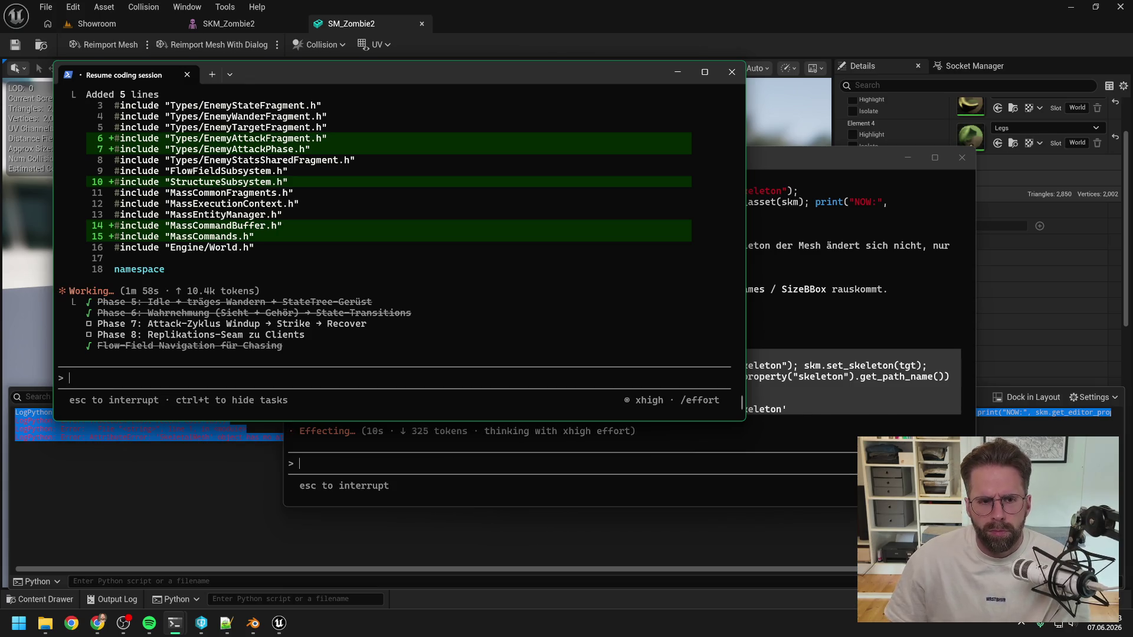
Copy the suggested set_editor_property fallback snippet from the merge session
{"action": "left_click", "coordinate": [780, 368]}
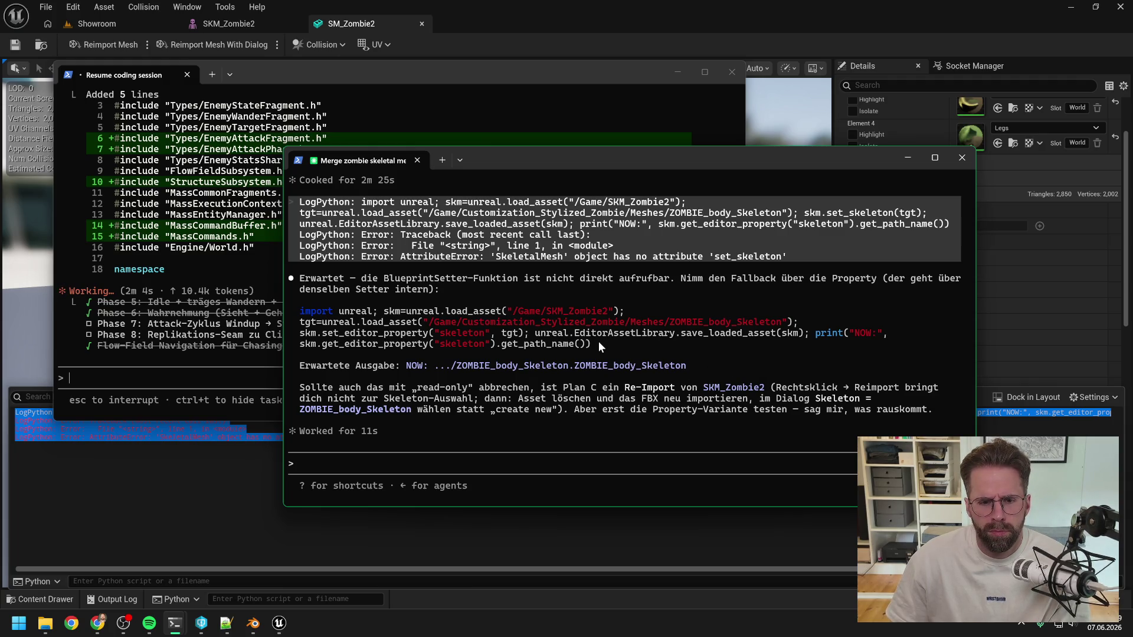
{"action": "left_click_drag", "start_coordinate": [594, 343], "coordinate": [300, 312]}
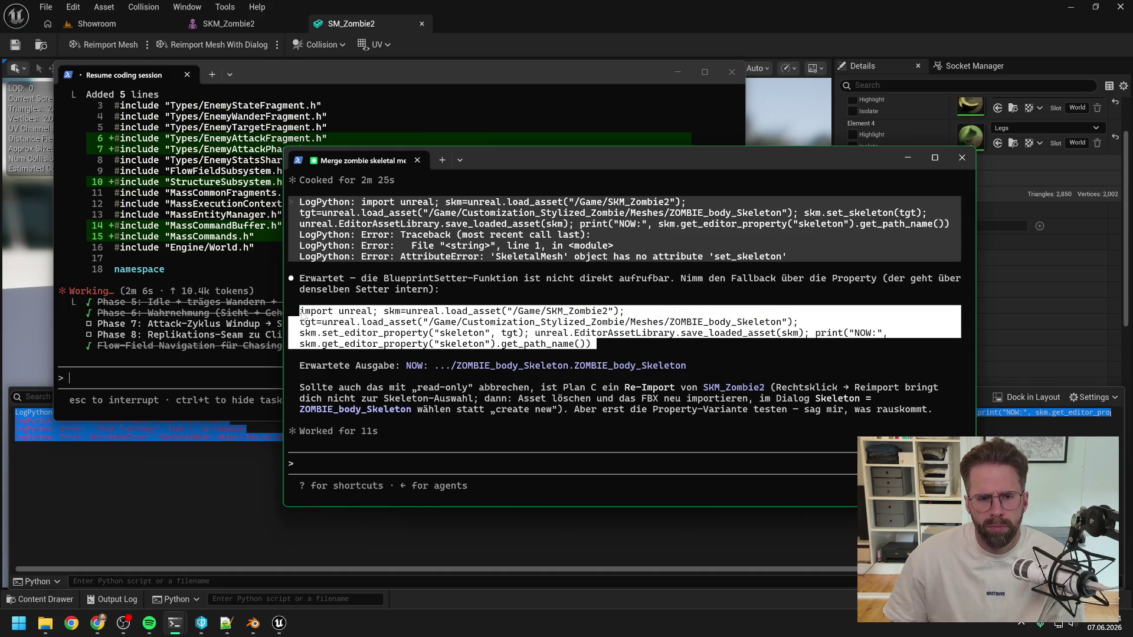
{"action": "key", "text": "ctrl+c"}
{"action": "left_click", "coordinate": [226, 623]}
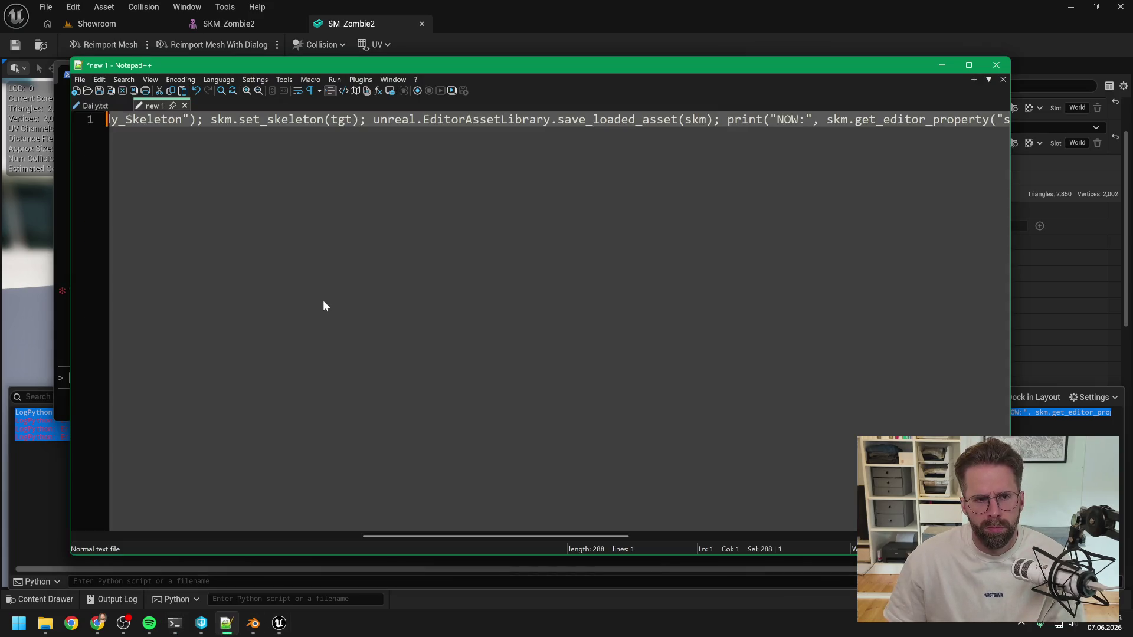
Replace the note with the set_editor_property fallback and join it into one line
{"action": "key", "text": "ctrl+a"}
{"action": "key", "text": "ctrl+v"}
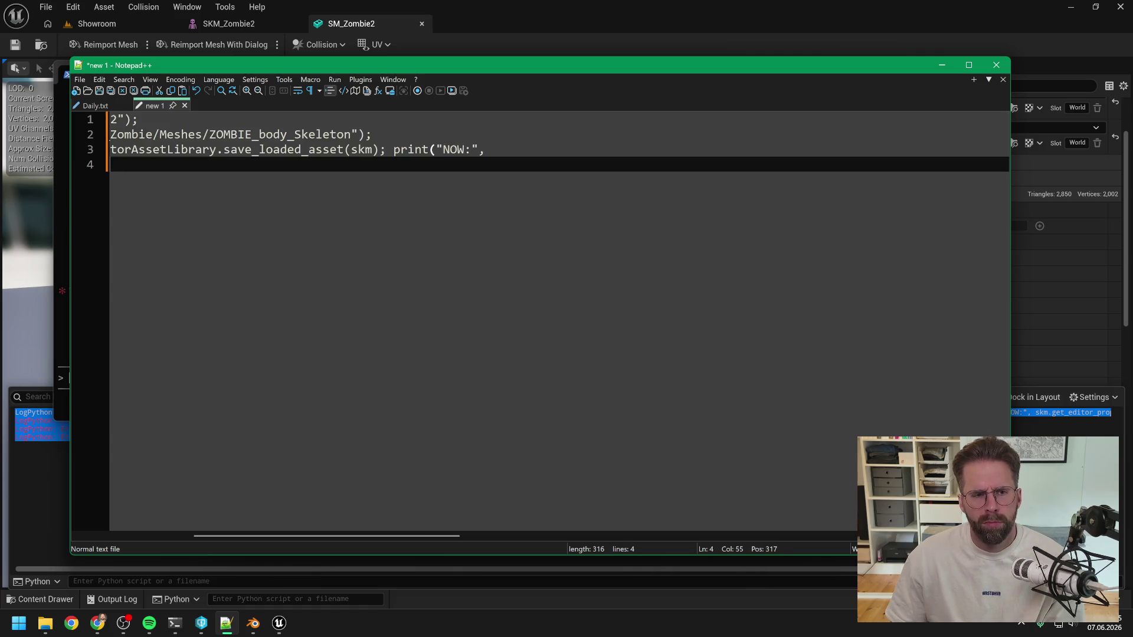
{"action": "key", "text": "BackSpace"}
{"action": "key", "text": "Up"}
{"action": "key", "text": "Home"}
{"action": "key", "text": "BackSpace"}
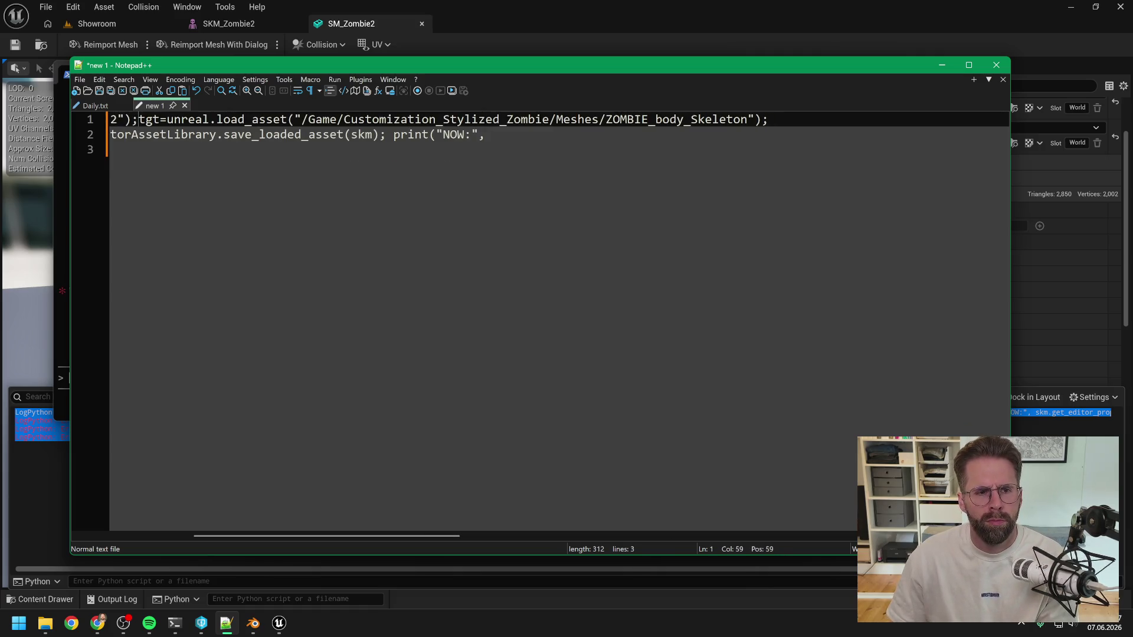
{"action": "key", "text": "End"}
{"action": "key", "text": "Delete"}
{"action": "key", "text": "Delete"}
{"action": "key", "text": "Delete"}
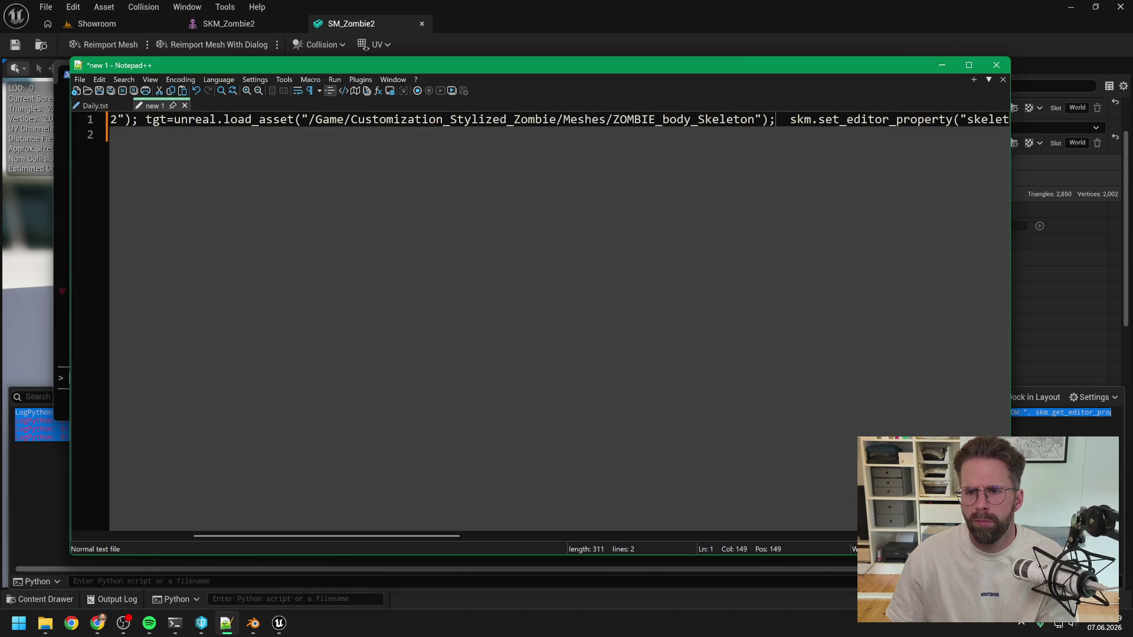
{"action": "mouse_move", "coordinate": [389, 535]}
{"action": "left_mouse_down"}
{"action": "mouse_move", "coordinate": [627, 510]}
{"action": "mouse_move", "coordinate": [673, 520]}
{"action": "left_mouse_up"}
{"action": "key", "text": "Delete"}
{"action": "key", "text": "Delete"}
{"action": "key", "text": "Delete"}
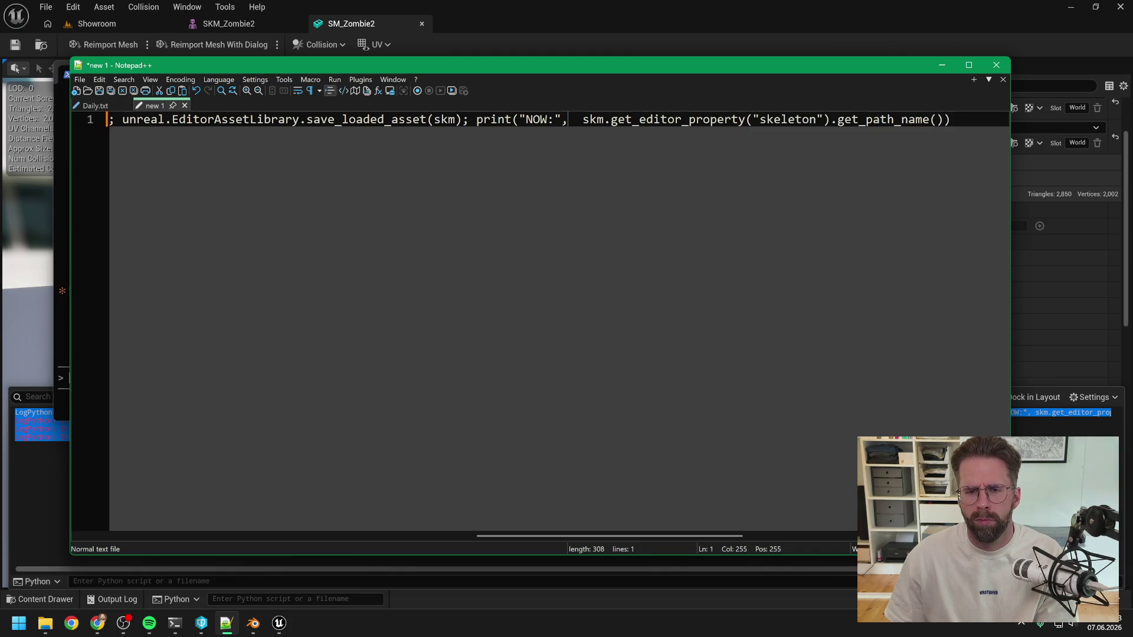
{"action": "key", "text": "End"}
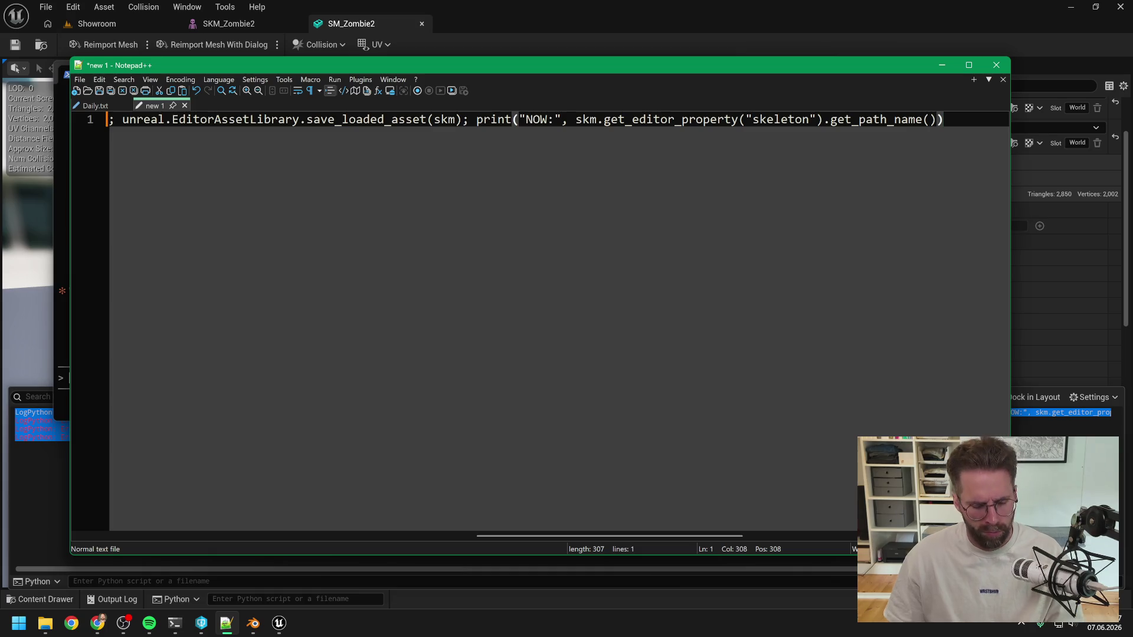
Copy the one-line fallback command and clear the previous error from Unreal's log
{"action": "key", "text": "ctrl+a"}
{"action": "key", "text": "alt+Tab"}
{"action": "right_click", "coordinate": [241, 347]}
{"action": "left_click", "coordinate": [309, 355]}
Run the fallback re-bind command in the Python console and select its read-only skeleton error
{"action": "left_click", "coordinate": [283, 597]}
{"action": "key", "text": "ctrl+v"}
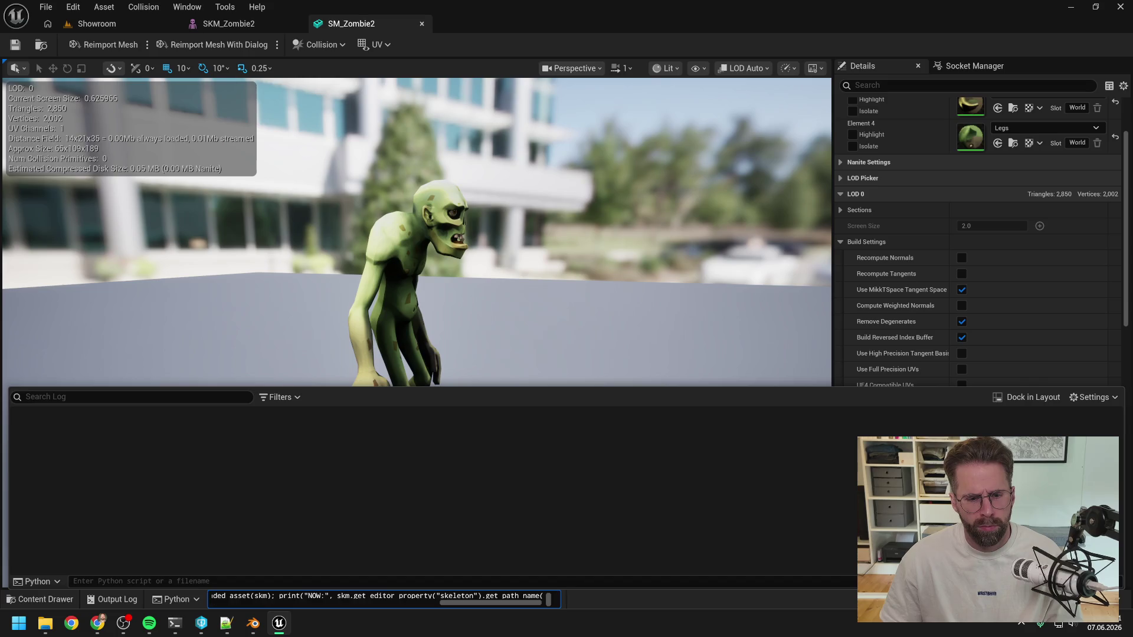
{"action": "key", "text": "Return"}
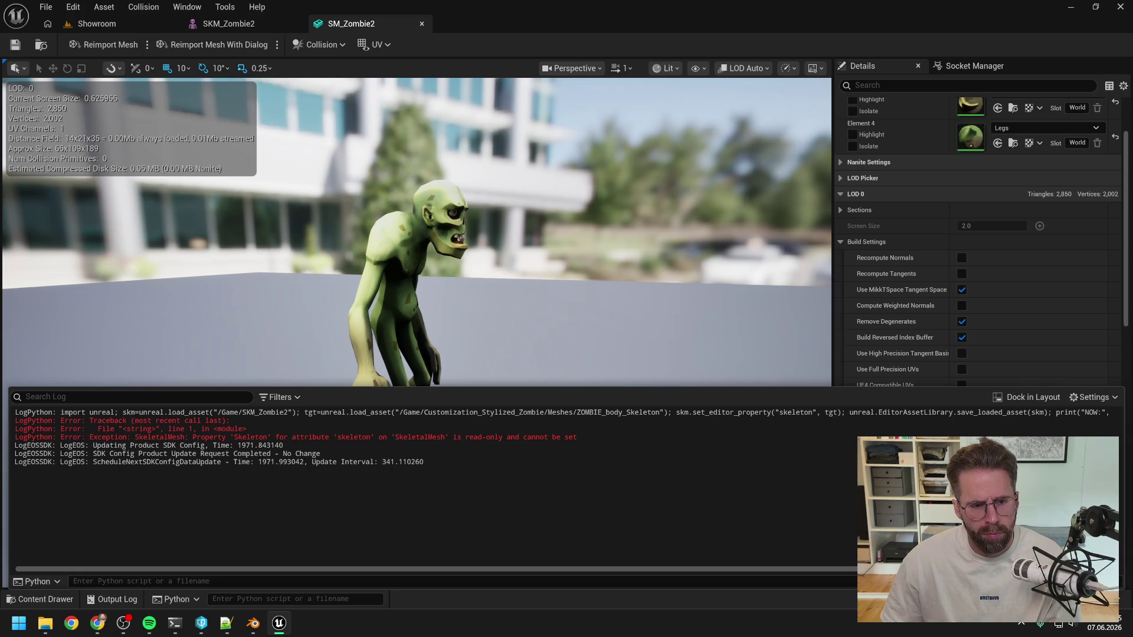
{"action": "left_click_drag", "start_coordinate": [426, 463], "coordinate": [381, 463]}
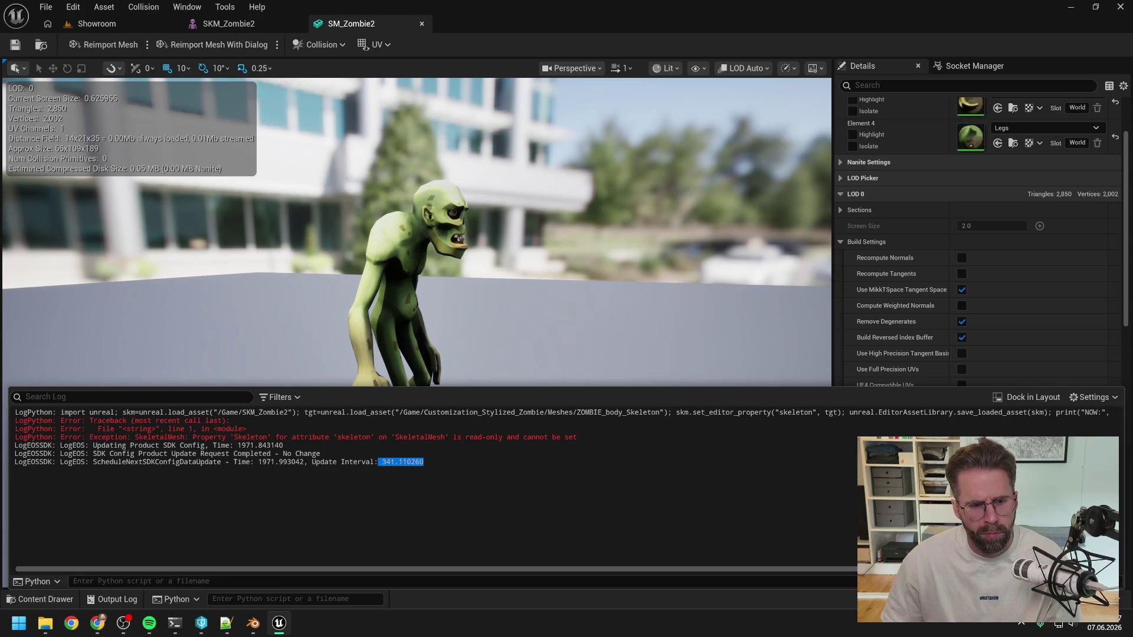
{"action": "mouse_move", "coordinate": [578, 437]}
{"action": "left_mouse_down"}
{"action": "mouse_move", "coordinate": [18, 430]}
{"action": "mouse_move", "coordinate": [4, 409]}
{"action": "left_mouse_up"}
Send the read-only skeleton error log to the zombie-merge session
{"action": "mouse_move", "coordinate": [174, 623]}
{"action": "left_click", "coordinate": [300, 518]}
{"action": "key", "text": "ctrl+v"}
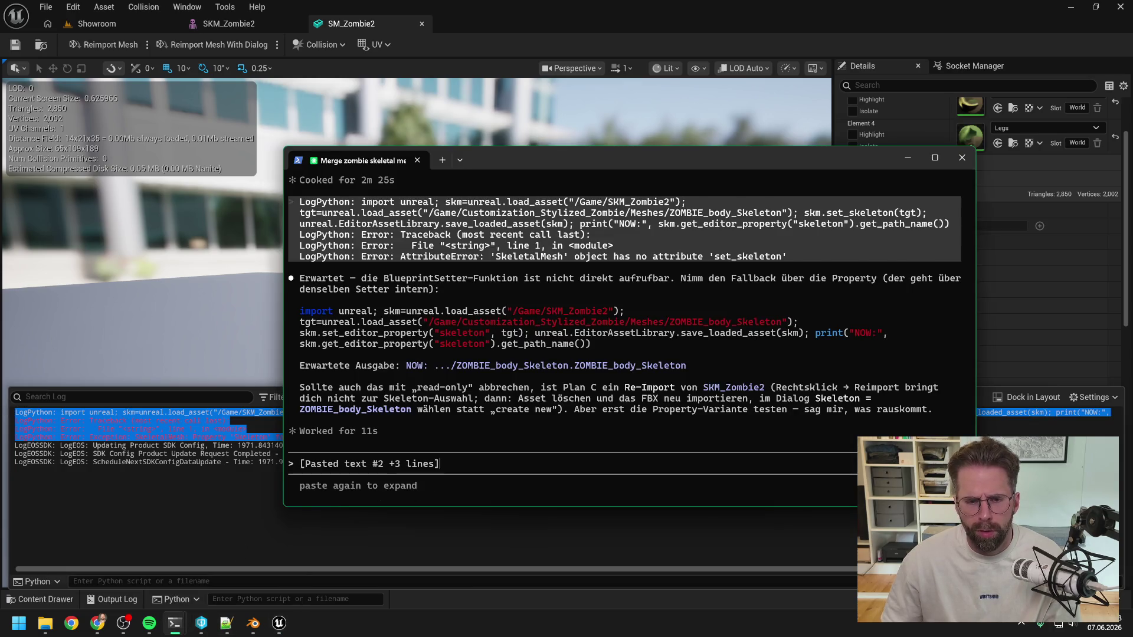
{"action": "key", "text": "Return"}
{"action": "left_click", "coordinate": [177, 624]}
Approve the attack-cycle edit to EnemyStateProcessor.cpp and review the added 86 lines
{"action": "mouse_move", "coordinate": [177, 624]}
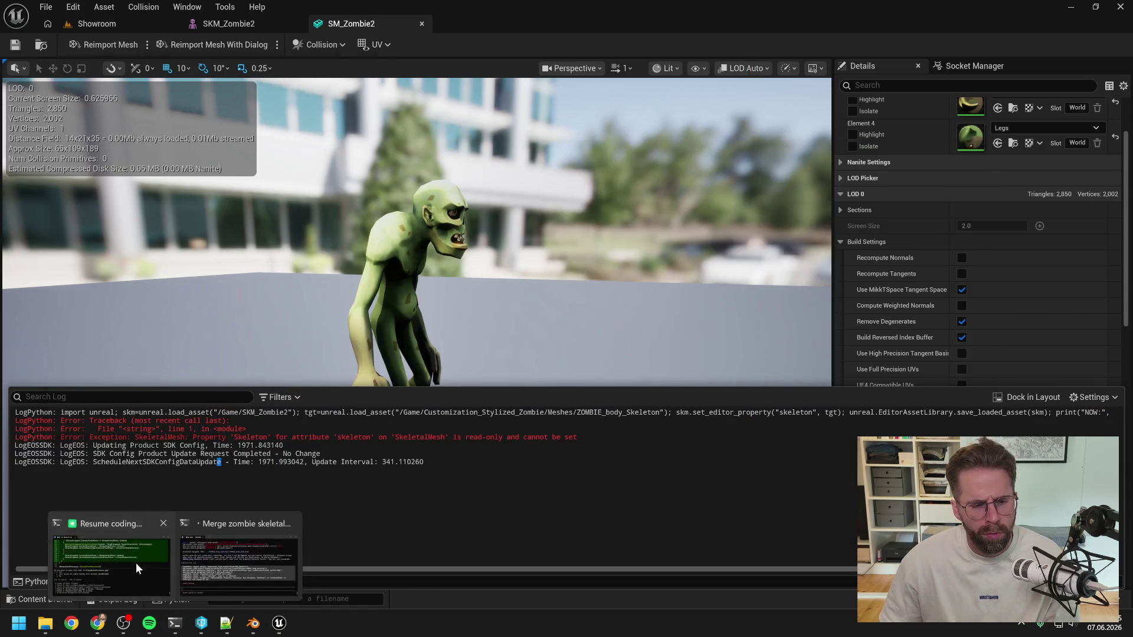
{"action": "left_click", "coordinate": [135, 562]}
{"action": "key", "text": "Return"}
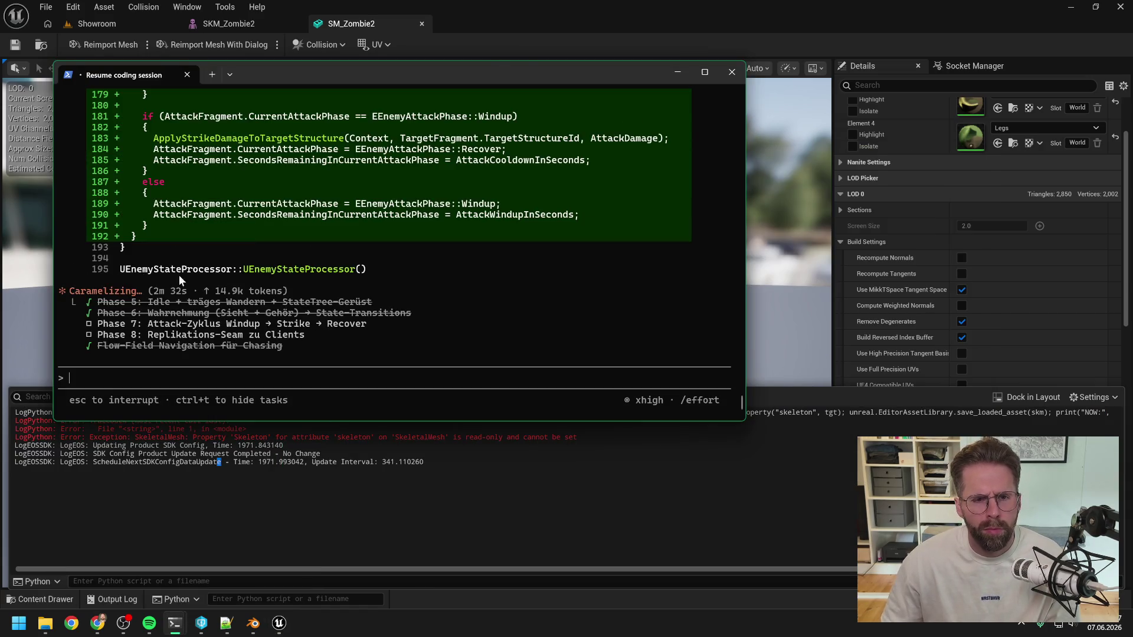
{"action": "scroll", "coordinate": [343, 309], "scroll_direction": "up", "scroll_amount": 5}
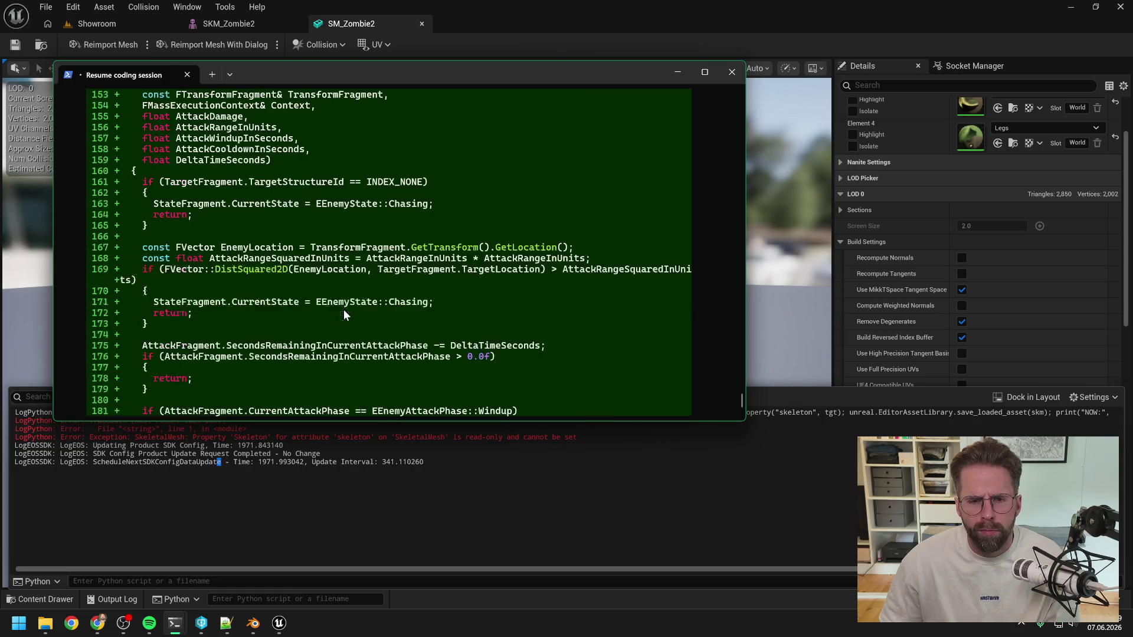
{"action": "scroll", "coordinate": [385, 305], "scroll_direction": "up", "scroll_amount": 8}
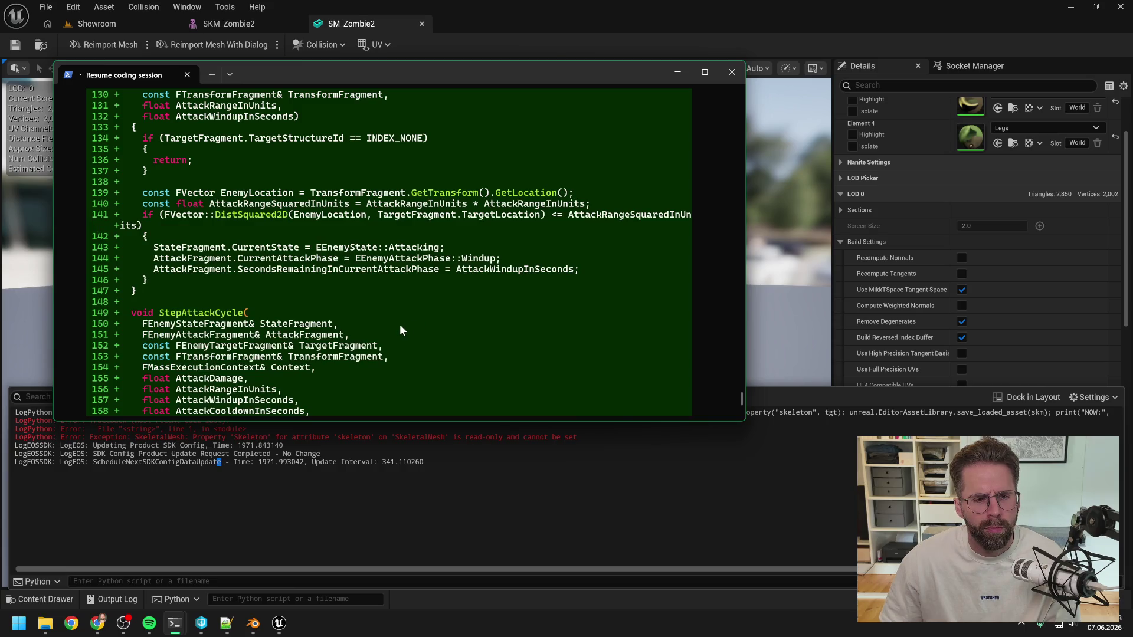
{"action": "scroll", "coordinate": [400, 330], "scroll_direction": "up", "scroll_amount": 7}
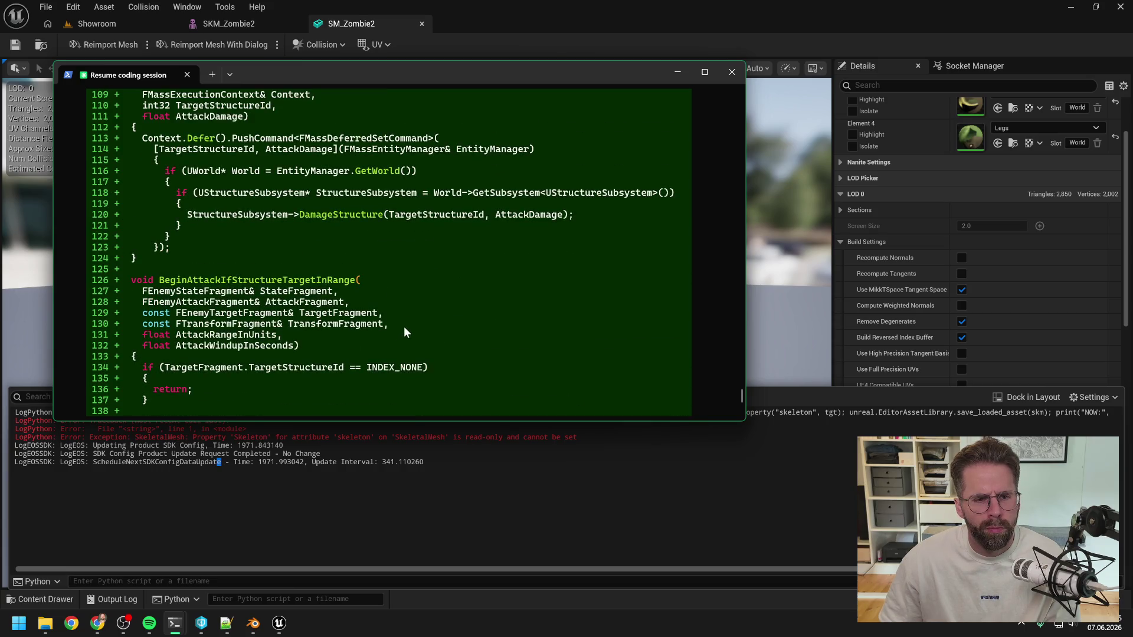
{"action": "scroll", "coordinate": [437, 316], "scroll_direction": "up", "scroll_amount": 6}
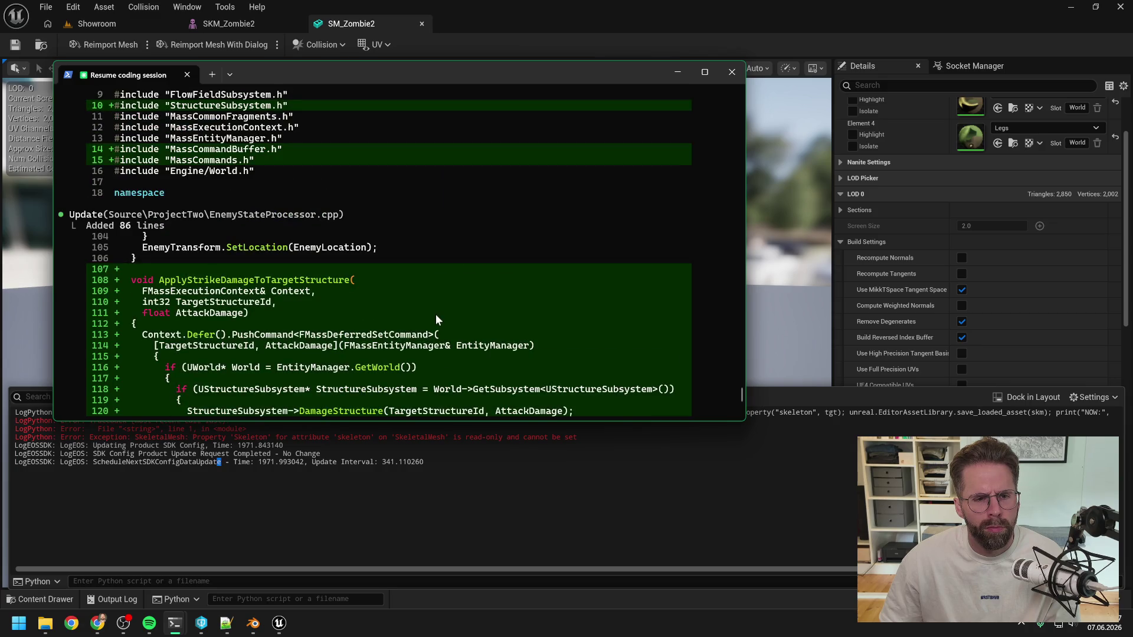
{"action": "scroll", "coordinate": [471, 299], "scroll_direction": "down", "scroll_amount": 17}
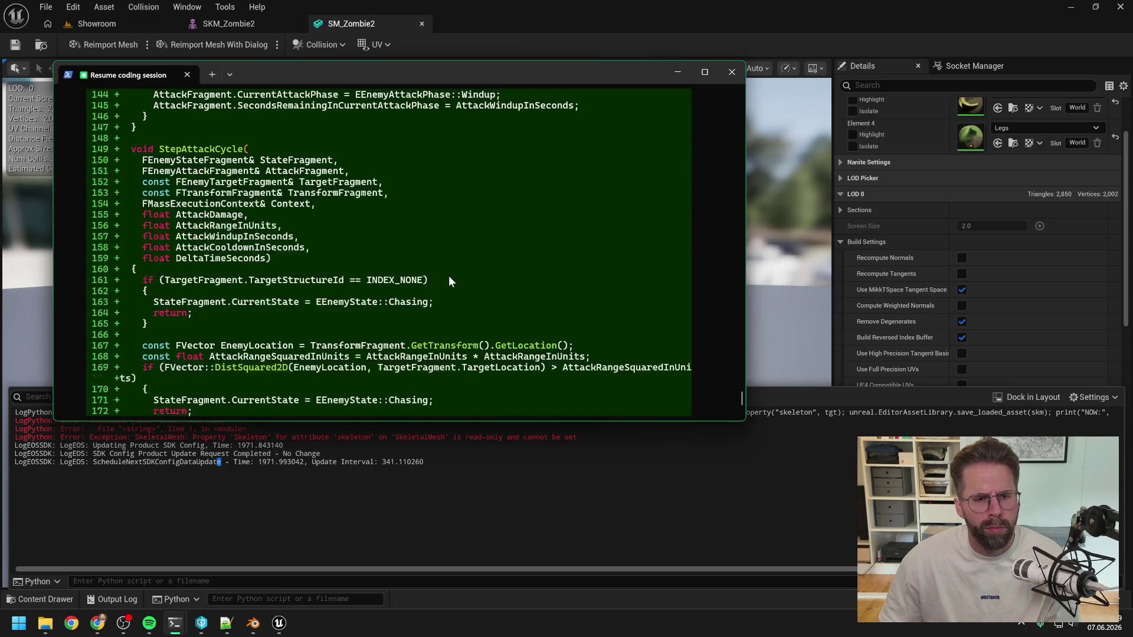
{"action": "scroll", "coordinate": [449, 275], "scroll_direction": "down", "scroll_amount": 16}
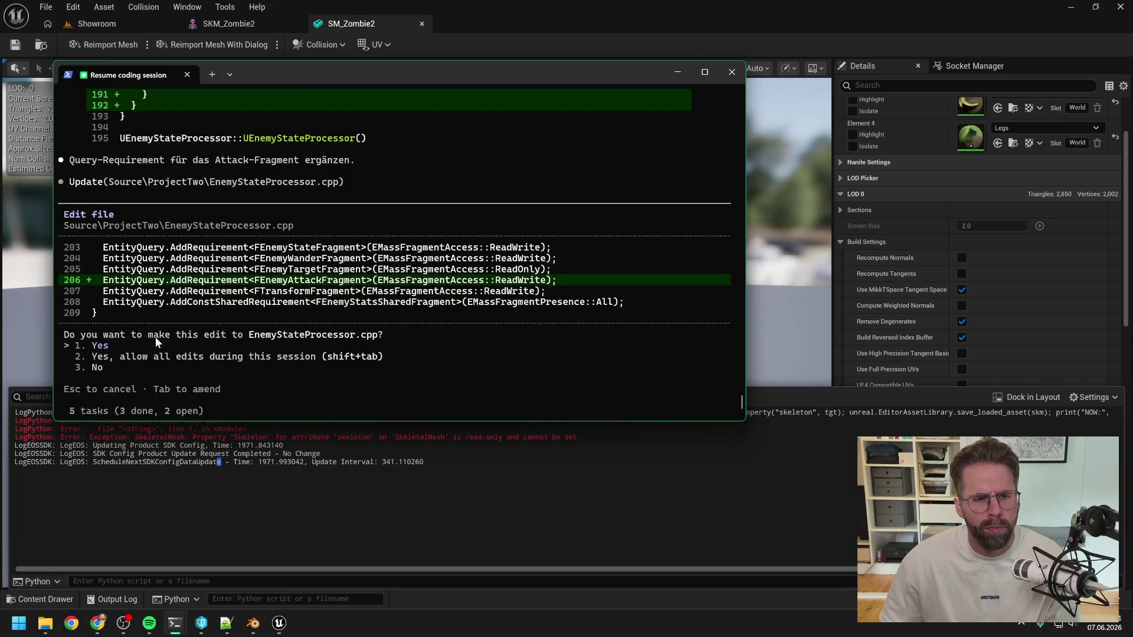
Approve the FEnemyAttackFragment query requirement and the attacking switch-case edits in EnemyStateProcessor.cpp
{"action": "key", "text": "Return"}
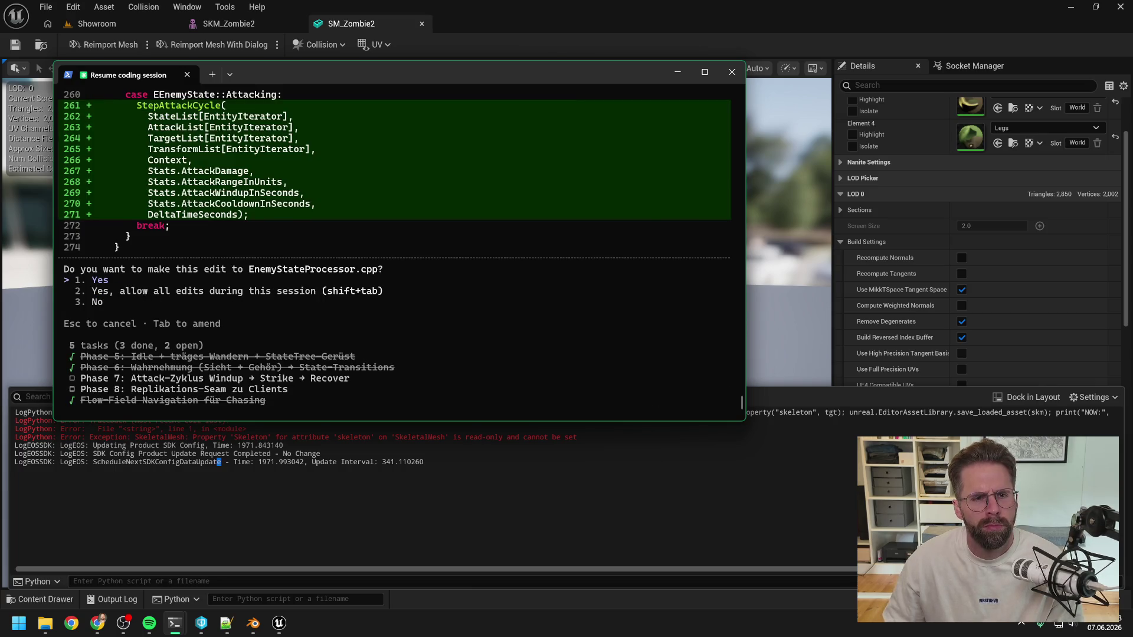
{"action": "key", "text": "Return"}
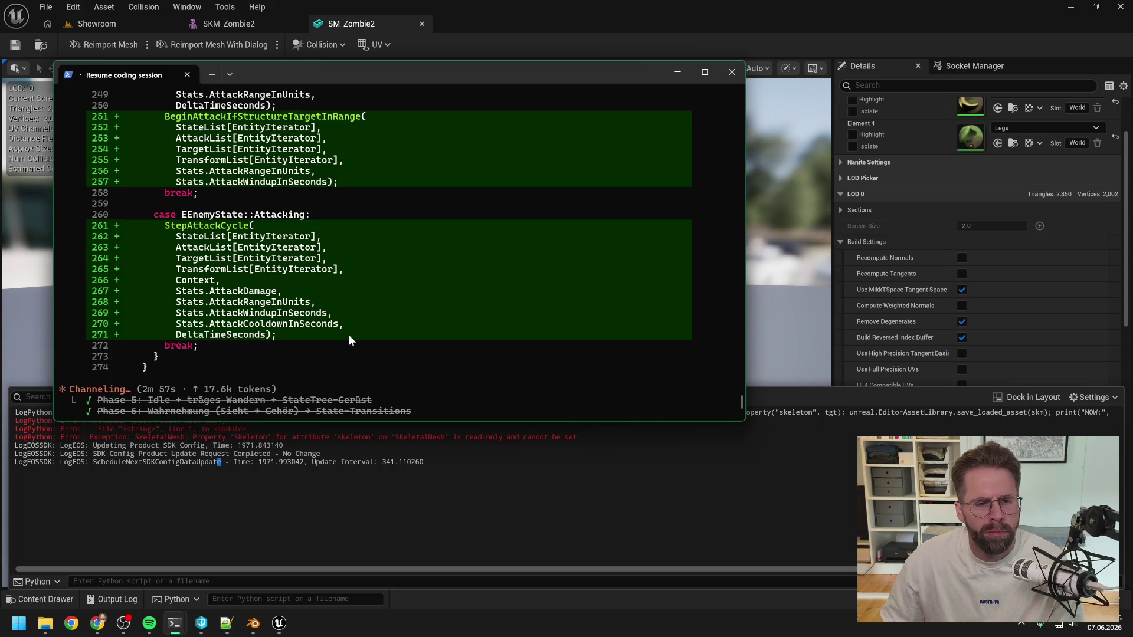
{"action": "scroll", "coordinate": [349, 335], "scroll_direction": "up", "scroll_amount": 5}
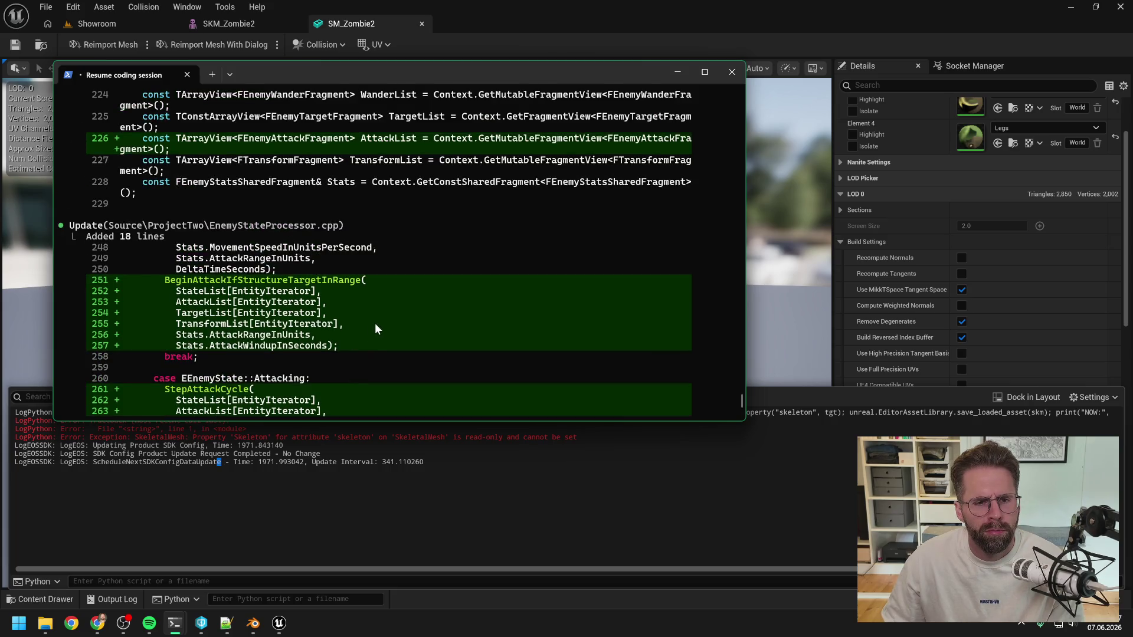
{"action": "scroll", "coordinate": [374, 323], "scroll_direction": "up", "scroll_amount": 6}
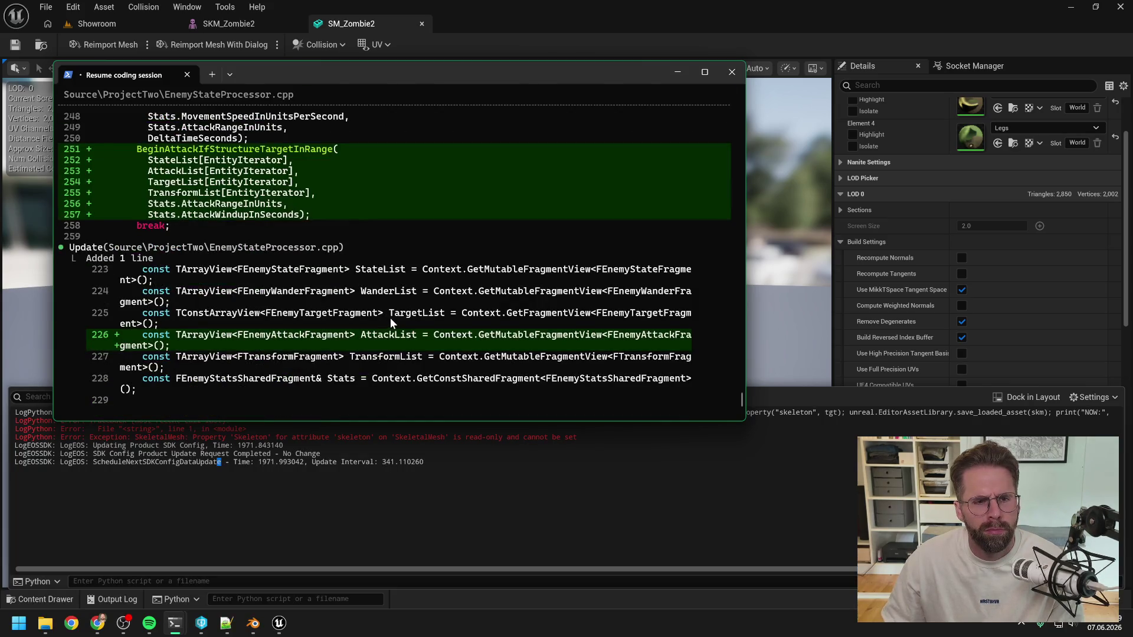
{"action": "scroll", "coordinate": [391, 321], "scroll_direction": "up", "scroll_amount": 4}
{"action": "scroll", "coordinate": [395, 326], "scroll_direction": "up", "scroll_amount": 10}
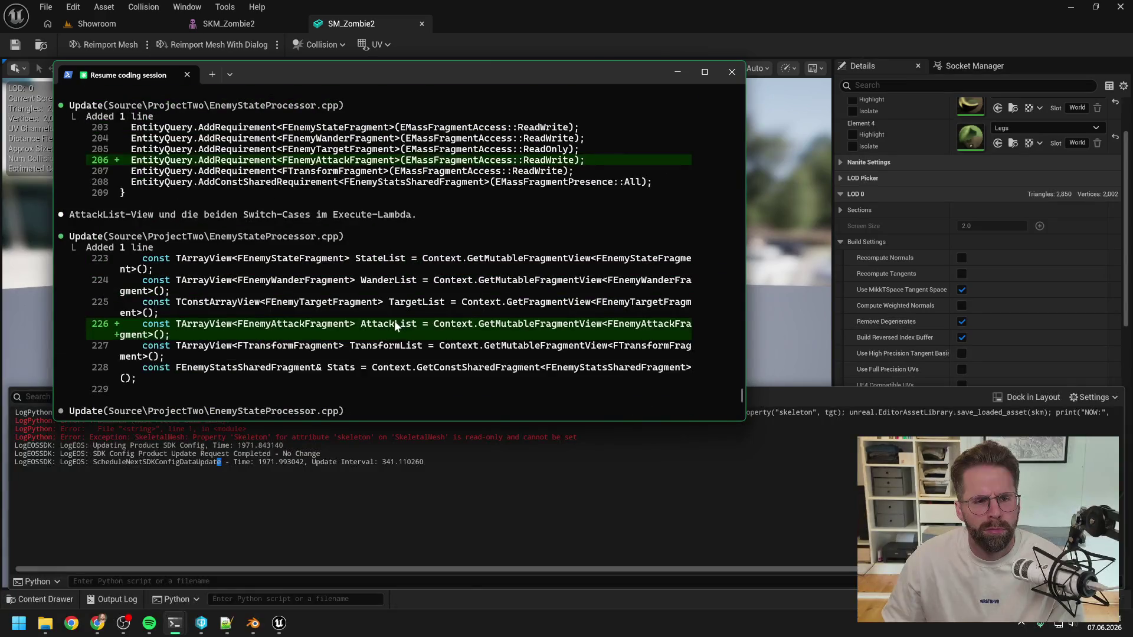
{"action": "scroll", "coordinate": [388, 327], "scroll_direction": "up", "scroll_amount": 5}
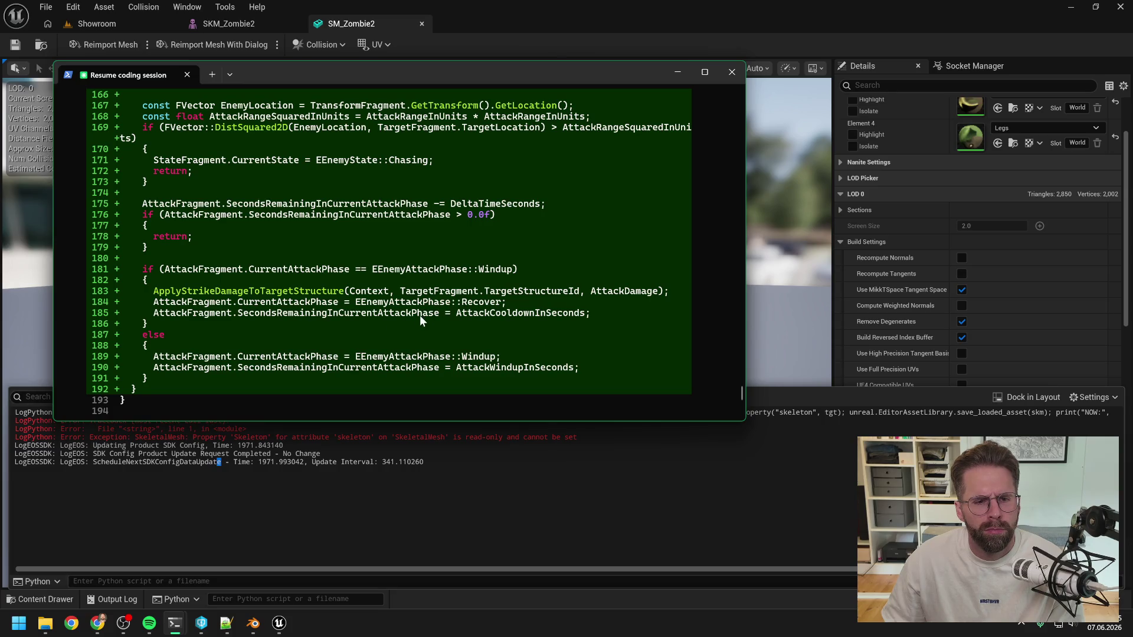
{"action": "scroll", "coordinate": [421, 320], "scroll_direction": "up", "scroll_amount": 5}
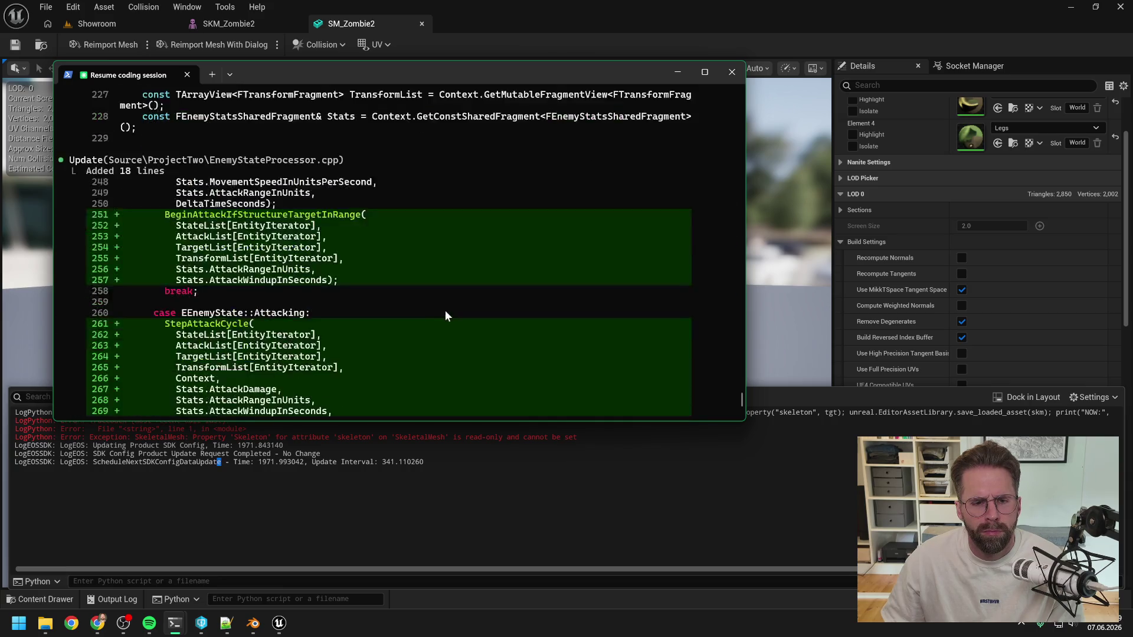
Approve both state-transition edits to EnemyPerceptionProcessor.cpp
{"action": "key", "text": "Return"}
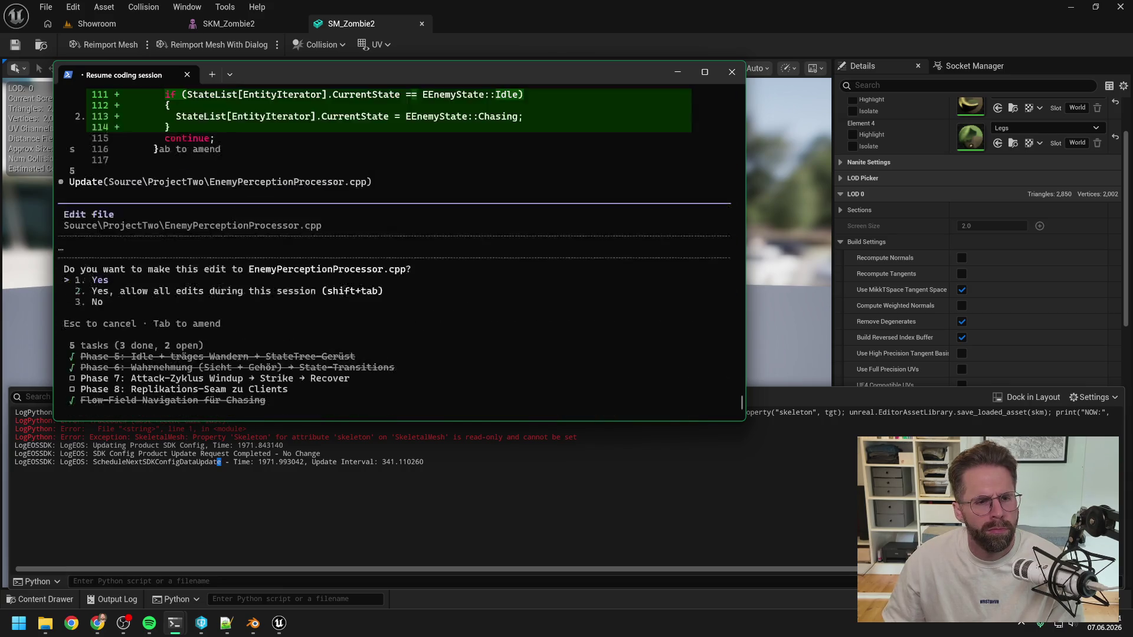
{"action": "key", "text": "Return"}
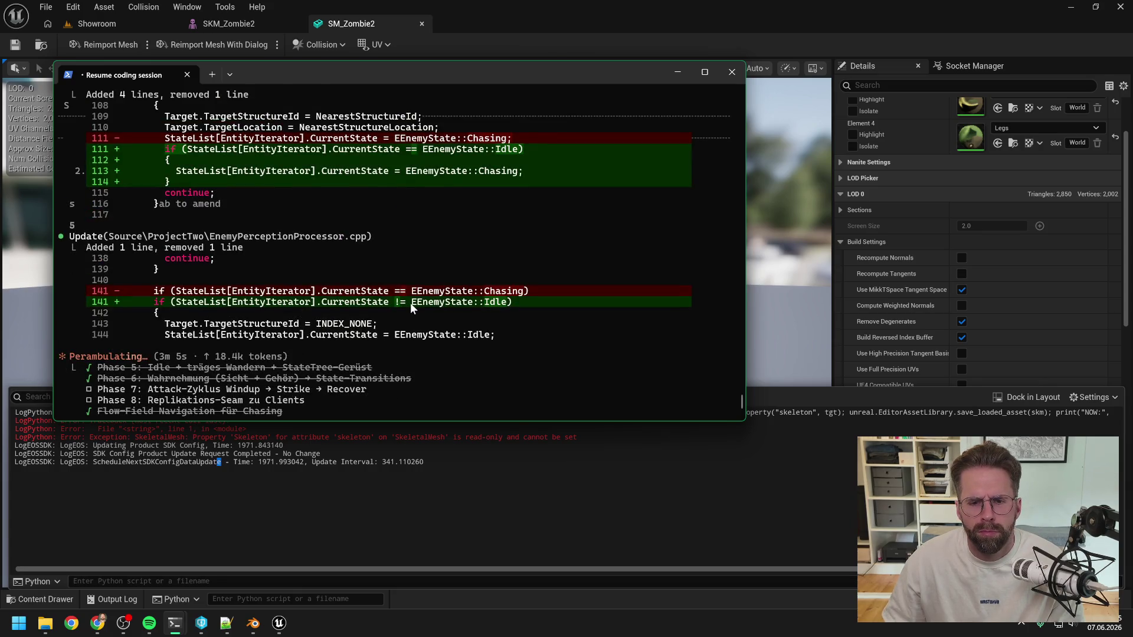
{"action": "scroll", "coordinate": [410, 302], "scroll_direction": "up", "scroll_amount": 4}
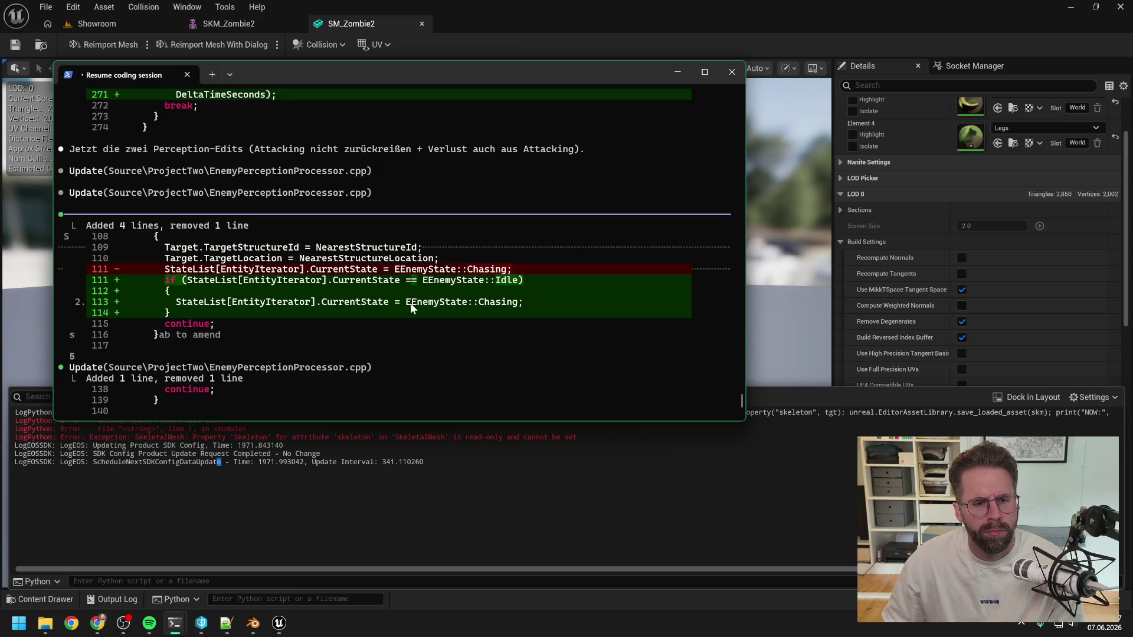
{"action": "scroll", "coordinate": [410, 304], "scroll_direction": "up", "scroll_amount": 7}
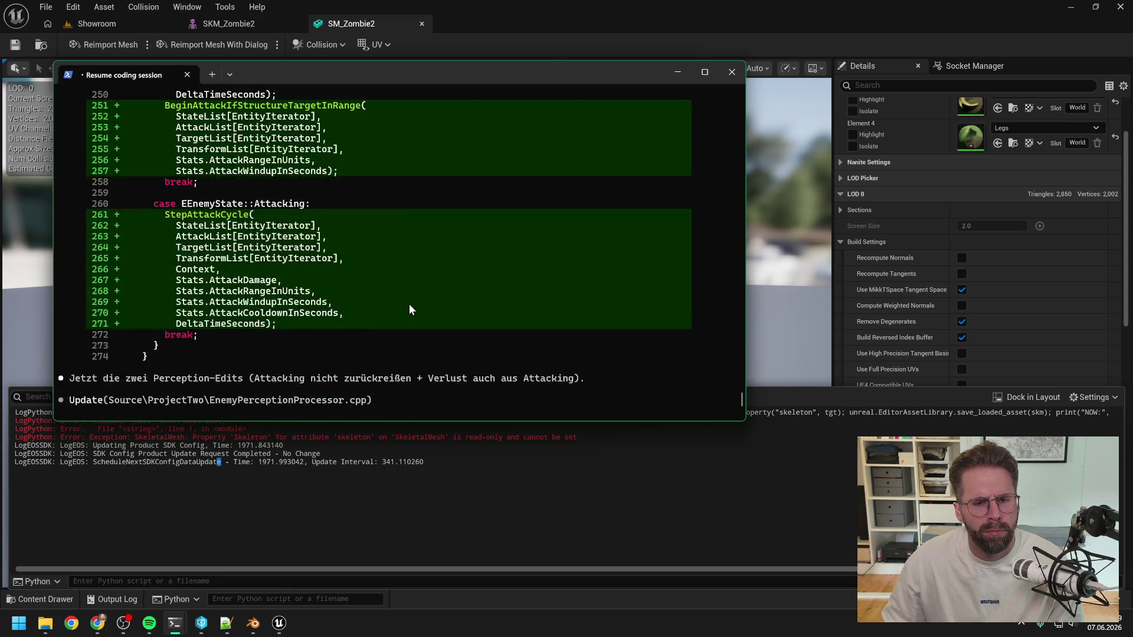
{"action": "scroll", "coordinate": [410, 305], "scroll_direction": "down", "scroll_amount": 11}
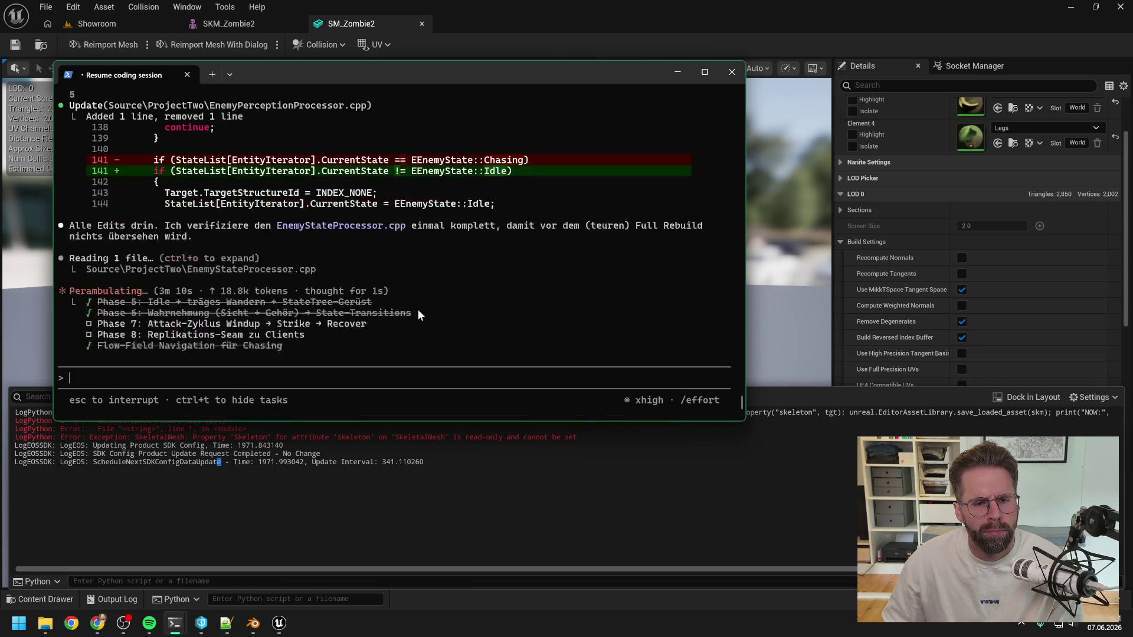
{"action": "mouse_move", "coordinate": [175, 622]}
{"action": "left_click", "coordinate": [231, 560]}
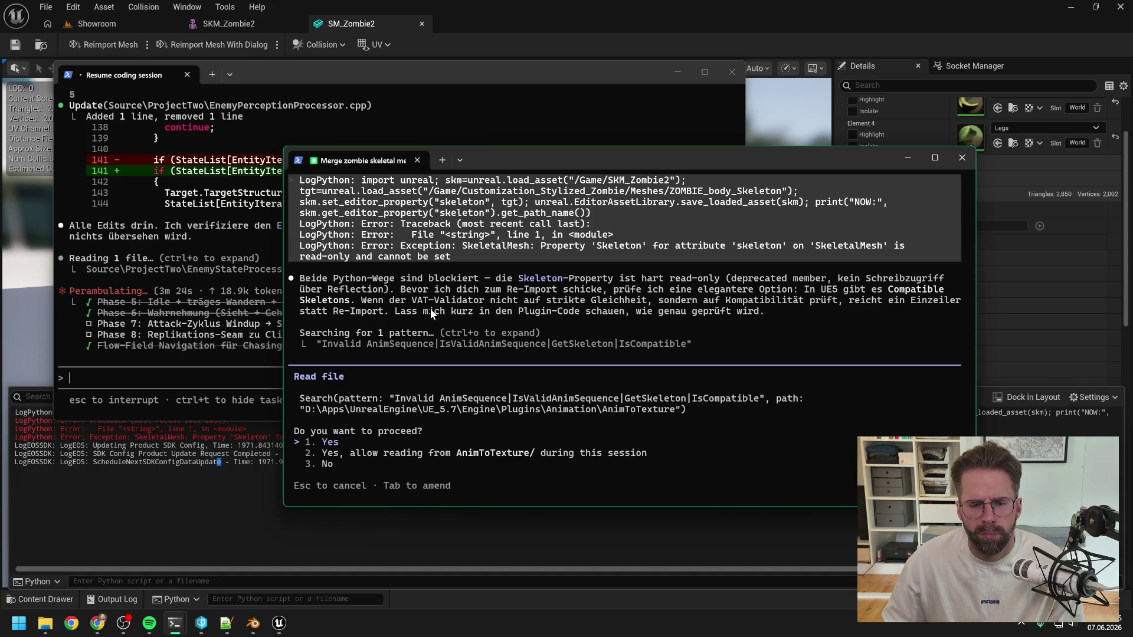
Allow the merge session to search AnimToTexture sources and read Skeleton.h compatibility code
{"action": "key", "text": "Return"}
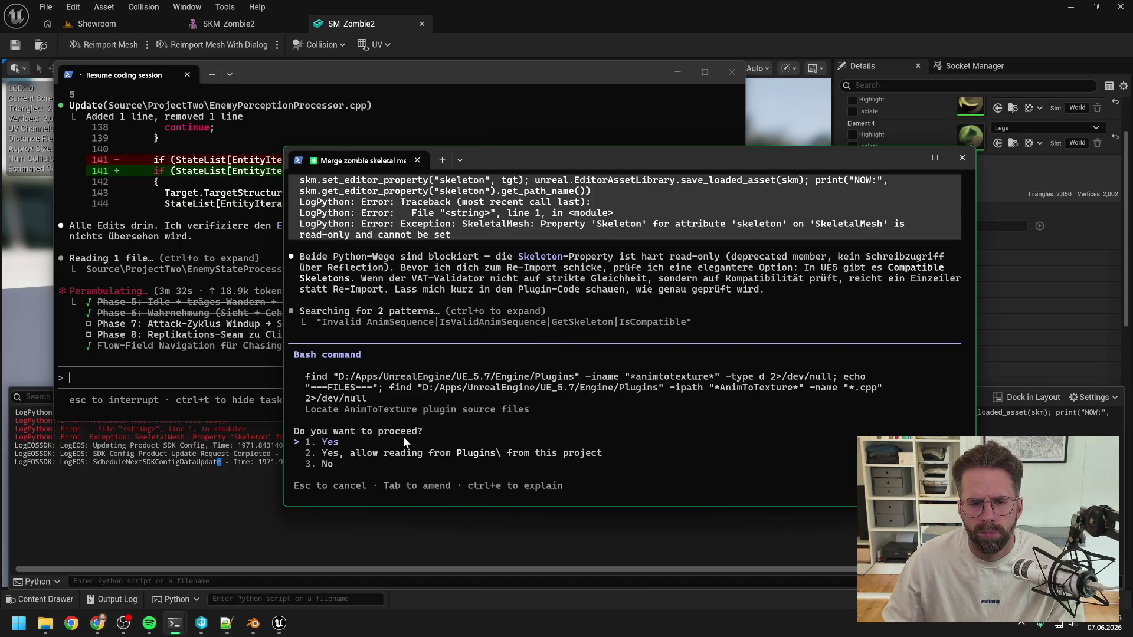
{"action": "key", "text": "Return"}
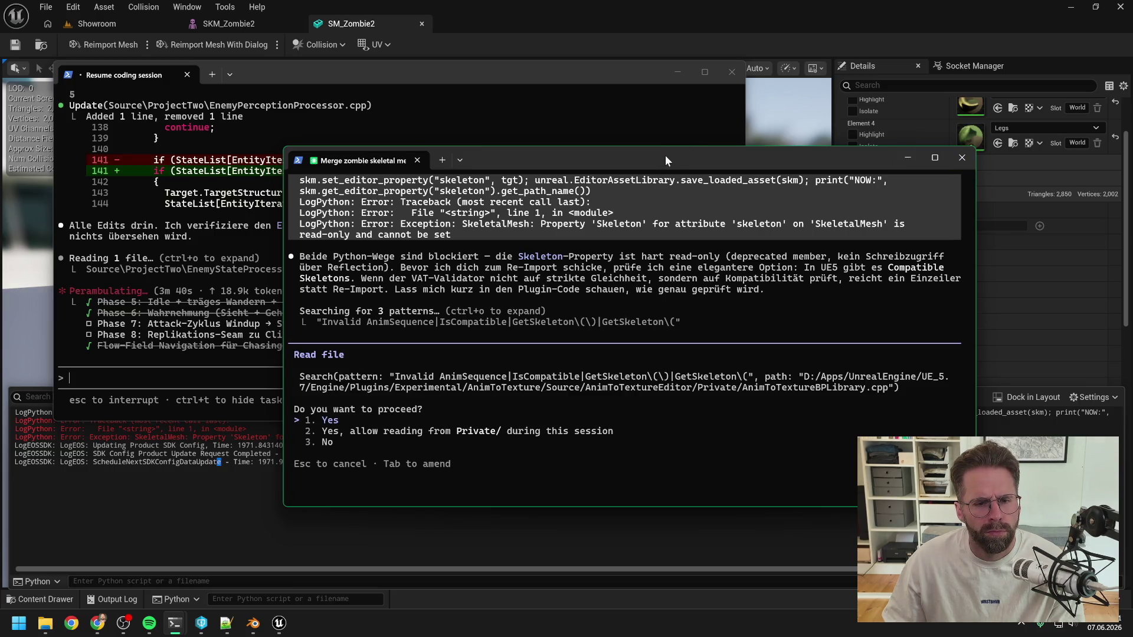
{"action": "key", "text": "Return"}
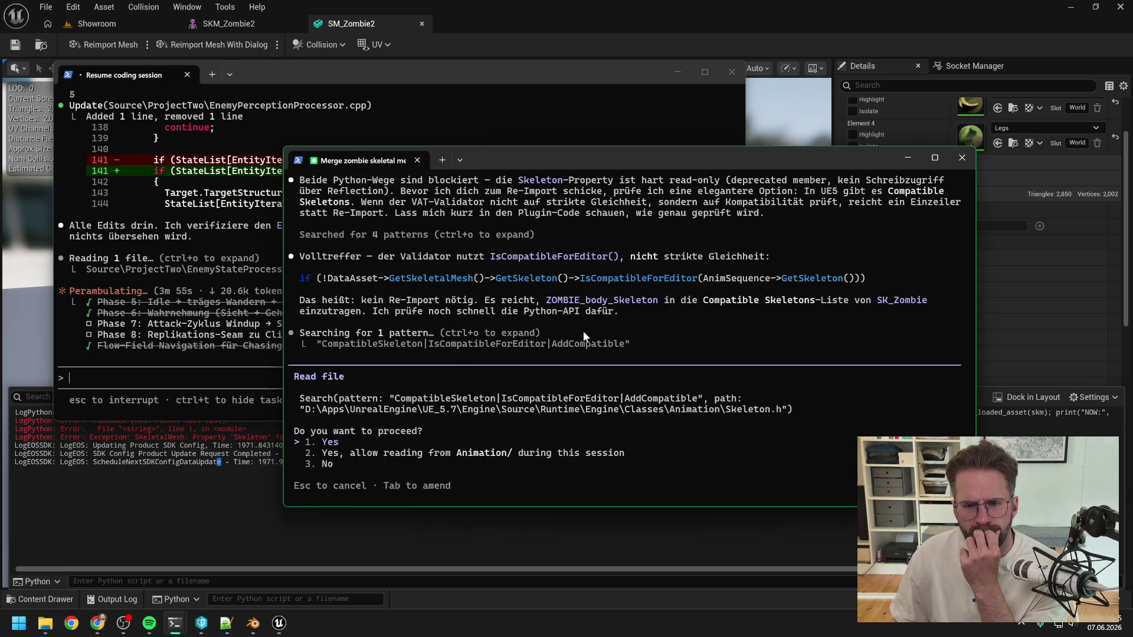
{"action": "key", "text": "Return"}
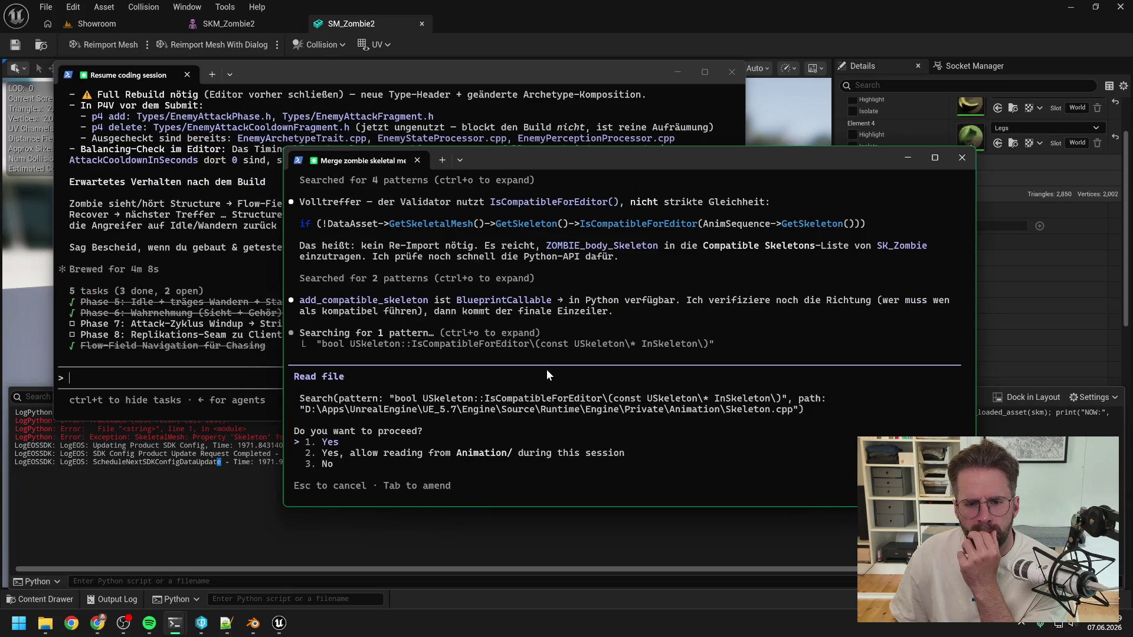
{"action": "key", "text": "Return"}
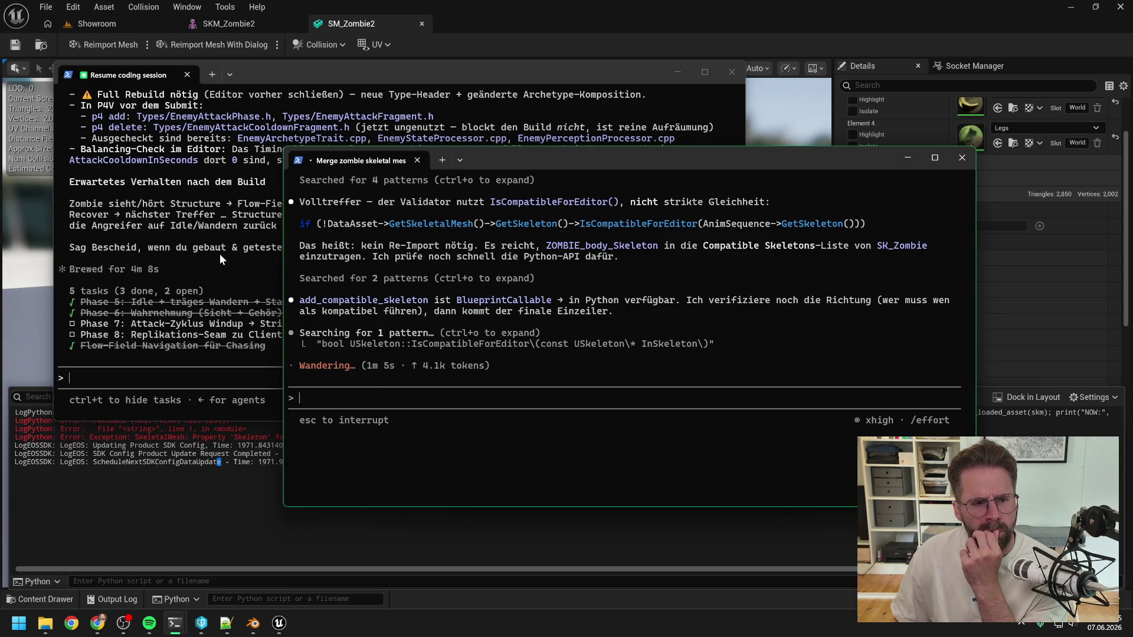
Review the Phase 7 summary of files to add and delete, then refresh the P4V workspace
{"action": "left_click", "coordinate": [238, 247]}
{"action": "scroll", "coordinate": [381, 269], "scroll_direction": "up", "scroll_amount": 2}
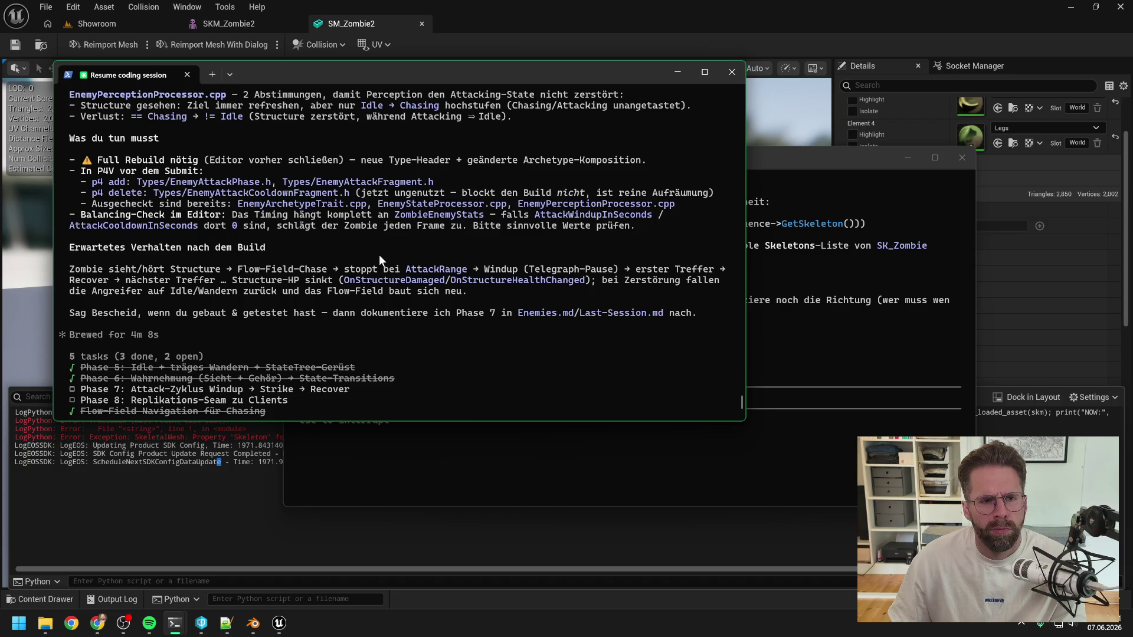
{"action": "left_click", "coordinate": [201, 624]}
{"action": "left_click", "coordinate": [169, 74]}
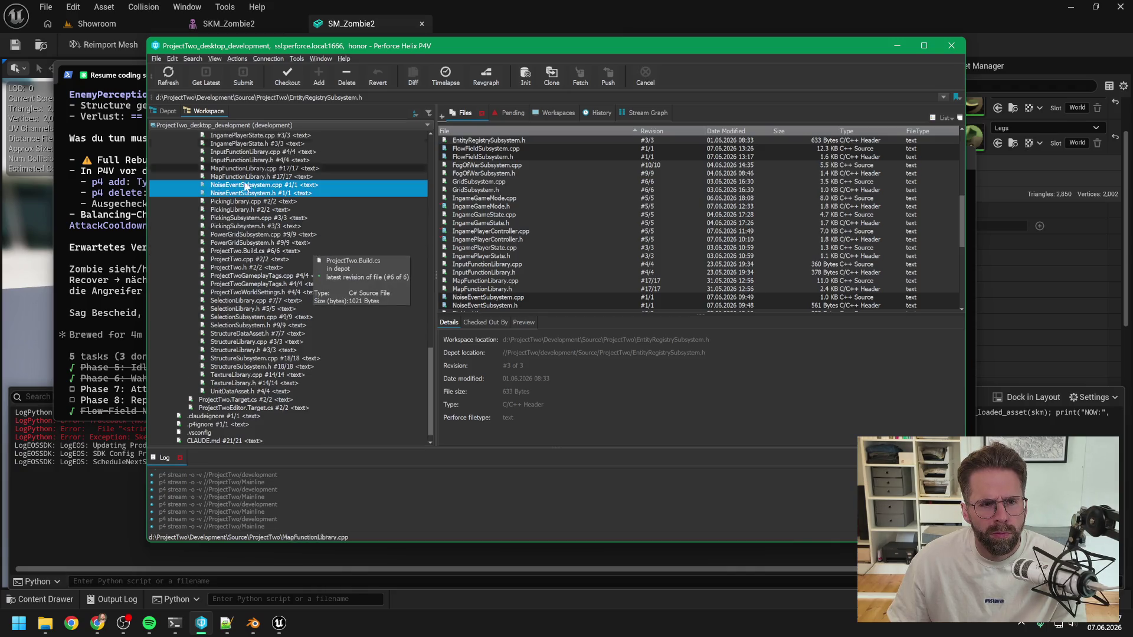
Browse the P4V workspace tree for the new Phase 7 header files
{"action": "scroll", "coordinate": [295, 254], "scroll_direction": "up", "scroll_amount": 2}
{"action": "left_click", "coordinate": [277, 259]}
{"action": "scroll", "coordinate": [275, 259], "scroll_direction": "up", "scroll_amount": 15}
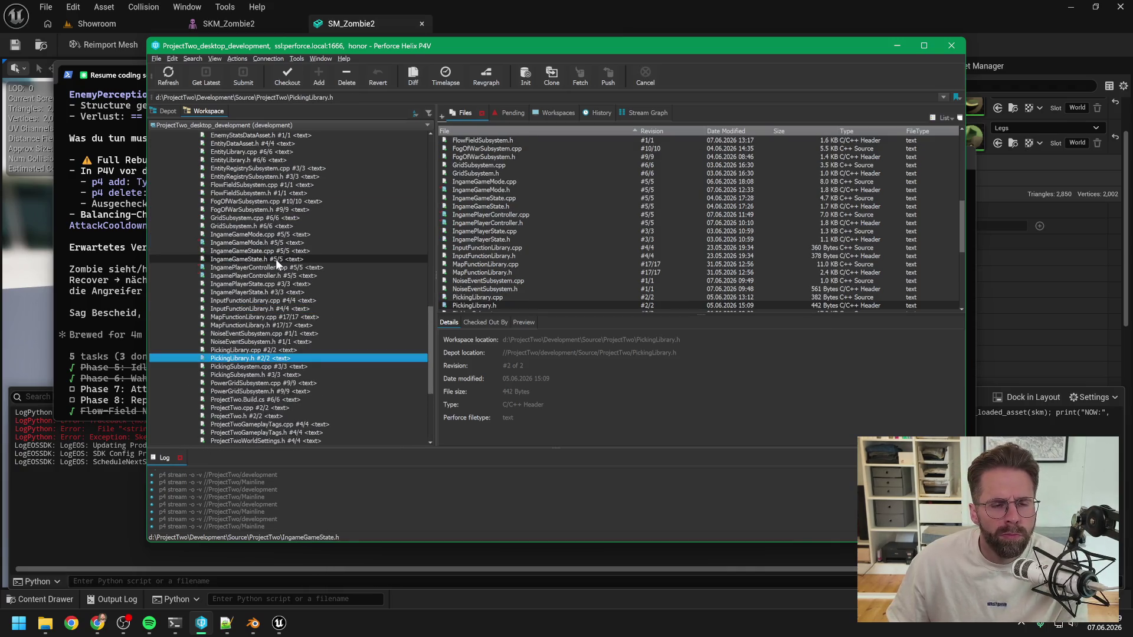
{"action": "scroll", "coordinate": [275, 259], "scroll_direction": "down", "scroll_amount": 5}
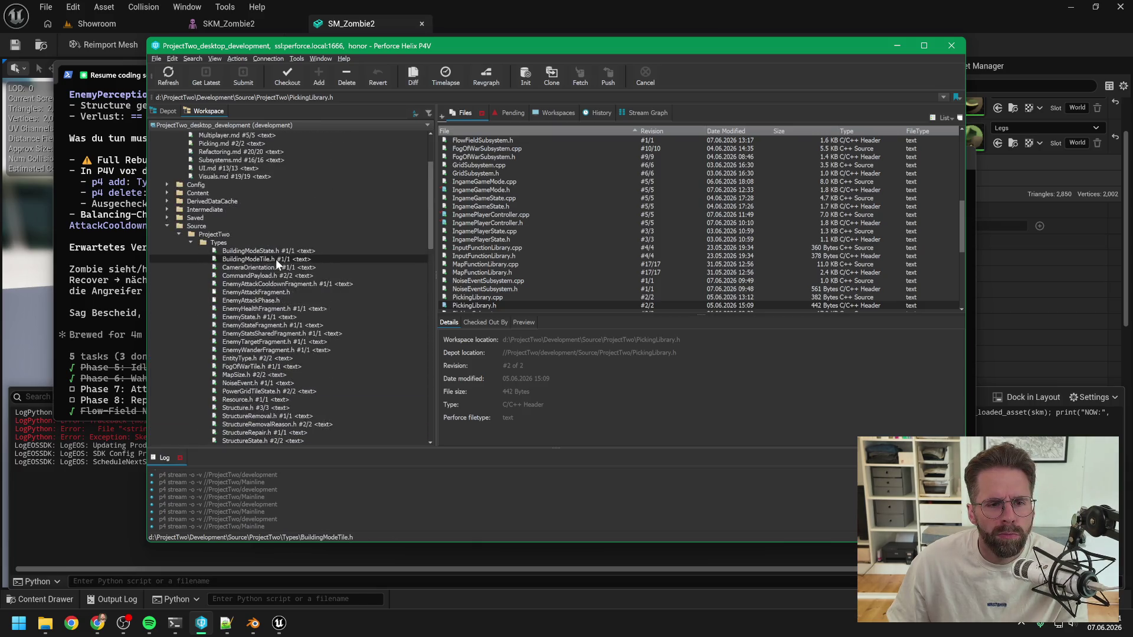
{"action": "scroll", "coordinate": [288, 267], "scroll_direction": "down", "scroll_amount": 10}
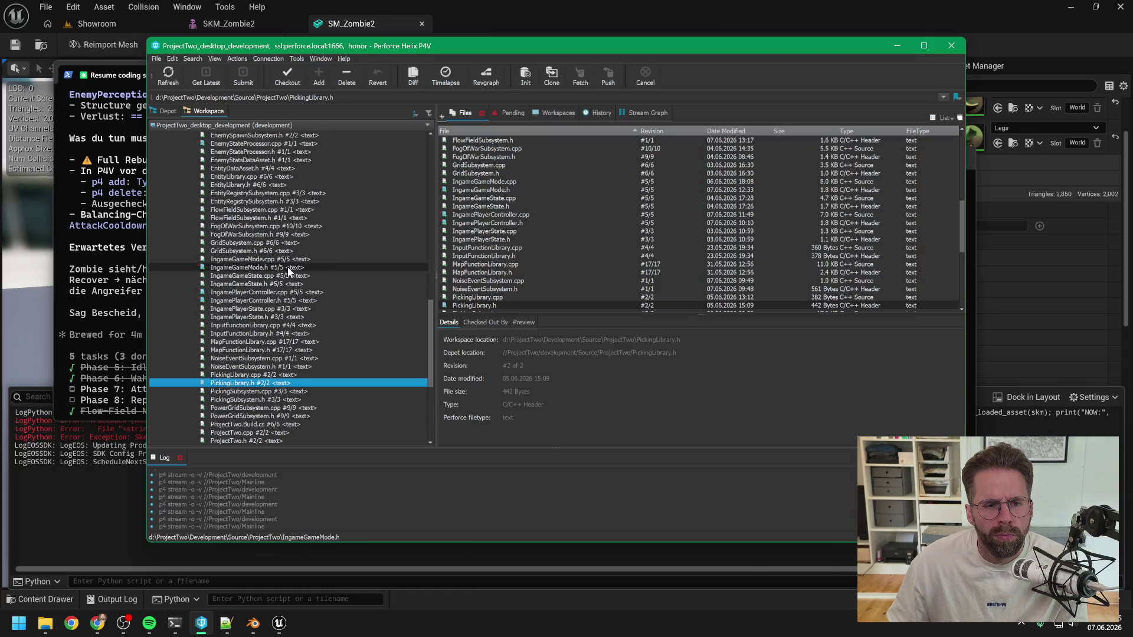
{"action": "scroll", "coordinate": [288, 267], "scroll_direction": "down", "scroll_amount": 6}
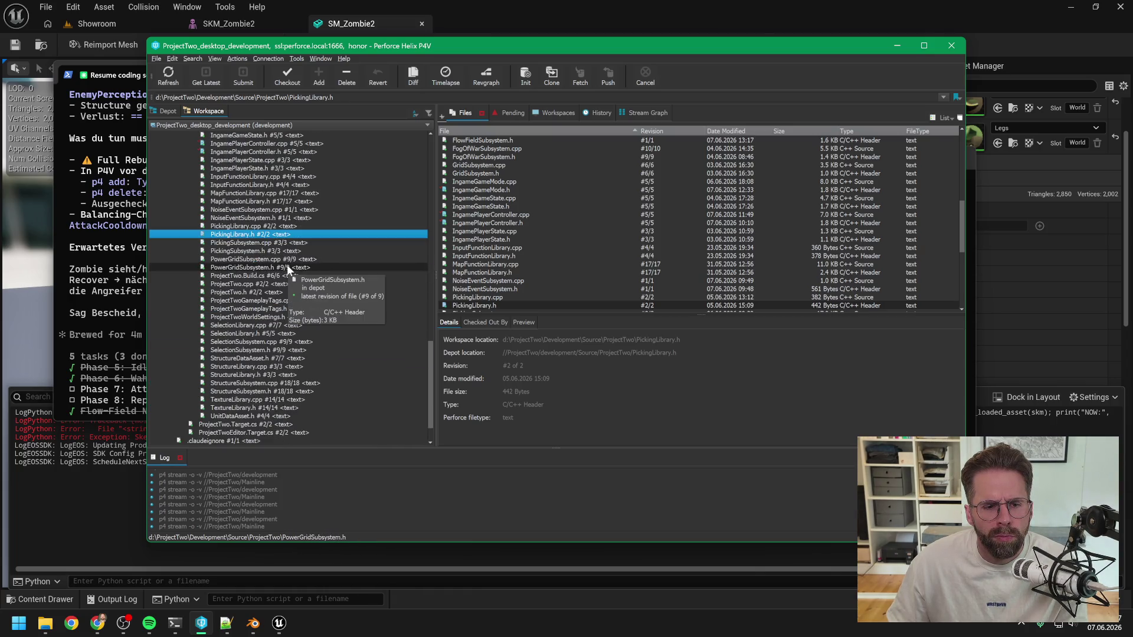
{"action": "scroll", "coordinate": [285, 266], "scroll_direction": "up", "scroll_amount": 6}
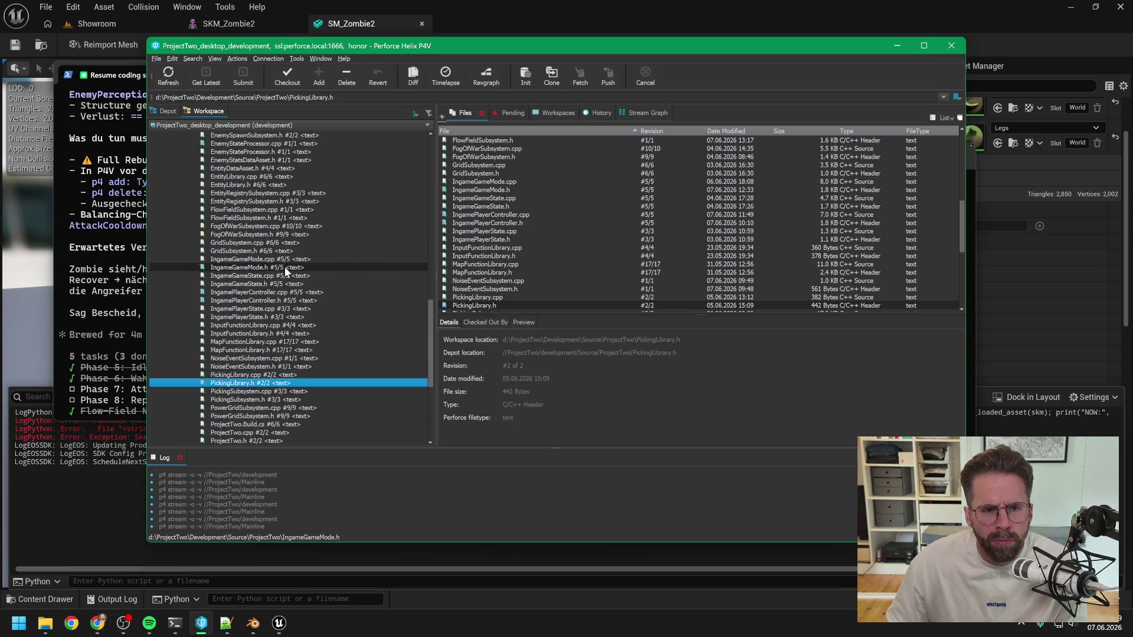
{"action": "scroll", "coordinate": [284, 267], "scroll_direction": "up", "scroll_amount": 3}
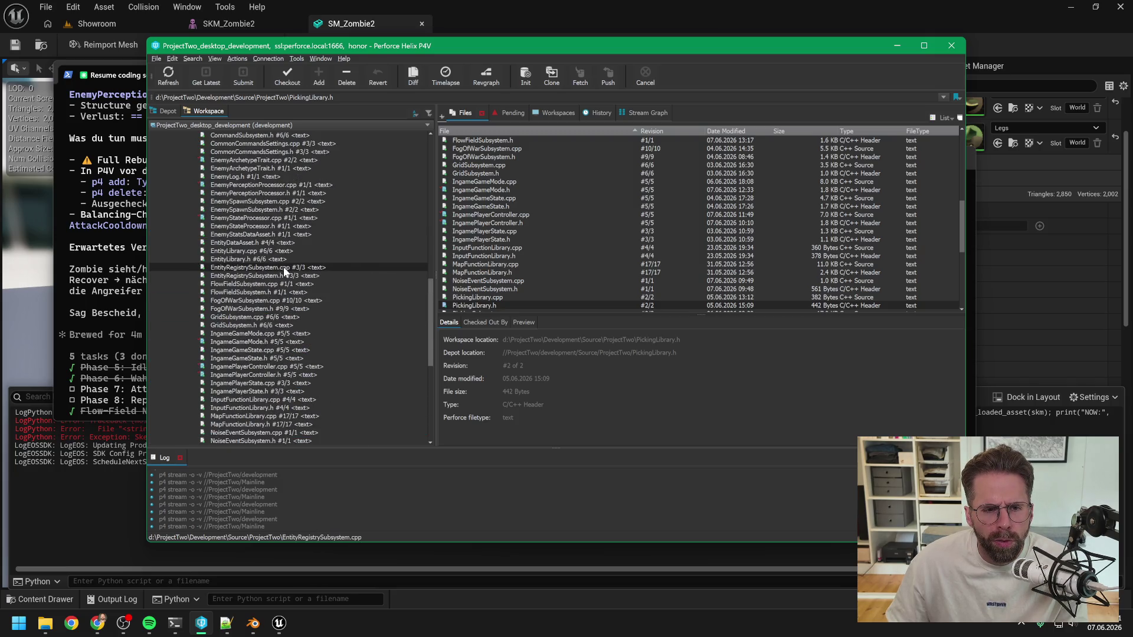
{"action": "scroll", "coordinate": [284, 266], "scroll_direction": "up", "scroll_amount": 5}
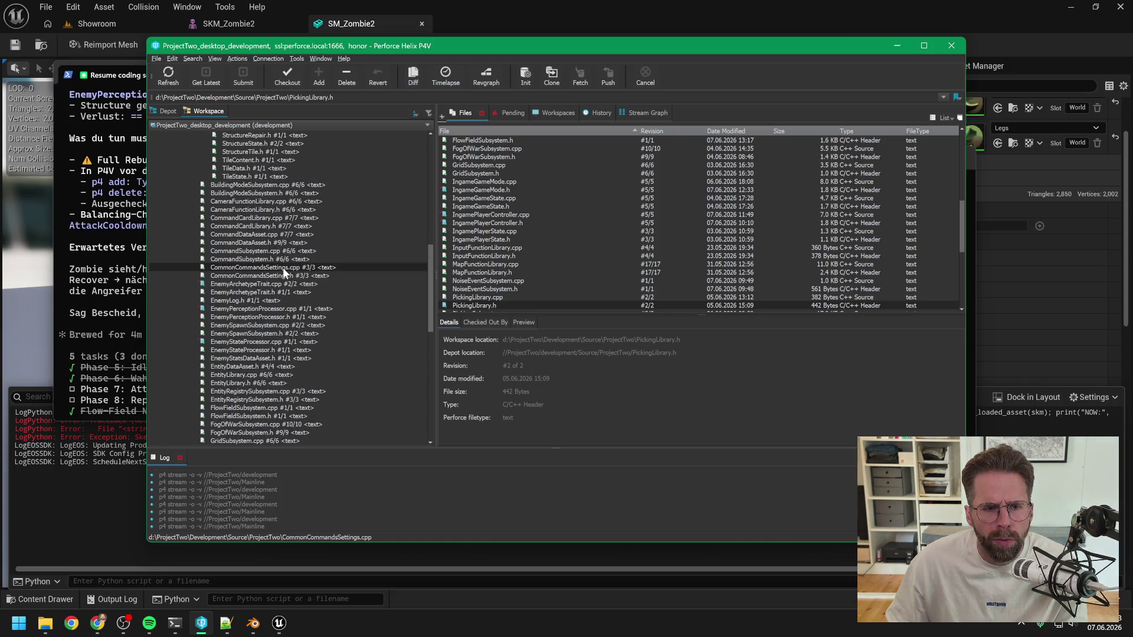
{"action": "scroll", "coordinate": [282, 268], "scroll_direction": "up", "scroll_amount": 10}
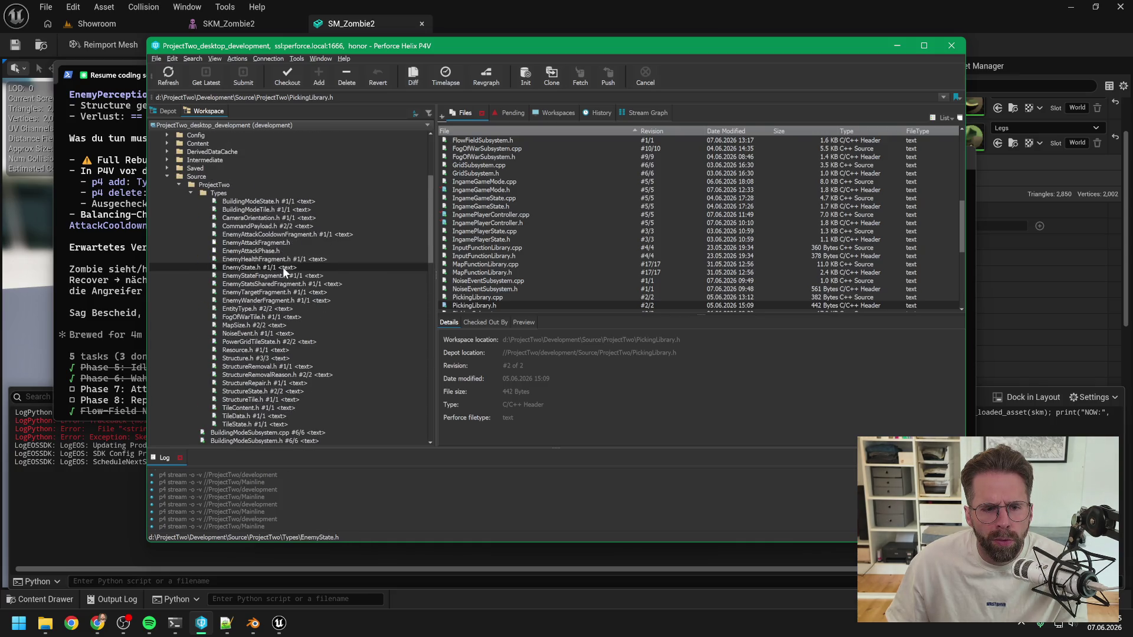
Refresh the workspace listing and check the coding session's list of files to add
{"action": "left_click", "coordinate": [169, 75]}
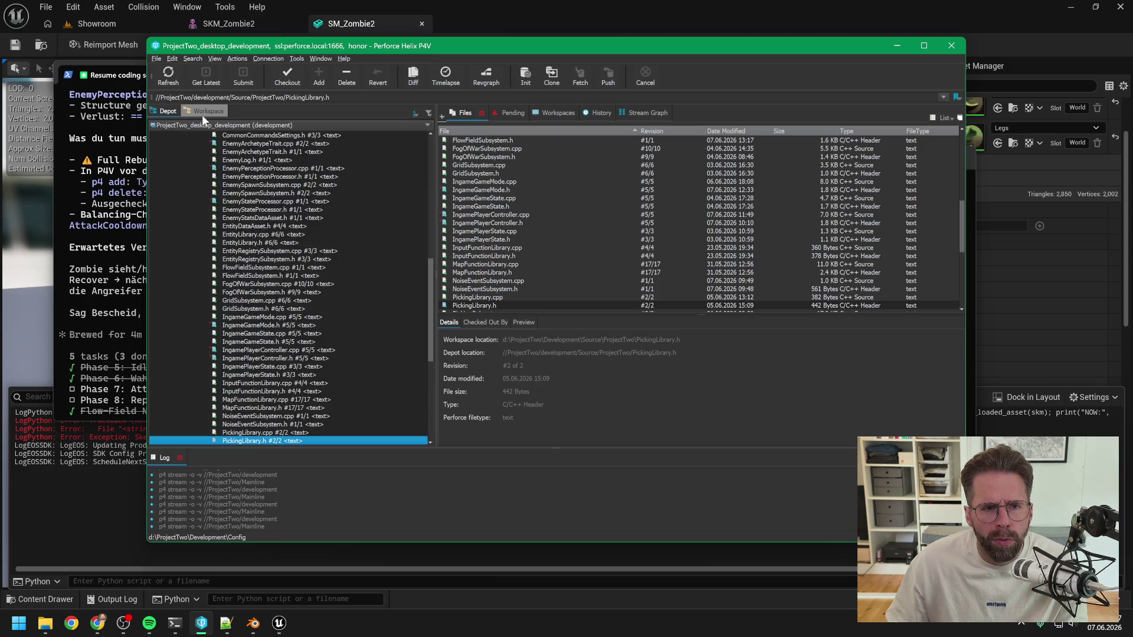
{"action": "scroll", "coordinate": [278, 229], "scroll_direction": "up", "scroll_amount": 20}
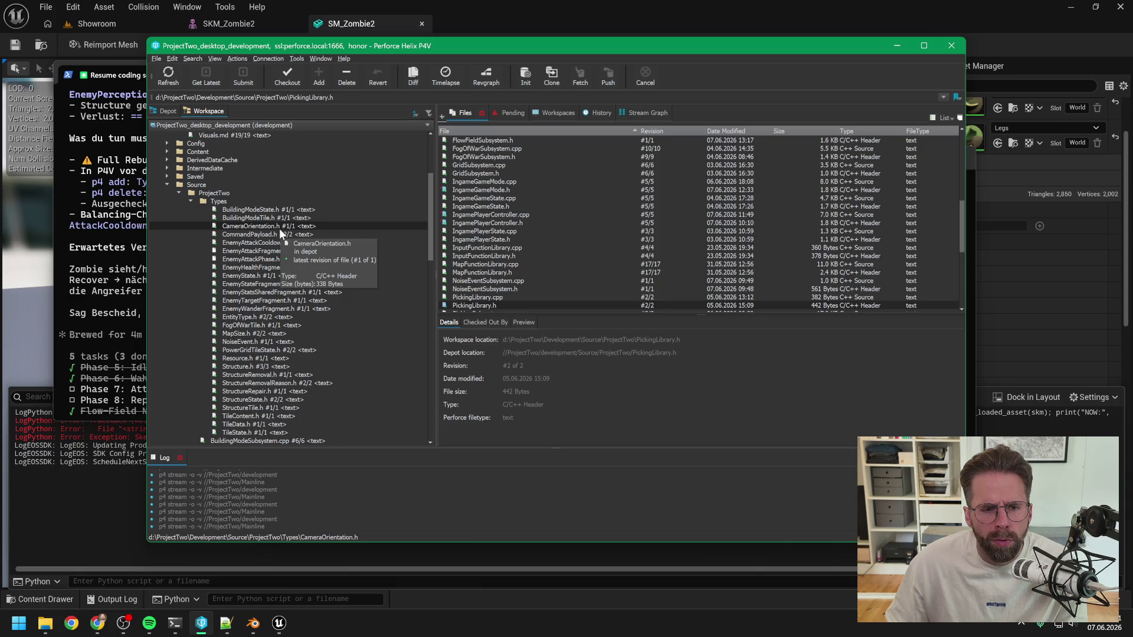
{"action": "scroll", "coordinate": [278, 230], "scroll_direction": "down", "scroll_amount": 8}
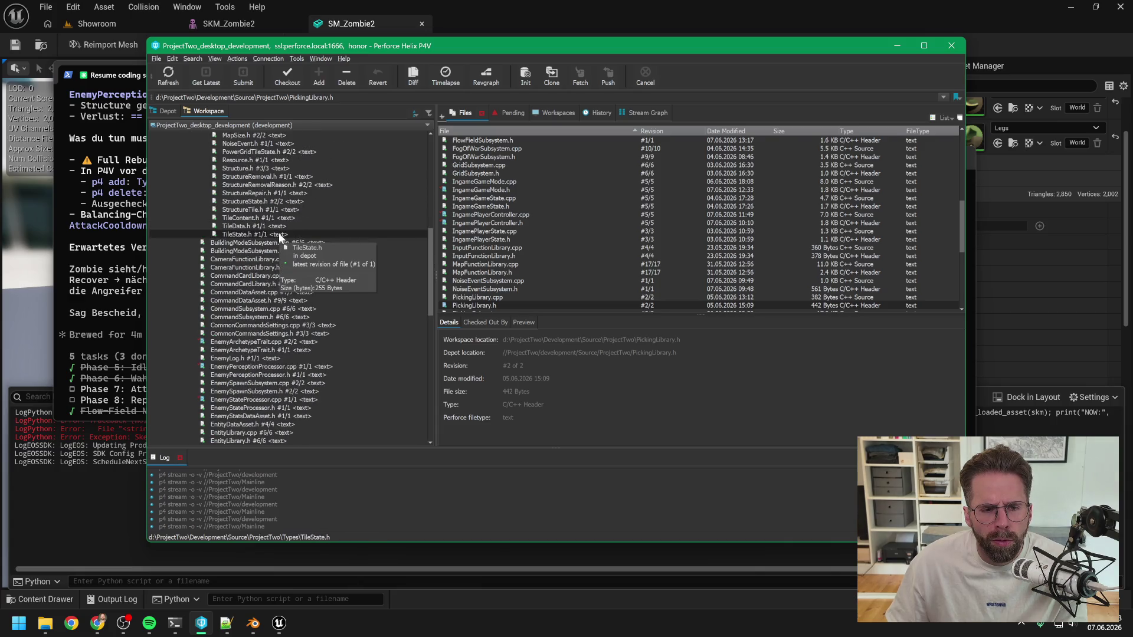
{"action": "scroll", "coordinate": [279, 234], "scroll_direction": "down", "scroll_amount": 6}
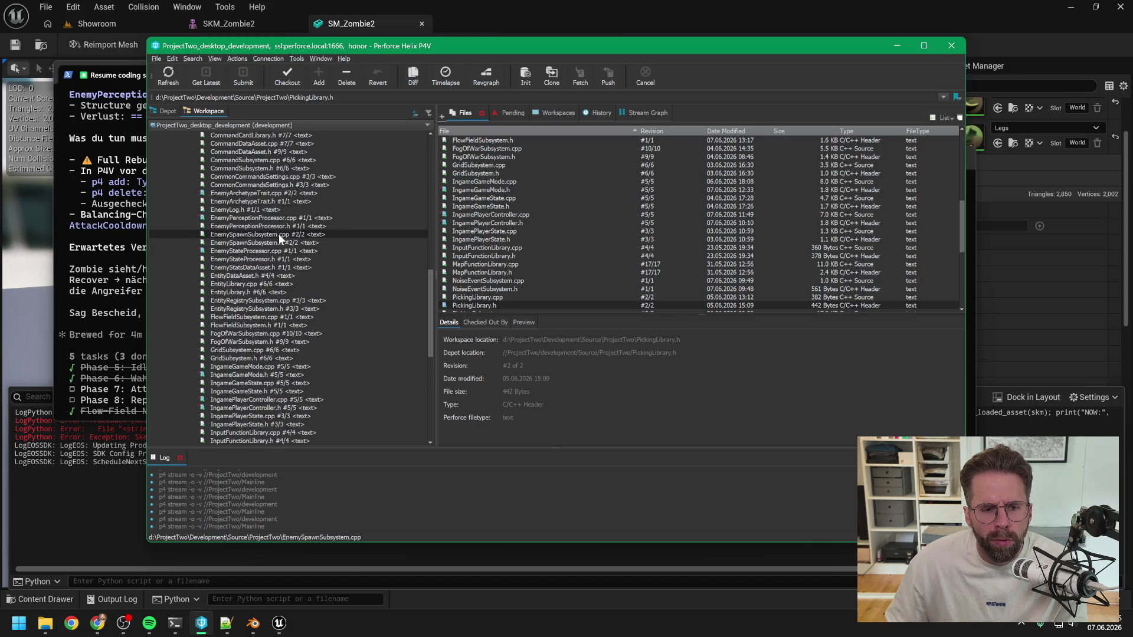
{"action": "scroll", "coordinate": [279, 234], "scroll_direction": "down", "scroll_amount": 3}
{"action": "scroll", "coordinate": [279, 234], "scroll_direction": "down", "scroll_amount": 3}
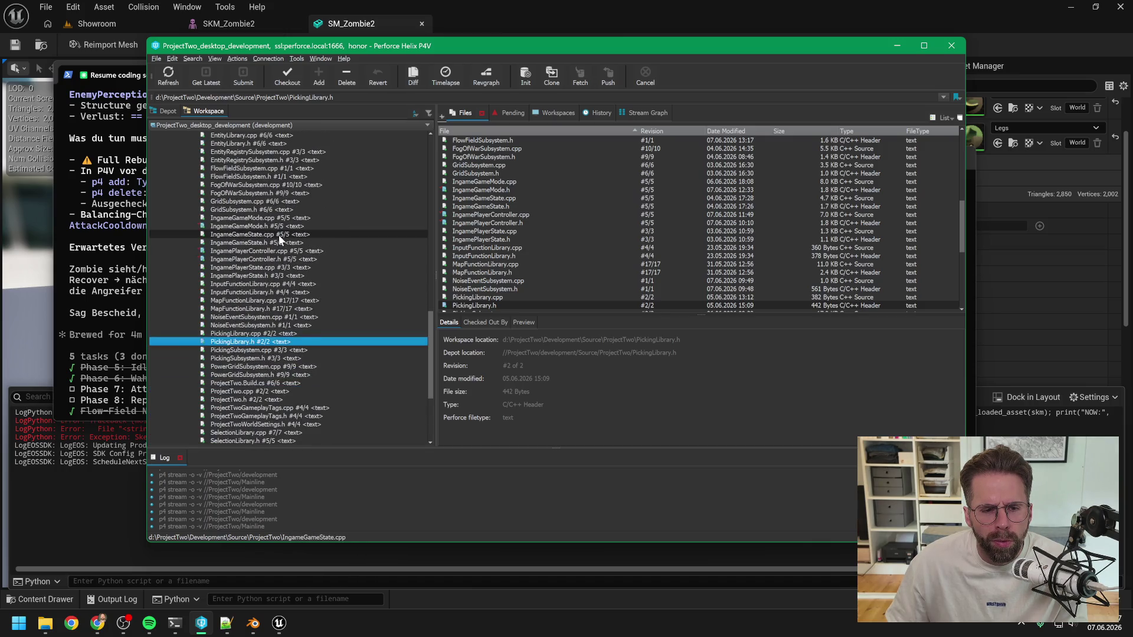
{"action": "scroll", "coordinate": [279, 234], "scroll_direction": "down", "scroll_amount": 4}
{"action": "scroll", "coordinate": [279, 239], "scroll_direction": "down", "scroll_amount": 1}
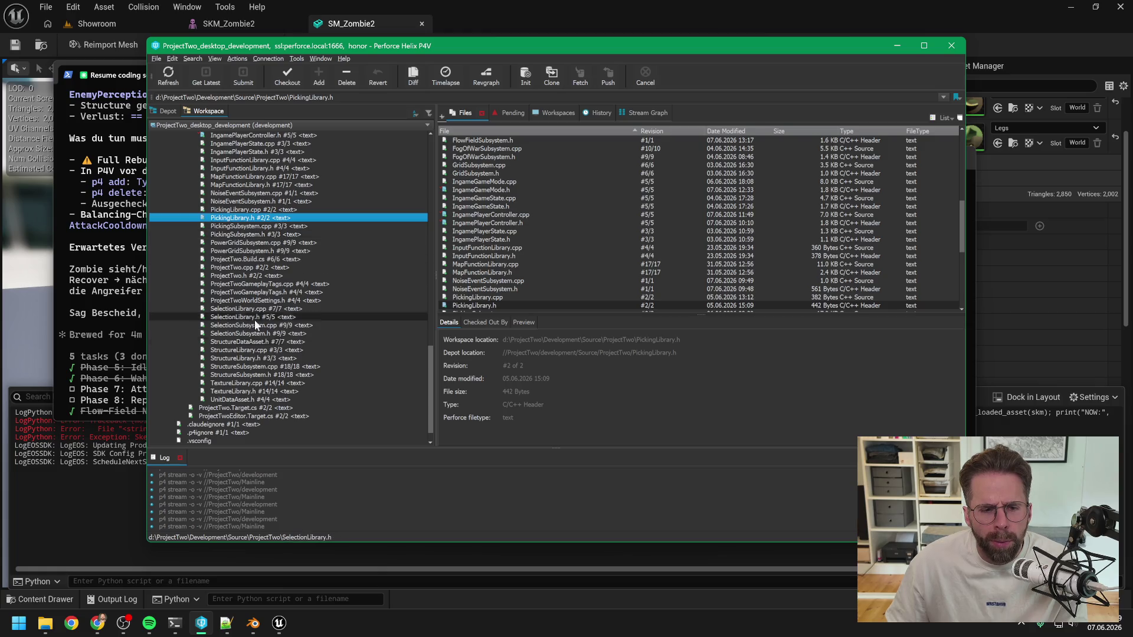
{"action": "mouse_move", "coordinate": [188, 627]}
{"action": "left_click", "coordinate": [101, 567]}
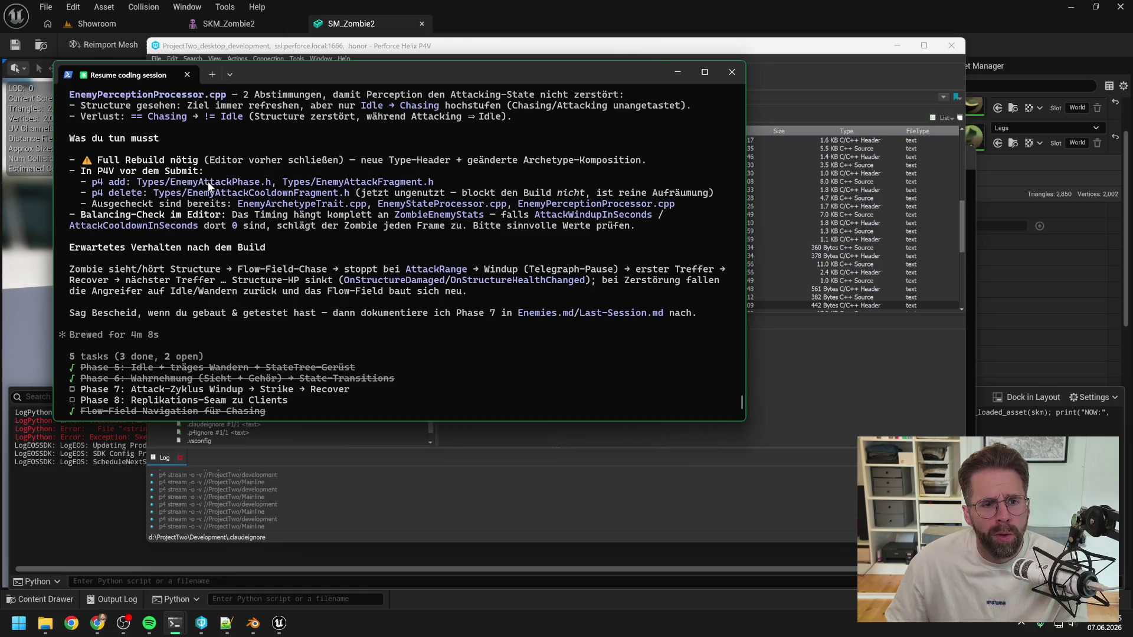
{"action": "left_click", "coordinate": [759, 49]}
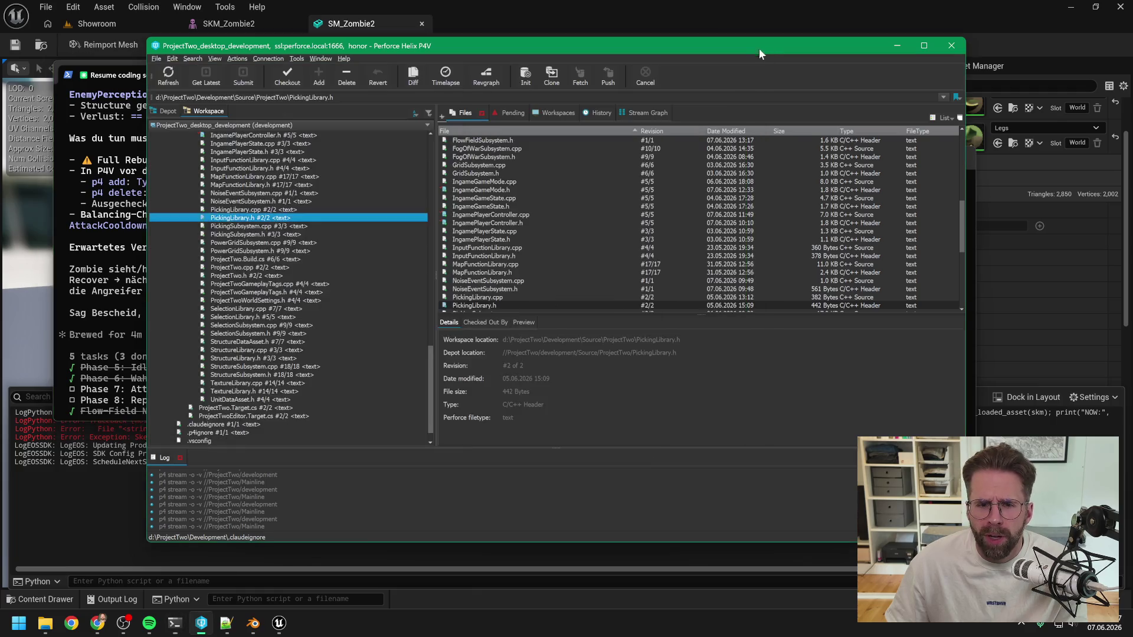
{"action": "scroll", "coordinate": [309, 275], "scroll_direction": "up", "scroll_amount": 15}
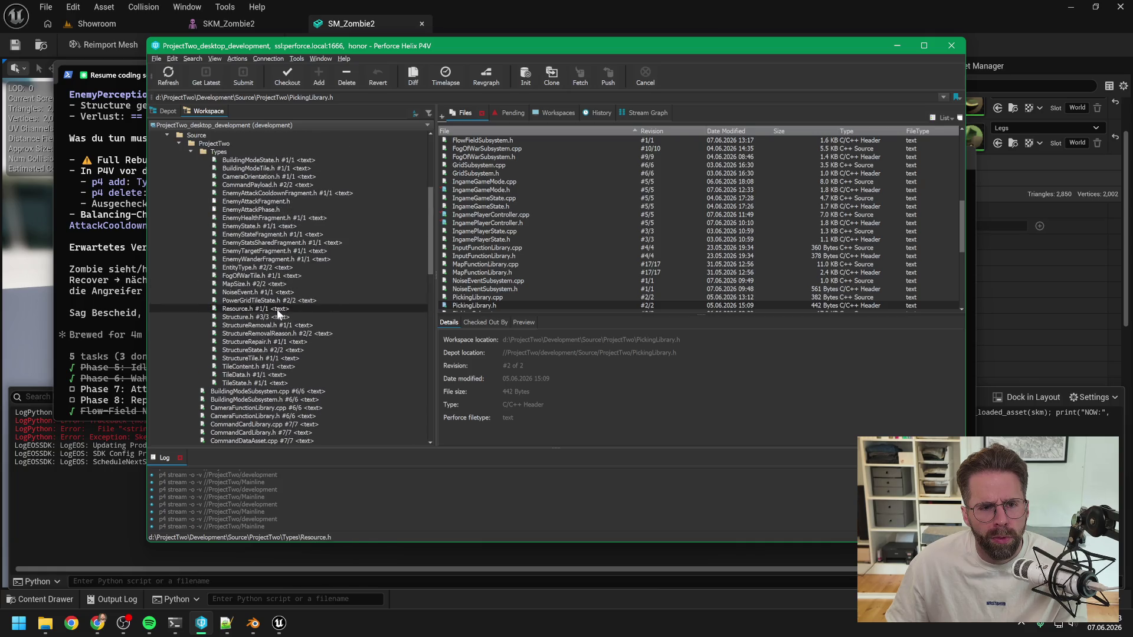
{"action": "scroll", "coordinate": [259, 213], "scroll_direction": "up", "scroll_amount": 7}
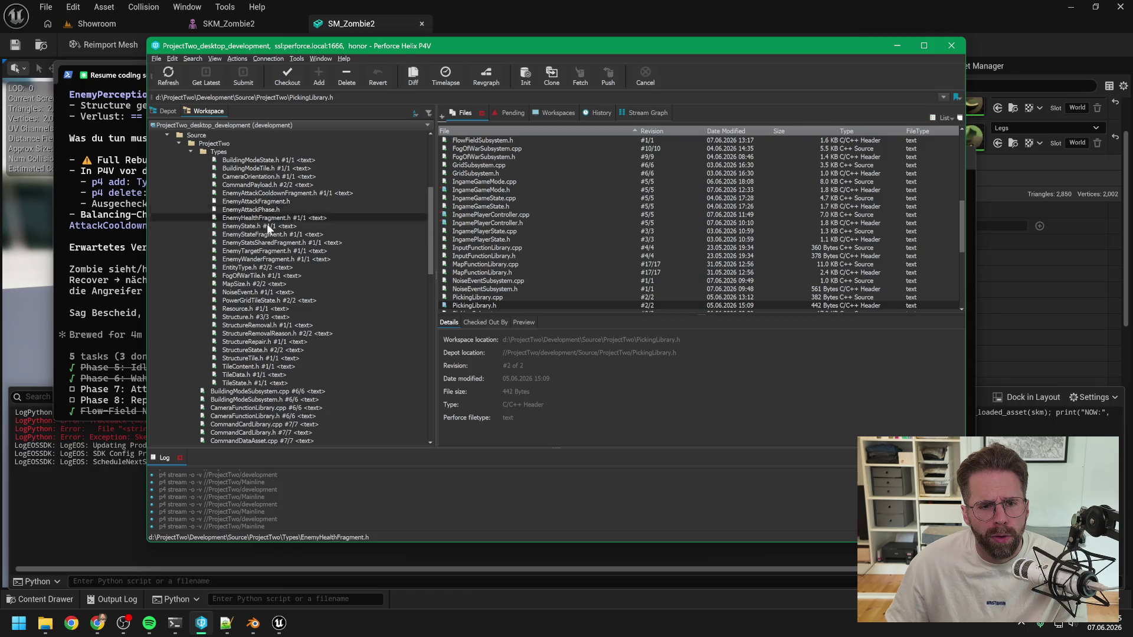
Add EnemyAttackPhase.h and EnemyAttackFragment.h and submit them as change 194, 'New C++ files'
{"action": "left_click", "coordinate": [254, 209]}
{"action": "left_click", "coordinate": [253, 201], "text": "ctrl"}
{"action": "left_click", "coordinate": [318, 79]}
{"action": "left_click", "coordinate": [243, 78]}
{"action": "type", "text": "New C++ files"}
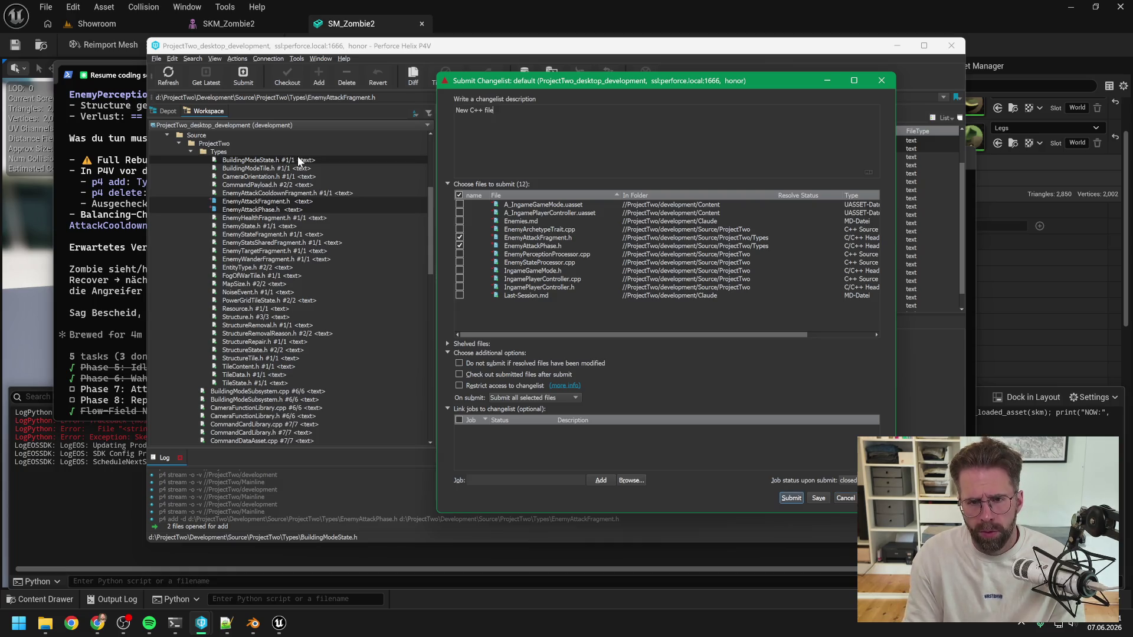
{"action": "left_click", "coordinate": [785, 496]}
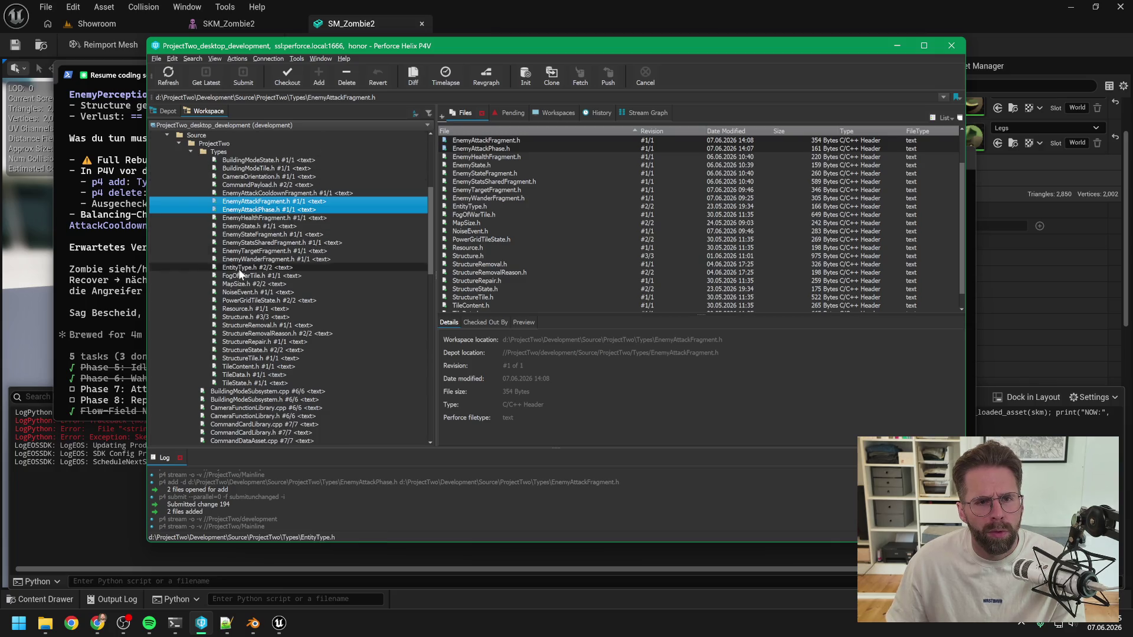
Return to Unreal Editor and dismiss the Output Log's context menu
{"action": "left_click", "coordinate": [552, 11]}
{"action": "right_click", "coordinate": [332, 444]}
{"action": "key", "text": "Escape"}
Copy the four-line compatible-skeleton Python code from the Claude Code session into Notepad++, replacing the old line
{"action": "mouse_move", "coordinate": [174, 623]}
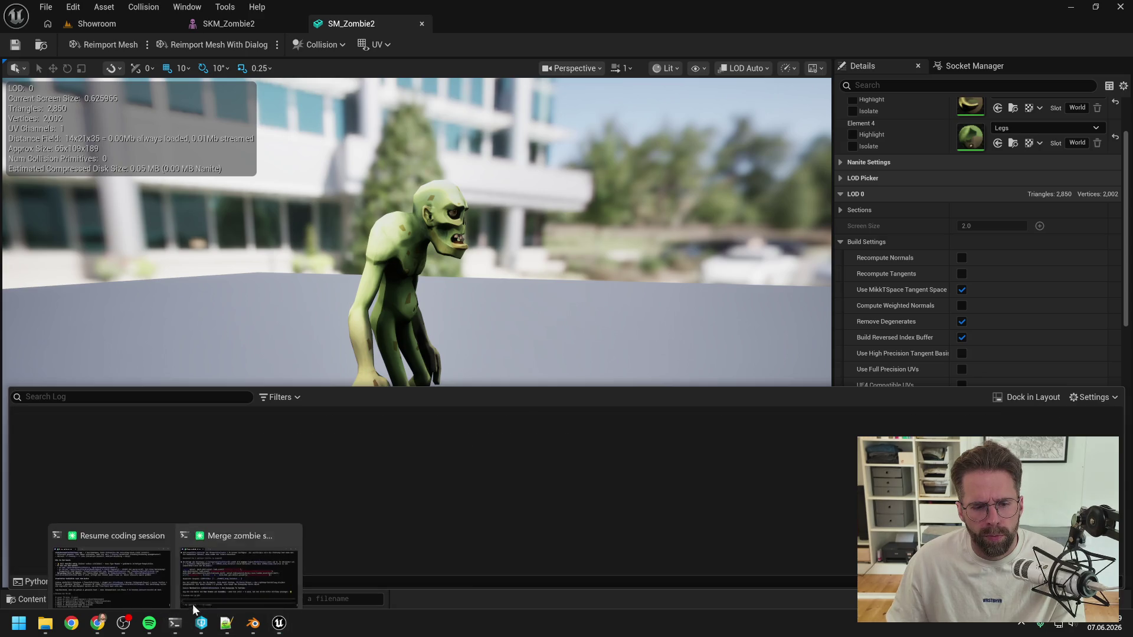
{"action": "left_click", "coordinate": [193, 605]}
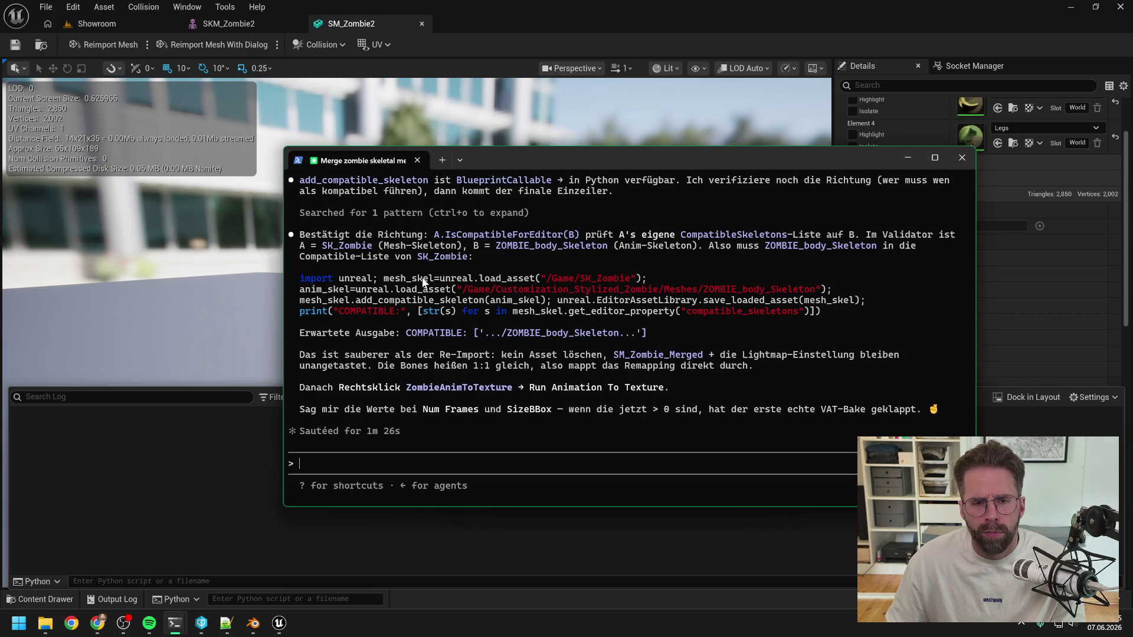
{"action": "mouse_move", "coordinate": [821, 312]}
{"action": "left_mouse_down"}
{"action": "mouse_move", "coordinate": [354, 300]}
{"action": "mouse_move", "coordinate": [301, 280]}
{"action": "left_mouse_up"}
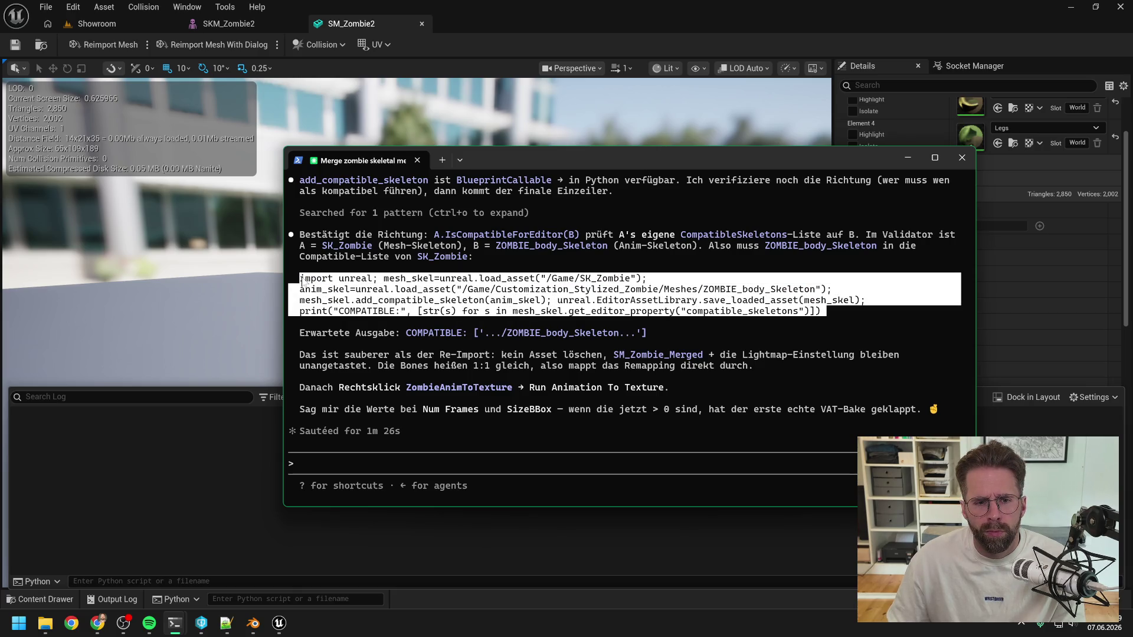
{"action": "key", "text": "ctrl+c"}
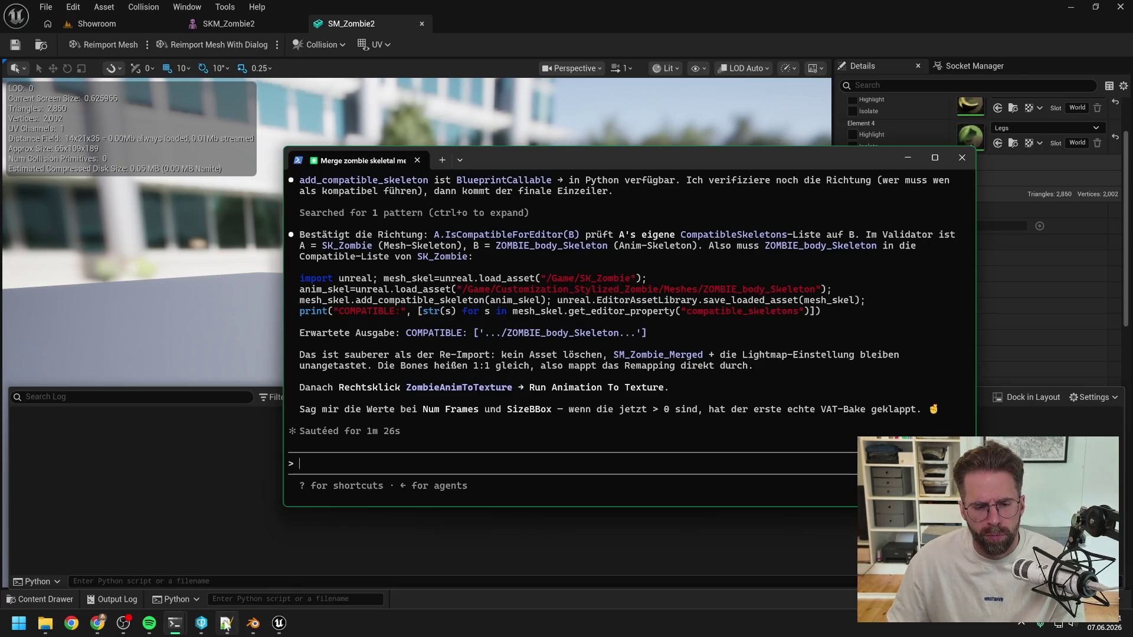
{"action": "left_click", "coordinate": [226, 623]}
{"action": "key", "text": "ctrl+v"}
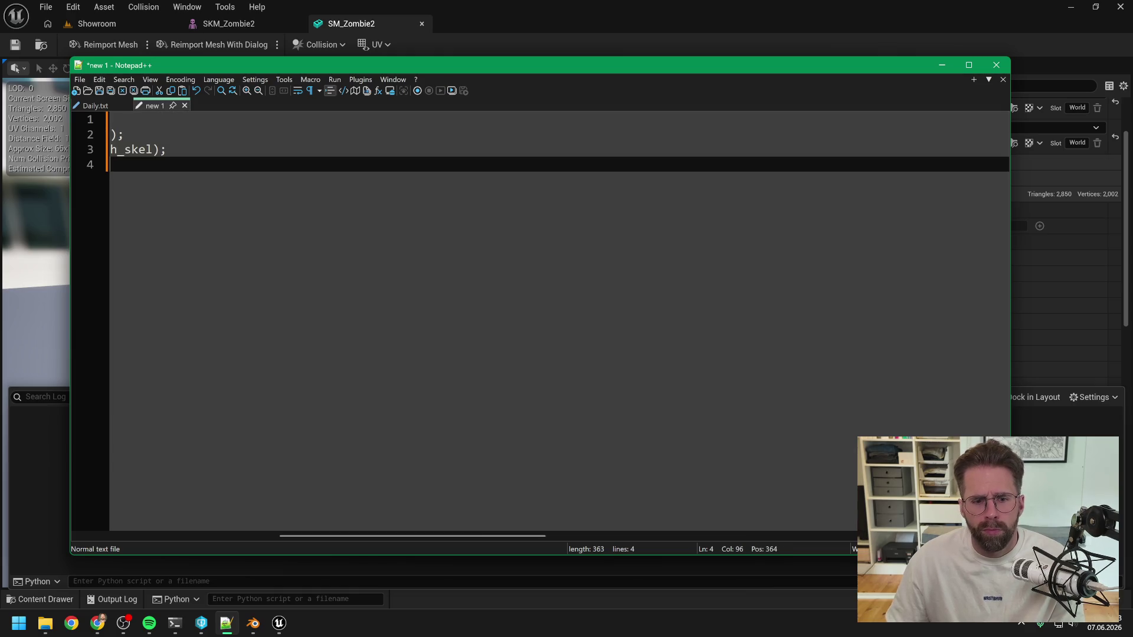
Join the script into one line, remove the extra space before print, and paste it into Unreal
{"action": "left_click_drag", "start_coordinate": [337, 537], "coordinate": [196, 525]}
{"action": "left_click", "coordinate": [357, 120]}
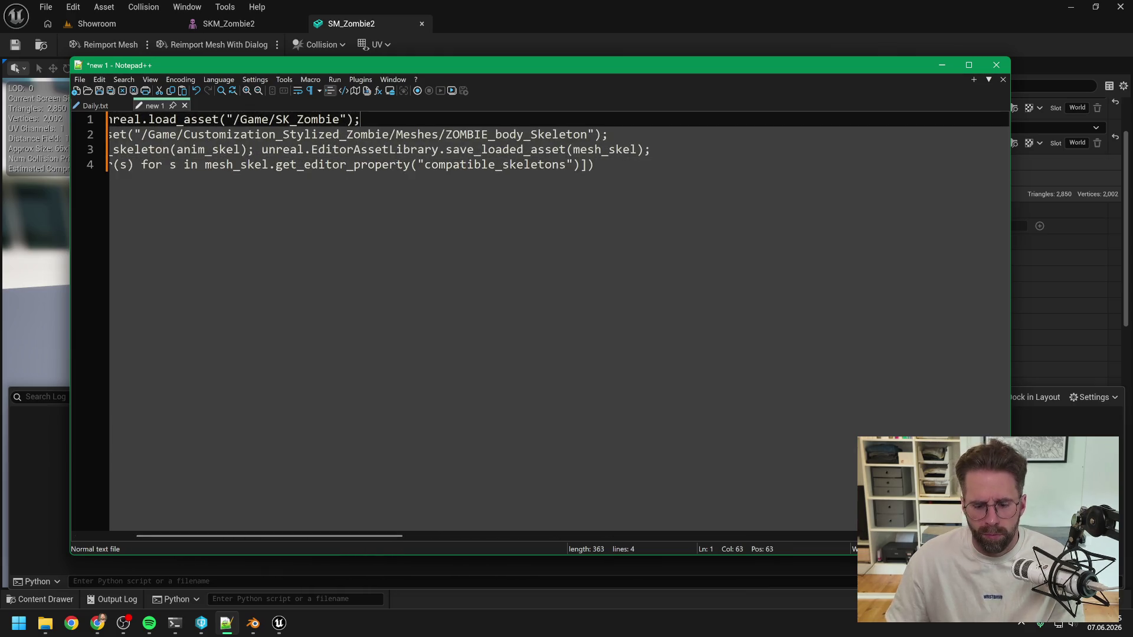
{"action": "key", "text": "Delete"}
{"action": "key", "text": "Delete"}
{"action": "key", "text": "Delete"}
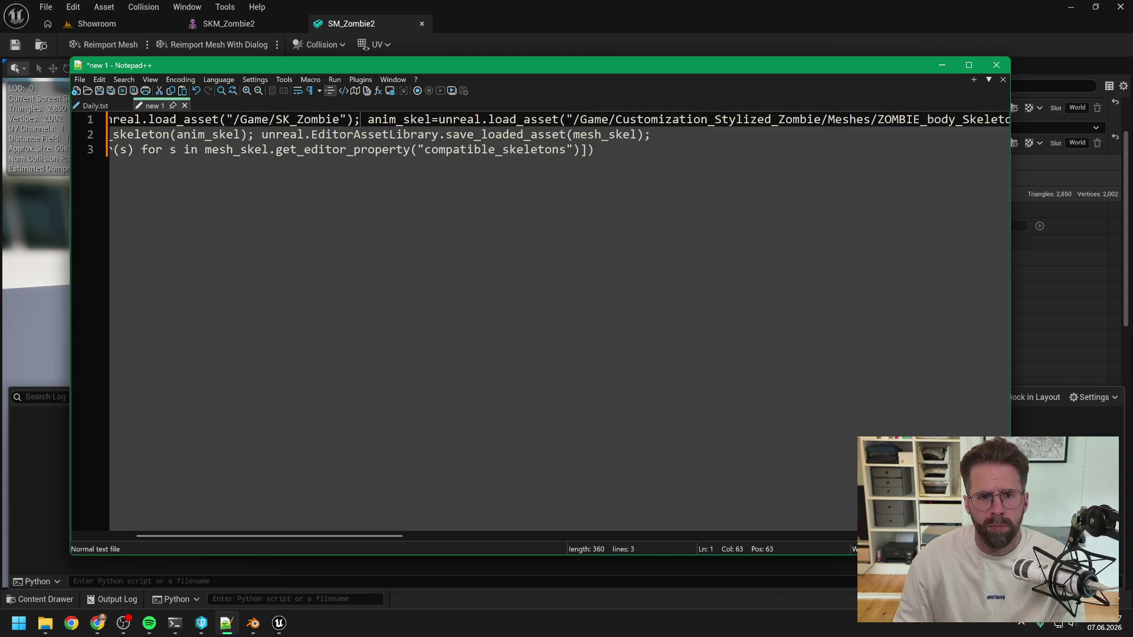
{"action": "key", "text": "End"}
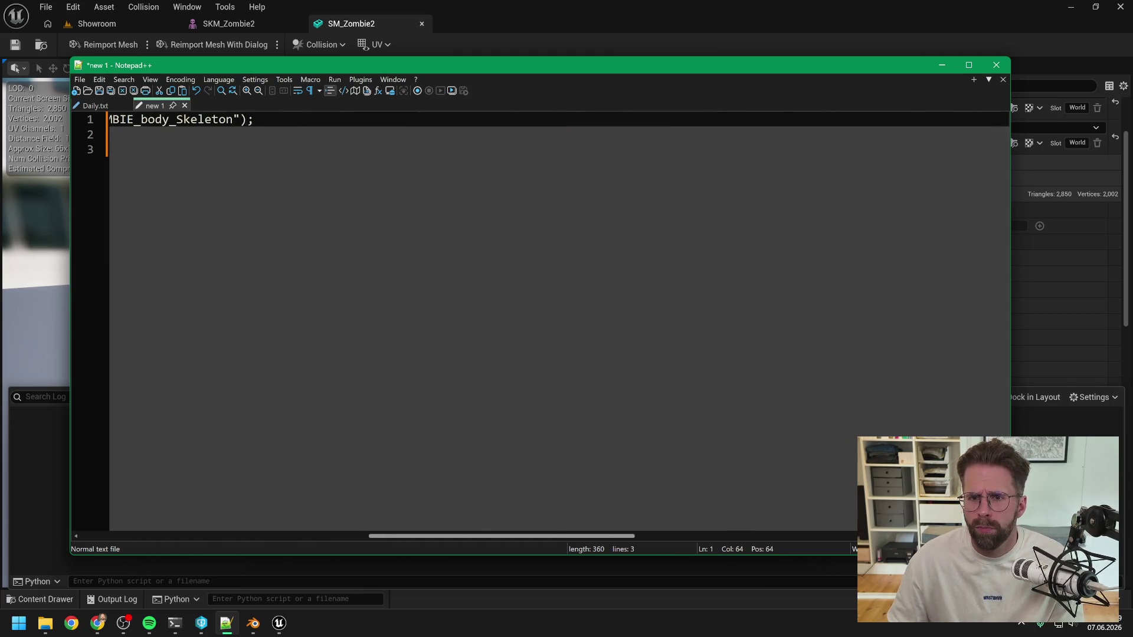
{"action": "key", "text": "Delete"}
{"action": "key", "text": "Delete"}
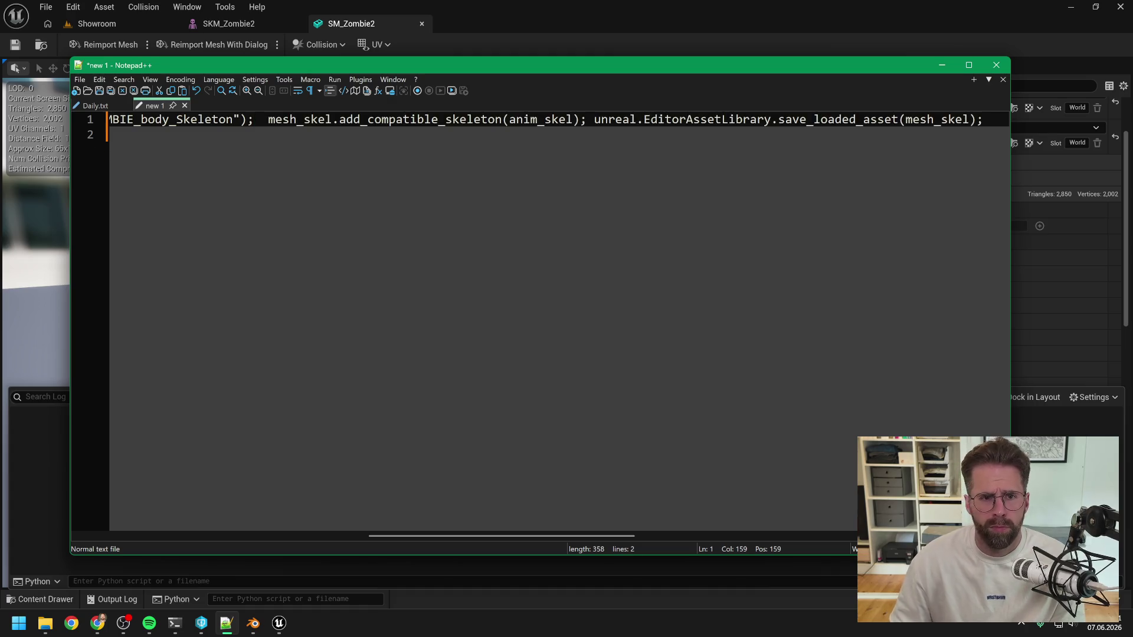
{"action": "key", "text": "Right"}
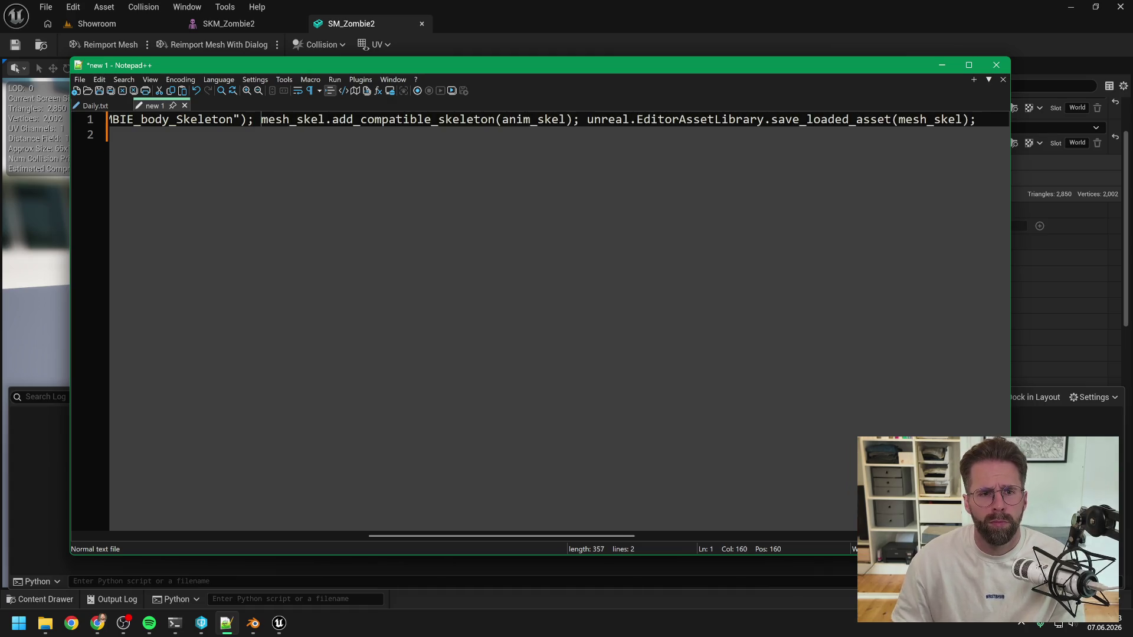
{"action": "key", "text": "Delete"}
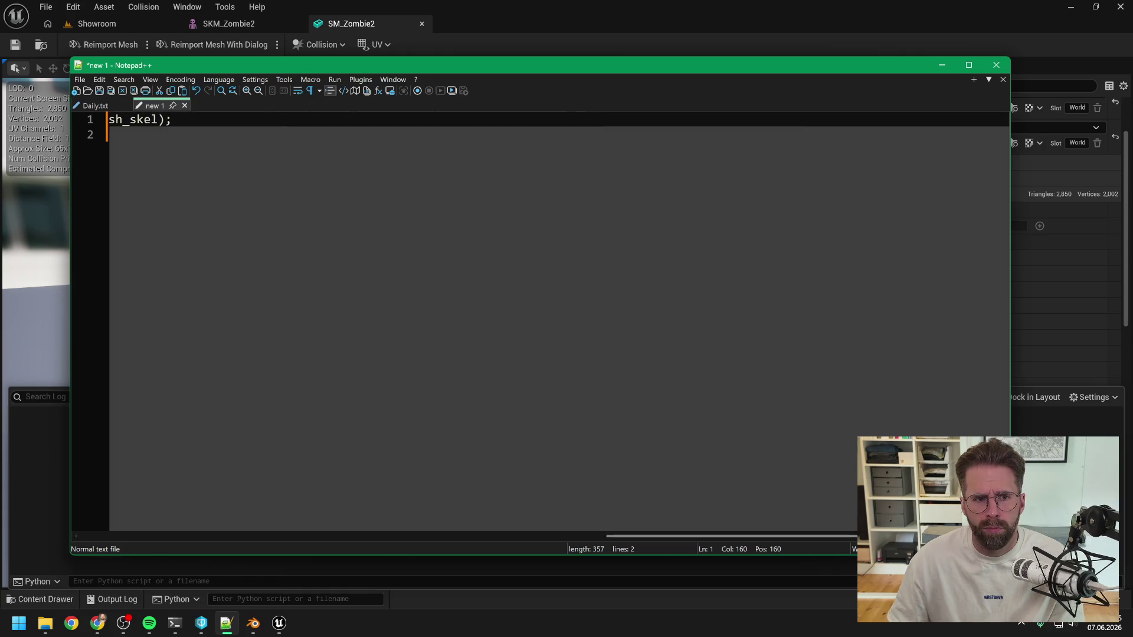
{"action": "key", "text": "Delete"}
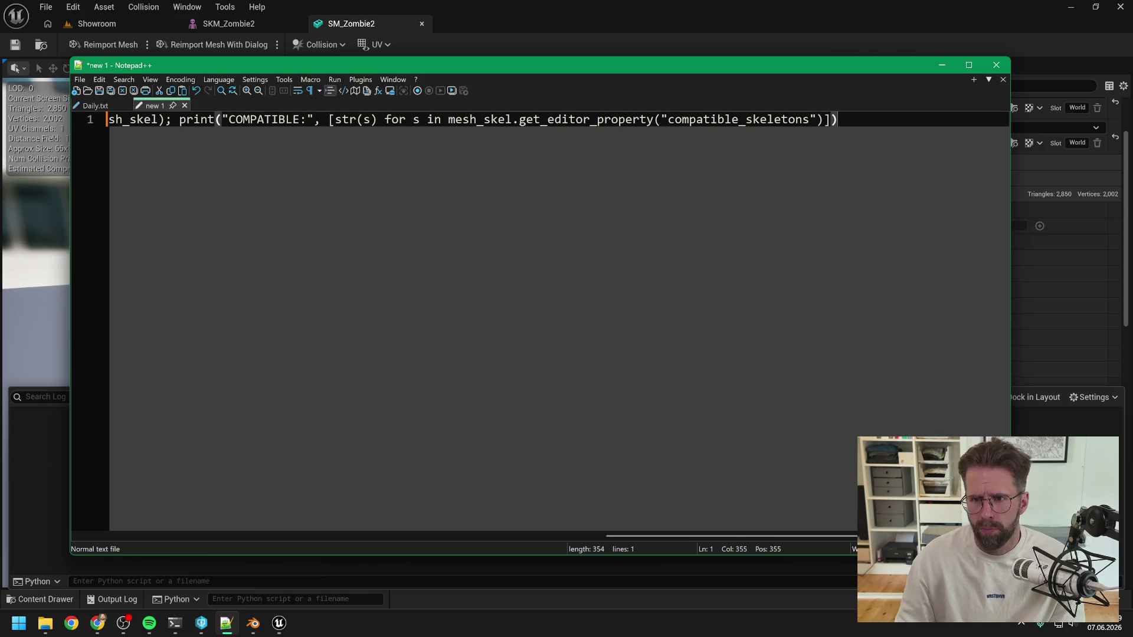
{"action": "key", "text": "ctrl+a"}
{"action": "key", "text": "alt+Tab"}
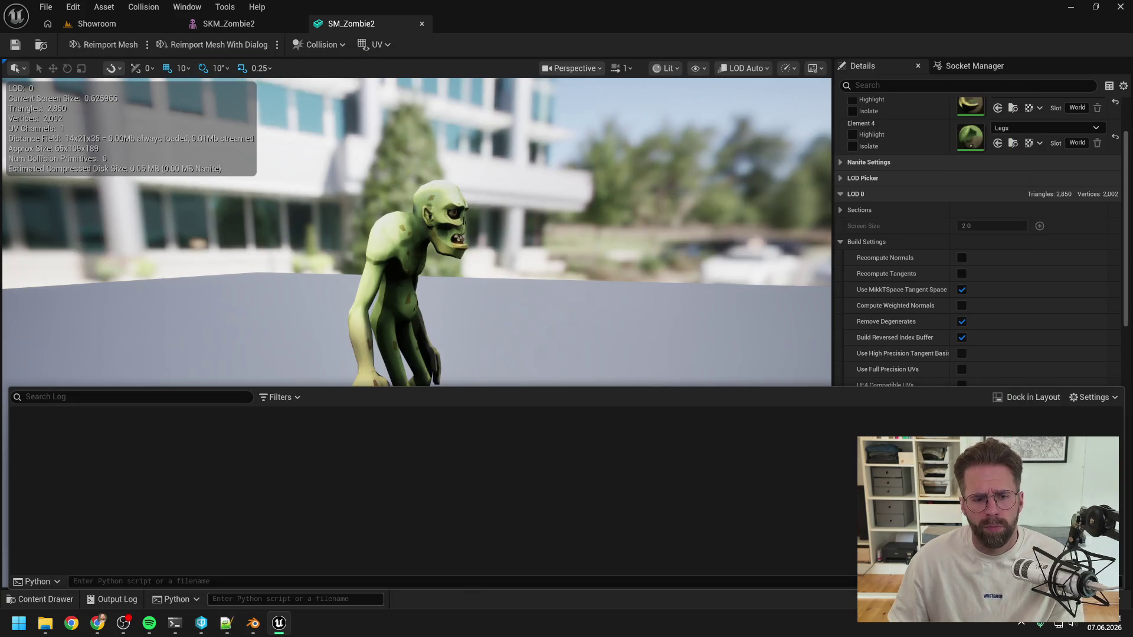
{"action": "key", "text": "ctrl+v"}
Run the one-line script in Unreal's Python console and send its COMPATIBLE log output to Claude
{"action": "key", "text": "Return"}
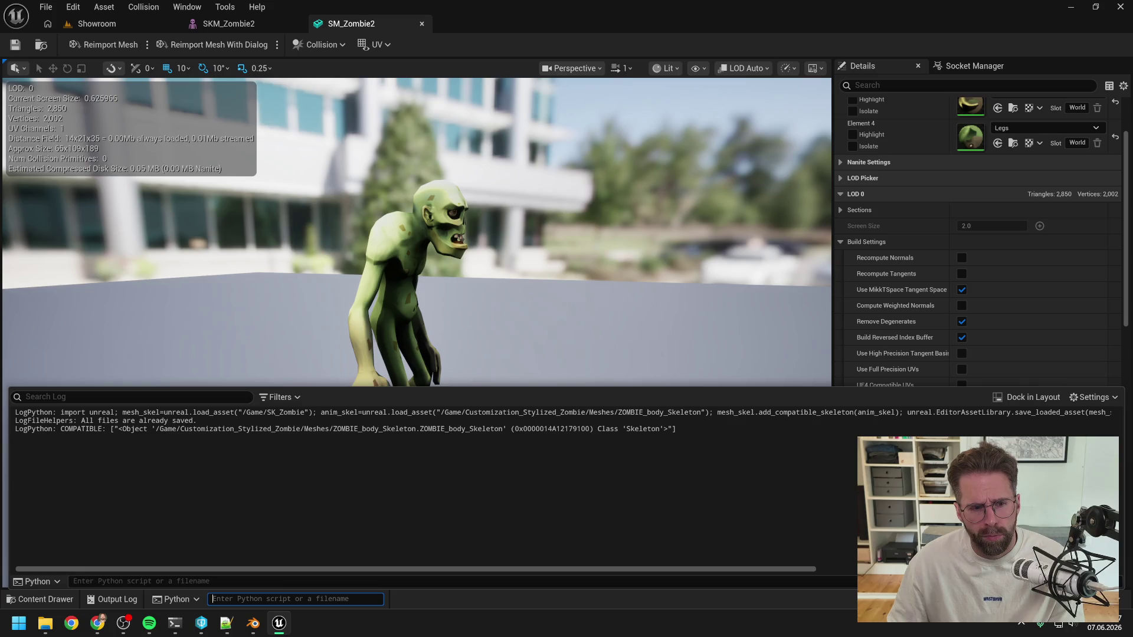
{"action": "mouse_move", "coordinate": [676, 429]}
{"action": "left_mouse_down"}
{"action": "mouse_move", "coordinate": [19, 429]}
{"action": "mouse_move", "coordinate": [24, 413]}
{"action": "mouse_move", "coordinate": [15, 413]}
{"action": "left_mouse_up"}
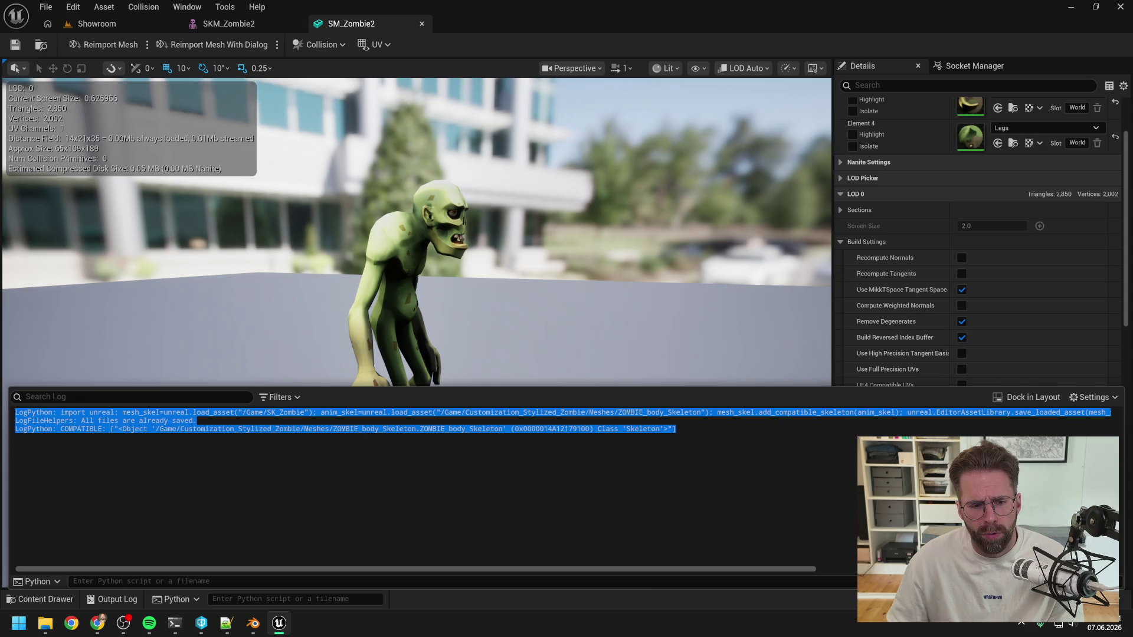
{"action": "mouse_move", "coordinate": [174, 623]}
{"action": "left_click", "coordinate": [274, 516]}
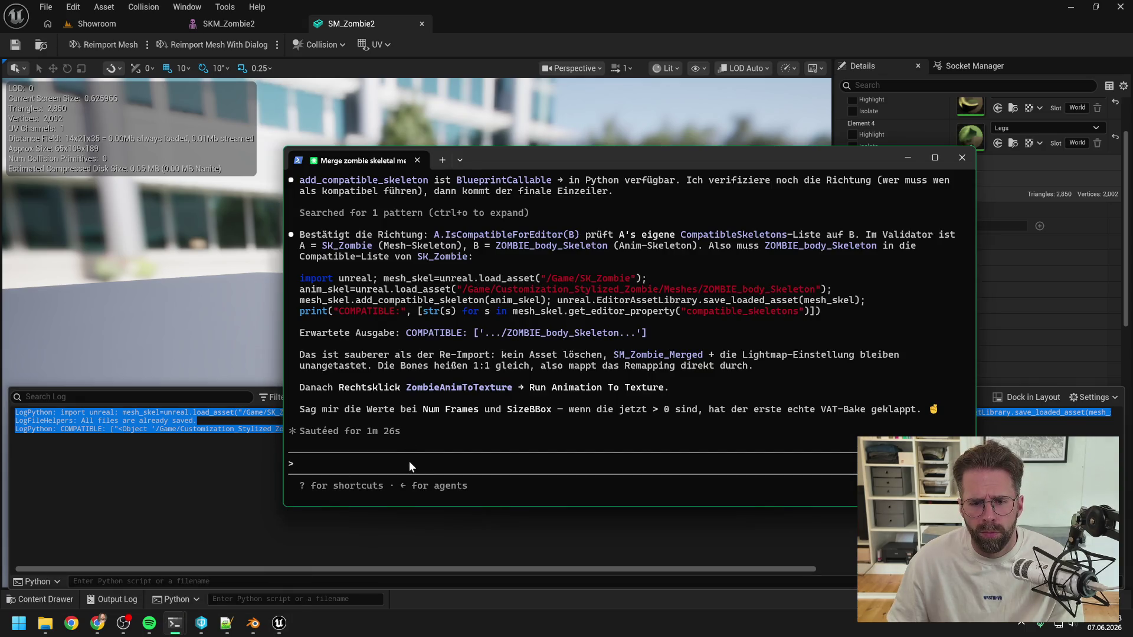
{"action": "key", "text": "ctrl+v"}
{"action": "key", "text": "Return"}
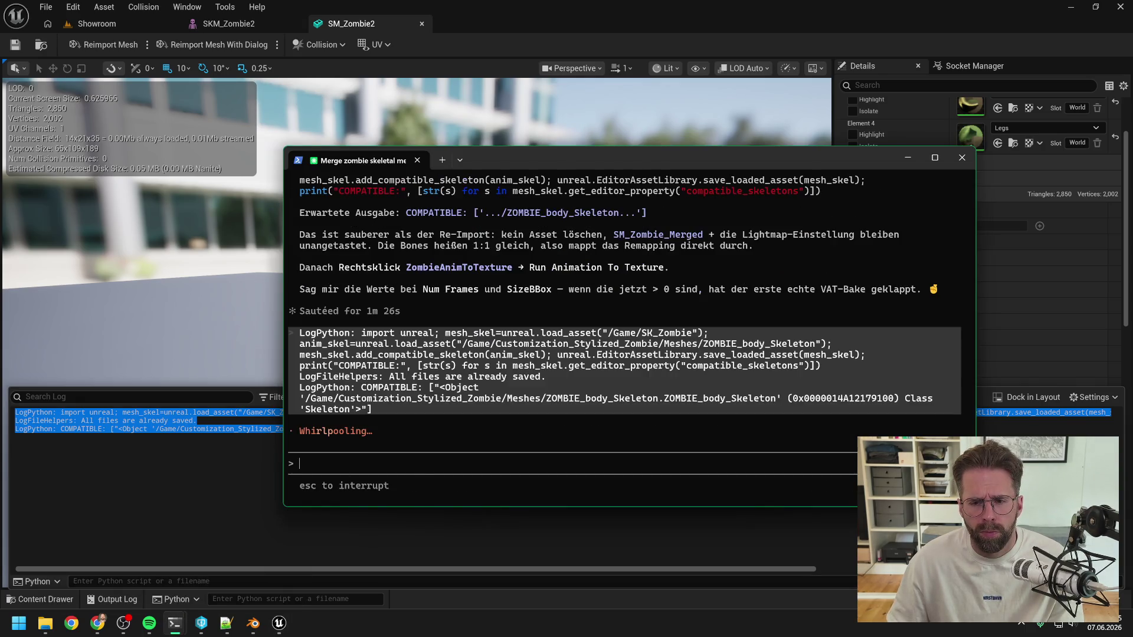
Run Animation To Texture on ZombieAnimToTexture from the Content Drawer
{"action": "key", "text": "alt+Tab"}
{"action": "key", "text": "ctrl+space"}
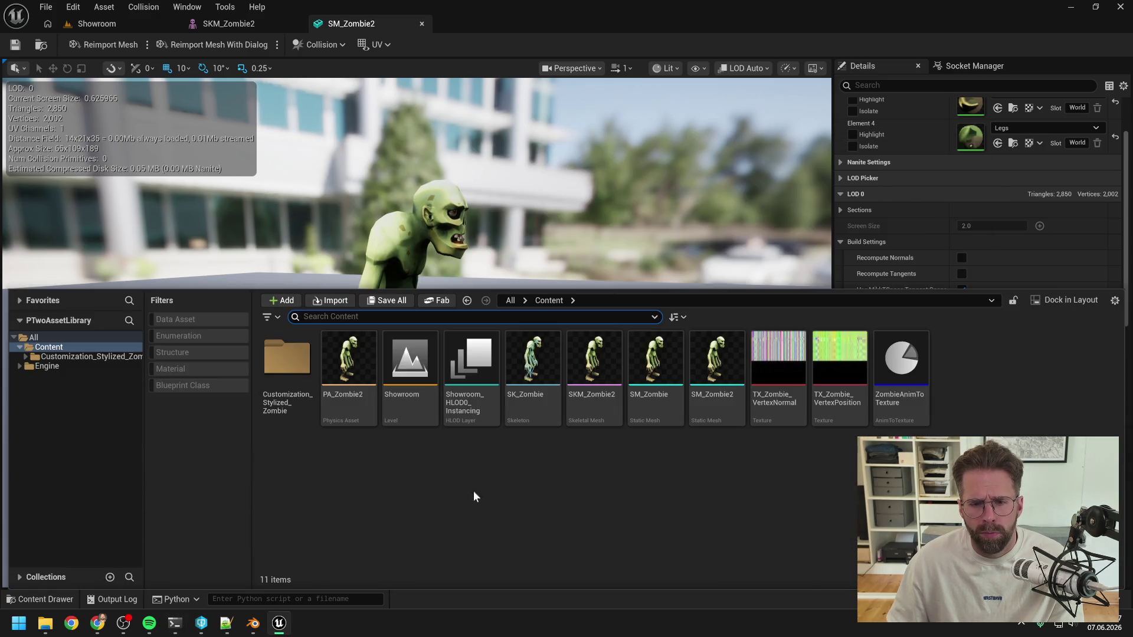
{"action": "left_click", "coordinate": [490, 498]}
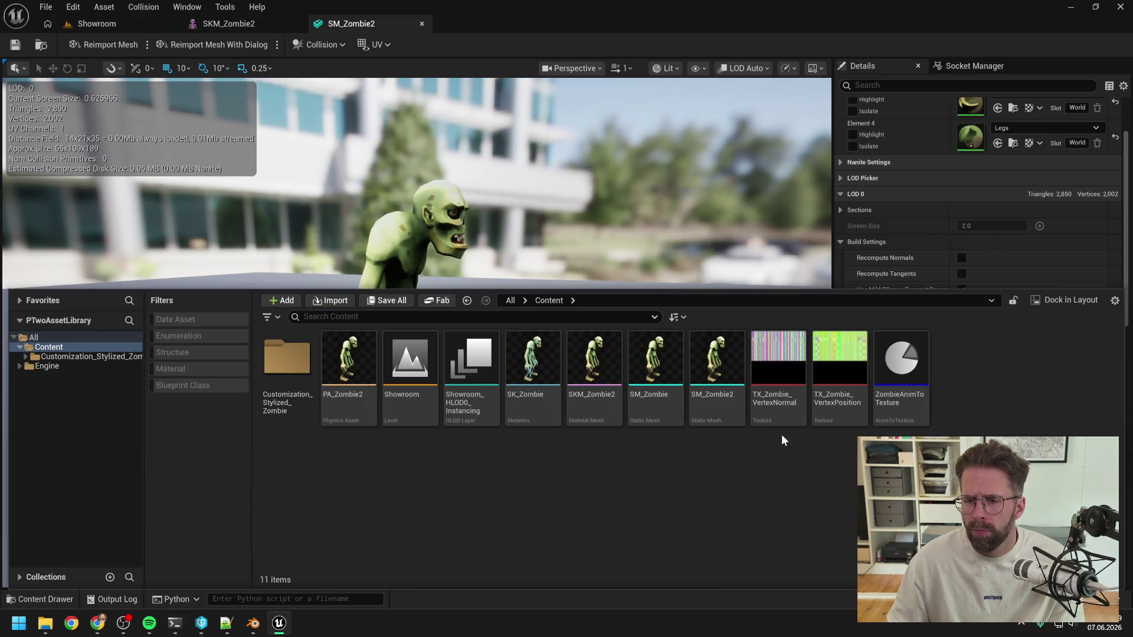
{"action": "right_click", "coordinate": [894, 403]}
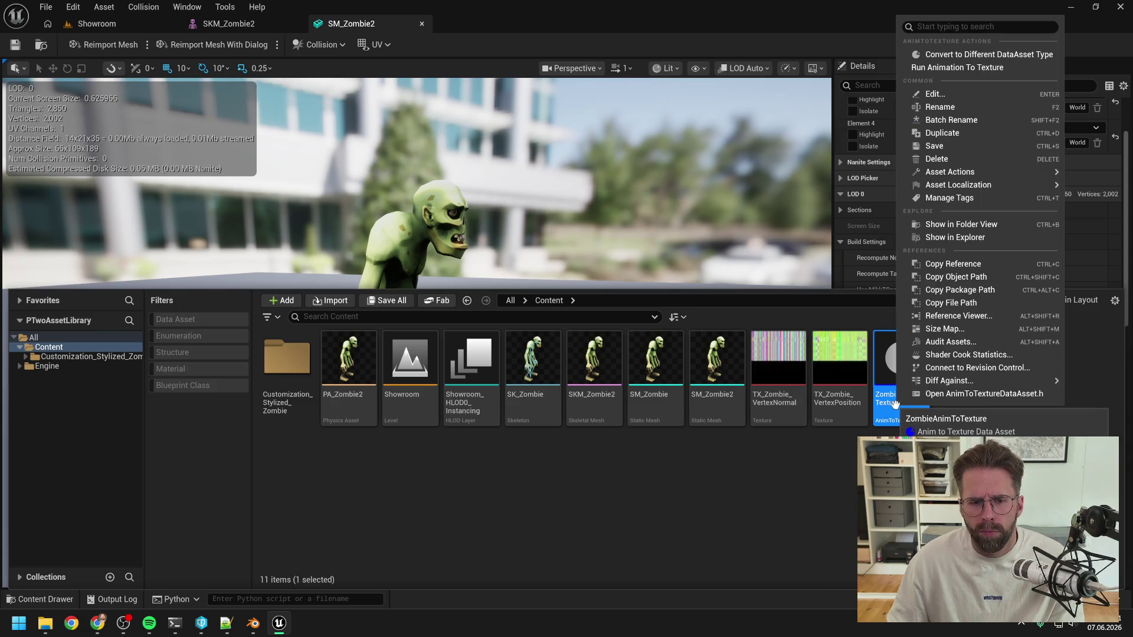
{"action": "left_click", "coordinate": [942, 67]}
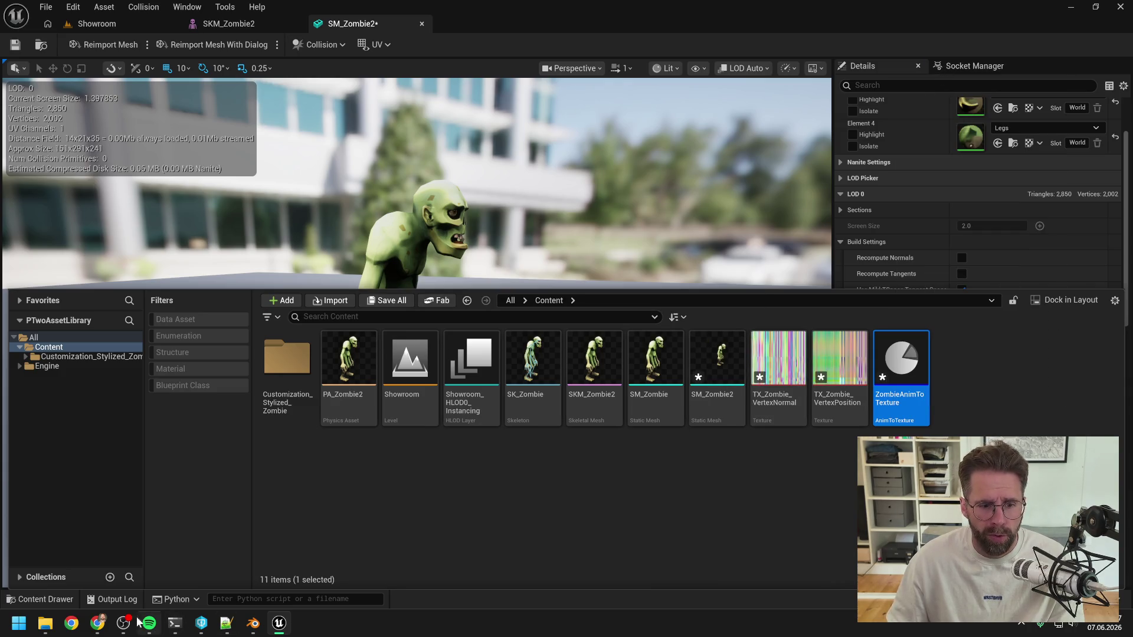
Copy the bake's output log lines and send them to Claude
{"action": "left_click", "coordinate": [113, 600]}
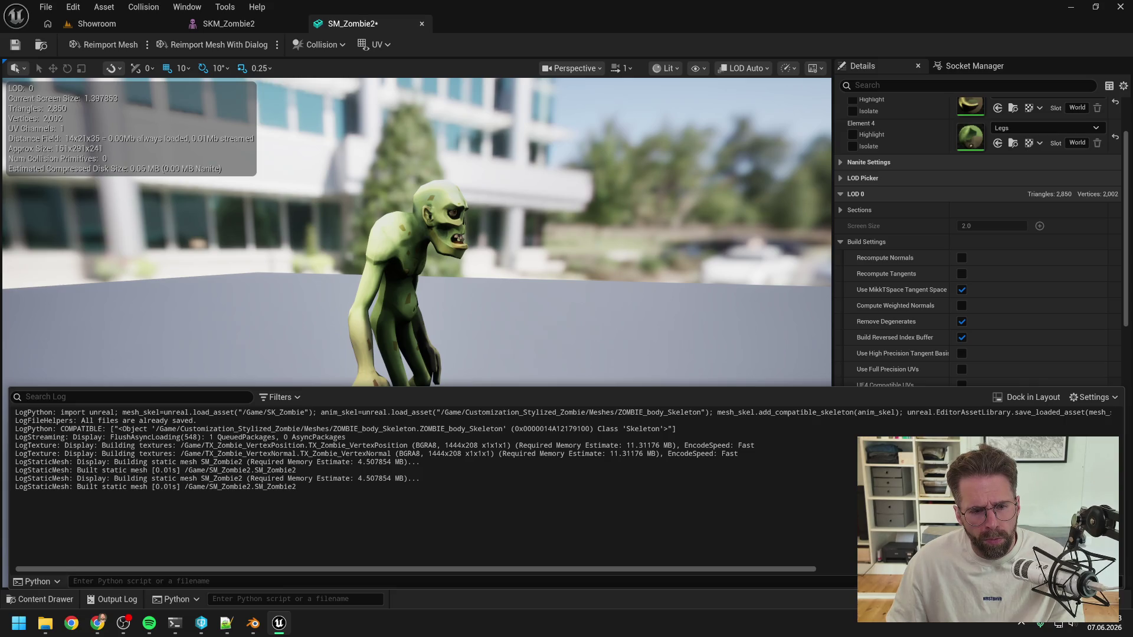
{"action": "mouse_move", "coordinate": [296, 487]}
{"action": "left_mouse_down"}
{"action": "mouse_move", "coordinate": [19, 479]}
{"action": "mouse_move", "coordinate": [107, 462]}
{"action": "mouse_move", "coordinate": [87, 445]}
{"action": "mouse_move", "coordinate": [15, 437]}
{"action": "left_mouse_up"}
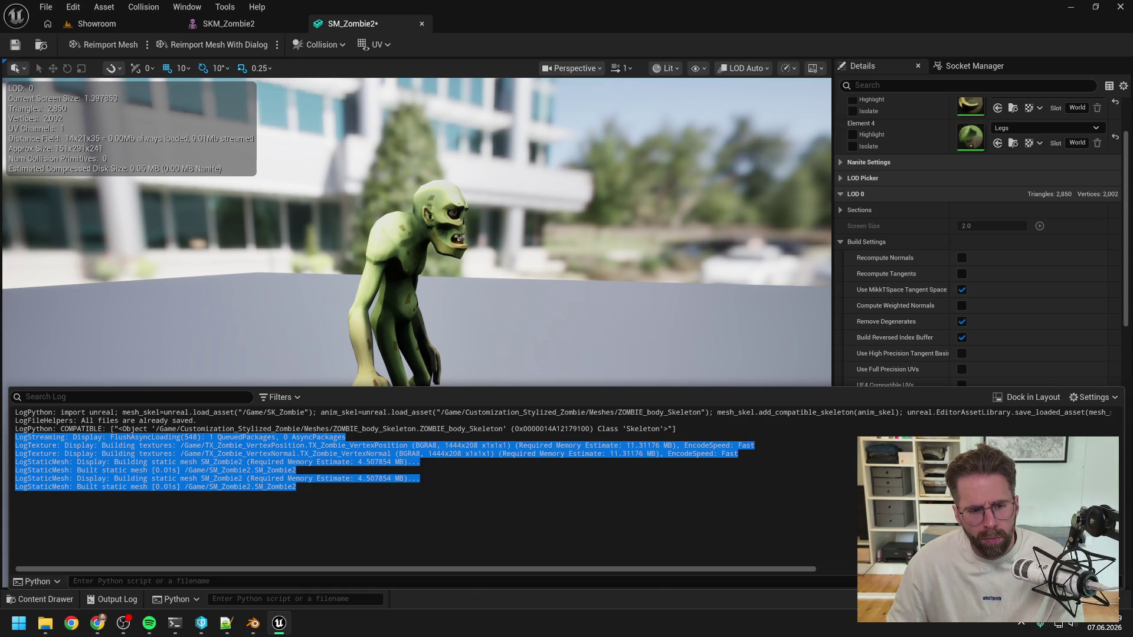
{"action": "mouse_move", "coordinate": [175, 624]}
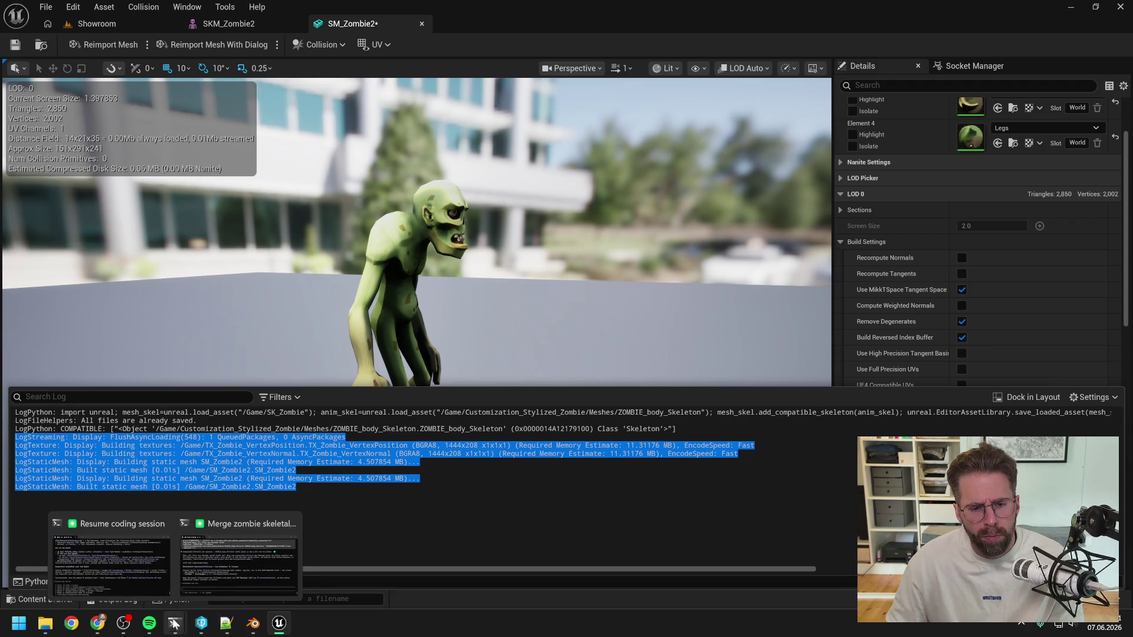
{"action": "left_click", "coordinate": [240, 551]}
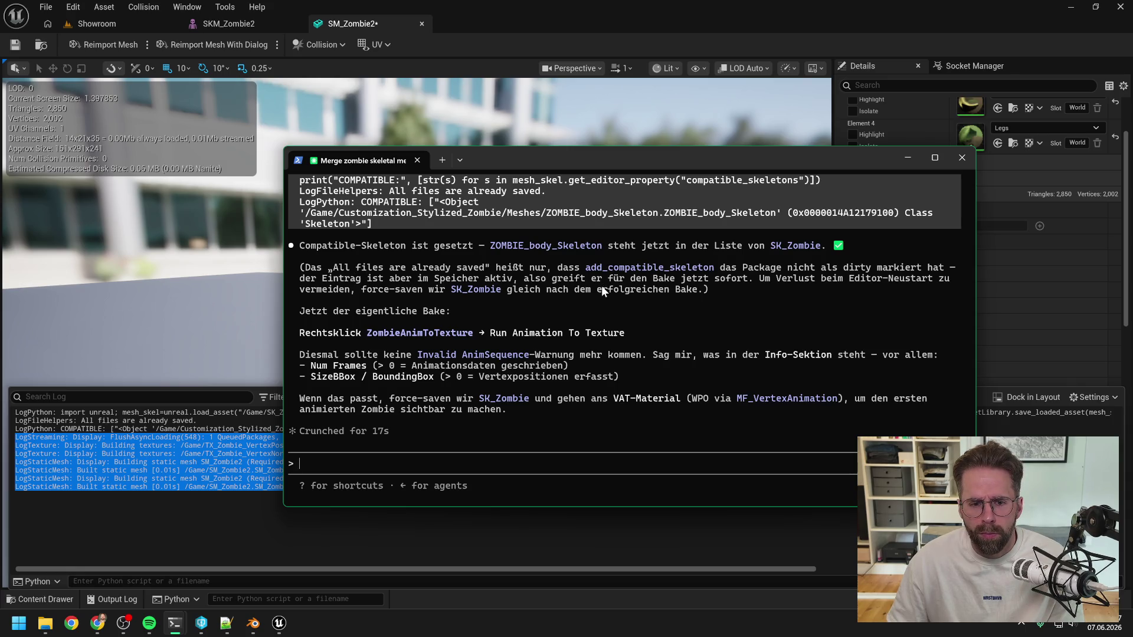
{"action": "key", "text": "ctrl+v"}
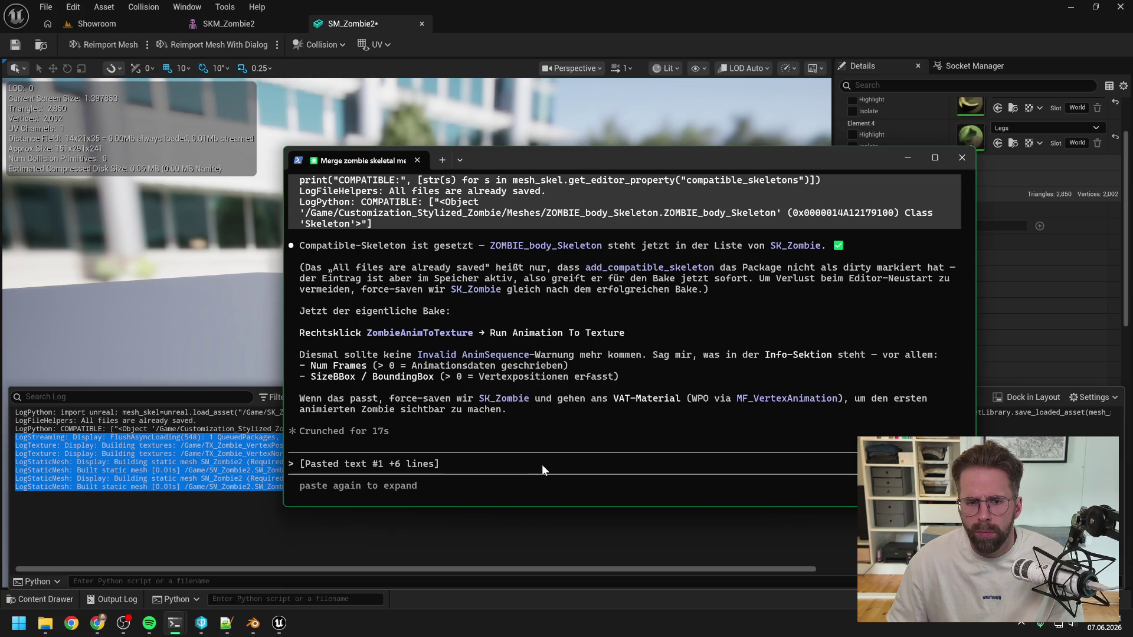
{"action": "key", "text": "Return"}
Open the ZombieAnimToTexture asset from the Content Drawer to inspect the bake
{"action": "key", "text": "alt+Tab"}
{"action": "key", "text": "ctrl+space"}
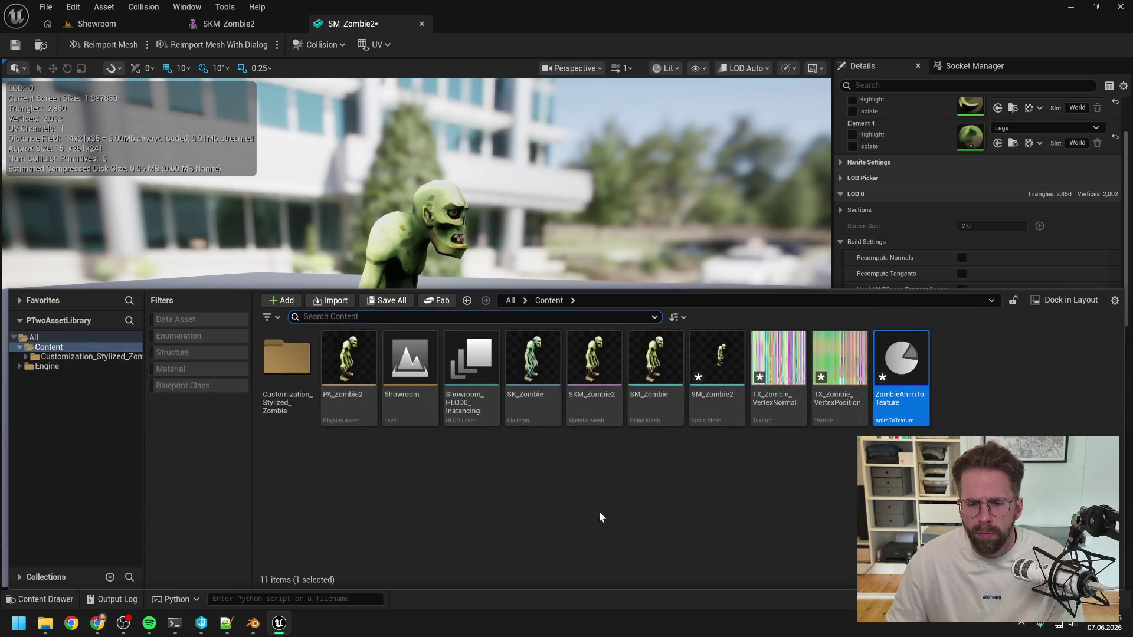
{"action": "double_click", "coordinate": [901, 363]}
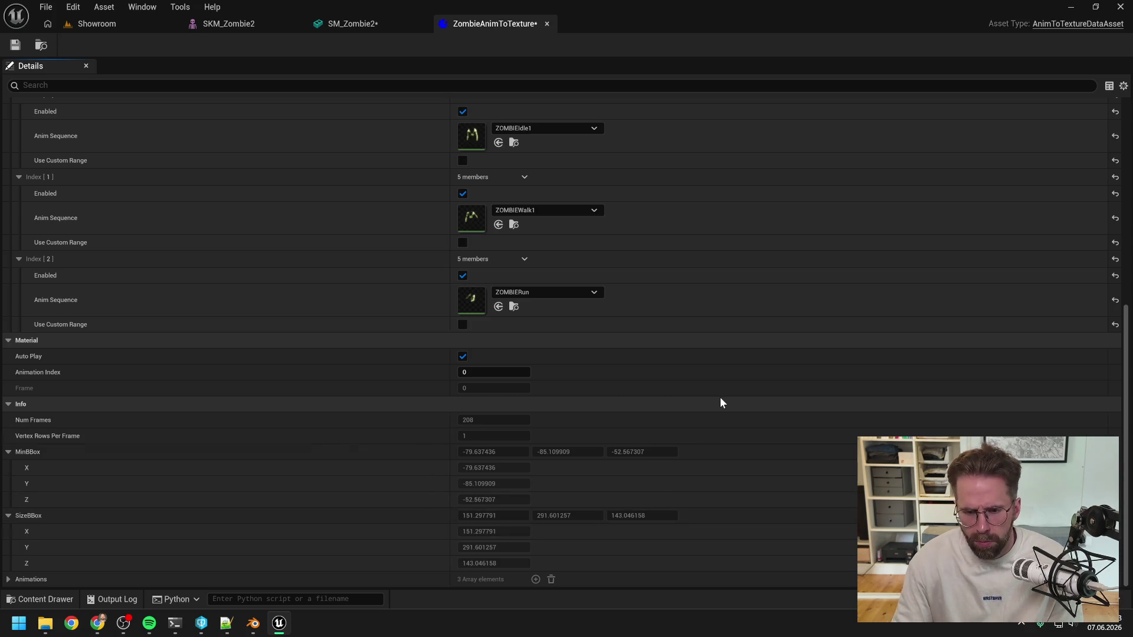
Send Claude a screenshot of the baked ZombieAnimToTexture info showing 208 frames
{"action": "mouse_move", "coordinate": [175, 623]}
{"action": "left_click", "coordinate": [218, 593]}
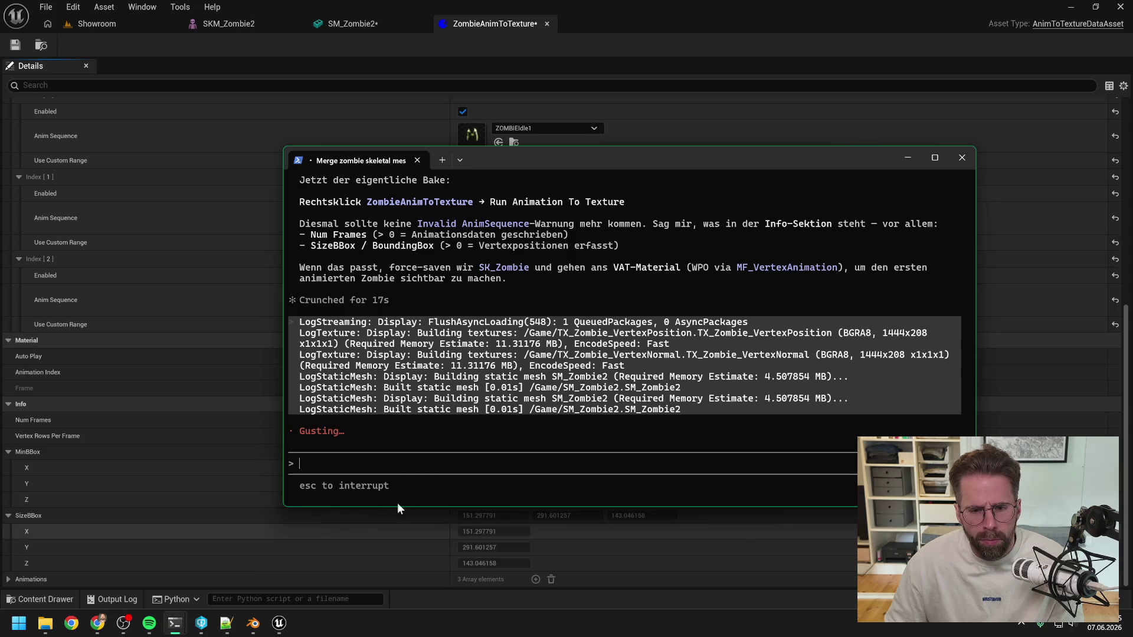
{"action": "key", "text": "ctrl+v"}
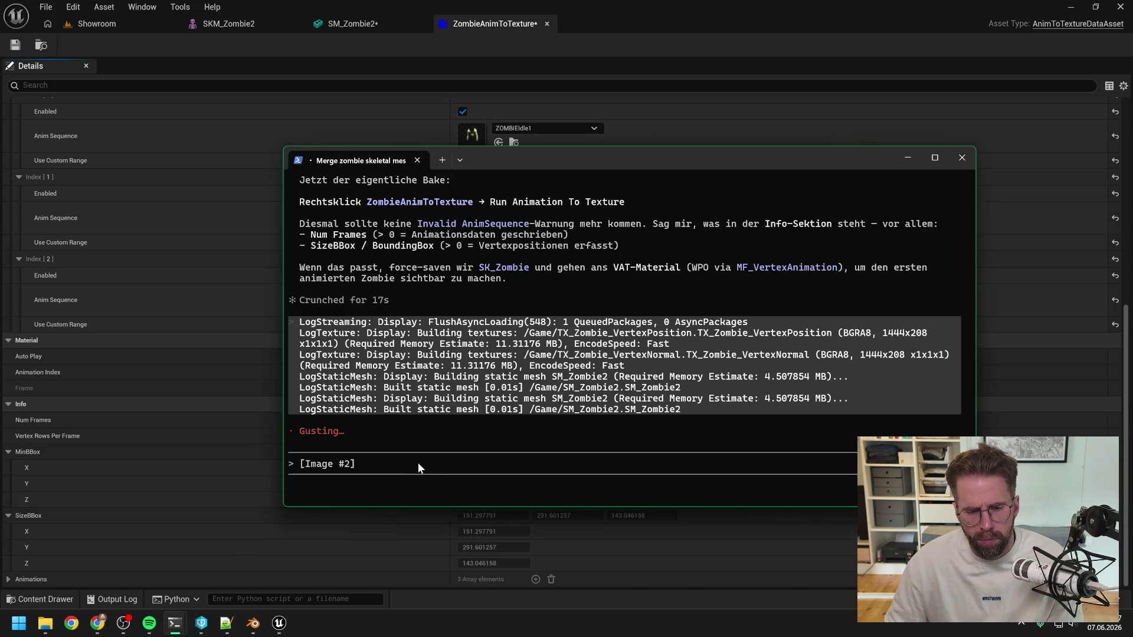
{"action": "key", "text": "Return"}
{"action": "mouse_move", "coordinate": [173, 625]}
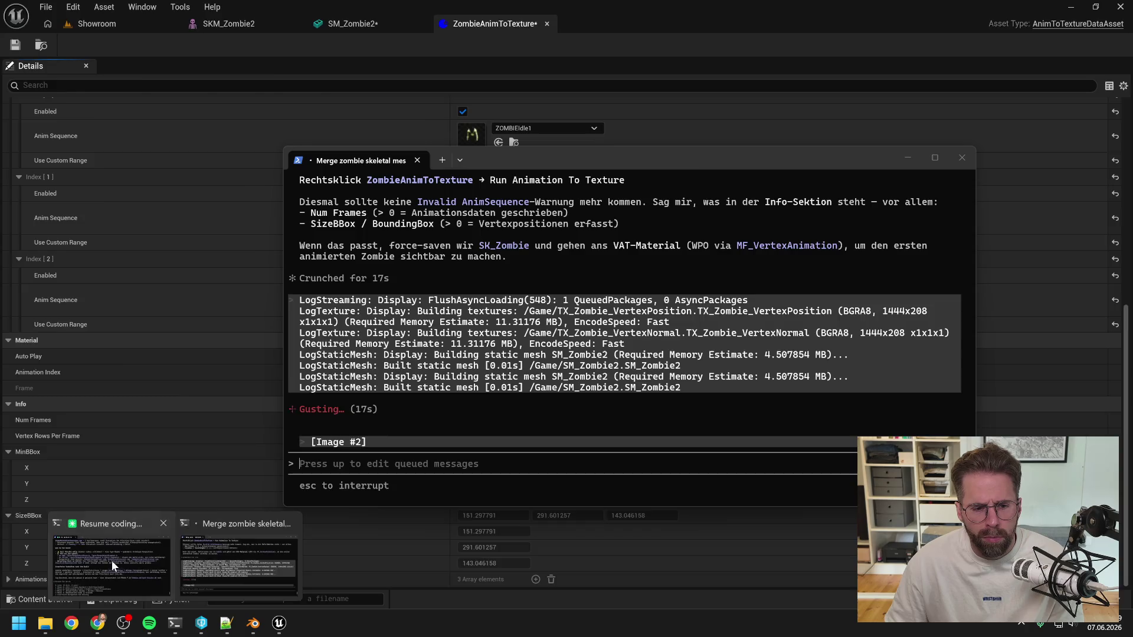
{"action": "left_click", "coordinate": [106, 549]}
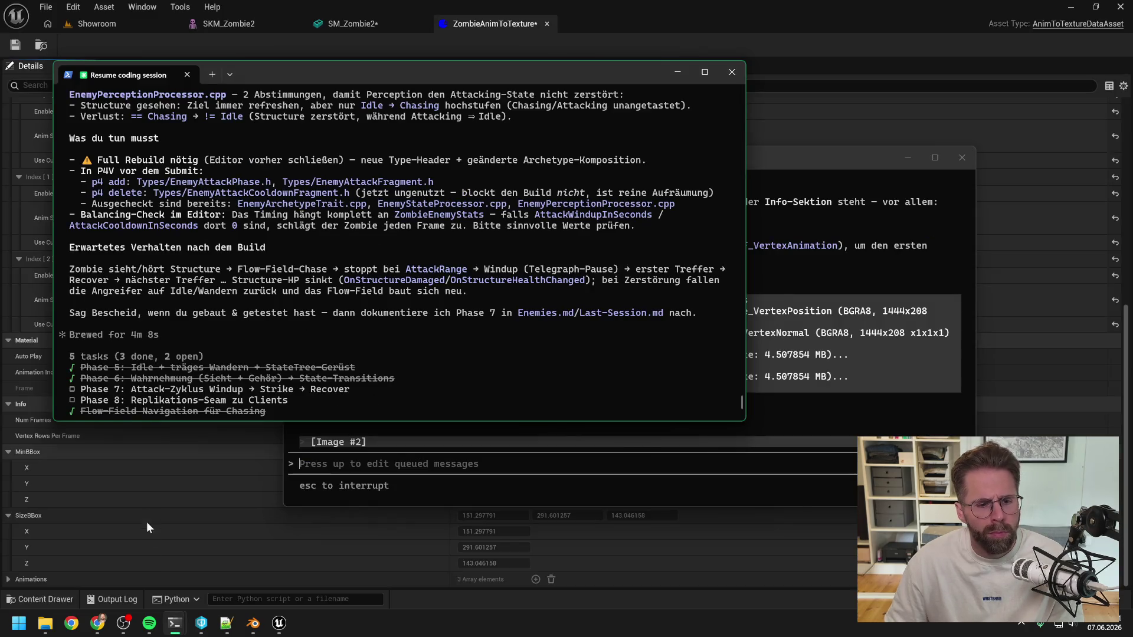
Save all assets in Unreal and close the editor, keeping SM_Zombie2's level-of-detail changes
{"action": "left_click", "coordinate": [903, 6]}
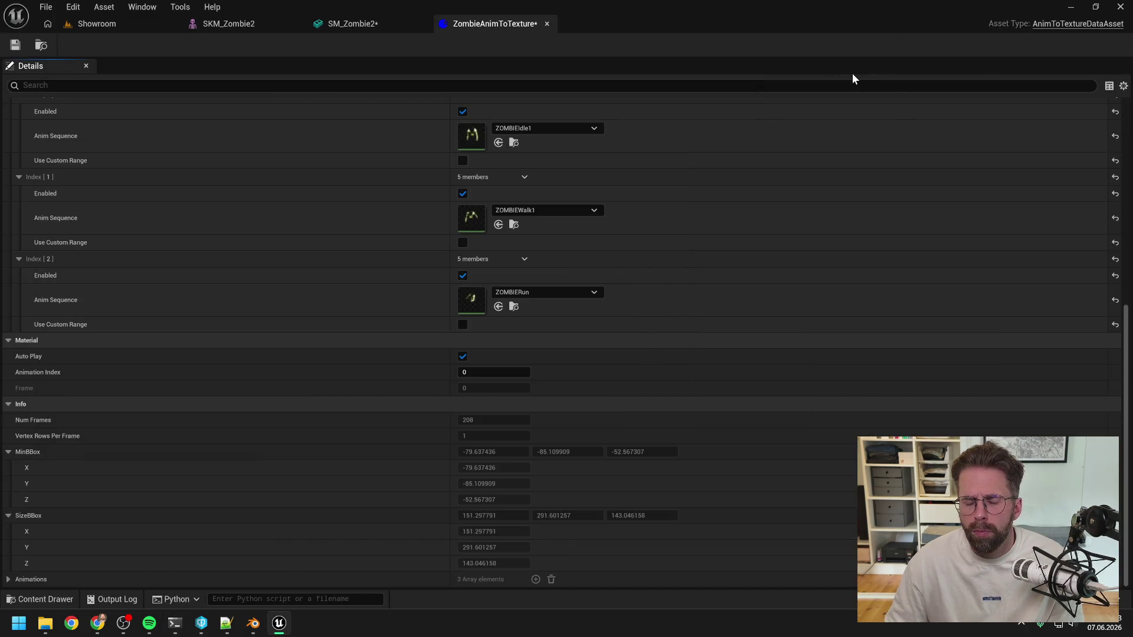
{"action": "key", "text": "ctrl+shift+s"}
{"action": "left_click", "coordinate": [1114, 9]}
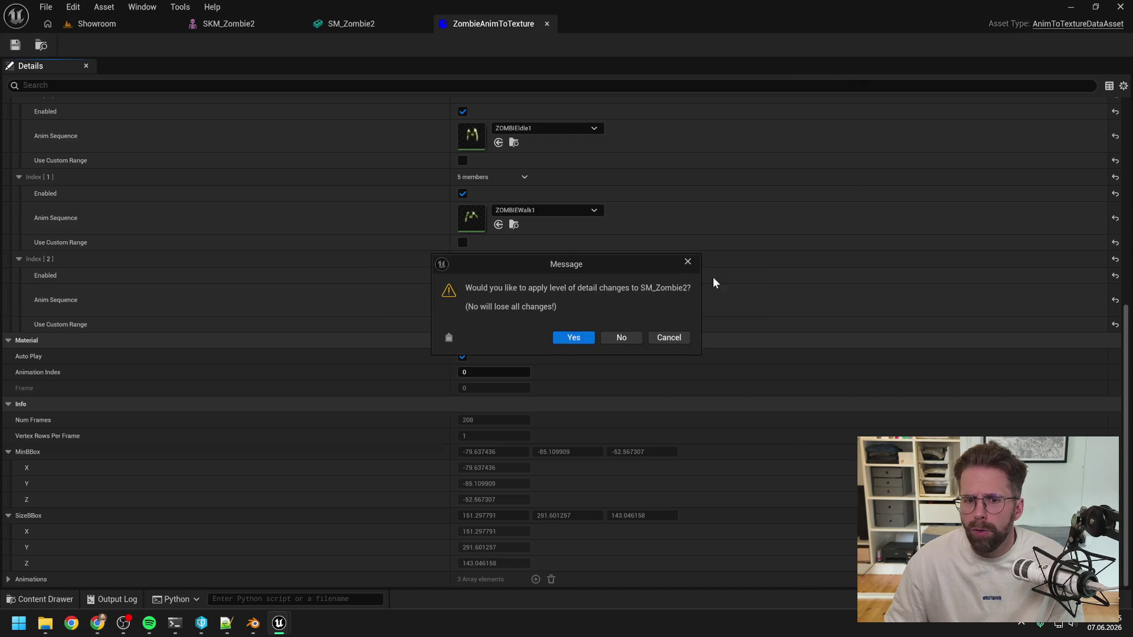
{"action": "left_click", "coordinate": [572, 339]}
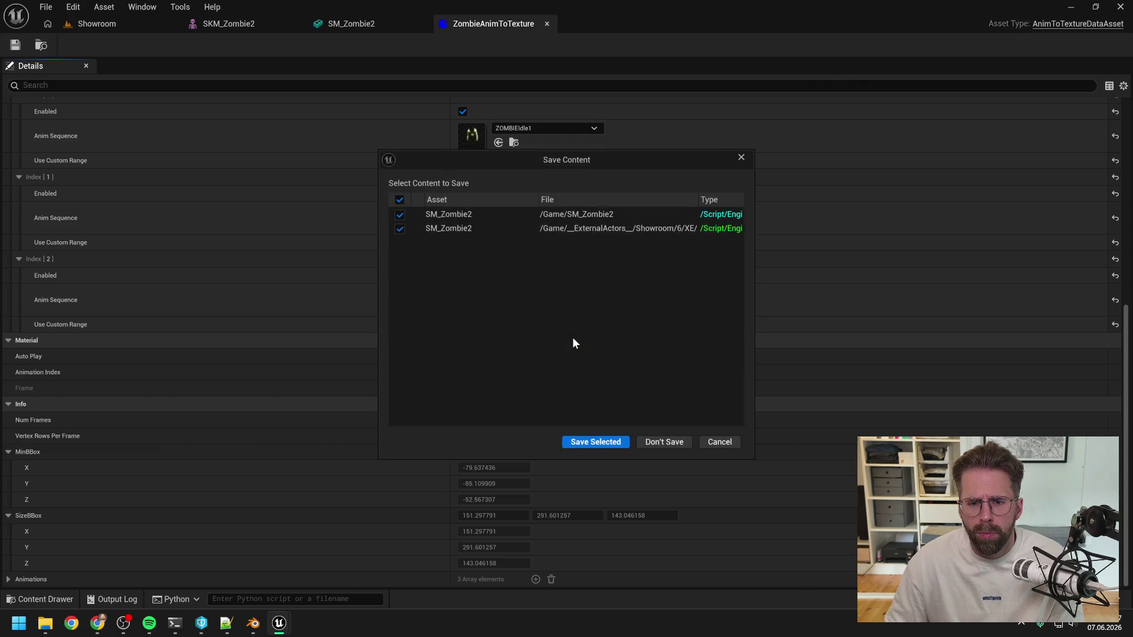